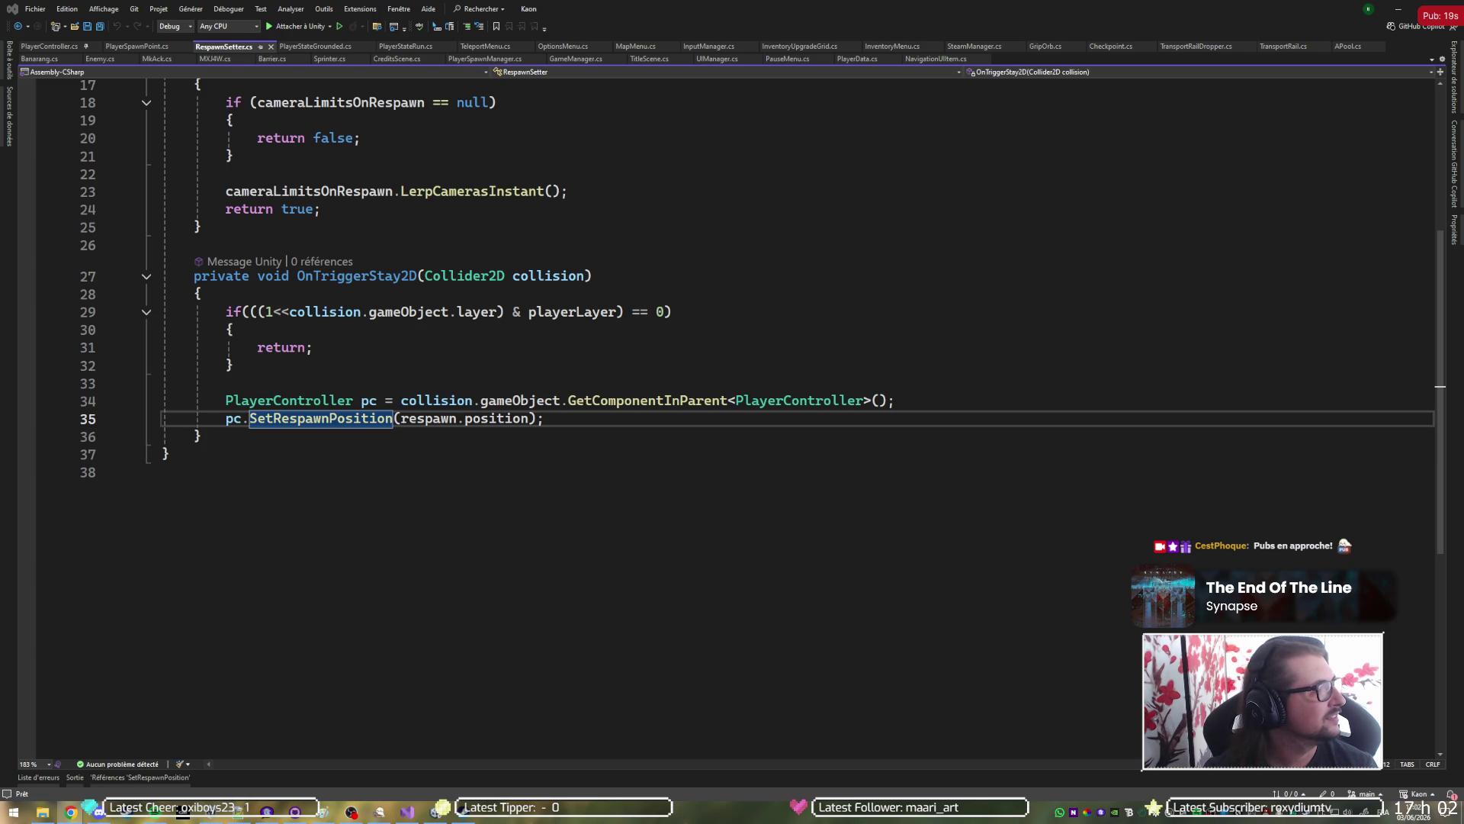
Back in the code editor, search 'checkpoint' and open the Checkpoint class.
{"action": "key", "text": "alt+Tab"}
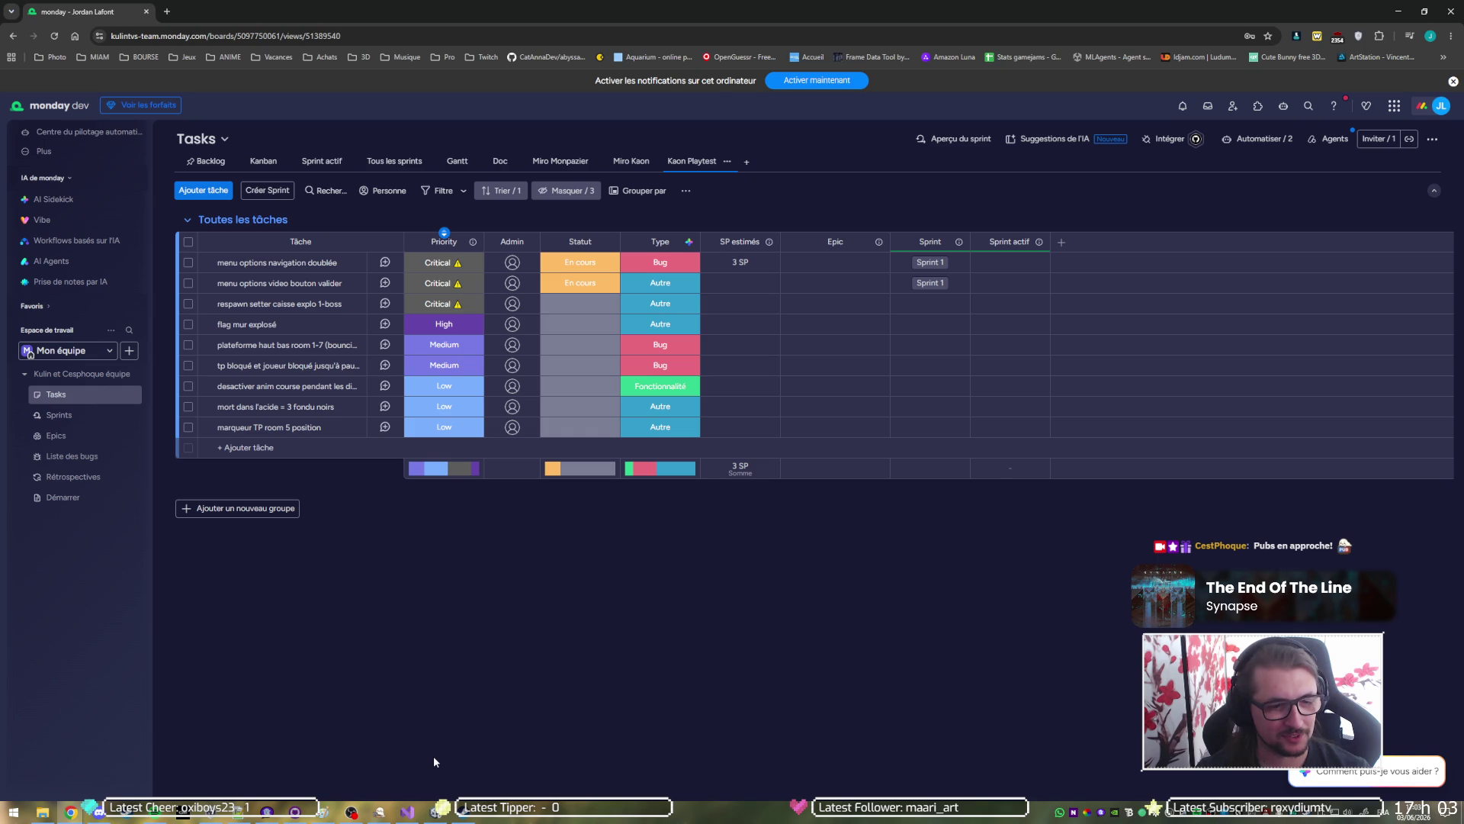
{"action": "left_click", "coordinate": [404, 812]}
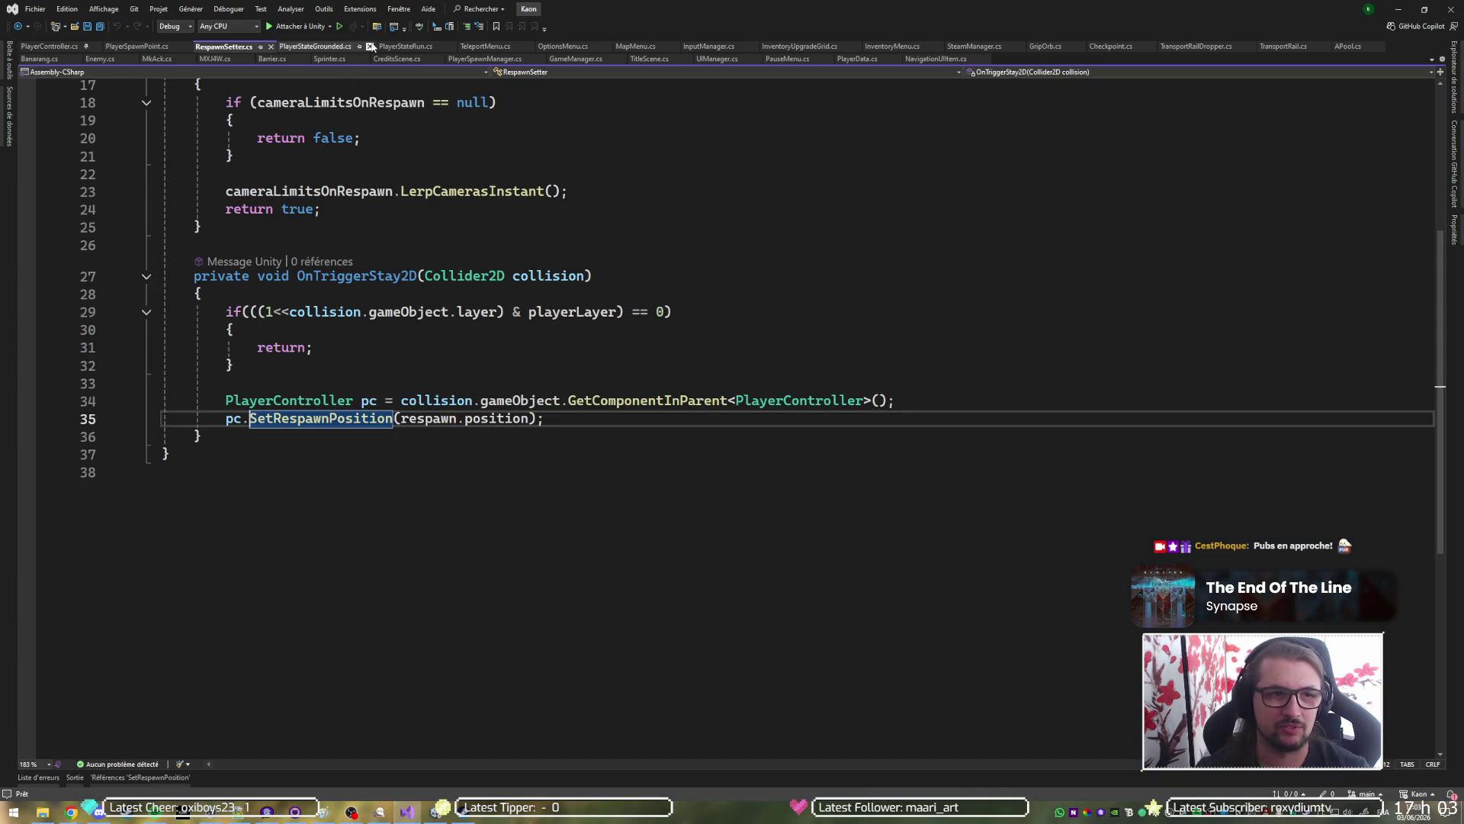
{"action": "key", "text": "ctrl+t"}
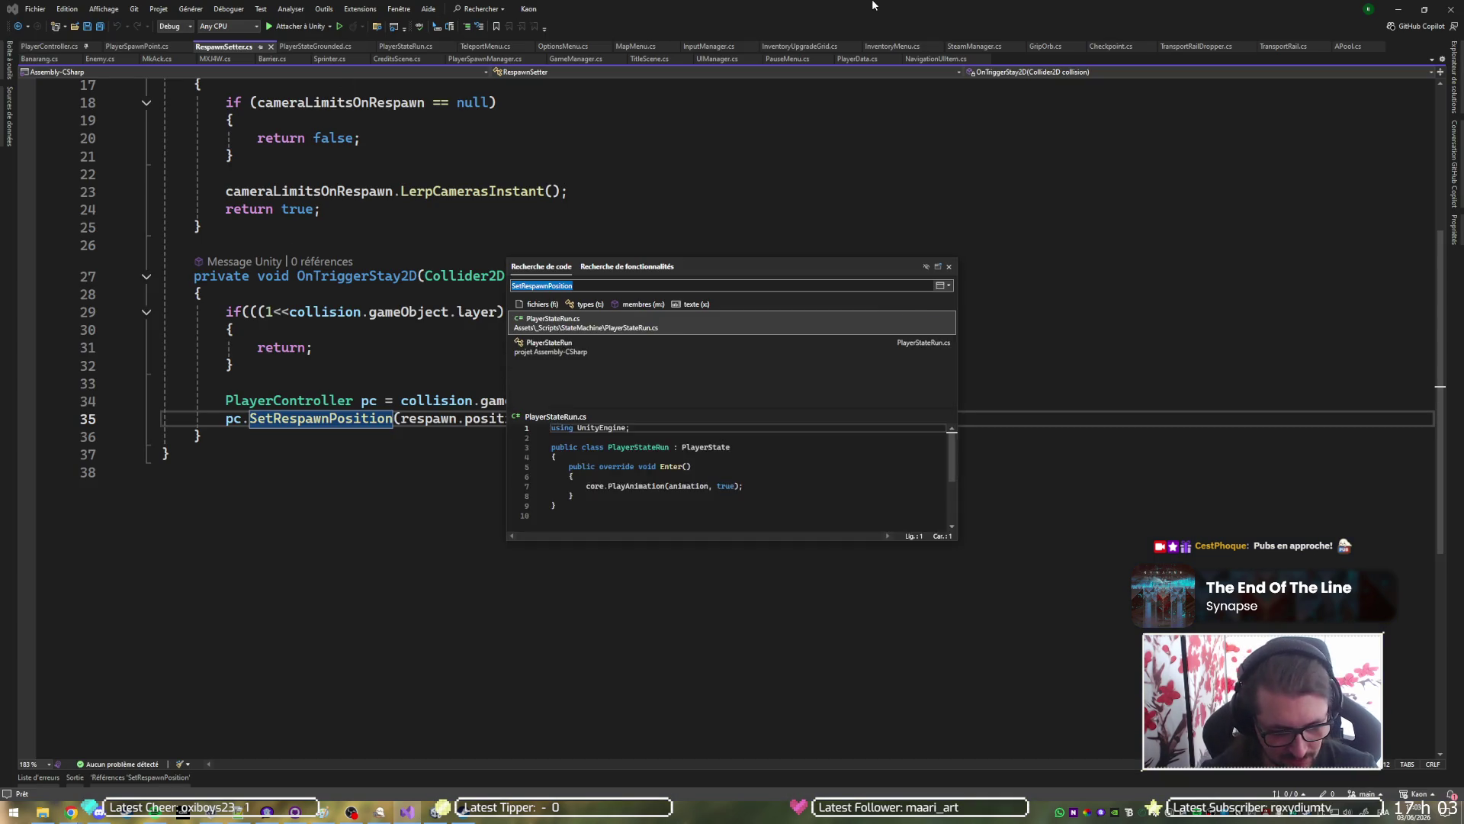
{"action": "type", "text": "checkpoint"}
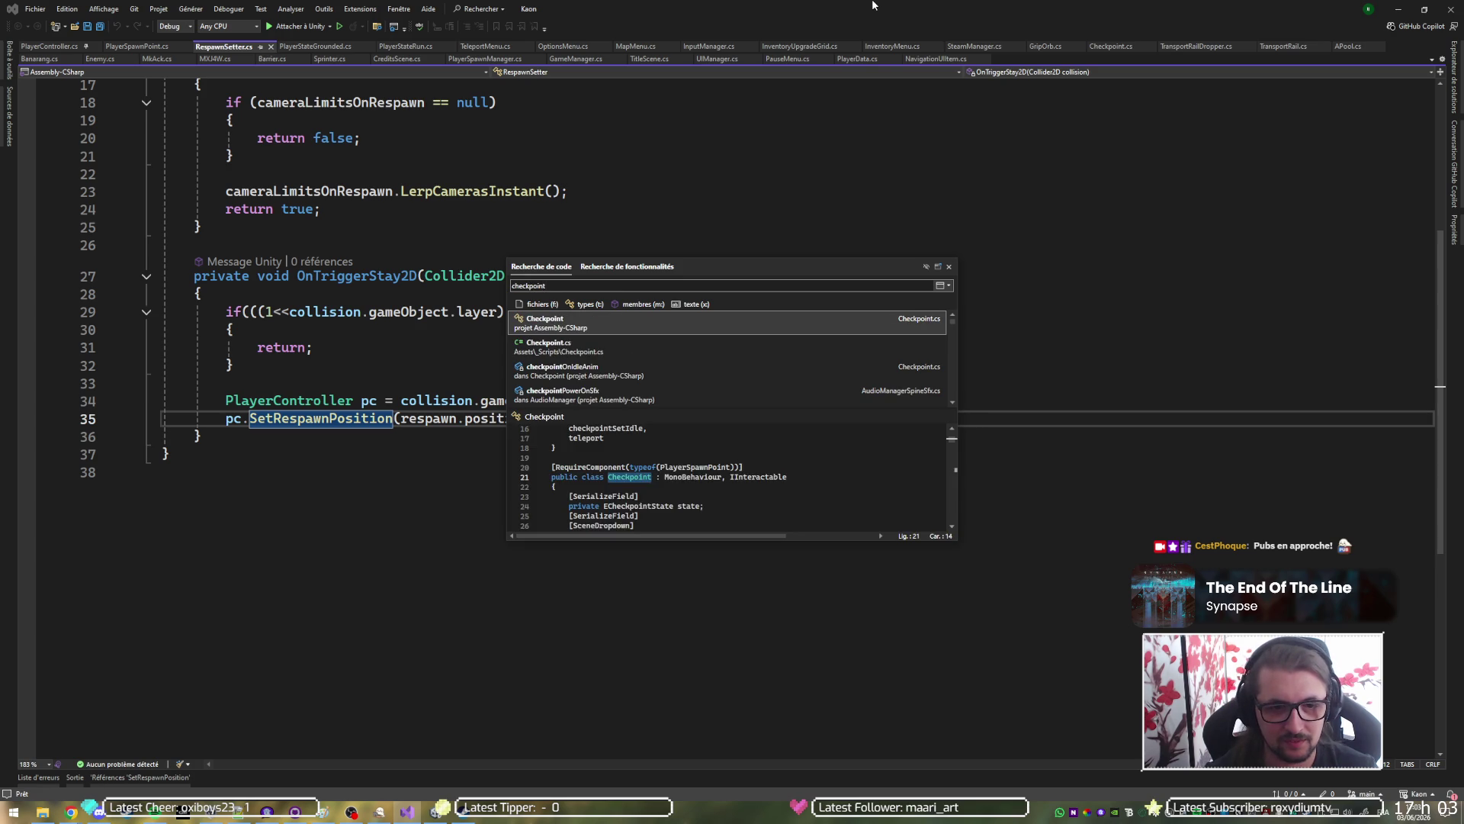
{"action": "key", "text": "Return"}
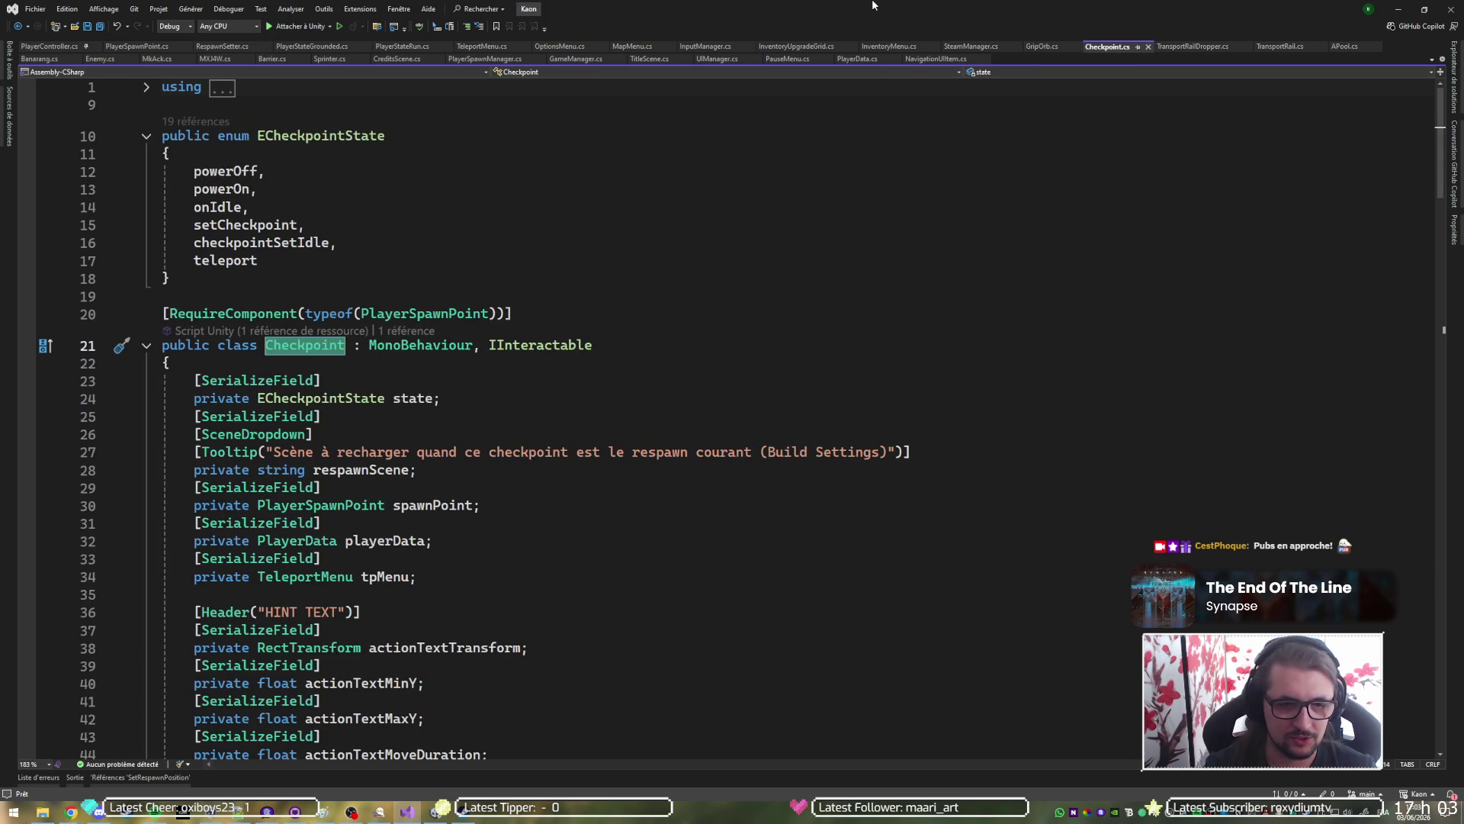
Collapse Anim_Event and inspect the DisableInputs call and 'player' on line 203 in Interact.
{"action": "scroll", "coordinate": [778, 278], "scroll_direction": "down", "scroll_amount": 6}
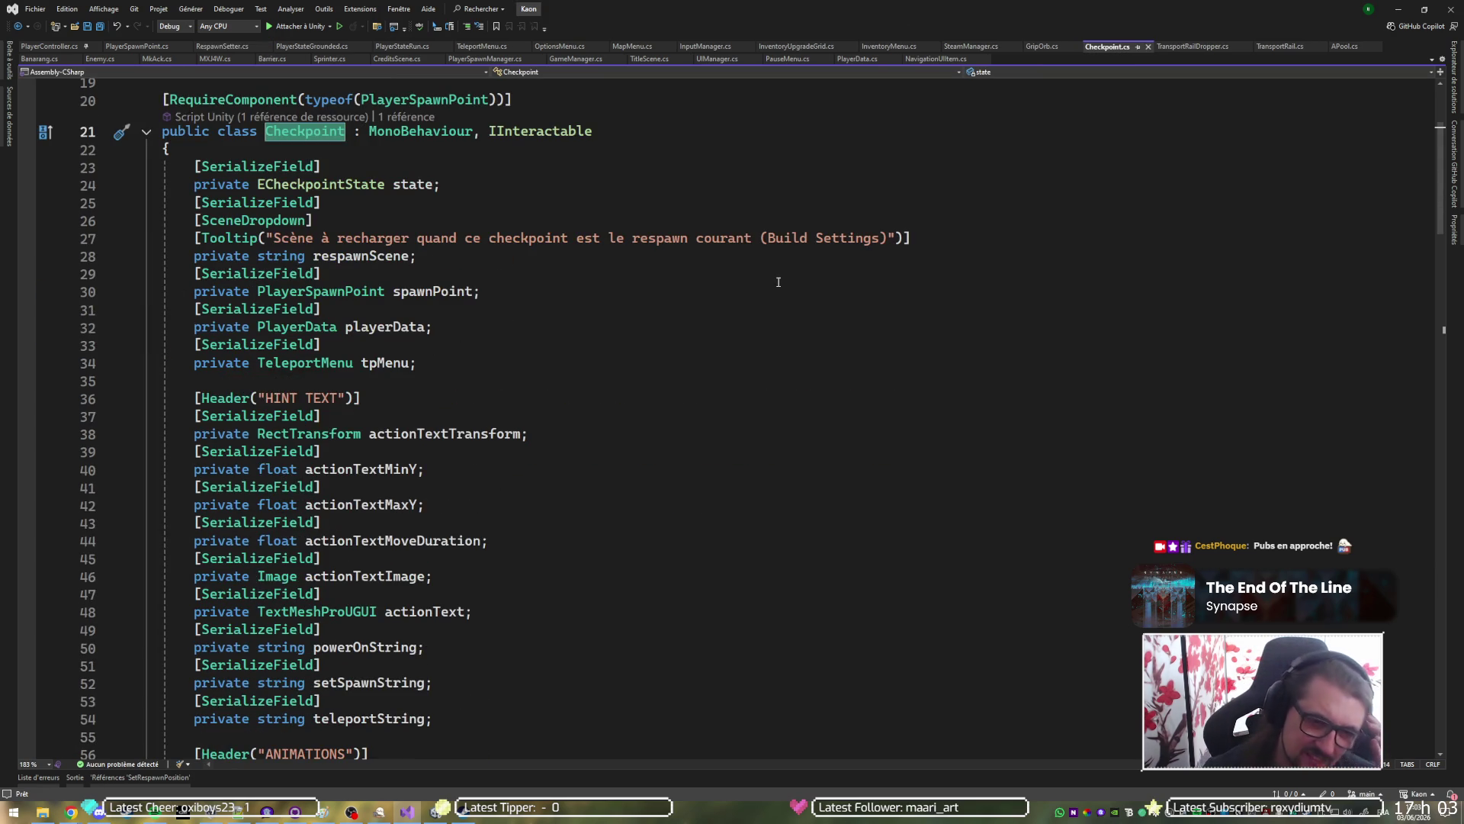
{"action": "scroll", "coordinate": [617, 403], "scroll_direction": "down", "scroll_amount": 3}
{"action": "scroll", "coordinate": [610, 398], "scroll_direction": "down", "scroll_amount": 20}
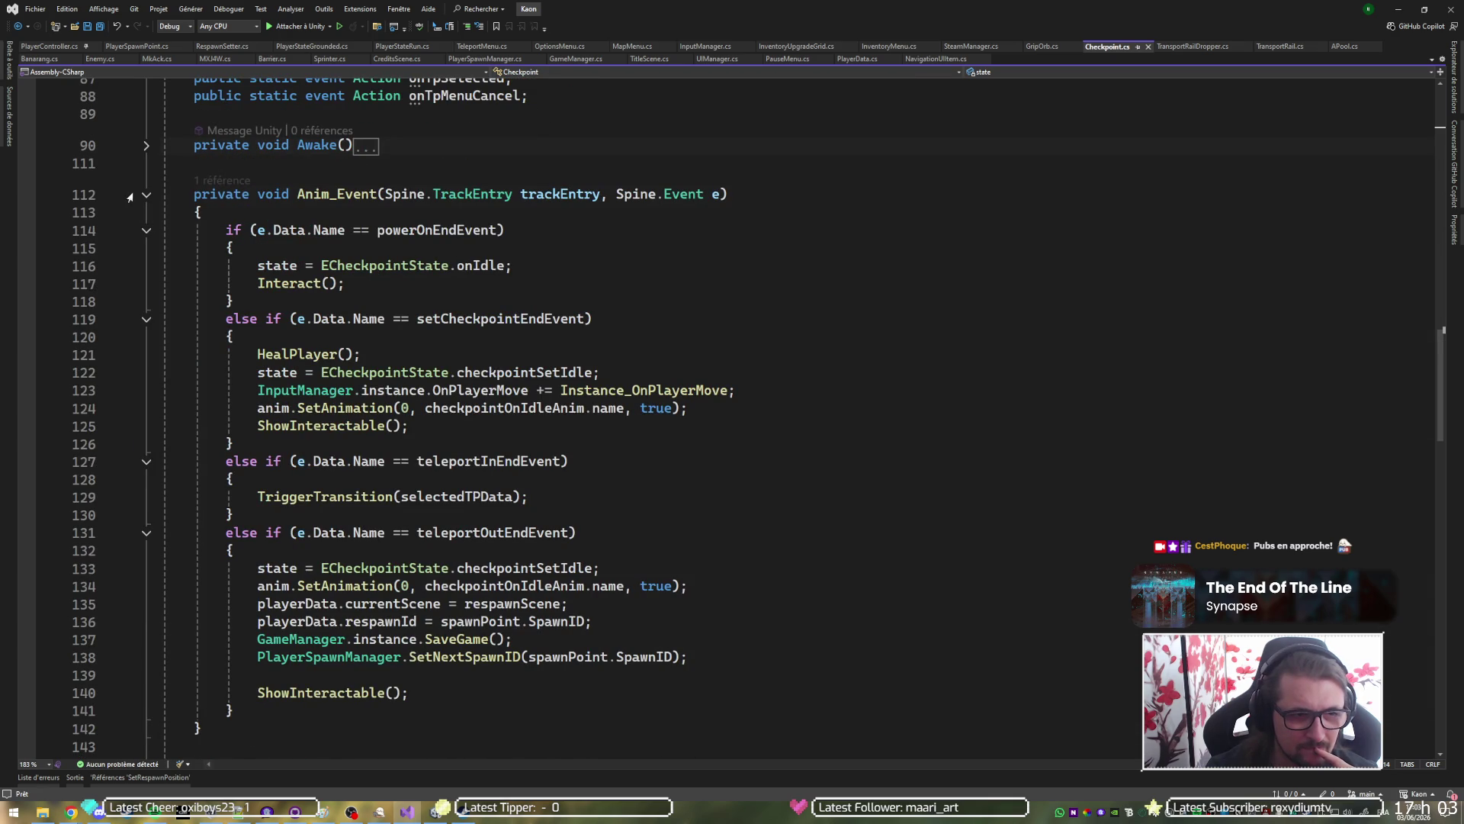
{"action": "left_click", "coordinate": [145, 345]}
{"action": "scroll", "coordinate": [134, 345], "scroll_direction": "down", "scroll_amount": 2}
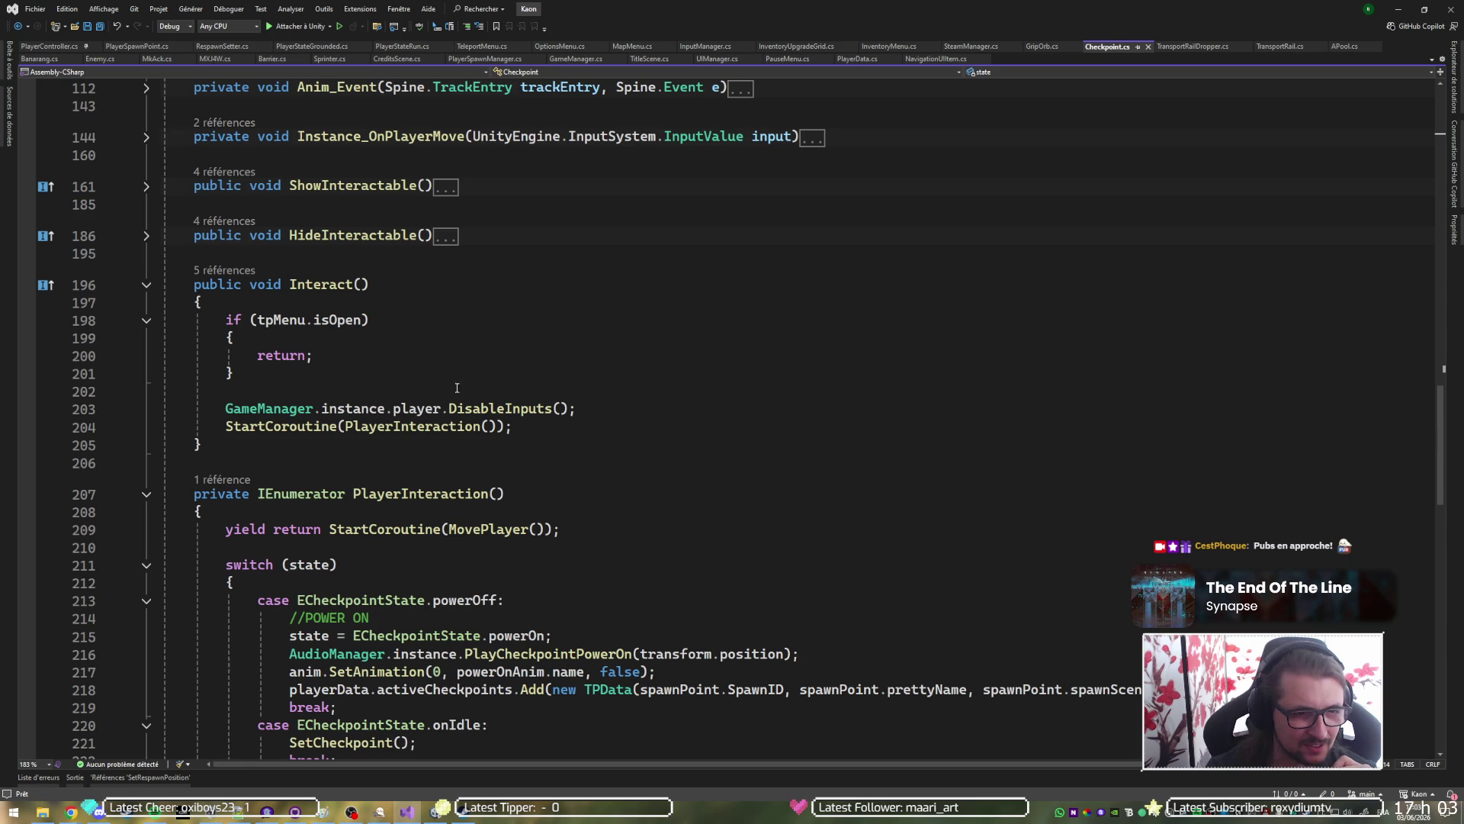
{"action": "left_click", "coordinate": [491, 409]}
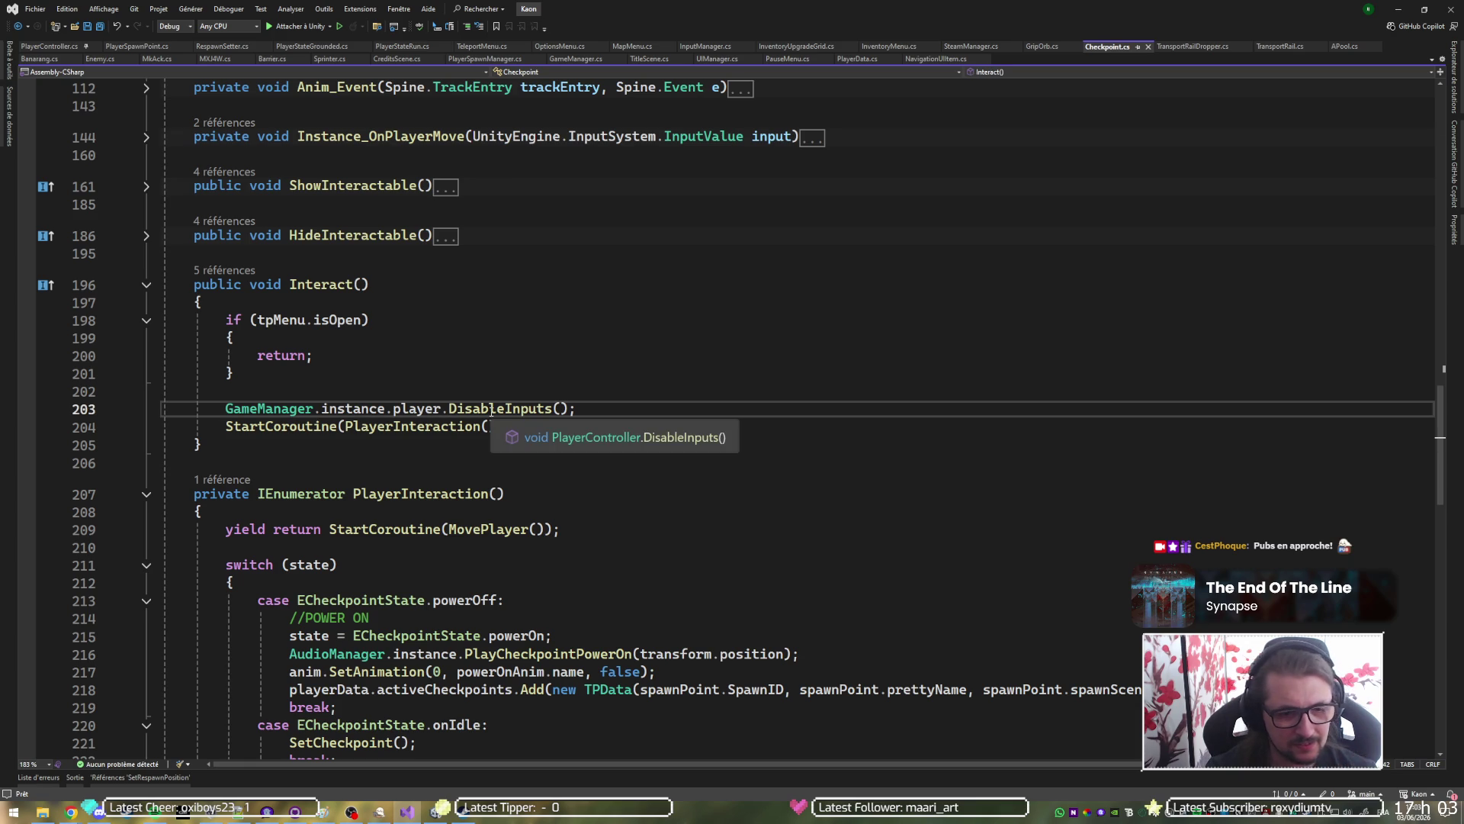
{"action": "double_click", "coordinate": [416, 409]}
Scroll further down and expand the StartTeleportOut method body.
{"action": "scroll", "coordinate": [641, 368], "scroll_direction": "down", "scroll_amount": 7}
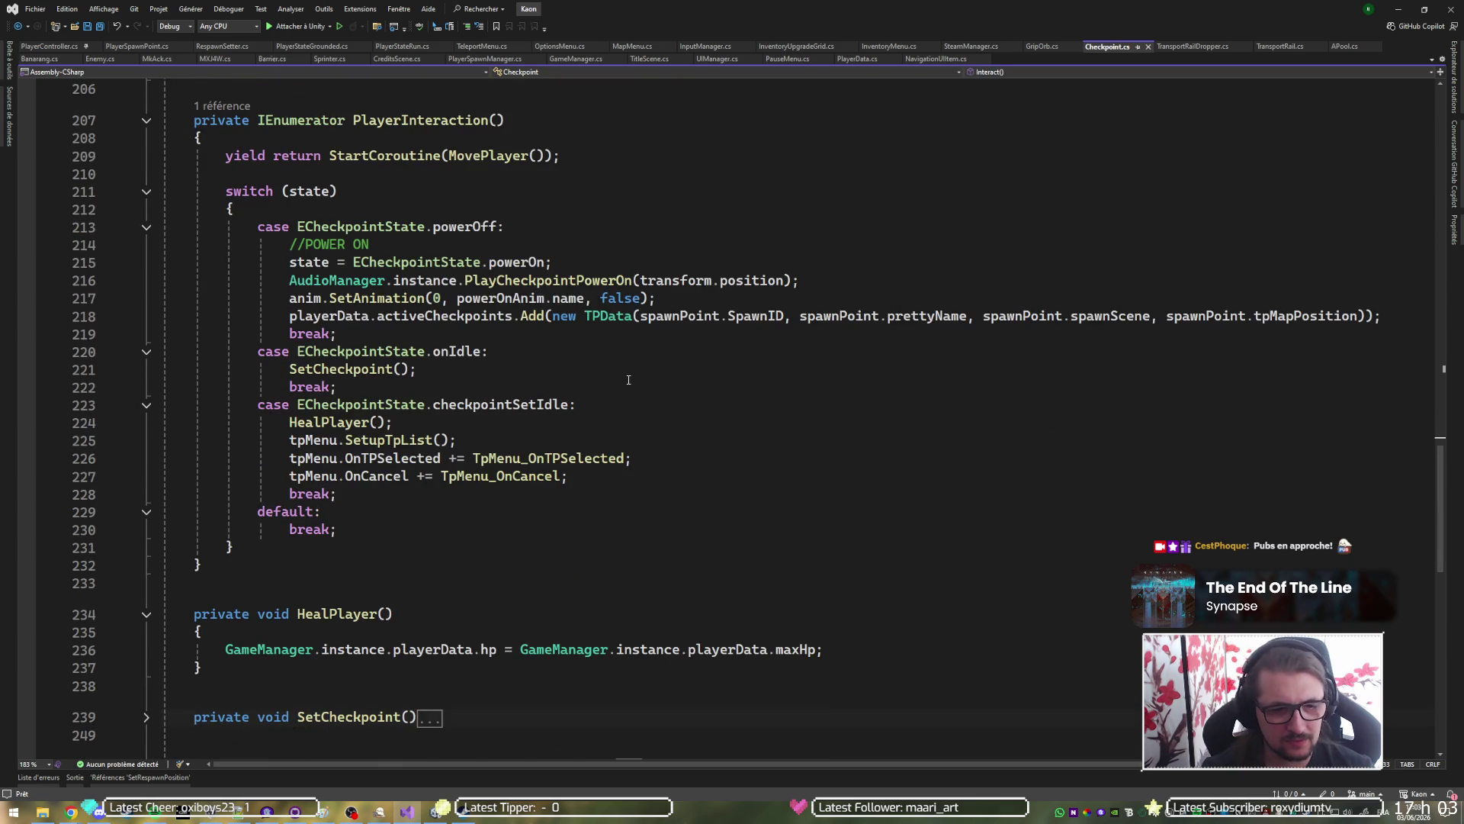
{"action": "scroll", "coordinate": [629, 375], "scroll_direction": "down", "scroll_amount": 7}
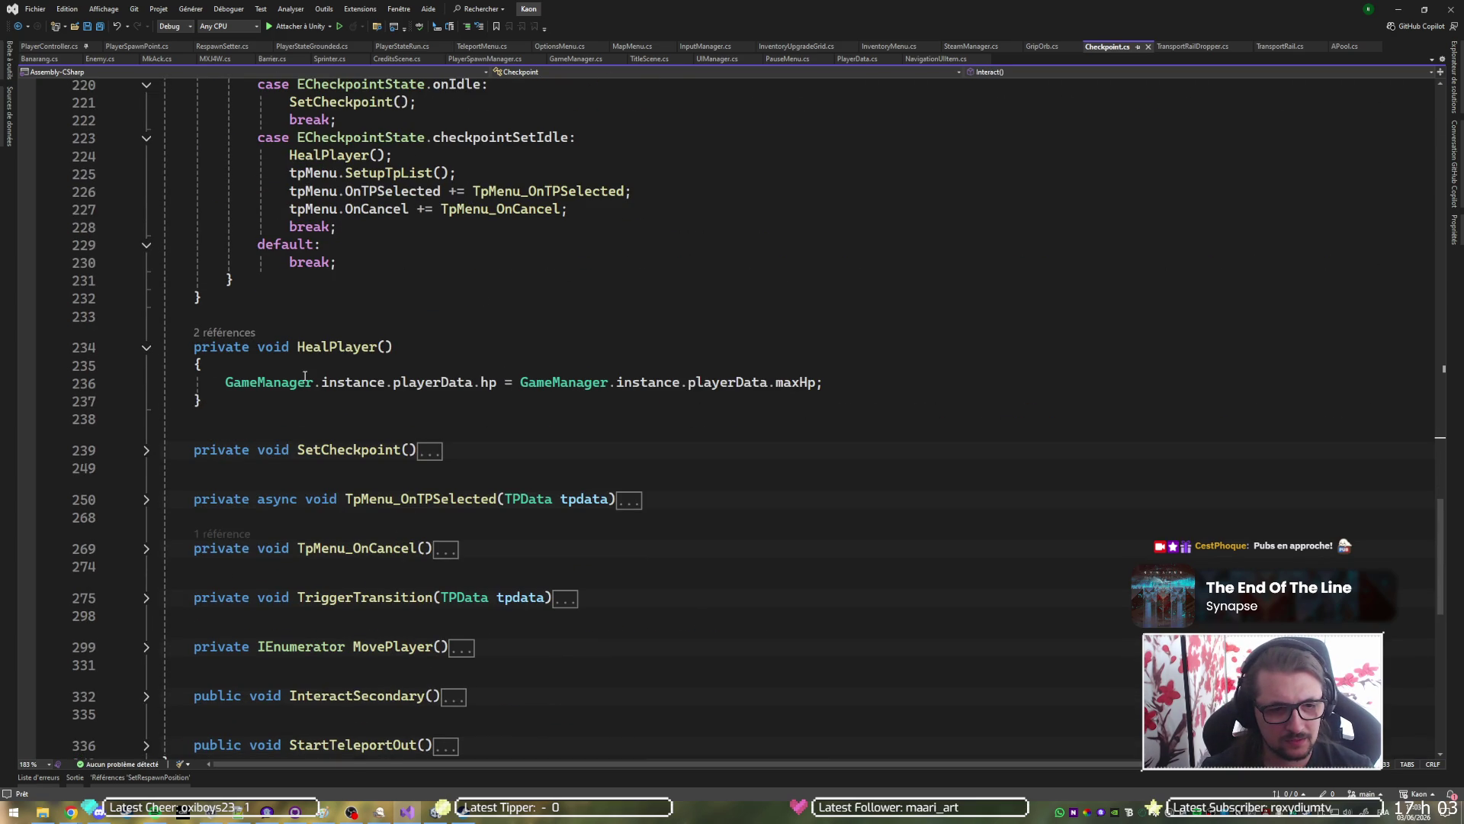
{"action": "scroll", "coordinate": [412, 400], "scroll_direction": "down", "scroll_amount": 1}
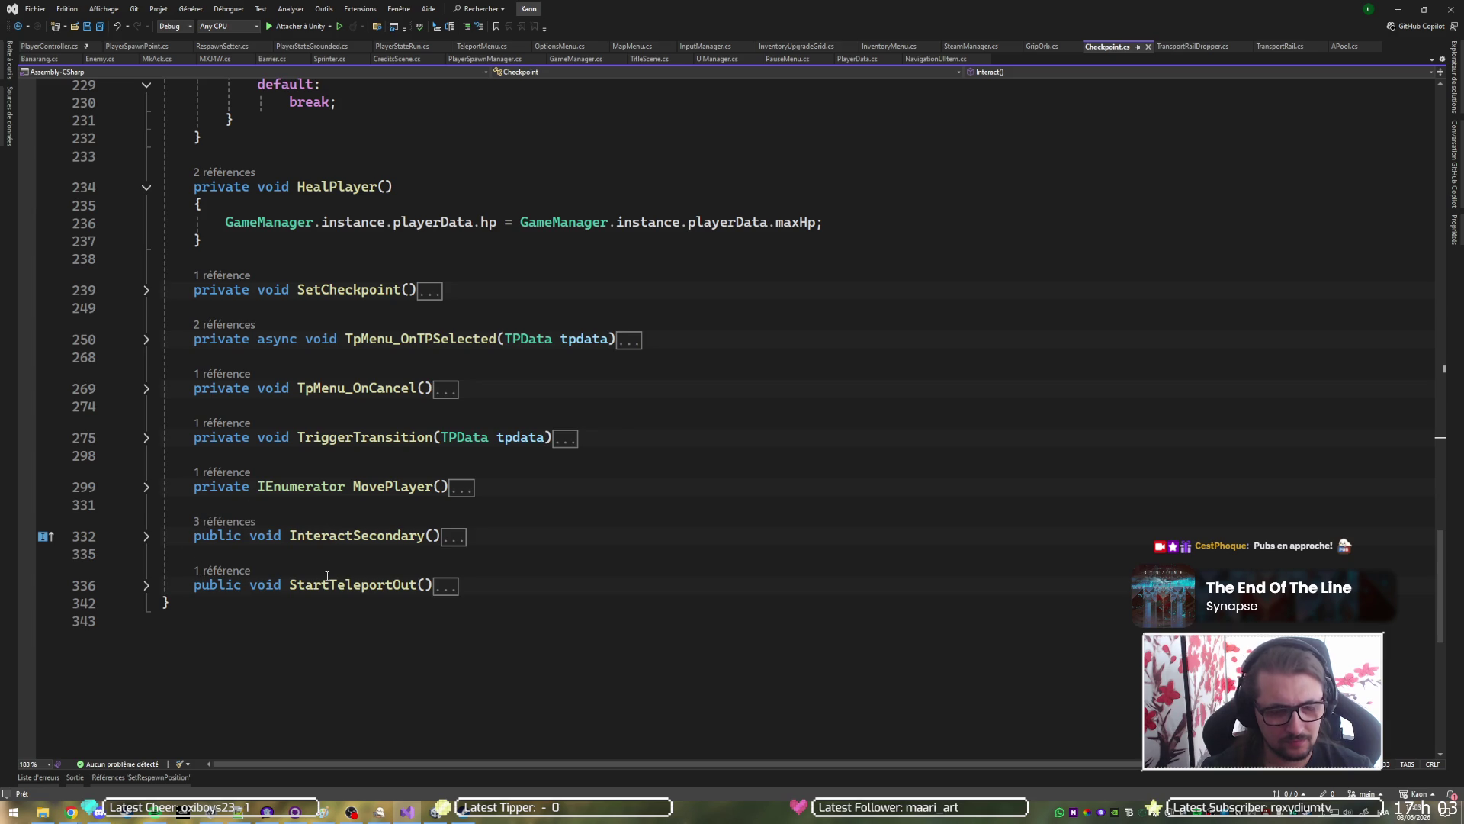
{"action": "scroll", "coordinate": [324, 580], "scroll_direction": "up", "scroll_amount": 7}
{"action": "scroll", "coordinate": [323, 580], "scroll_direction": "down", "scroll_amount": 8}
{"action": "left_click", "coordinate": [147, 482]}
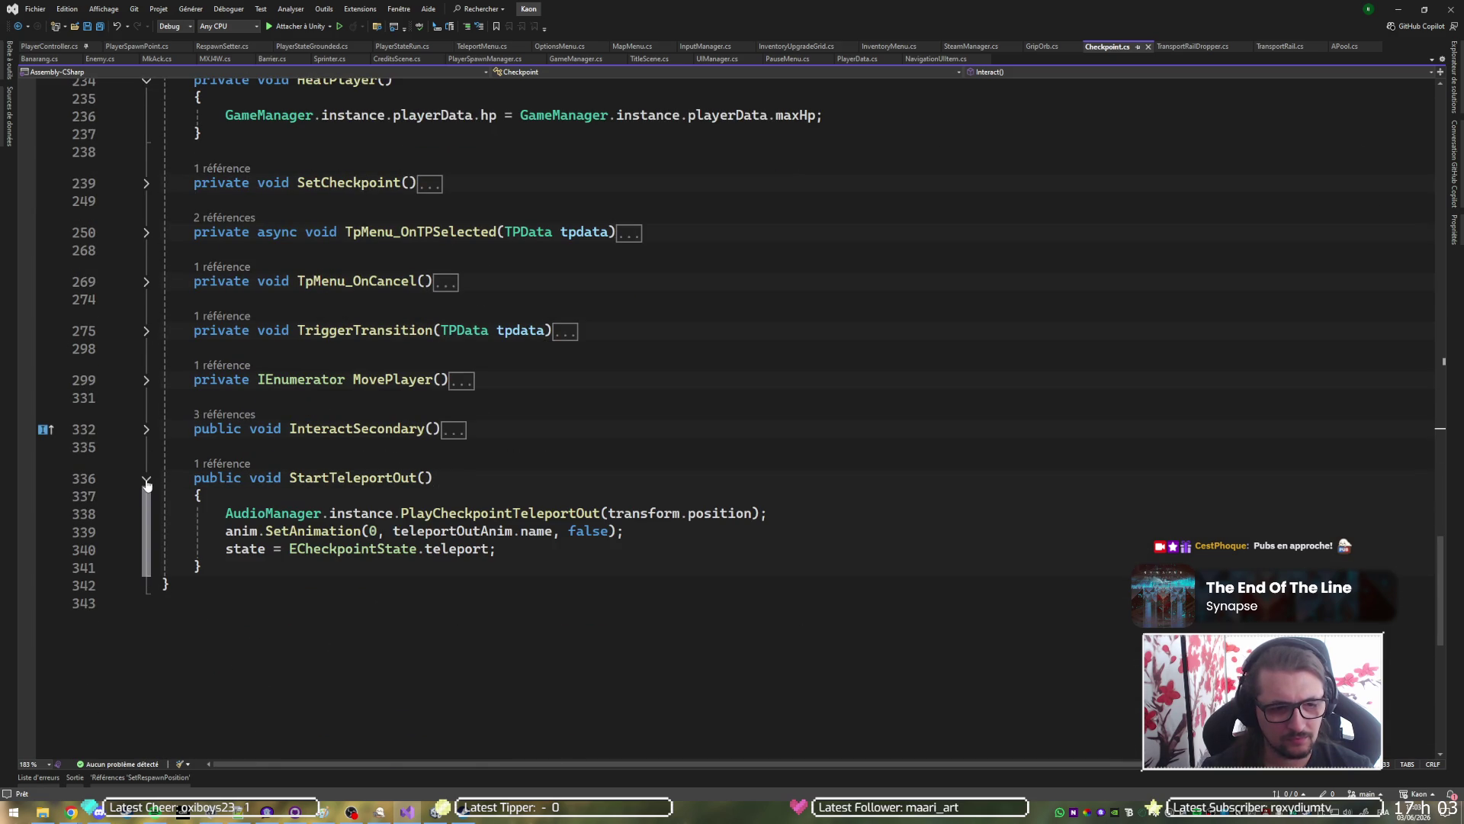
Follow StartTeleportOut's single reference to its call in PlayerSpawnPoint, then navigate back.
{"action": "left_click", "coordinate": [218, 464]}
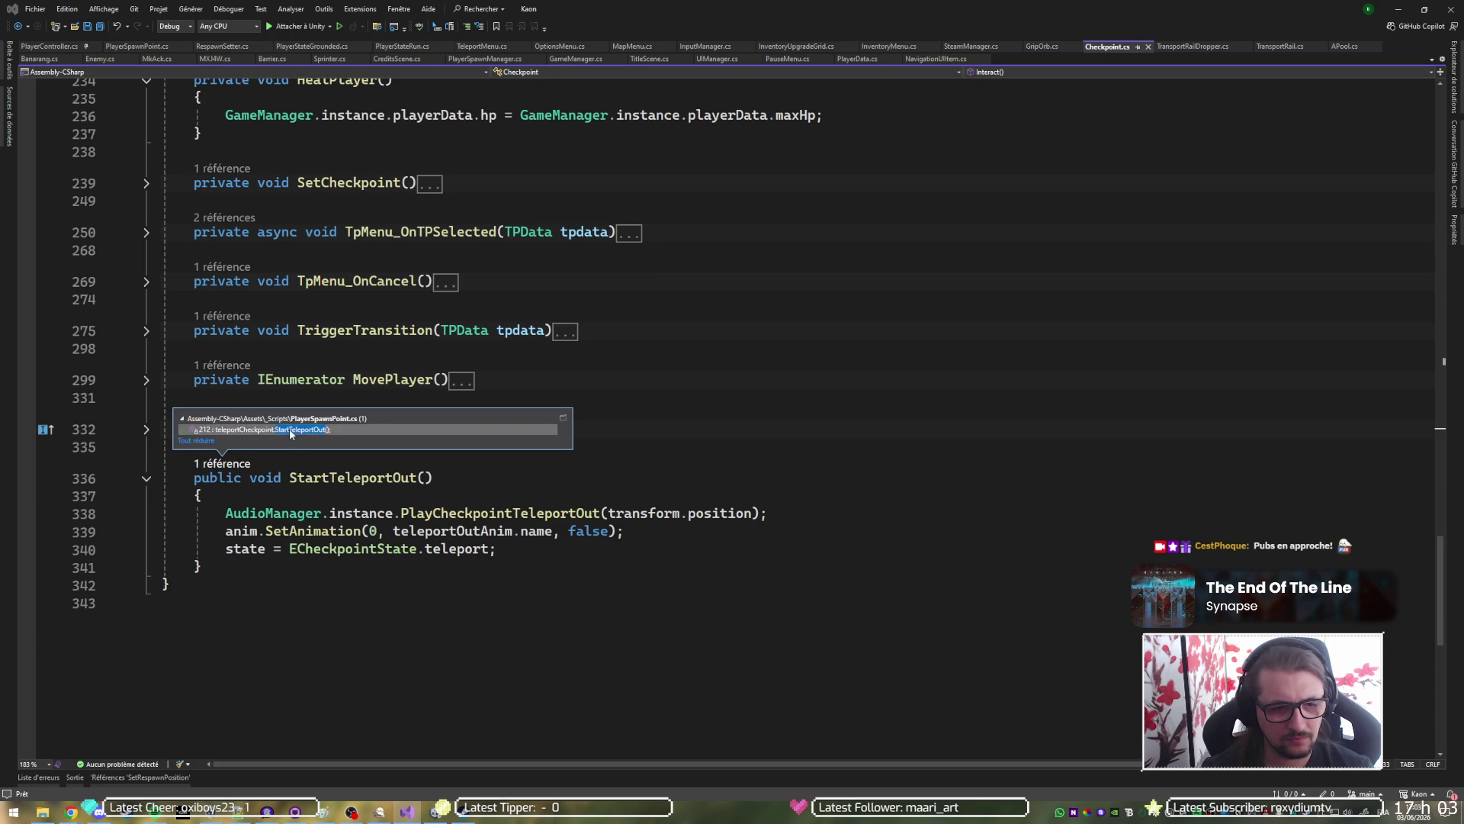
{"action": "left_click", "coordinate": [290, 429]}
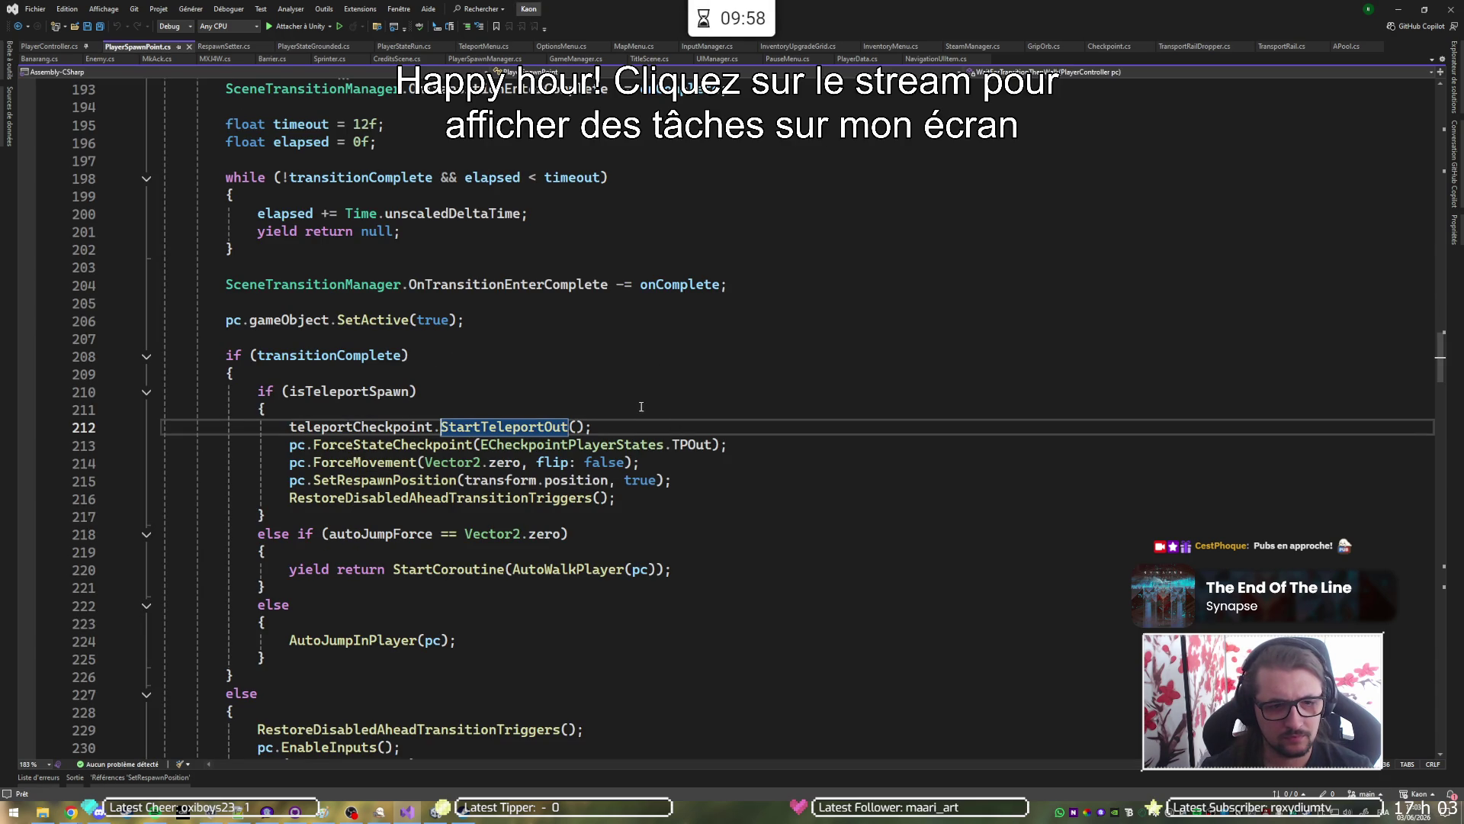
{"action": "key", "text": "ctrl+minus"}
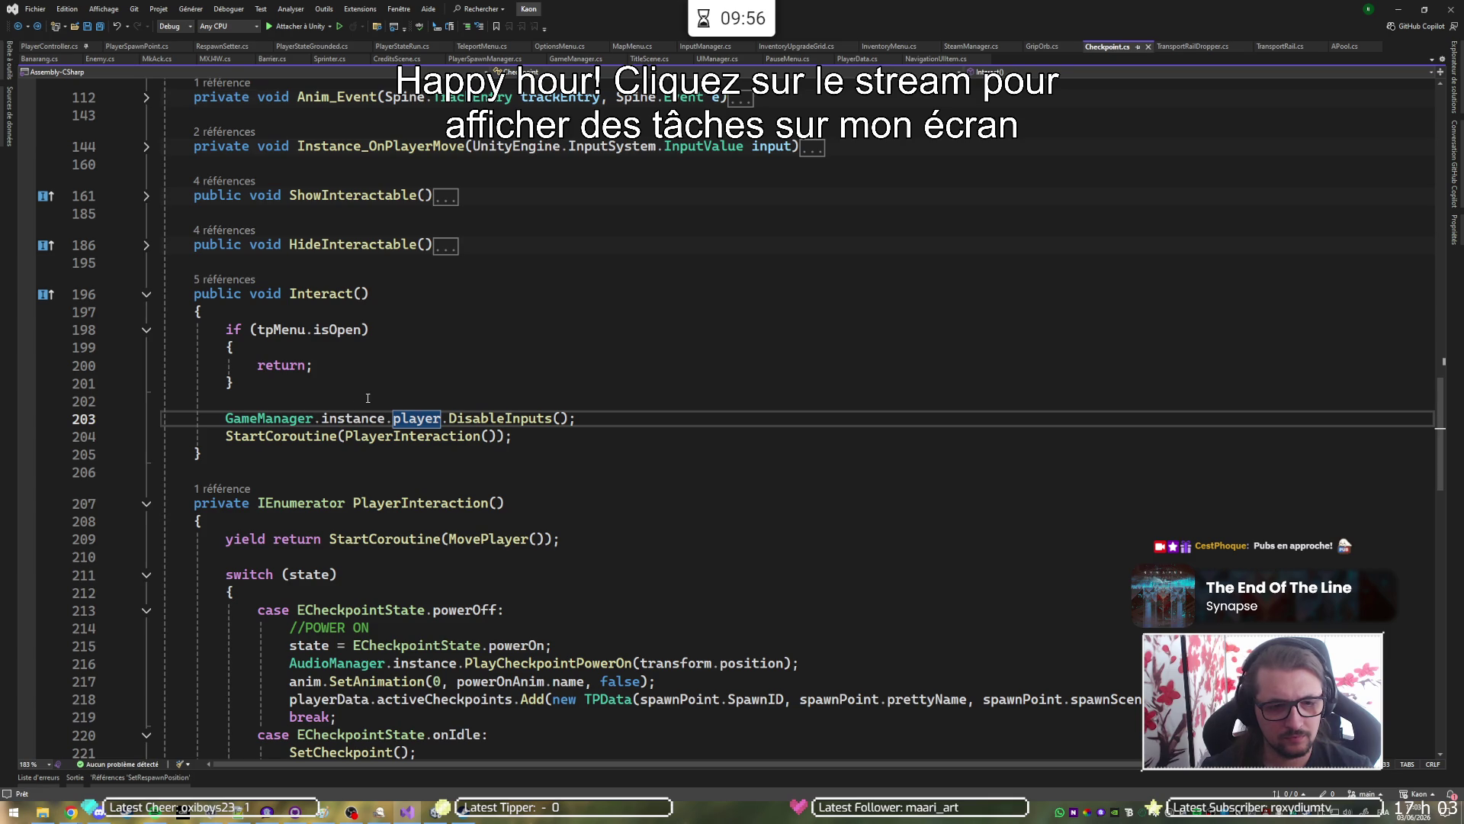
Go to the DisableInputs definition in PlayerController.cs.
{"action": "scroll", "coordinate": [380, 403], "scroll_direction": "up", "scroll_amount": 1}
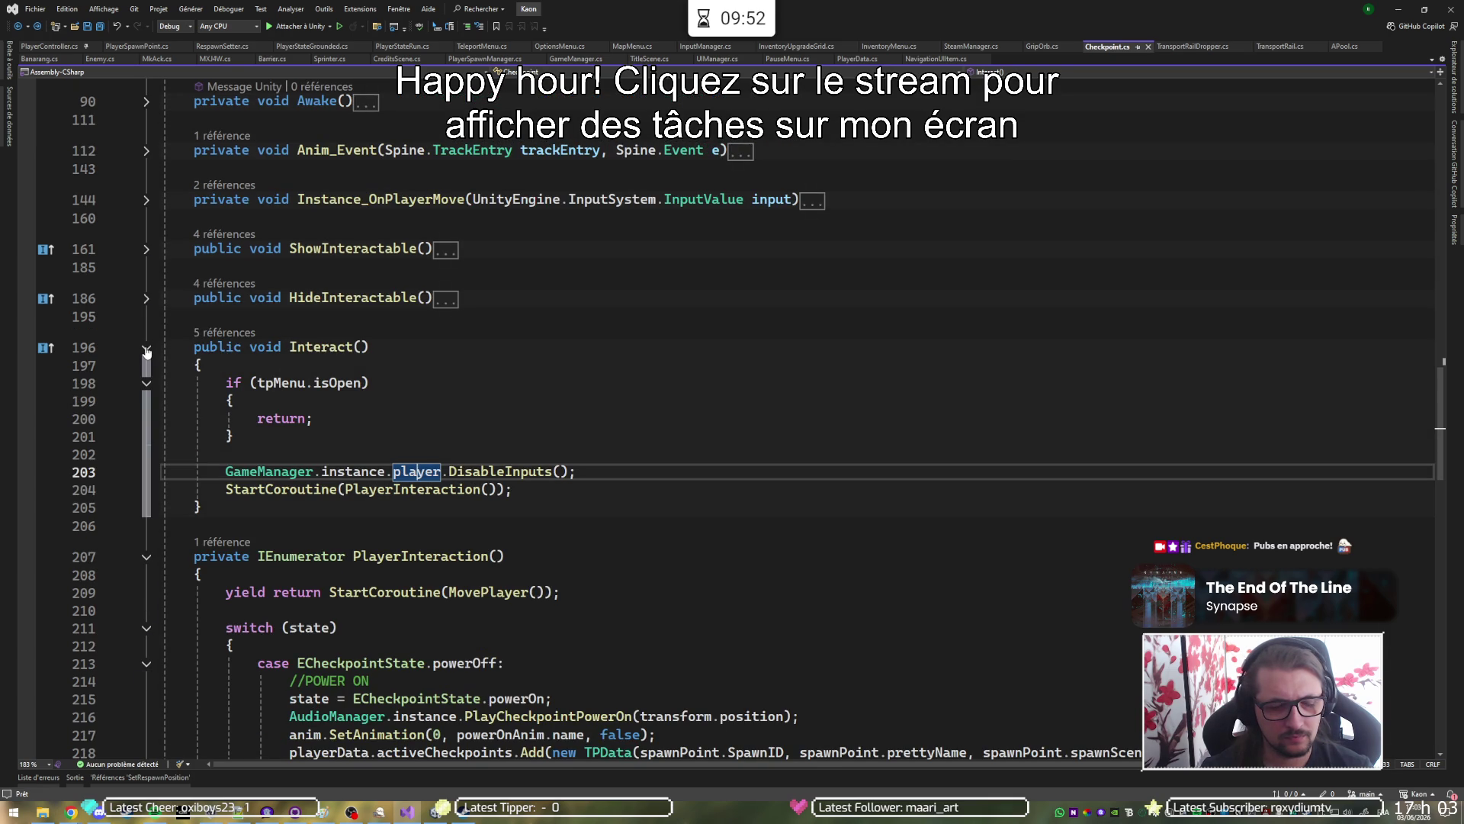
{"action": "scroll", "coordinate": [450, 381], "scroll_direction": "down", "scroll_amount": 8}
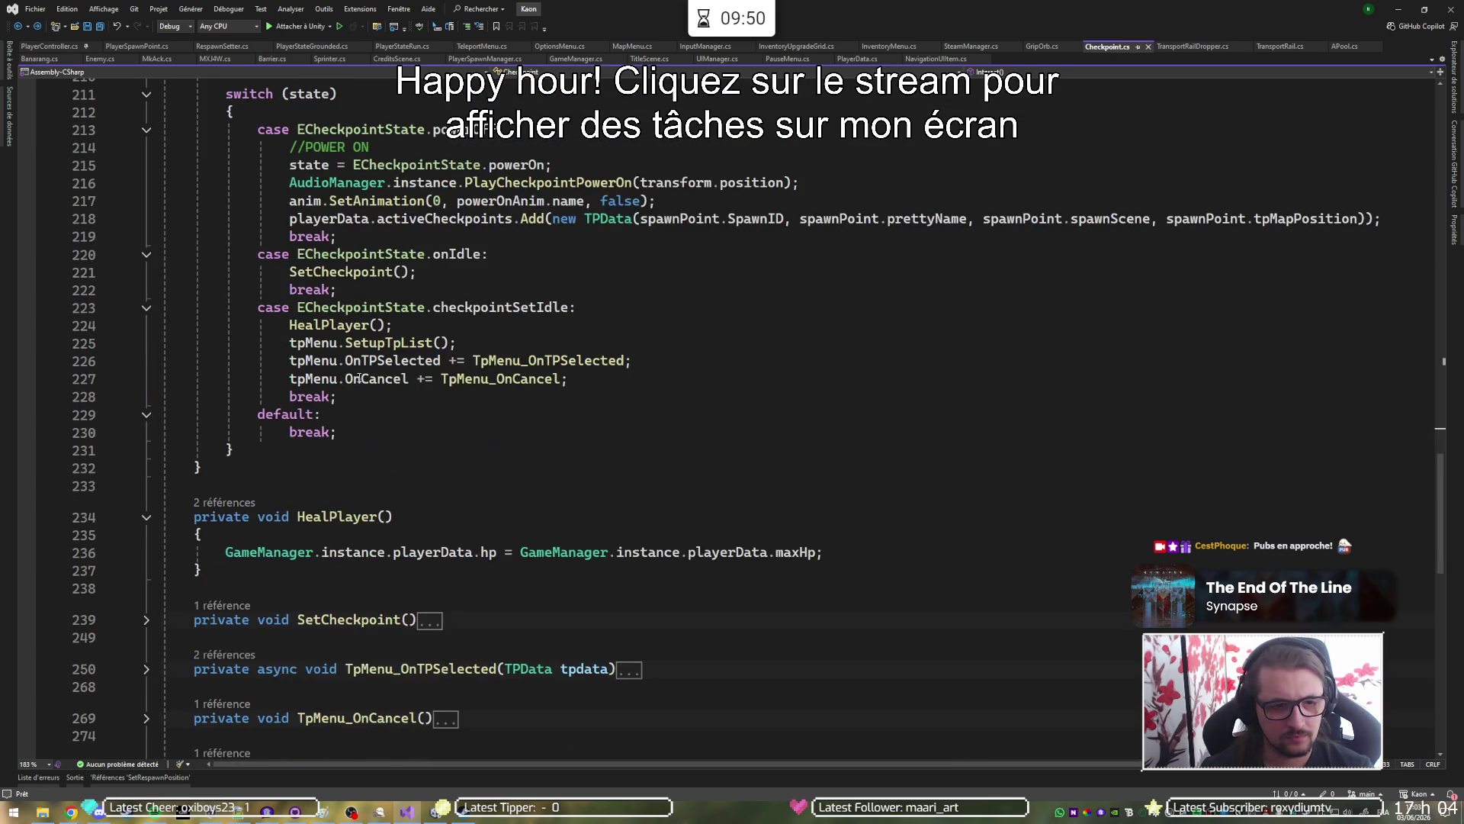
{"action": "scroll", "coordinate": [451, 381], "scroll_direction": "up", "scroll_amount": 7}
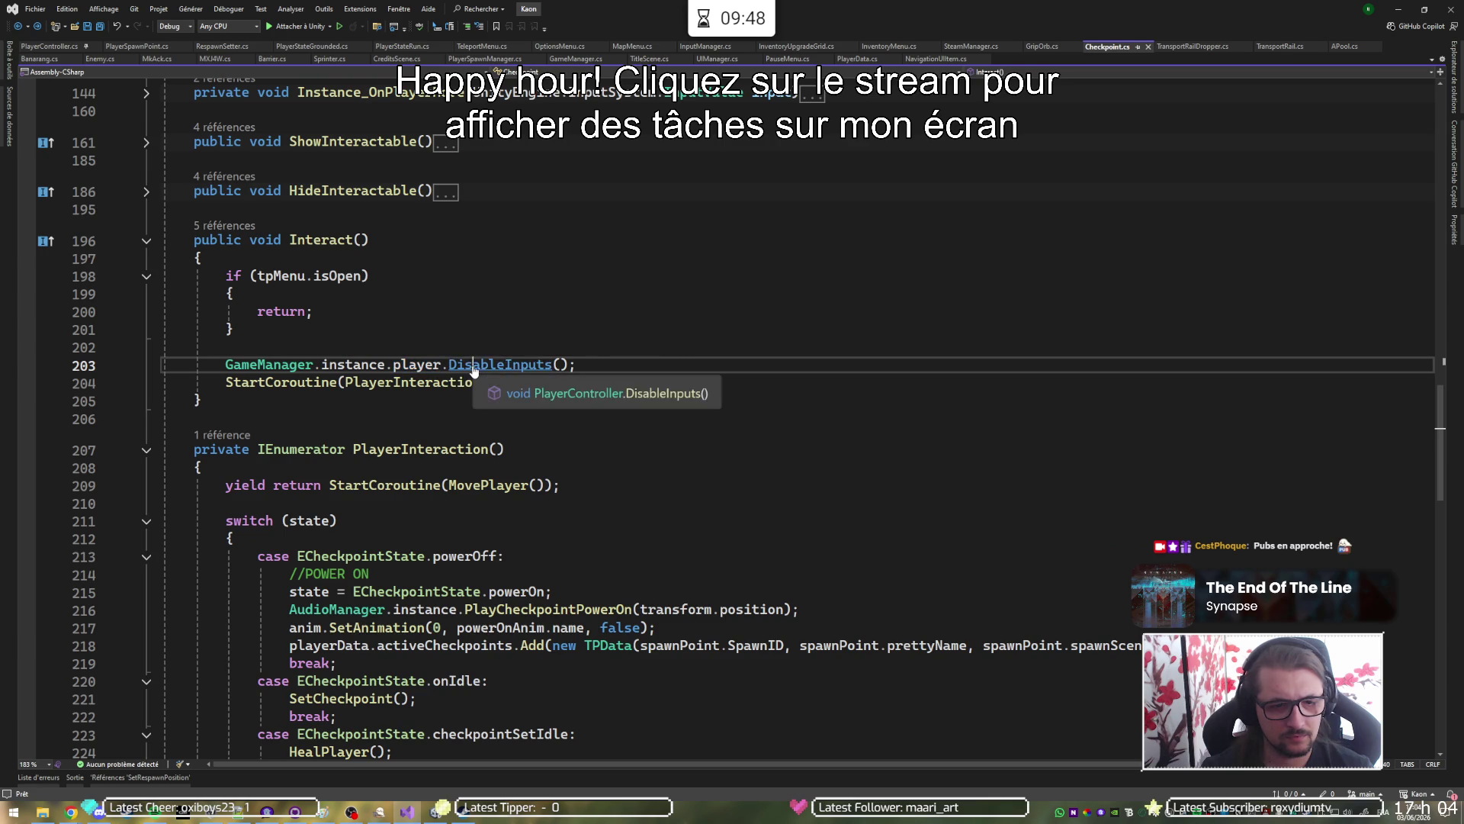
{"action": "left_click", "coordinate": [450, 365], "text": "ctrl"}
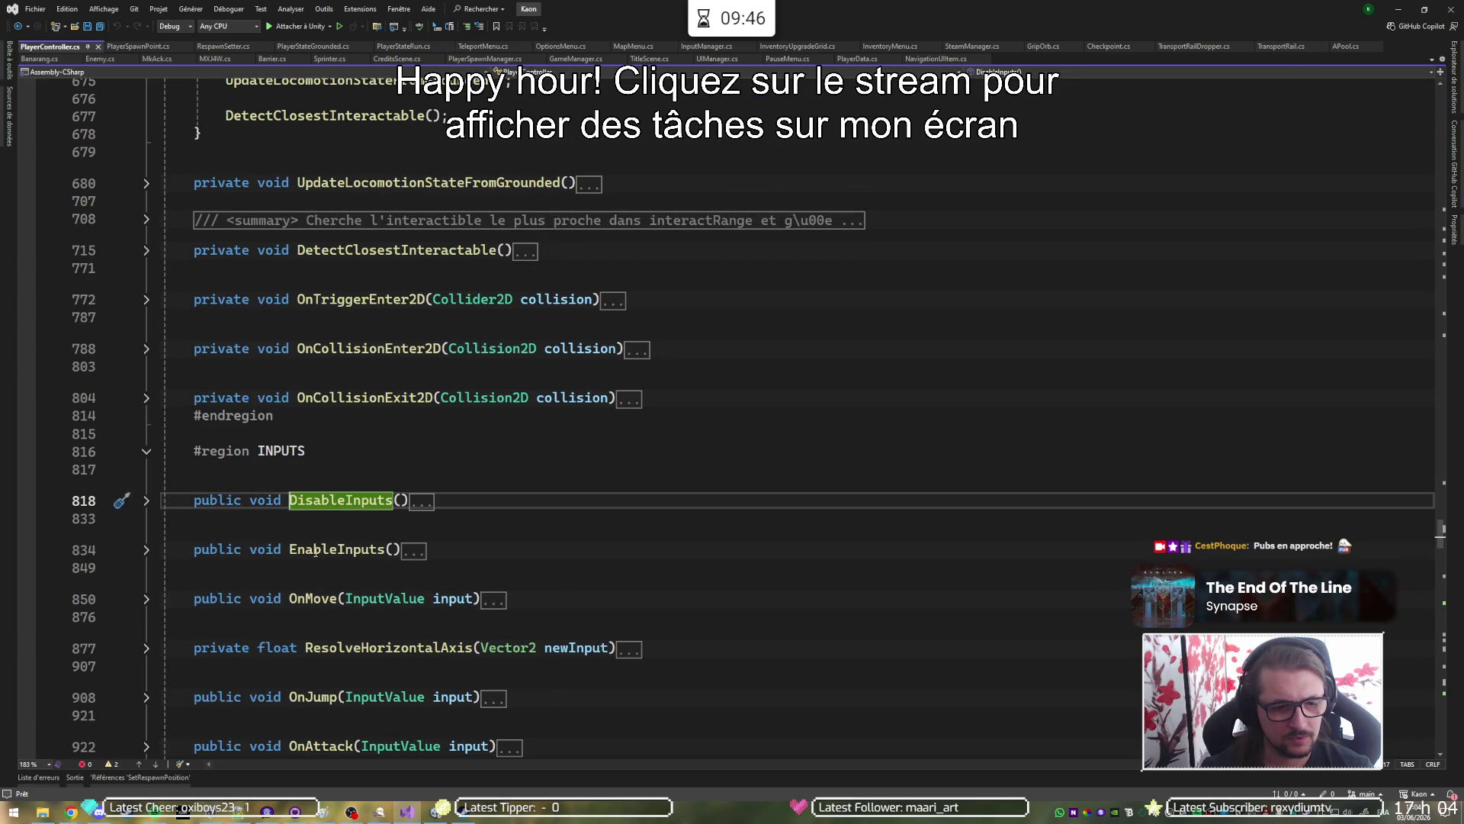
Find all references to EnableInputs and open the call in Checkpoint.cs.
{"action": "key", "text": "Down"}
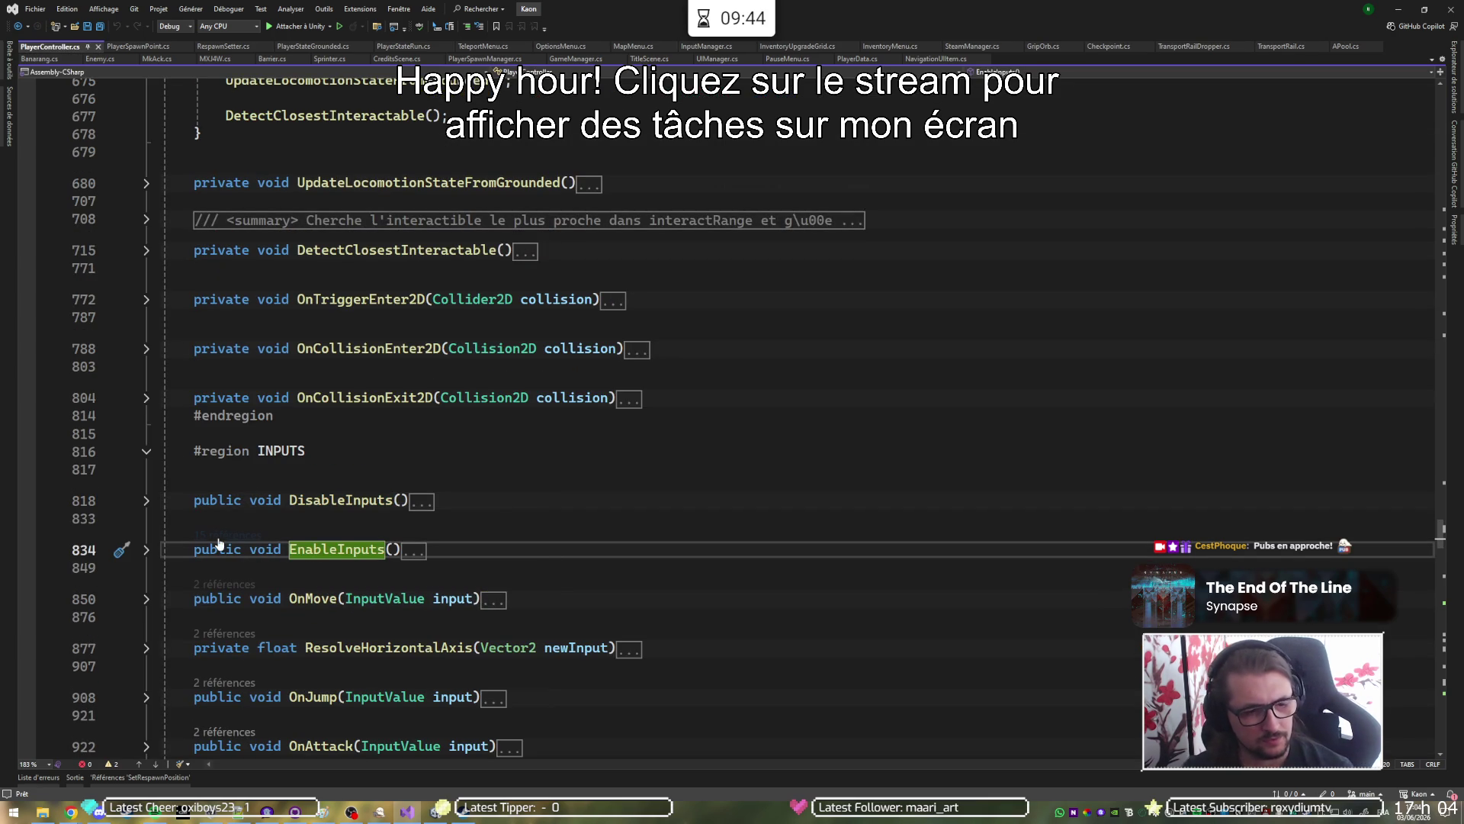
{"action": "key", "text": "shift+F12"}
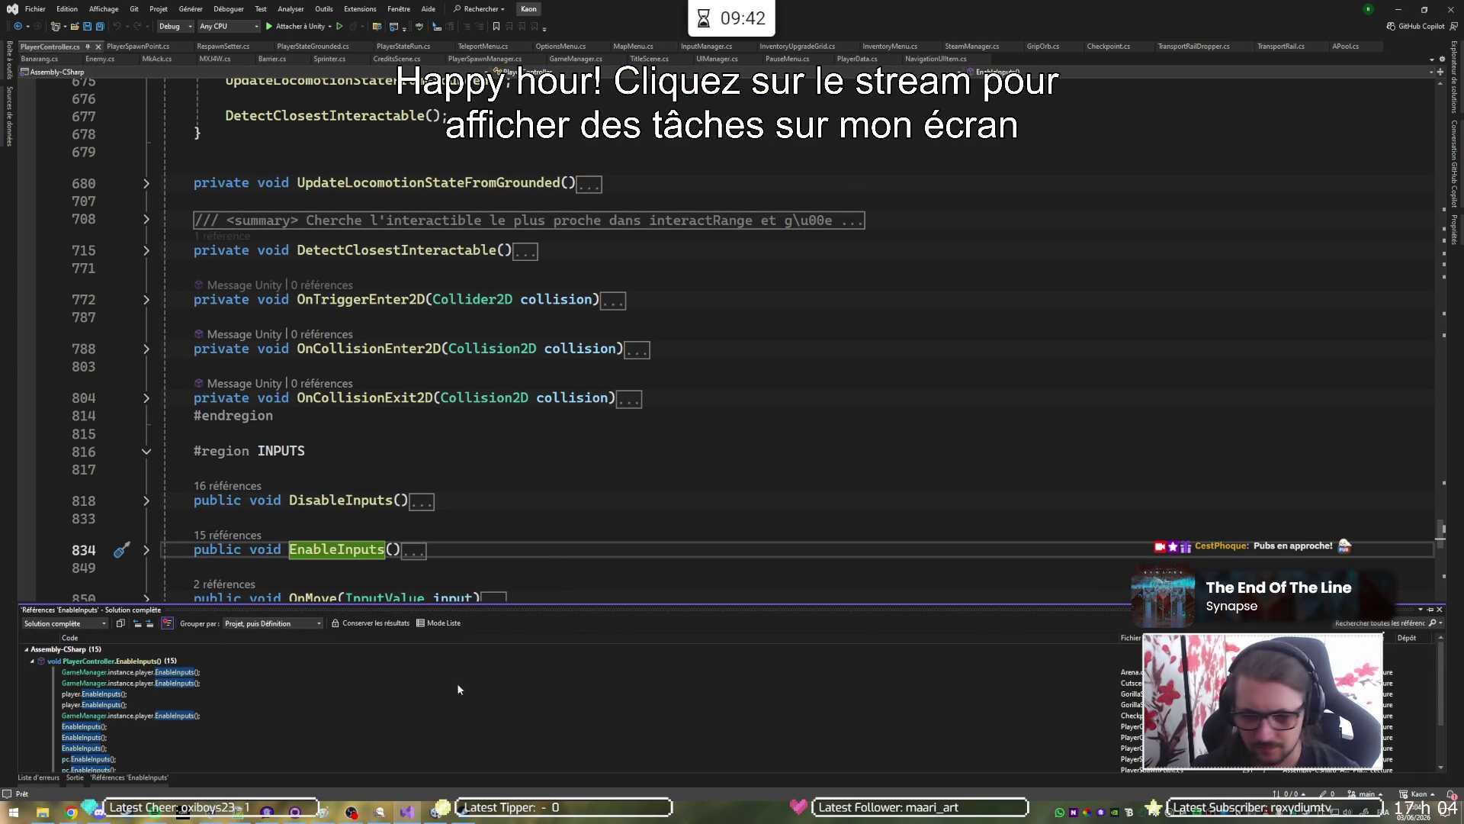
{"action": "scroll", "coordinate": [1442, 684], "scroll_direction": "down", "scroll_amount": 1}
{"action": "left_click_drag", "start_coordinate": [1442, 684], "coordinate": [1447, 710]}
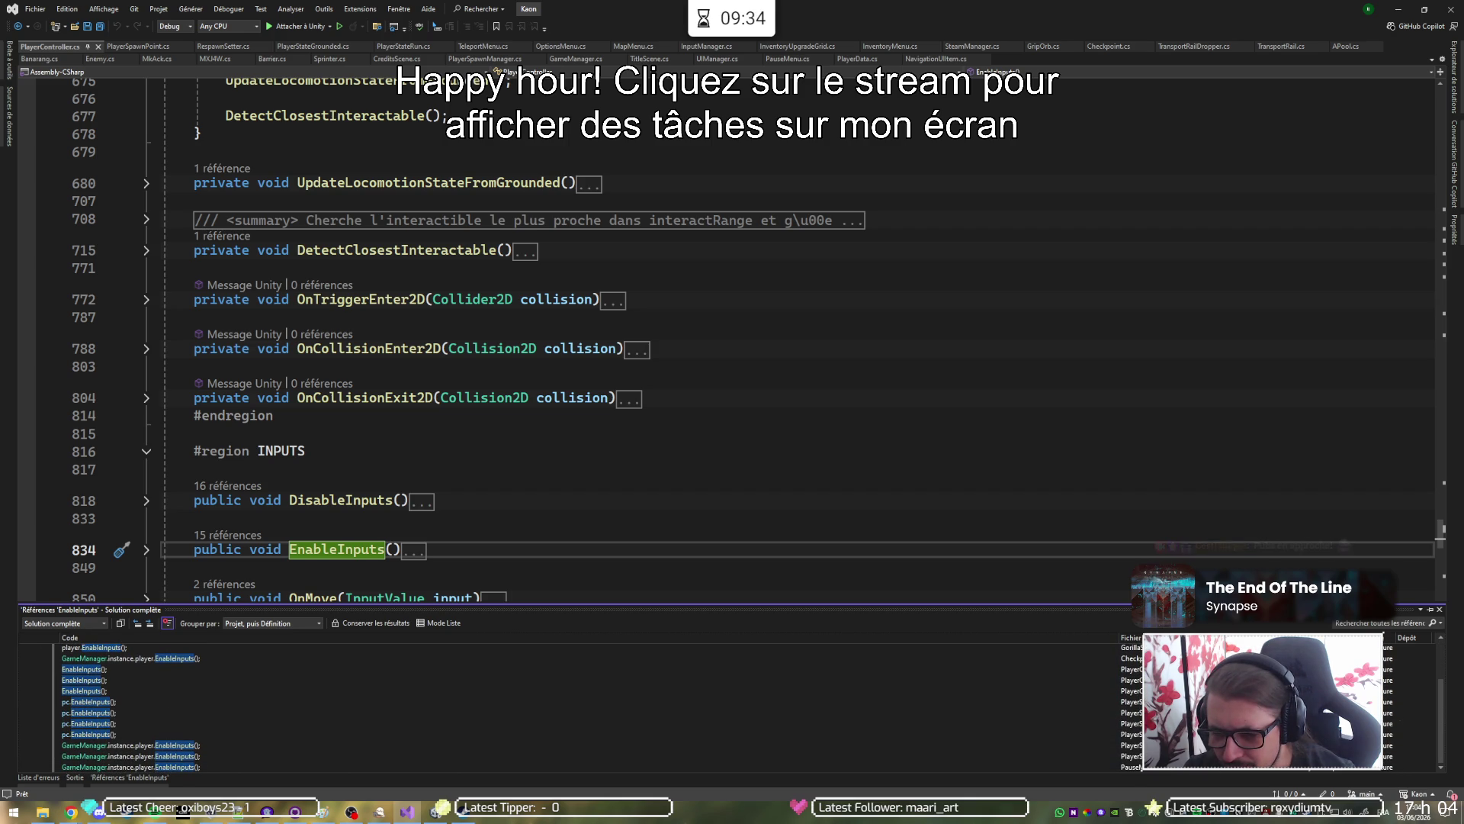
{"action": "left_click", "coordinate": [1289, 658]}
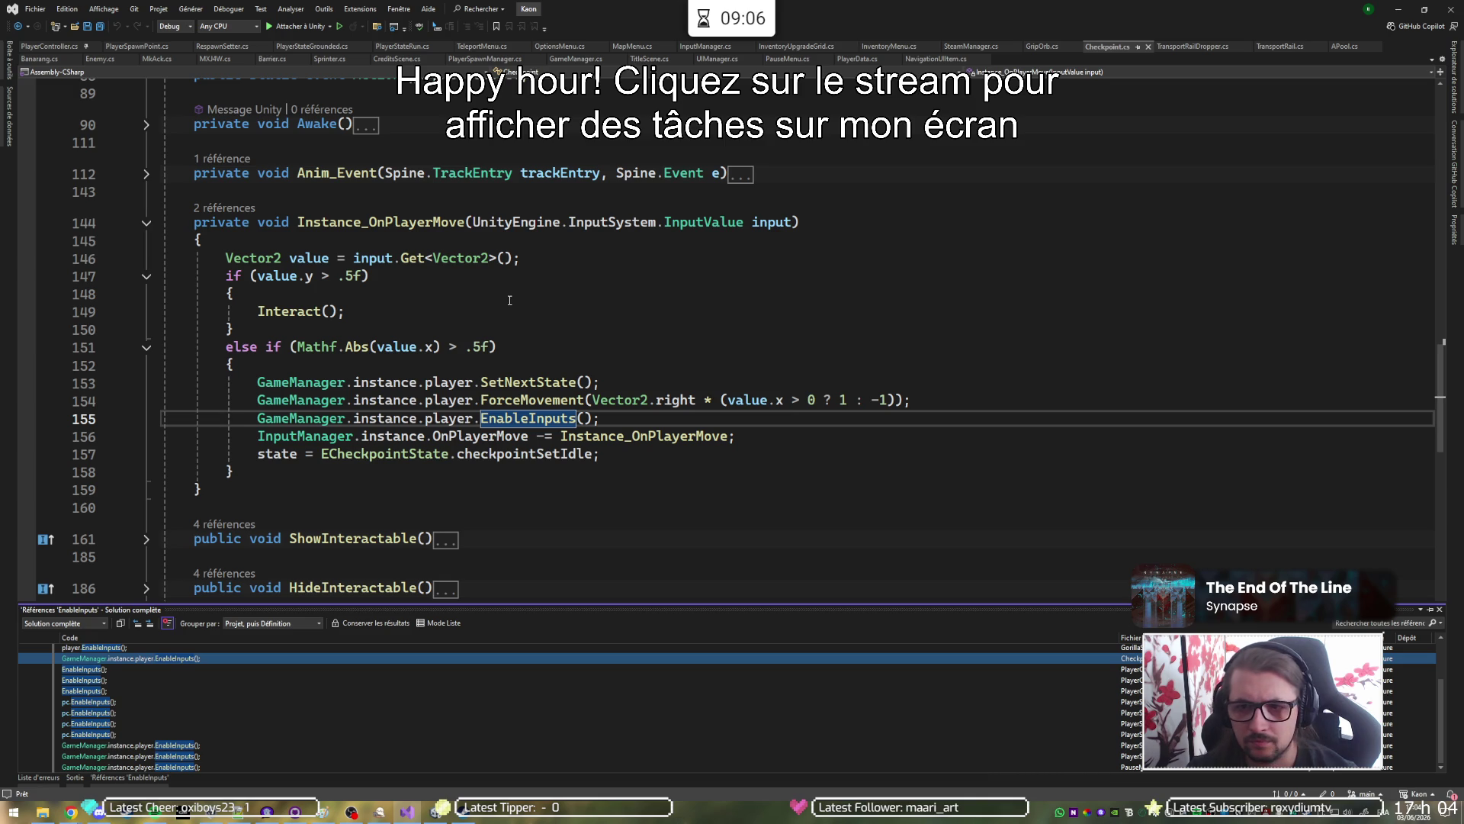
Jump to where the player-move handler is subscribed, then return to PlayerController.
{"action": "left_click", "coordinate": [229, 207]}
{"action": "double_click", "coordinate": [323, 164]}
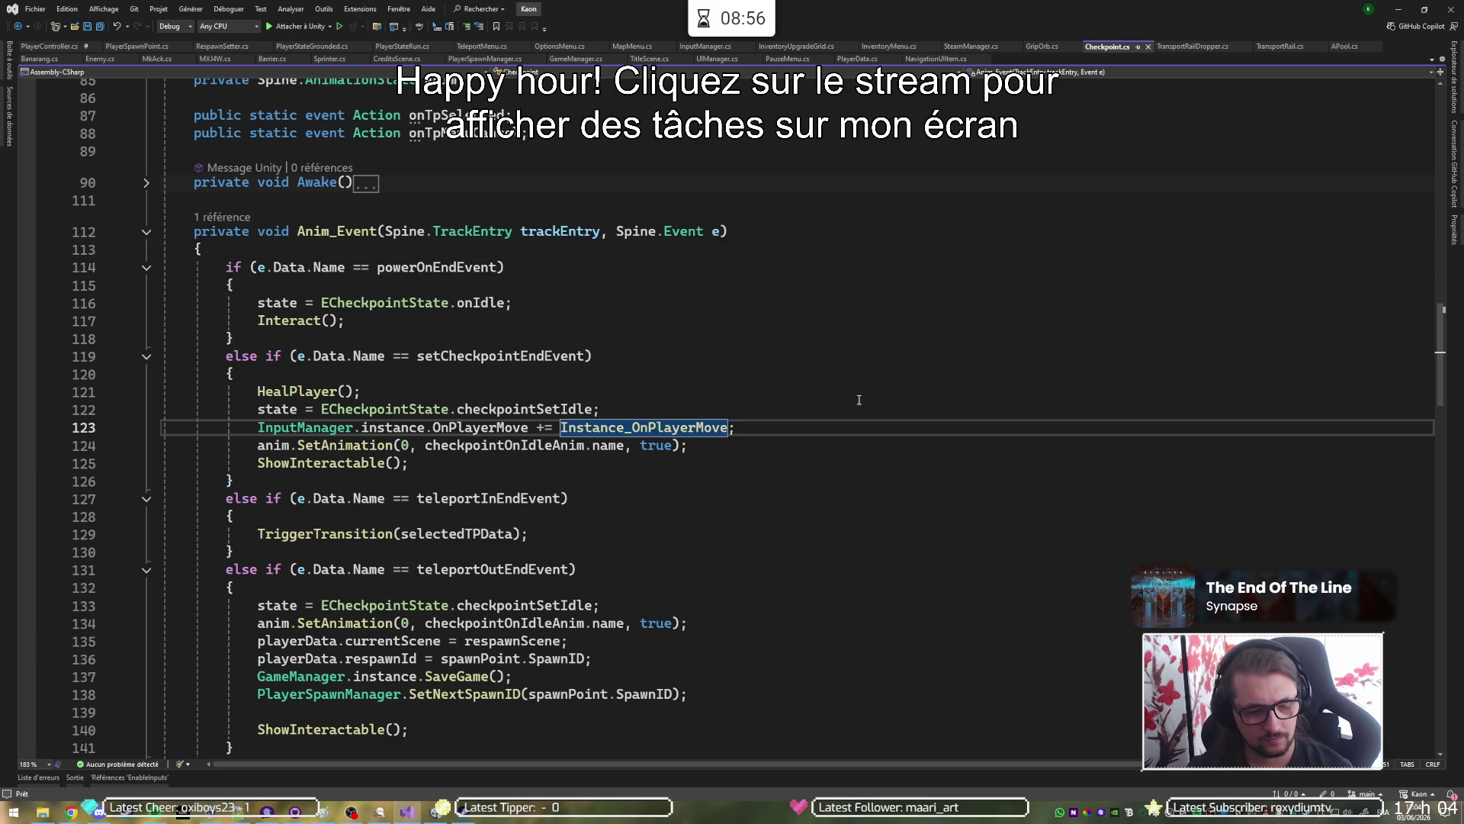
{"action": "key", "text": "ctrl+minus"}
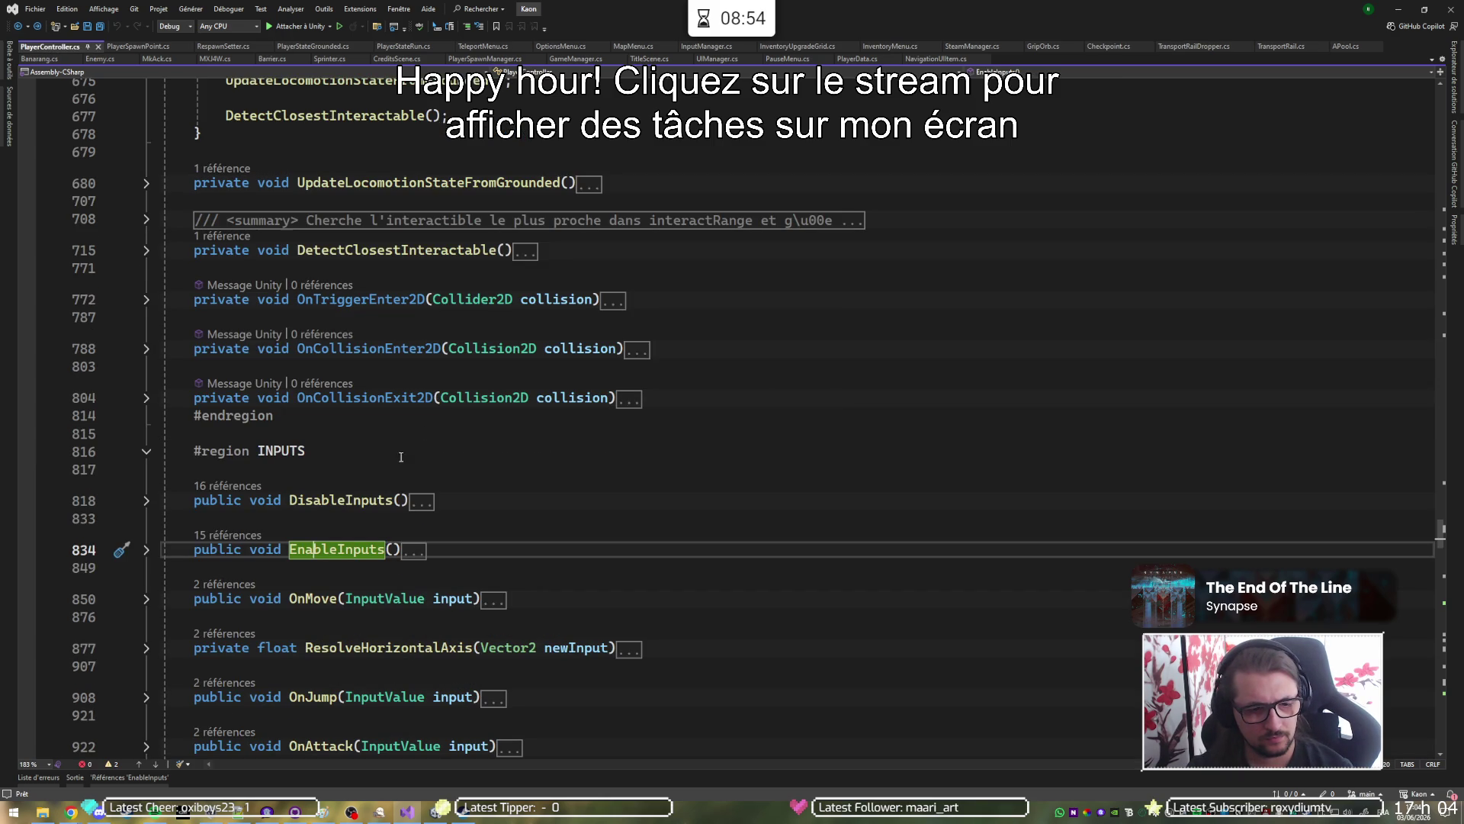
Expand EnableInputs in PlayerController to read its body.
{"action": "left_click", "coordinate": [146, 549]}
{"action": "scroll", "coordinate": [523, 519], "scroll_direction": "down", "scroll_amount": 4}
{"action": "scroll", "coordinate": [523, 519], "scroll_direction": "down", "scroll_amount": 1}
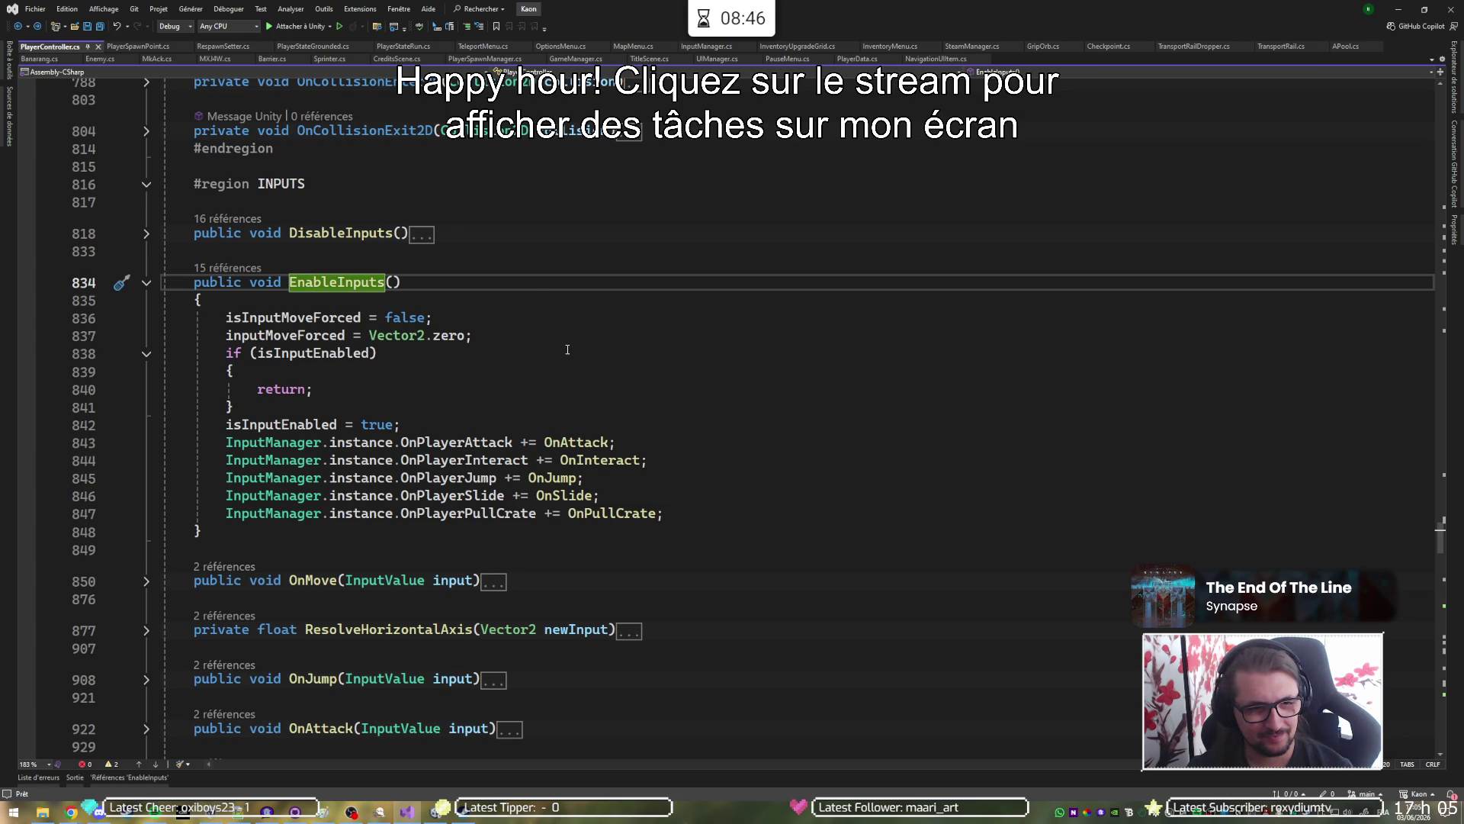
Return to Checkpoint.cs and open the EnableInputs call on line 155 from its references.
{"action": "key", "text": "ctrl+minus"}
{"action": "key", "text": "ctrl+minus"}
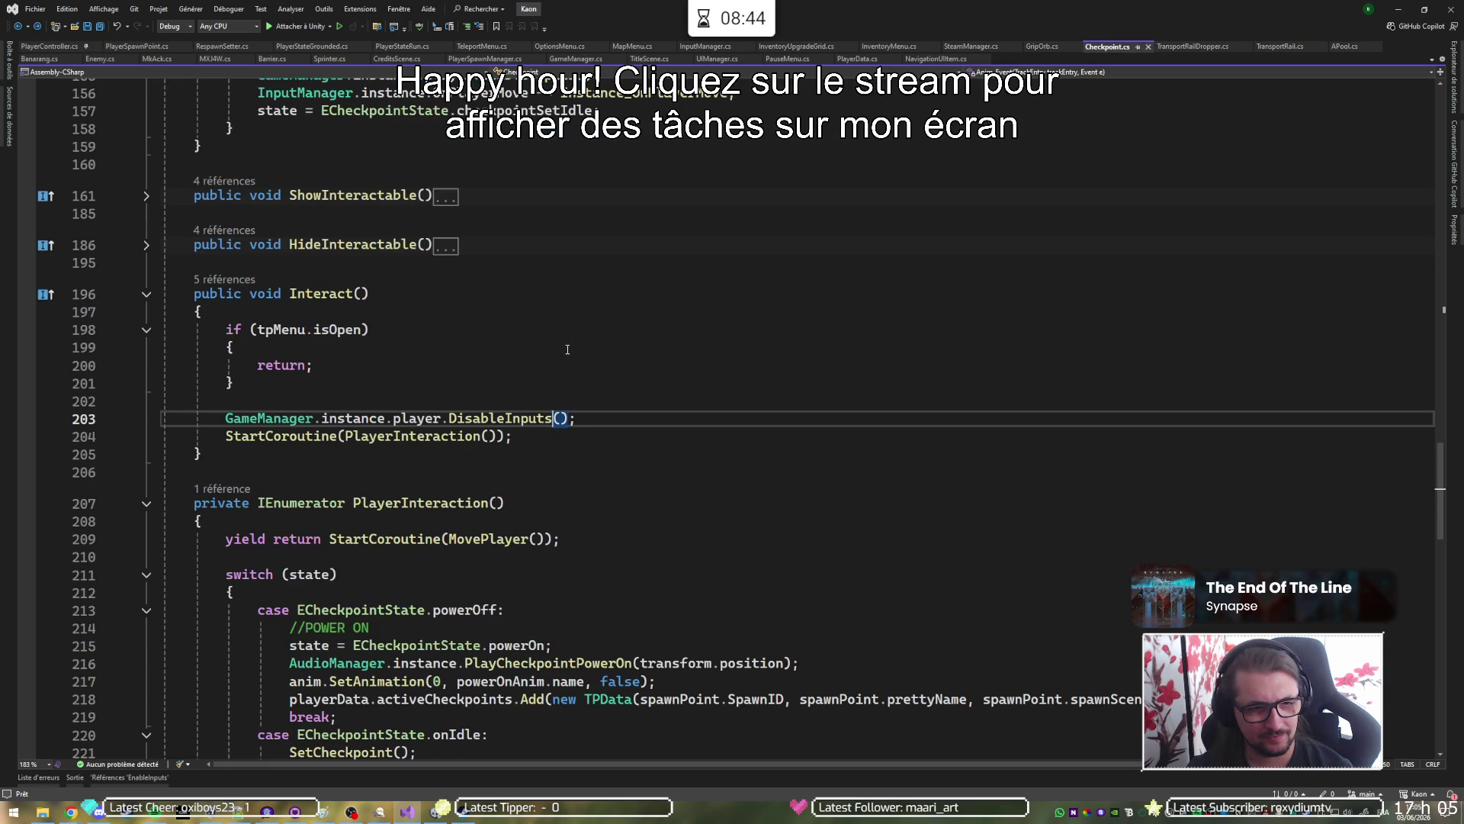
{"action": "key", "text": "ctrl+minus"}
{"action": "key", "text": "ctrl+minus"}
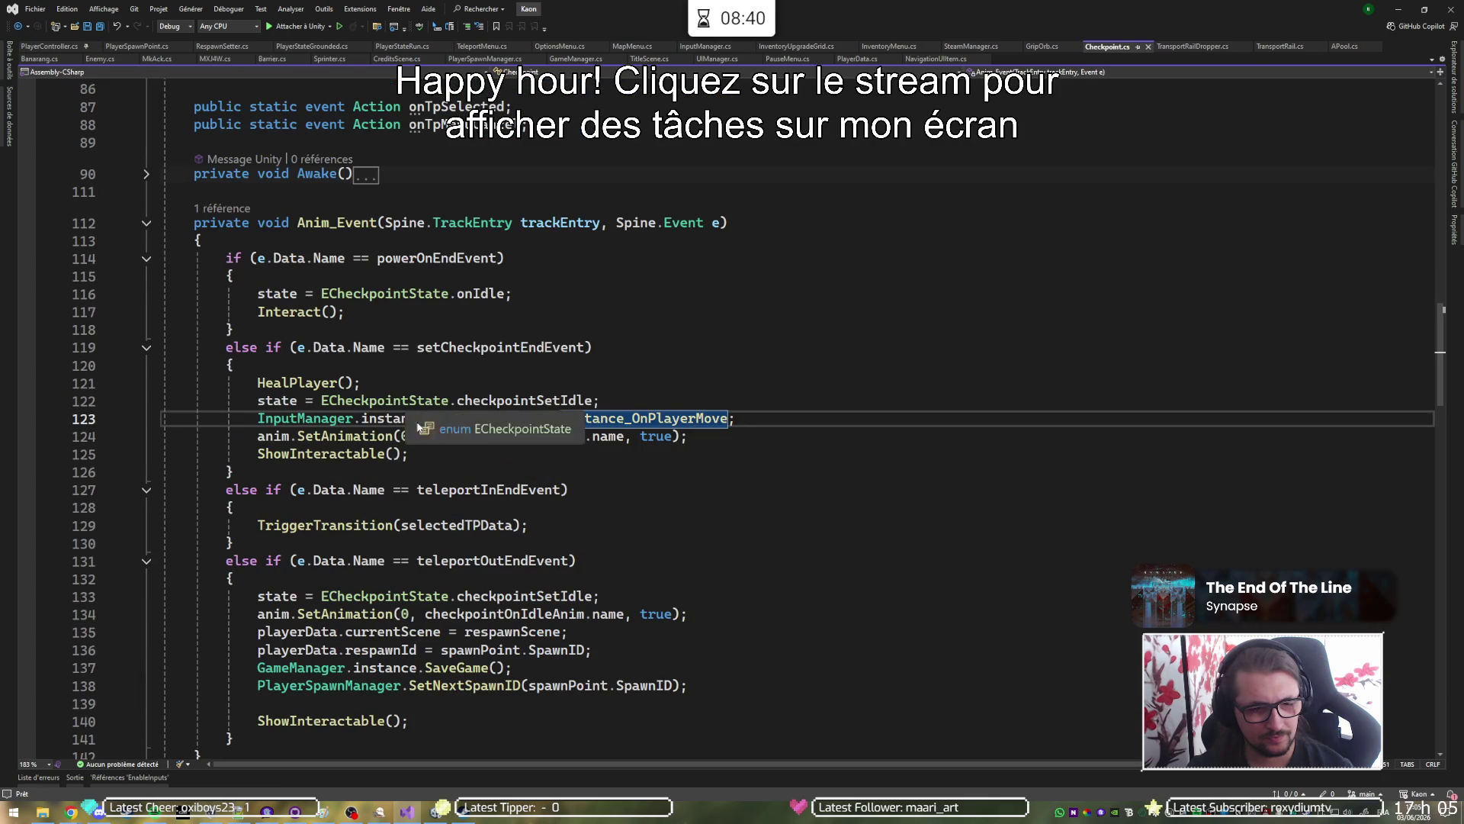
{"action": "left_click", "coordinate": [122, 778]}
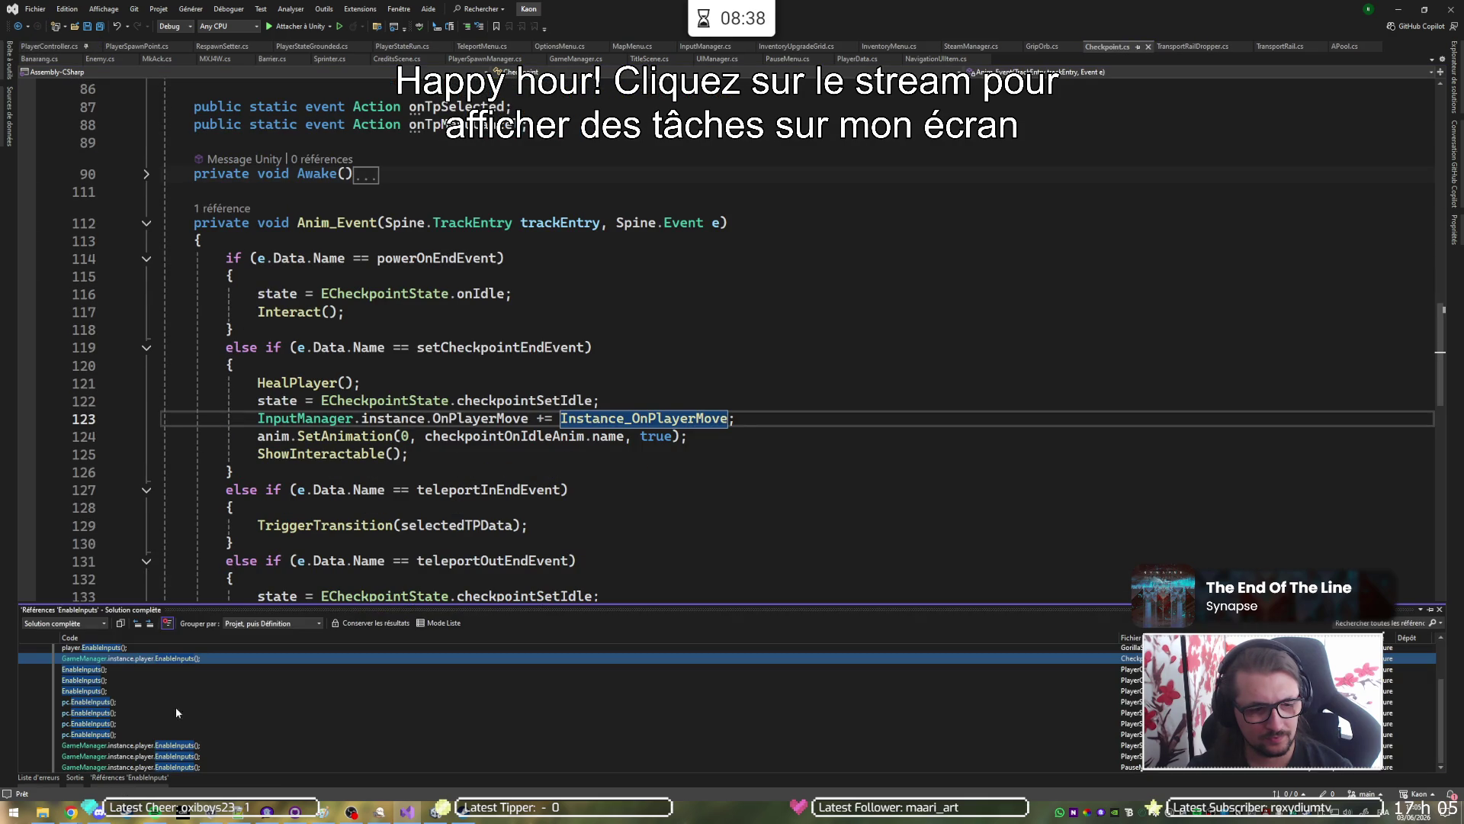
{"action": "double_click", "coordinate": [152, 658]}
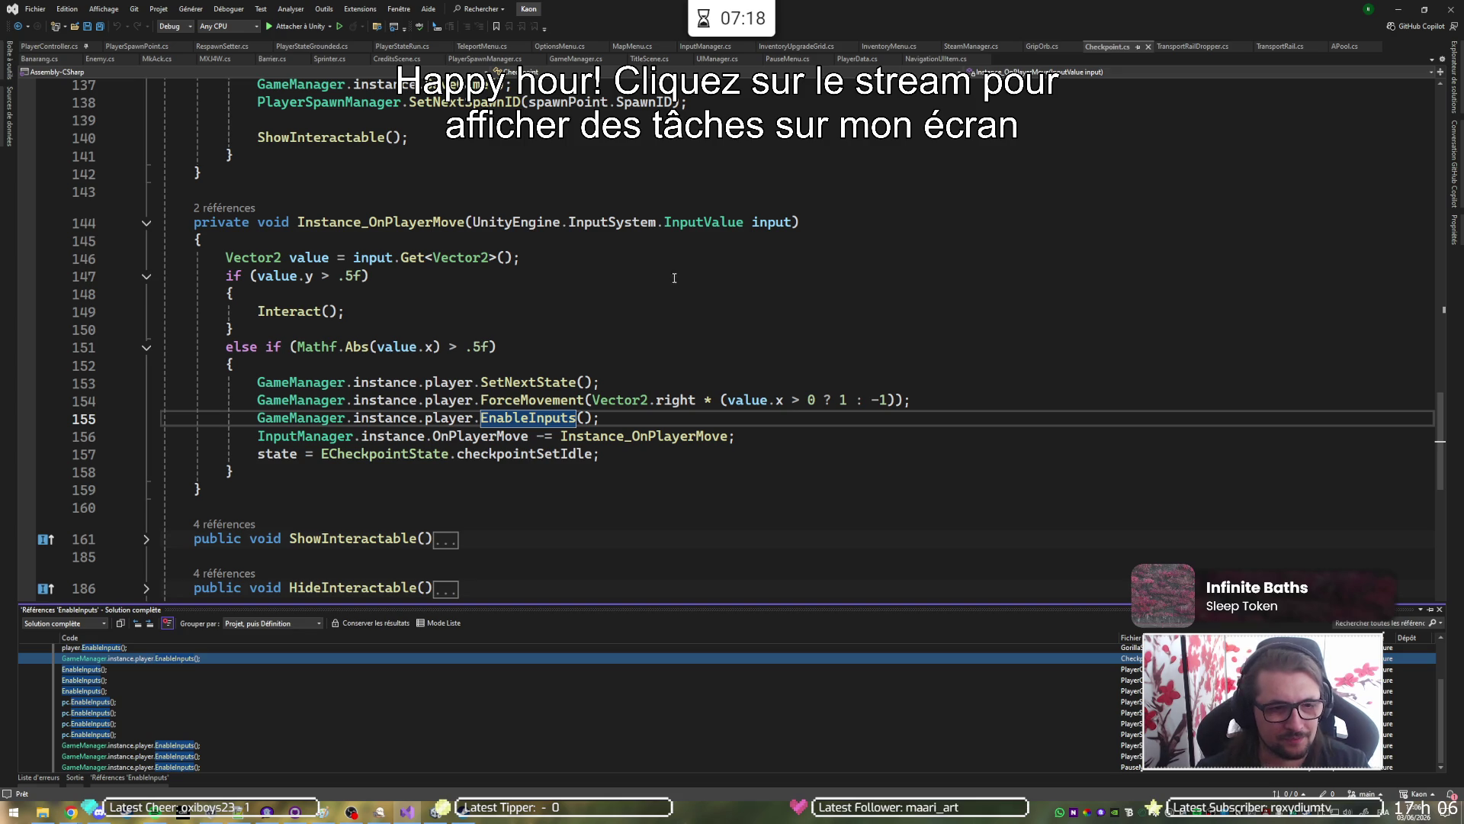
{"action": "left_click", "coordinate": [605, 310]}
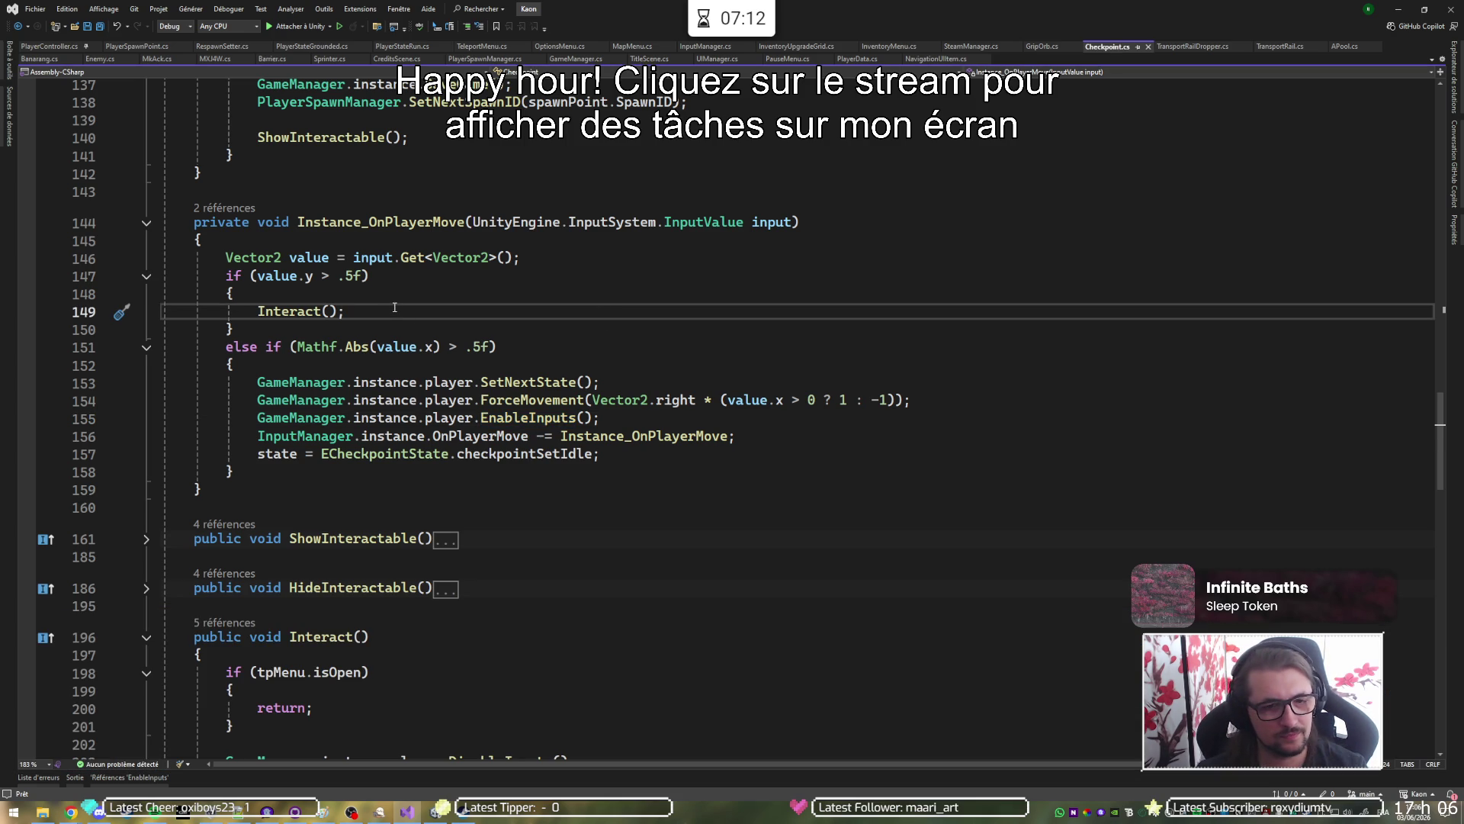
Copy 'OnPlayerMove -= Instance_OnPlayerMove;' from line 156 and paste it below Interact() on line 149.
{"action": "left_click", "coordinate": [648, 435]}
{"action": "key", "text": "ctrl+c"}
{"action": "left_click", "coordinate": [498, 329]}
{"action": "key", "text": "ctrl+v"}
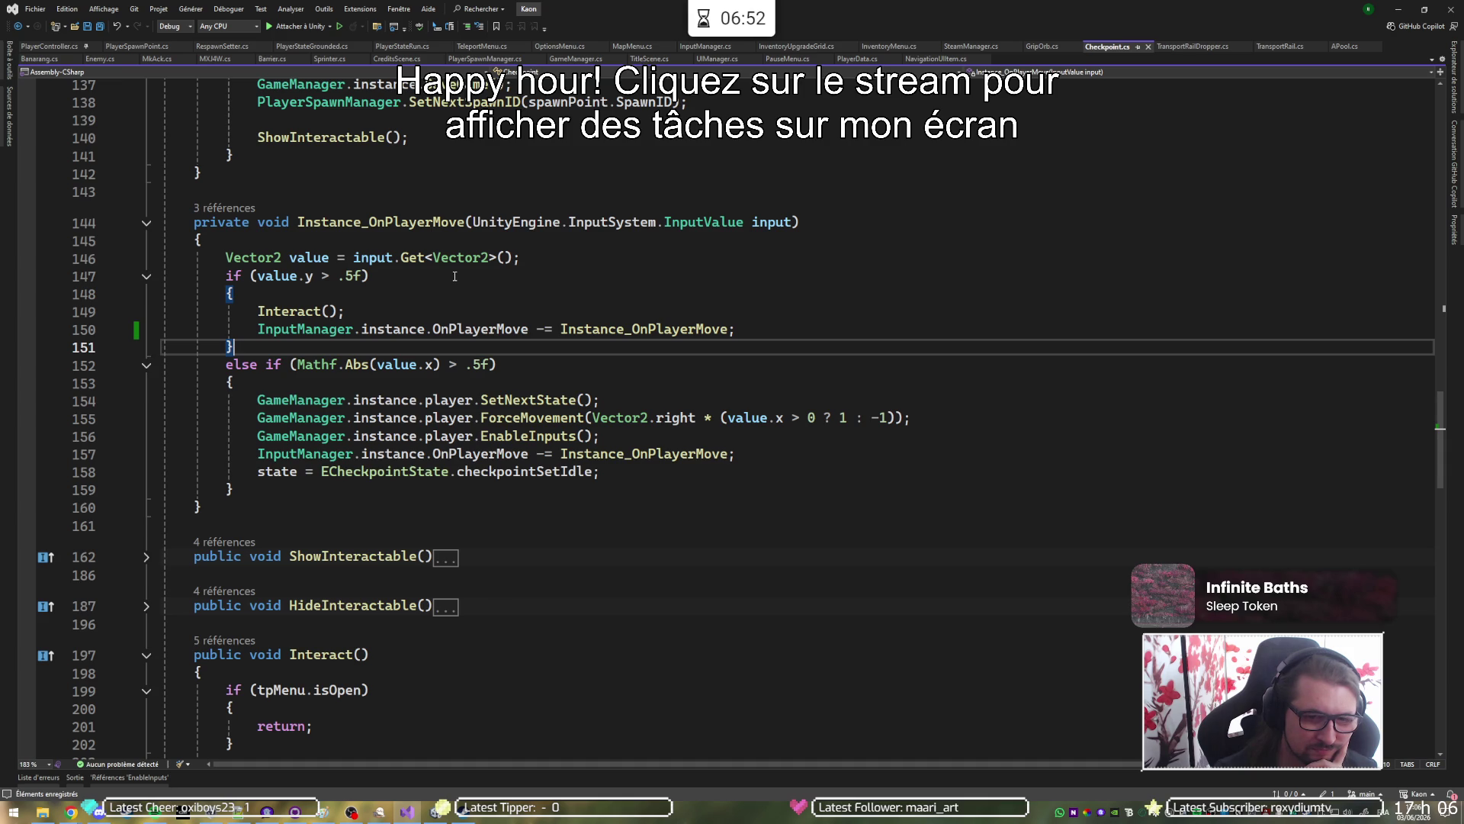
{"action": "scroll", "coordinate": [455, 278], "scroll_direction": "down", "scroll_amount": 2}
{"action": "scroll", "coordinate": [455, 277], "scroll_direction": "down", "scroll_amount": 10}
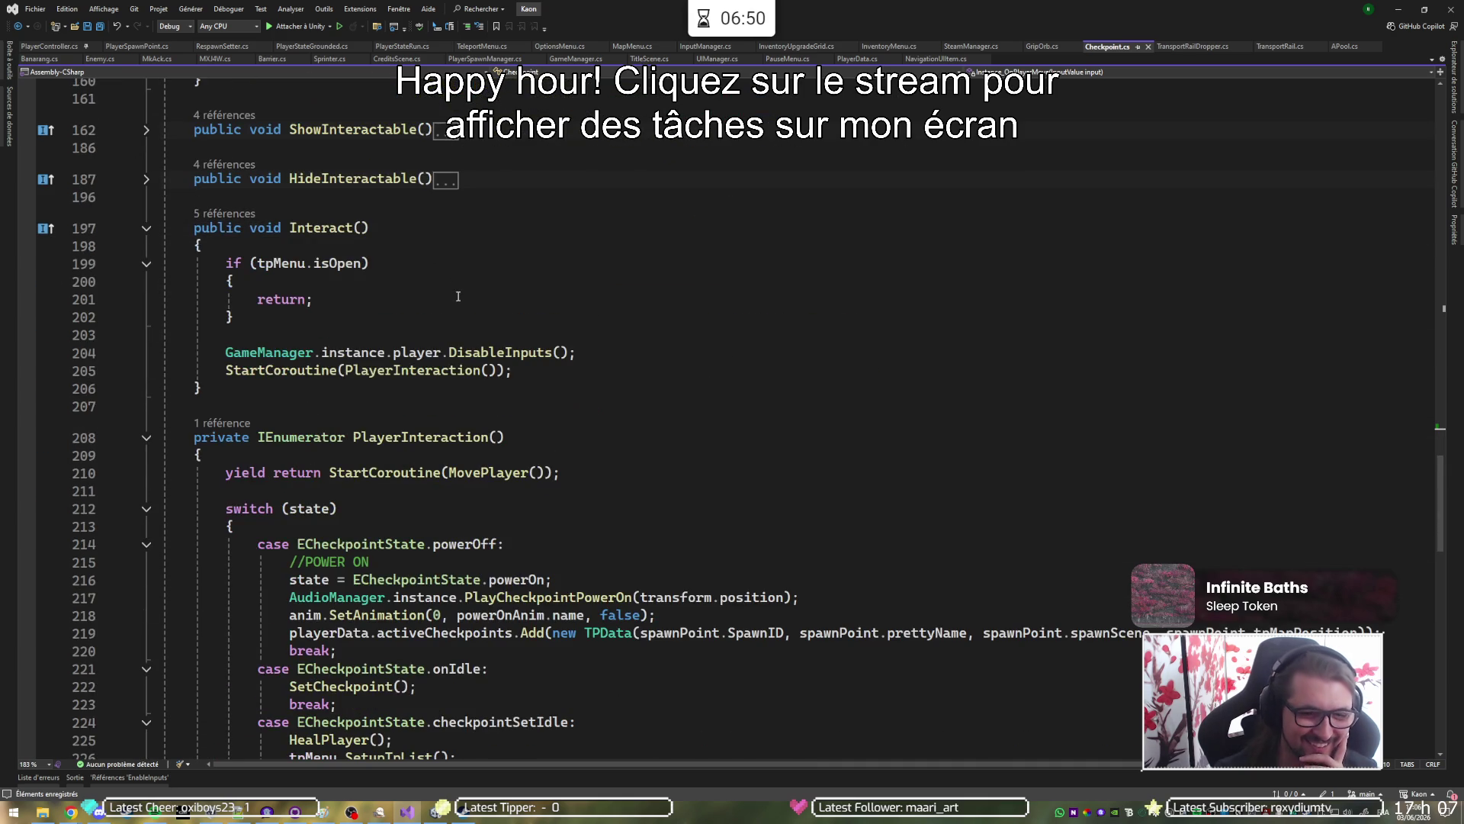
{"action": "scroll", "coordinate": [447, 308], "scroll_direction": "up", "scroll_amount": 5}
{"action": "scroll", "coordinate": [442, 313], "scroll_direction": "up", "scroll_amount": 1}
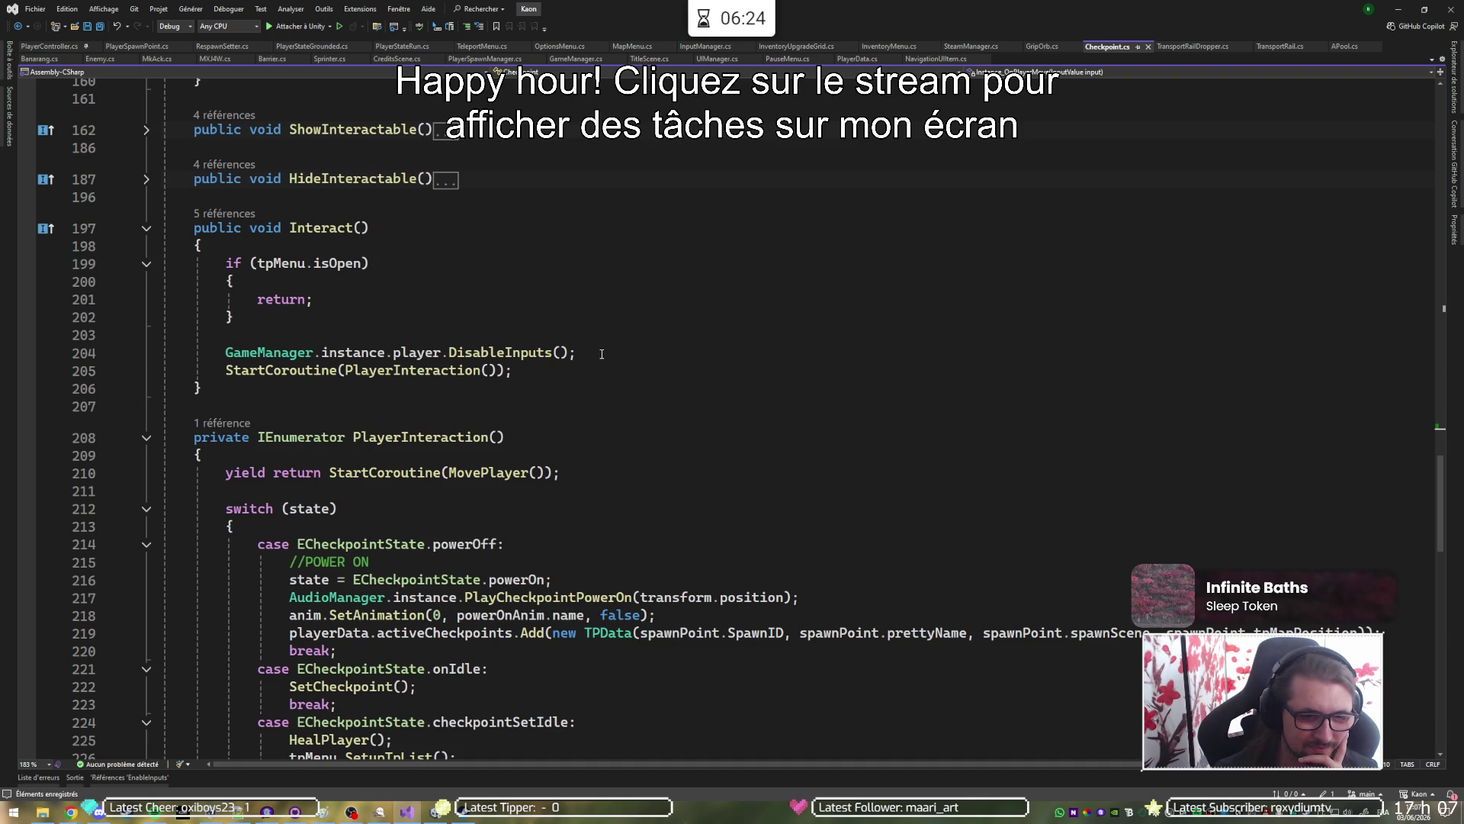
{"action": "scroll", "coordinate": [219, 404], "scroll_direction": "down", "scroll_amount": 4}
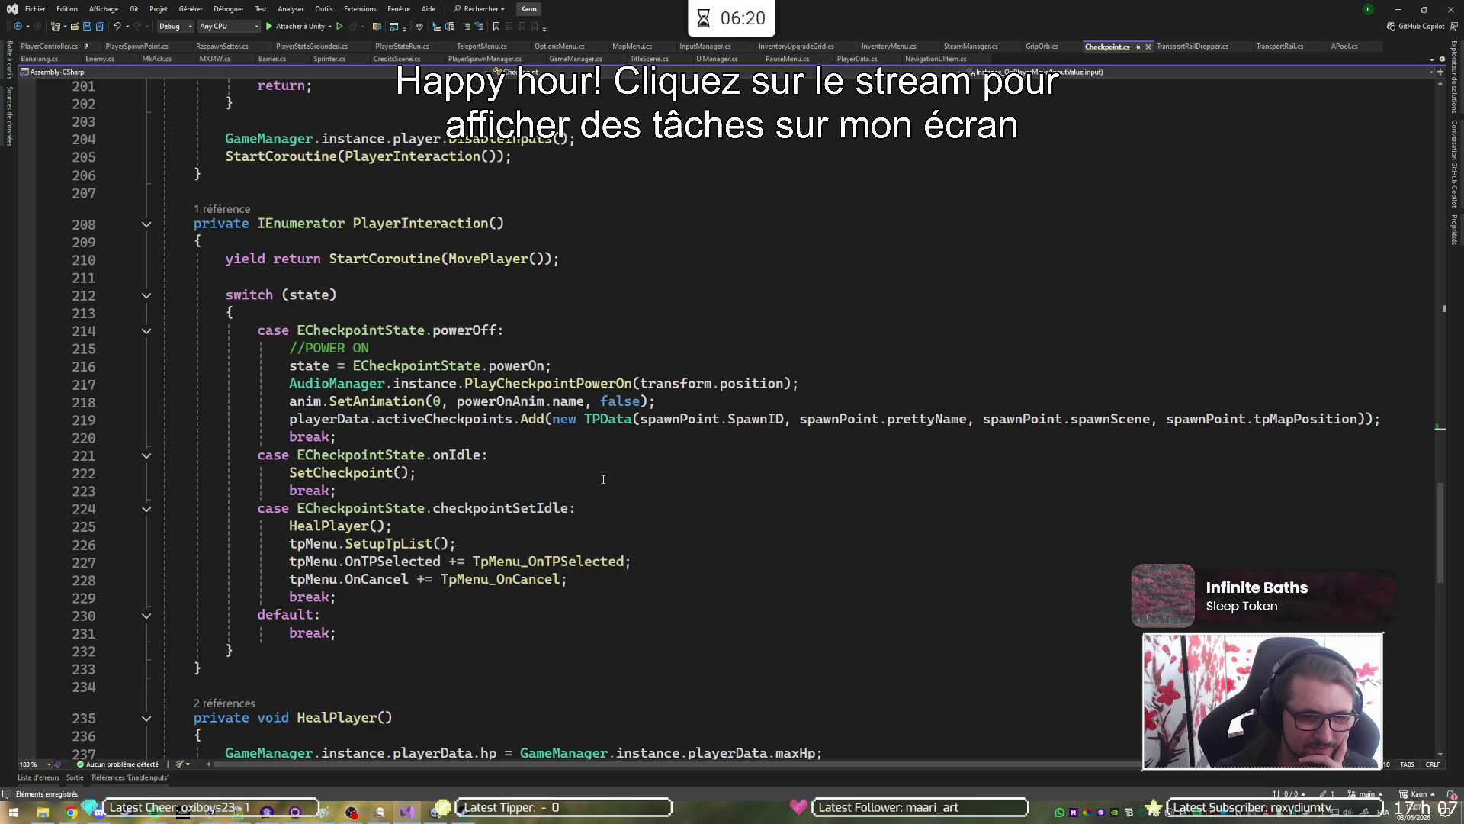
{"action": "scroll", "coordinate": [601, 474], "scroll_direction": "down", "scroll_amount": 2}
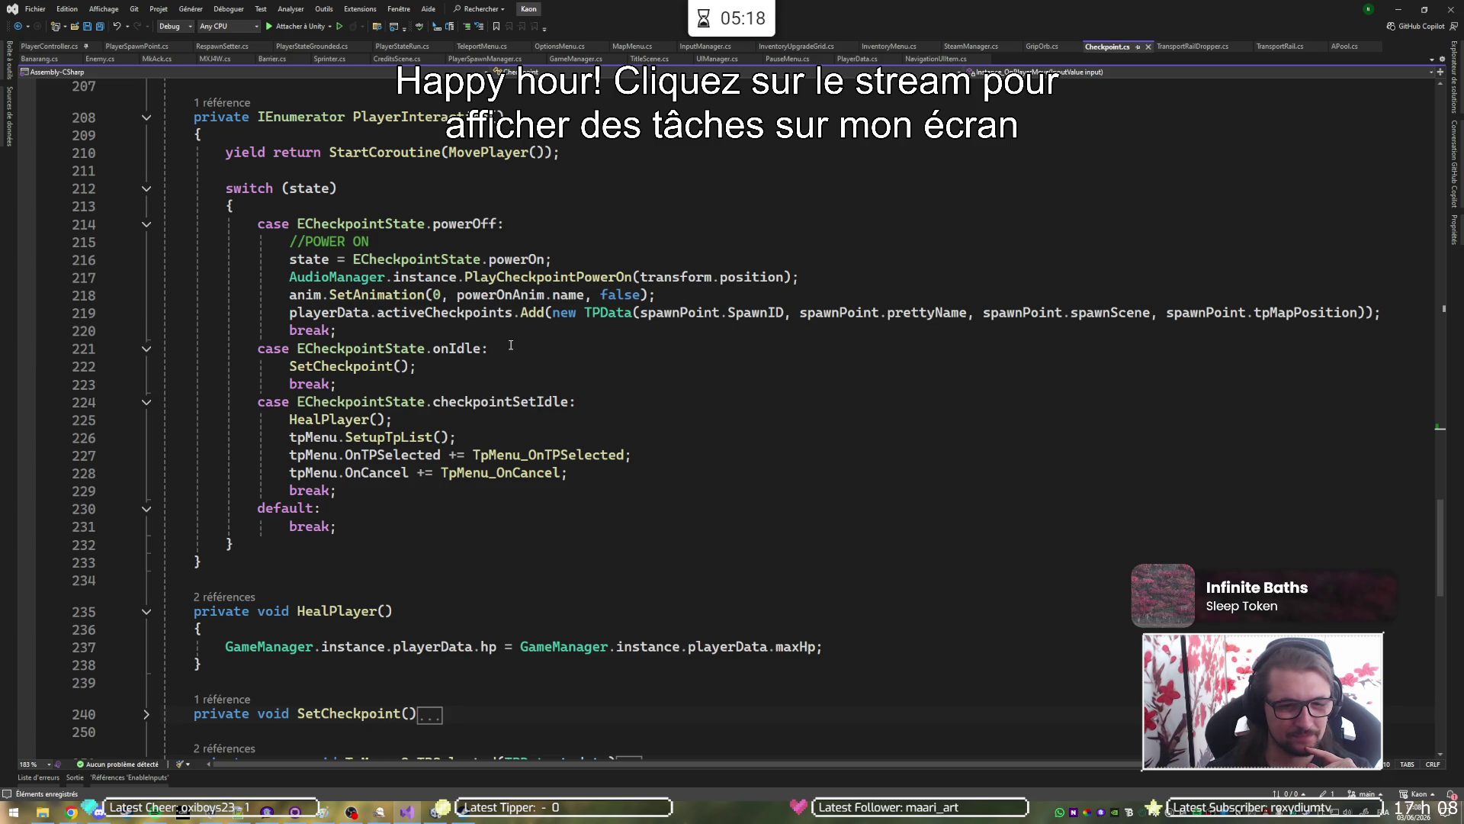
Check the sideways-branch unsubscribe line, then collapse Interact() on line 197.
{"action": "scroll", "coordinate": [510, 344], "scroll_direction": "up", "scroll_amount": 20}
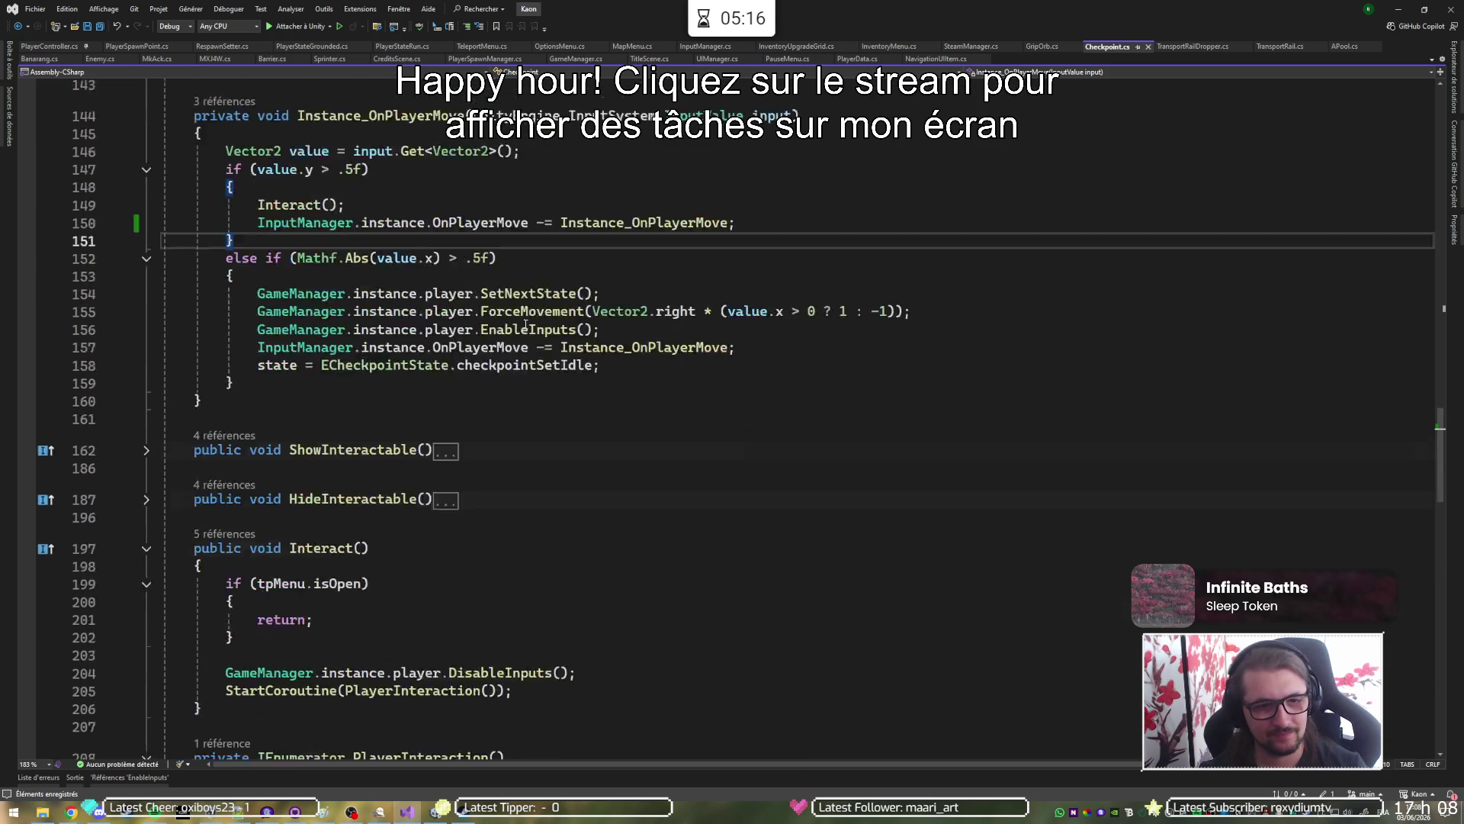
{"action": "left_click", "coordinate": [782, 507]}
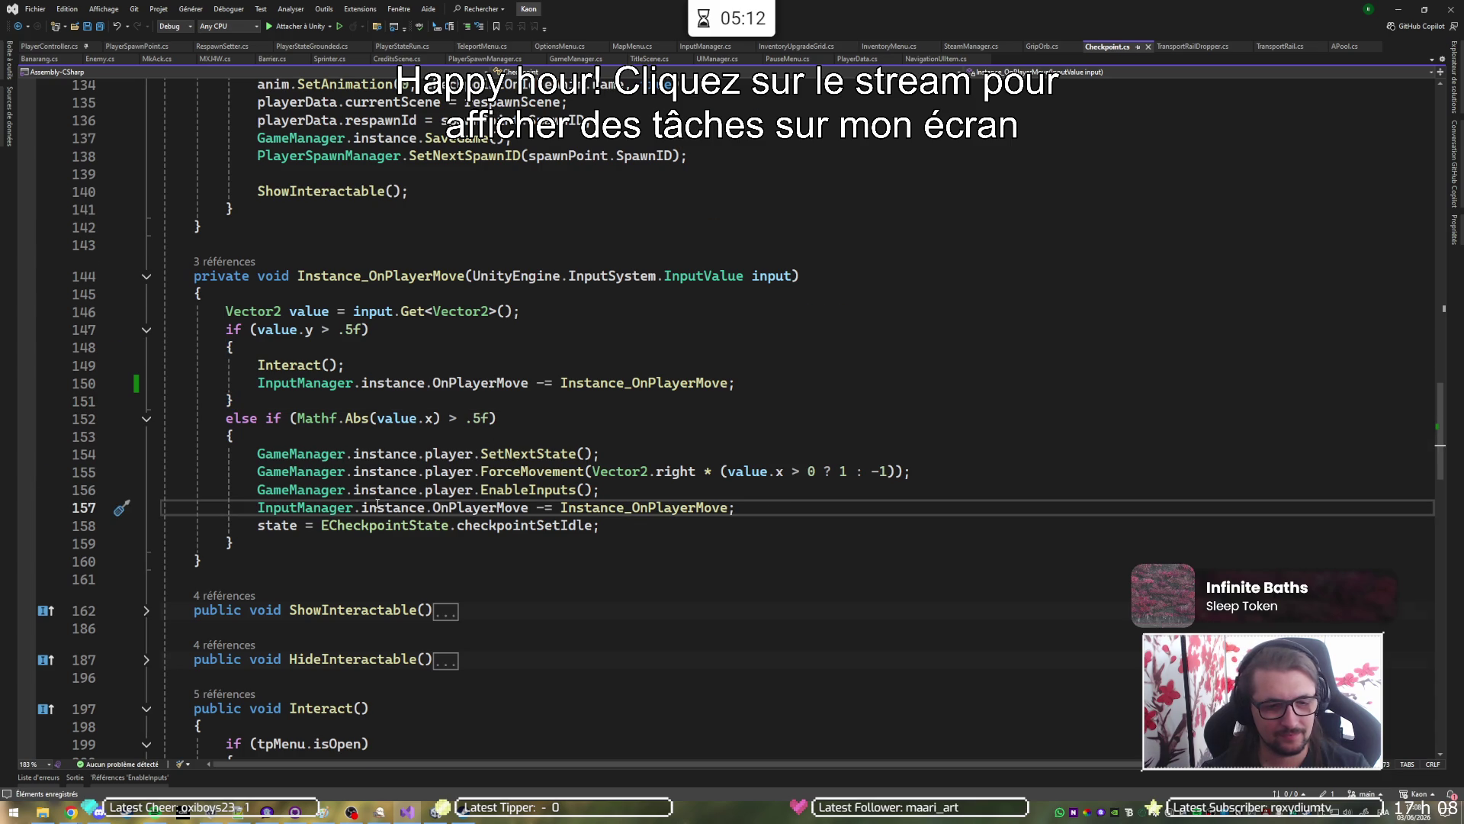
{"action": "scroll", "coordinate": [391, 490], "scroll_direction": "down", "scroll_amount": 7}
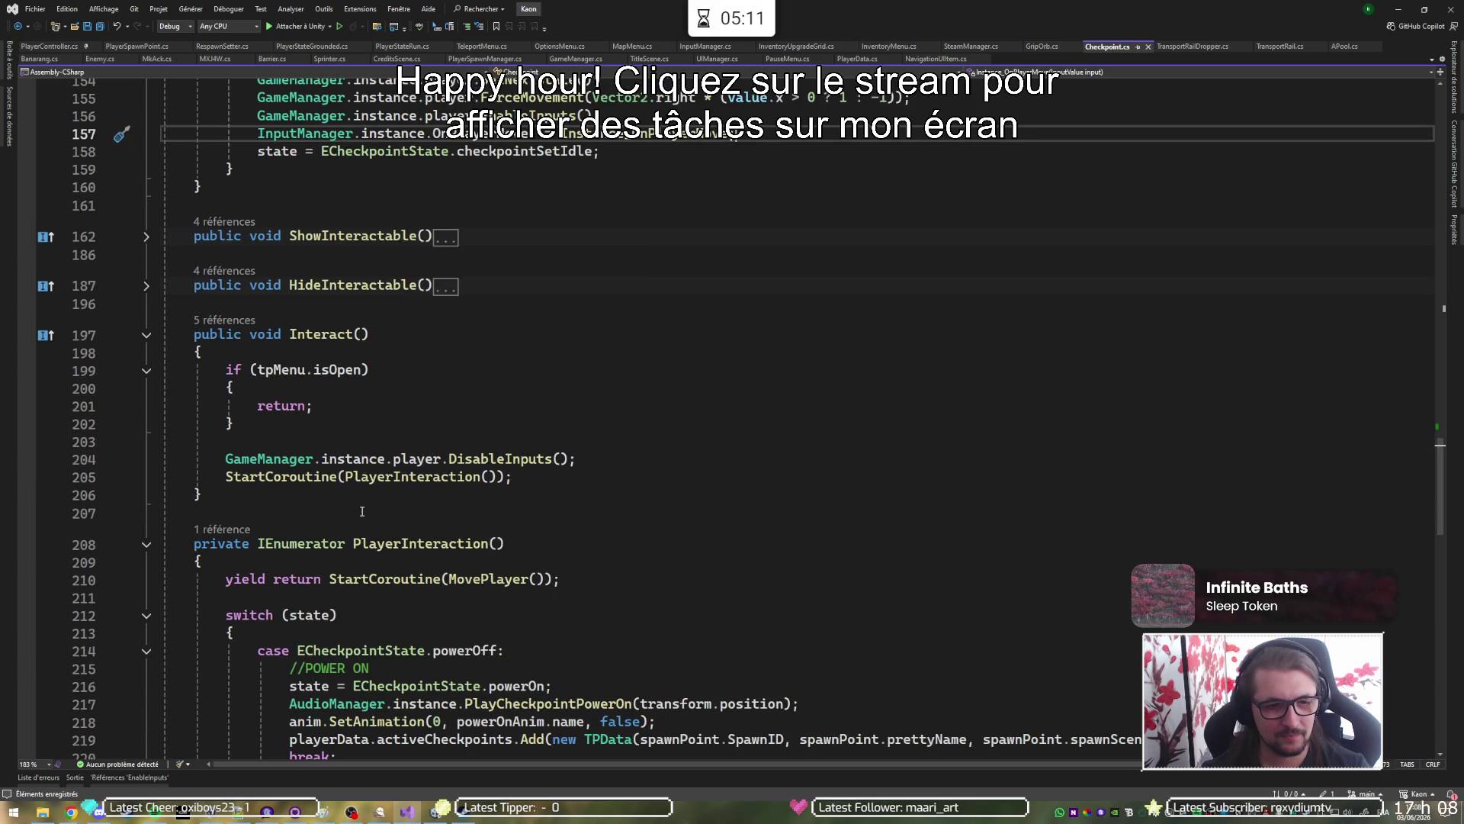
{"action": "left_click", "coordinate": [146, 335]}
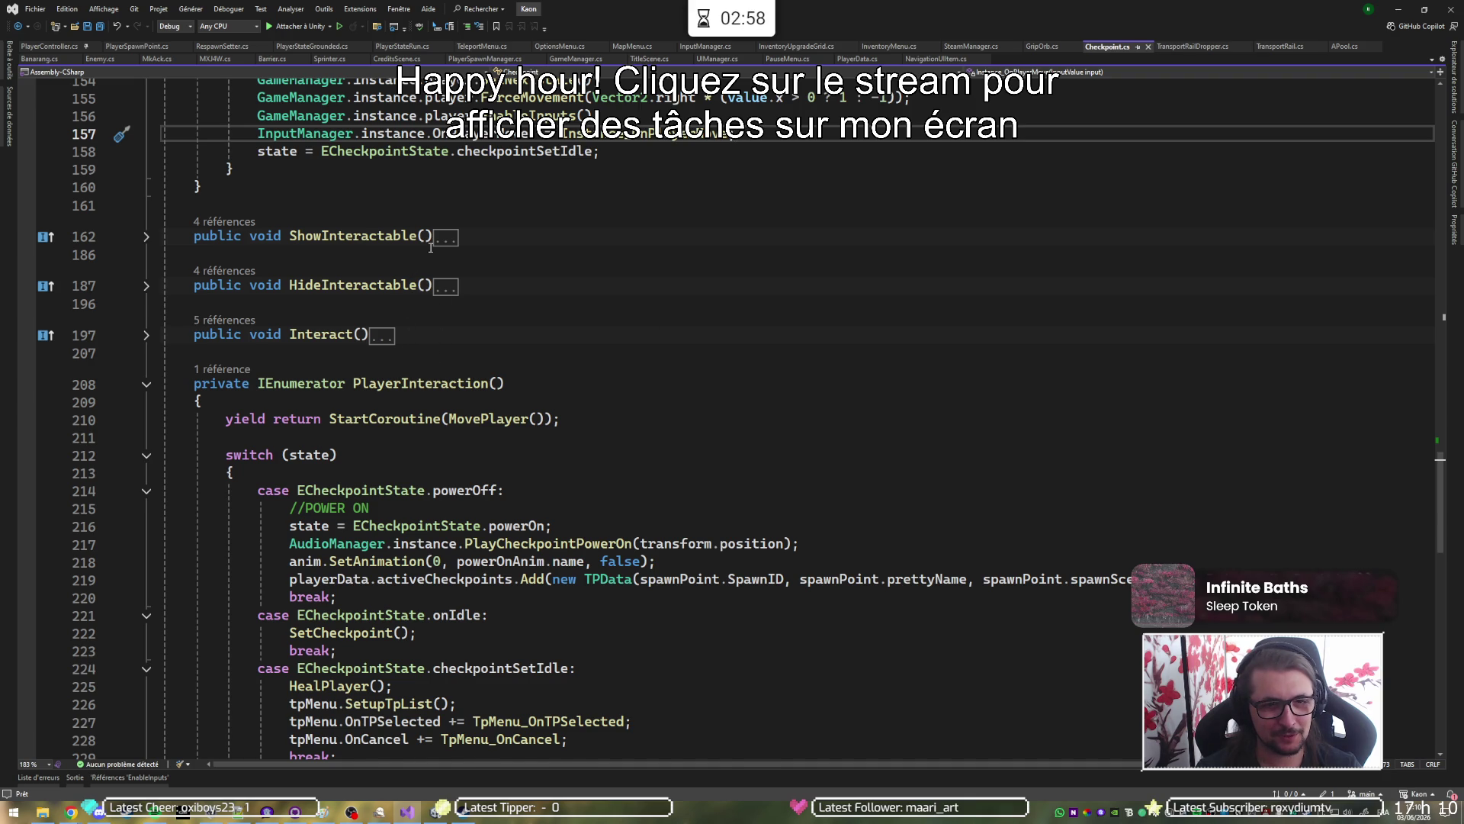
Search 'teleportenu' in Code Search and open TeleportMenu.cs.
{"action": "scroll", "coordinate": [414, 352], "scroll_direction": "up", "scroll_amount": 4}
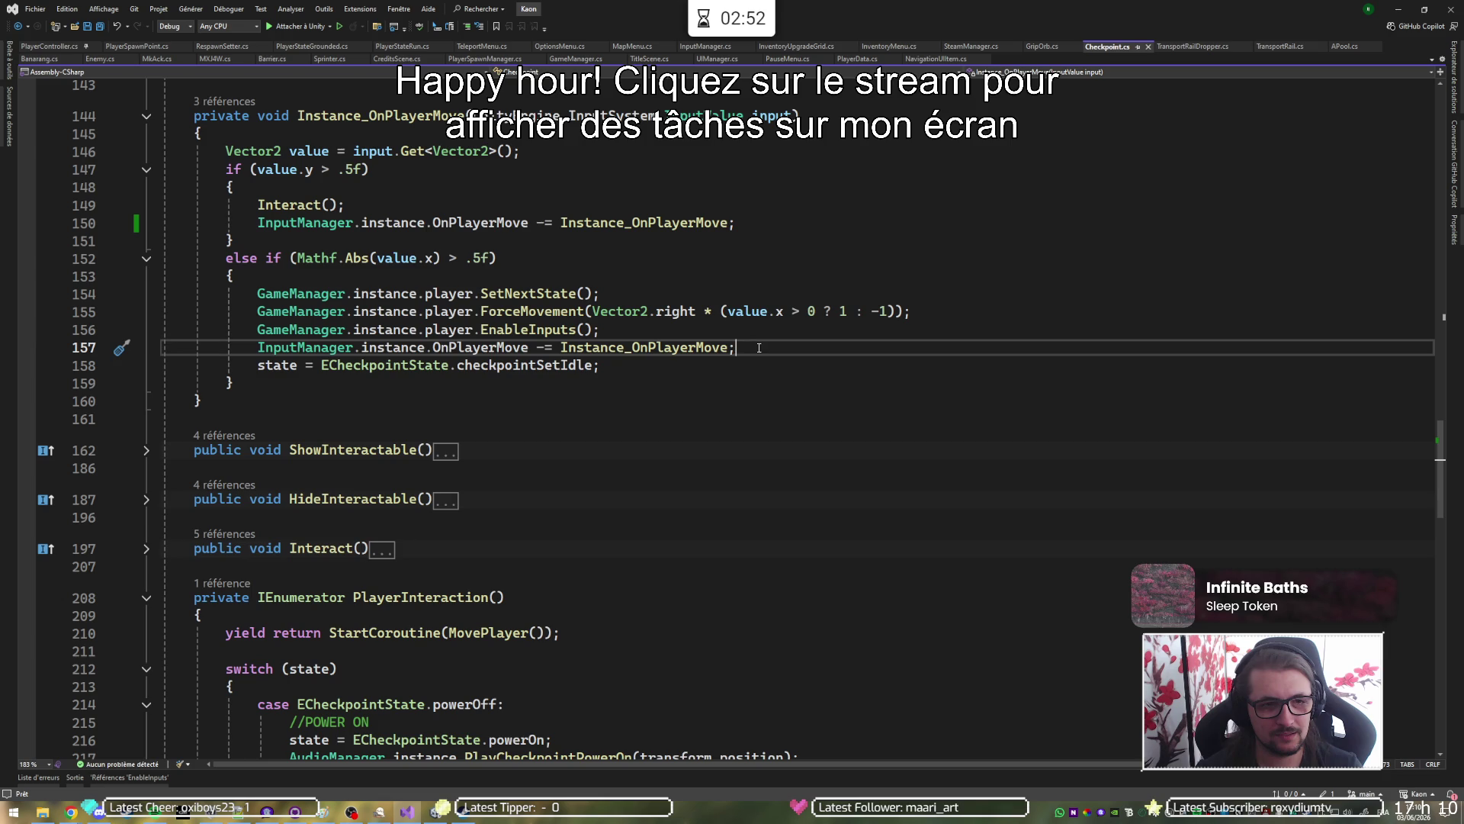
{"action": "scroll", "coordinate": [329, 263], "scroll_direction": "down", "scroll_amount": 5}
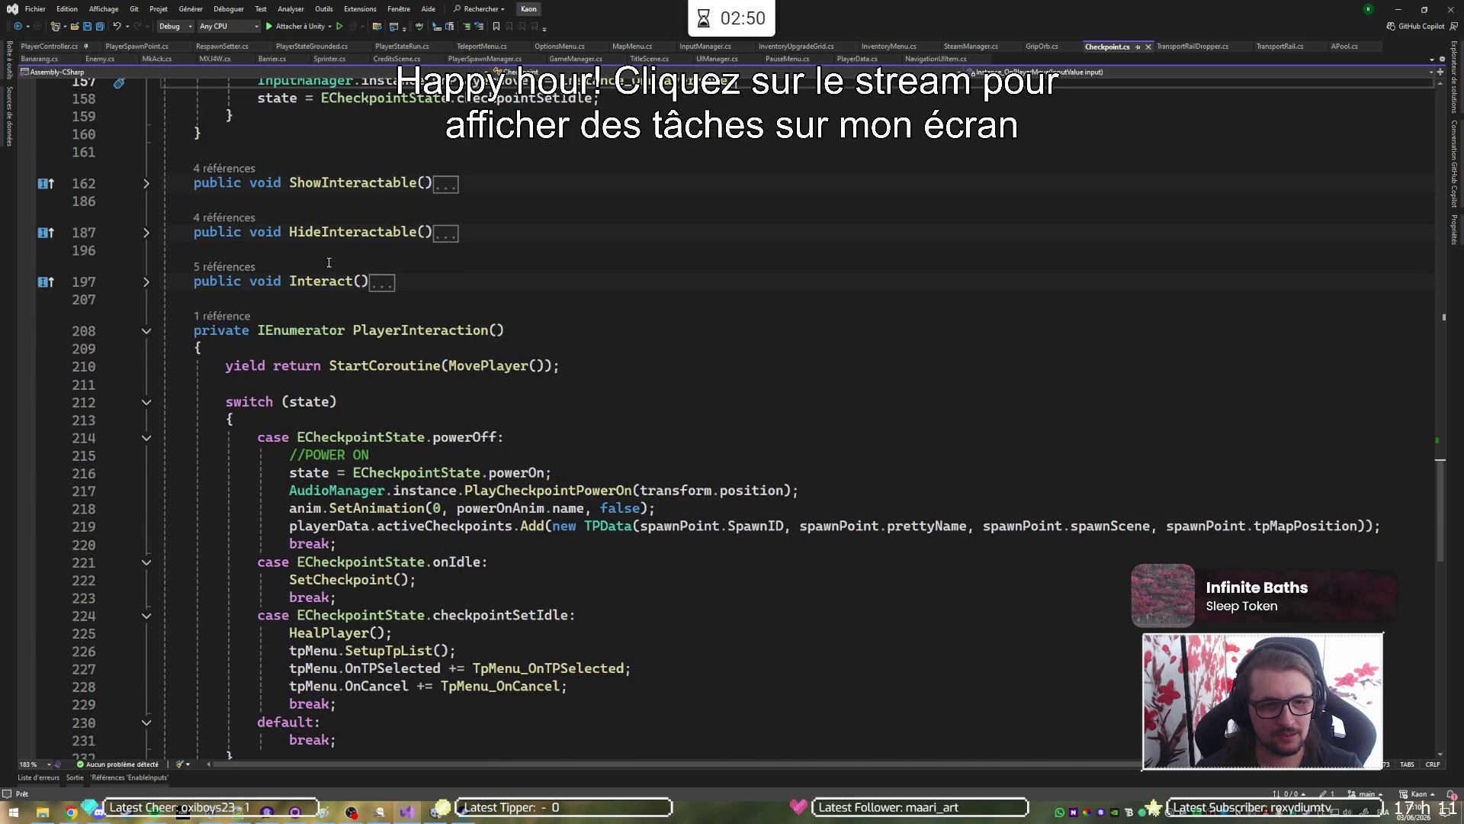
{"action": "key", "text": "ctrl+t"}
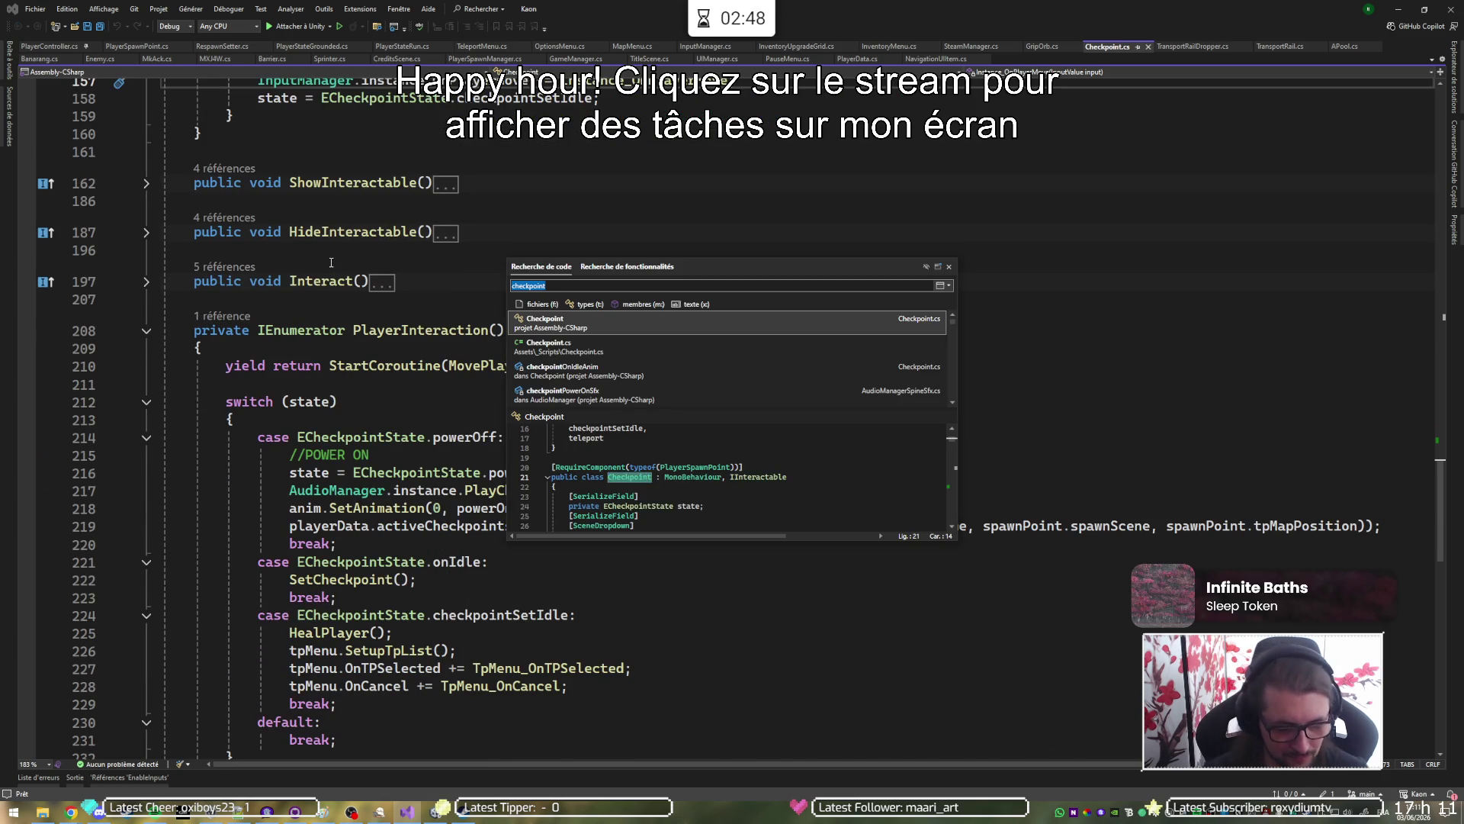
{"action": "type", "text": "teleport"}
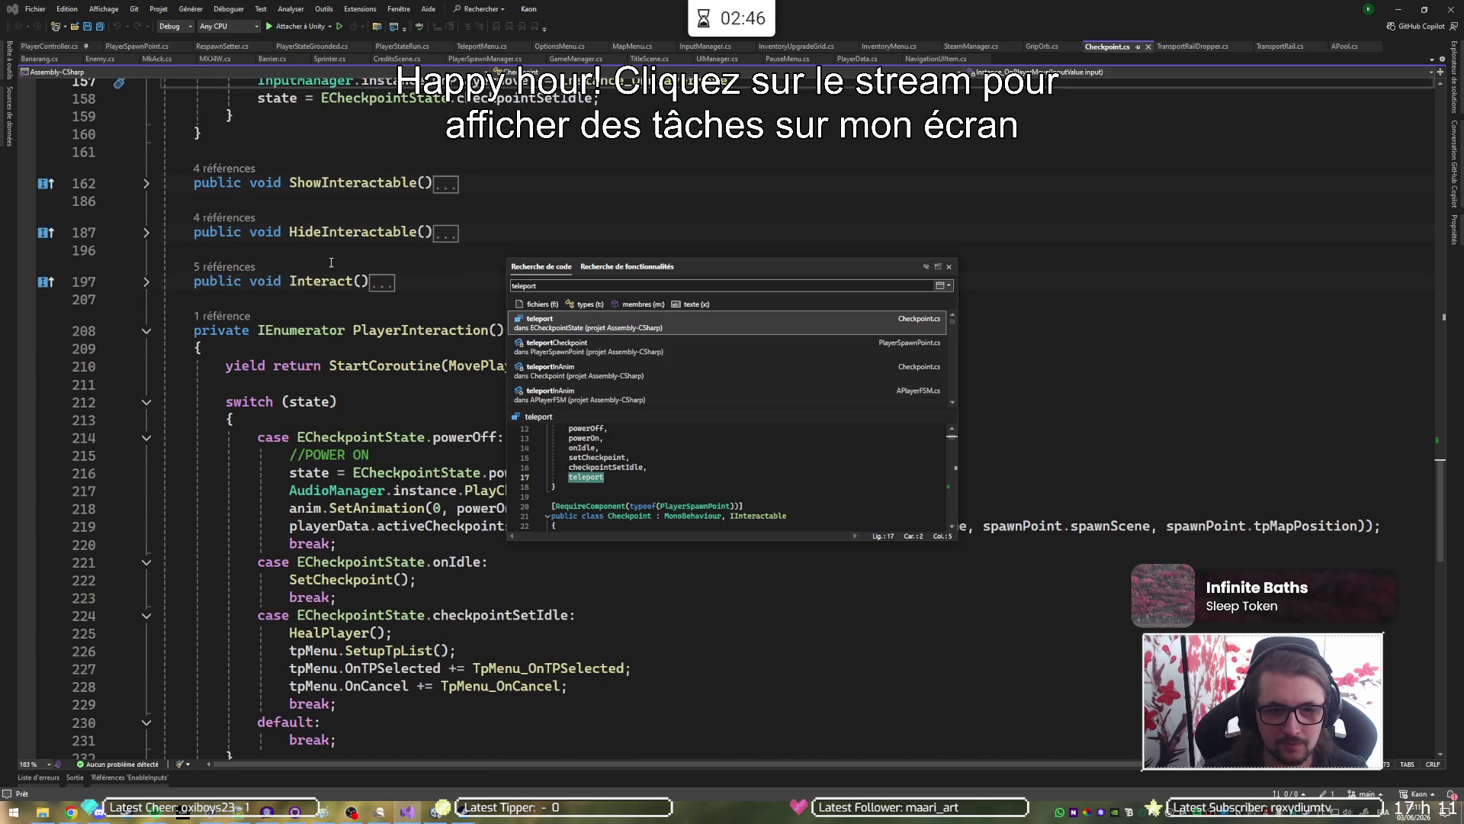
{"action": "type", "text": "enu"}
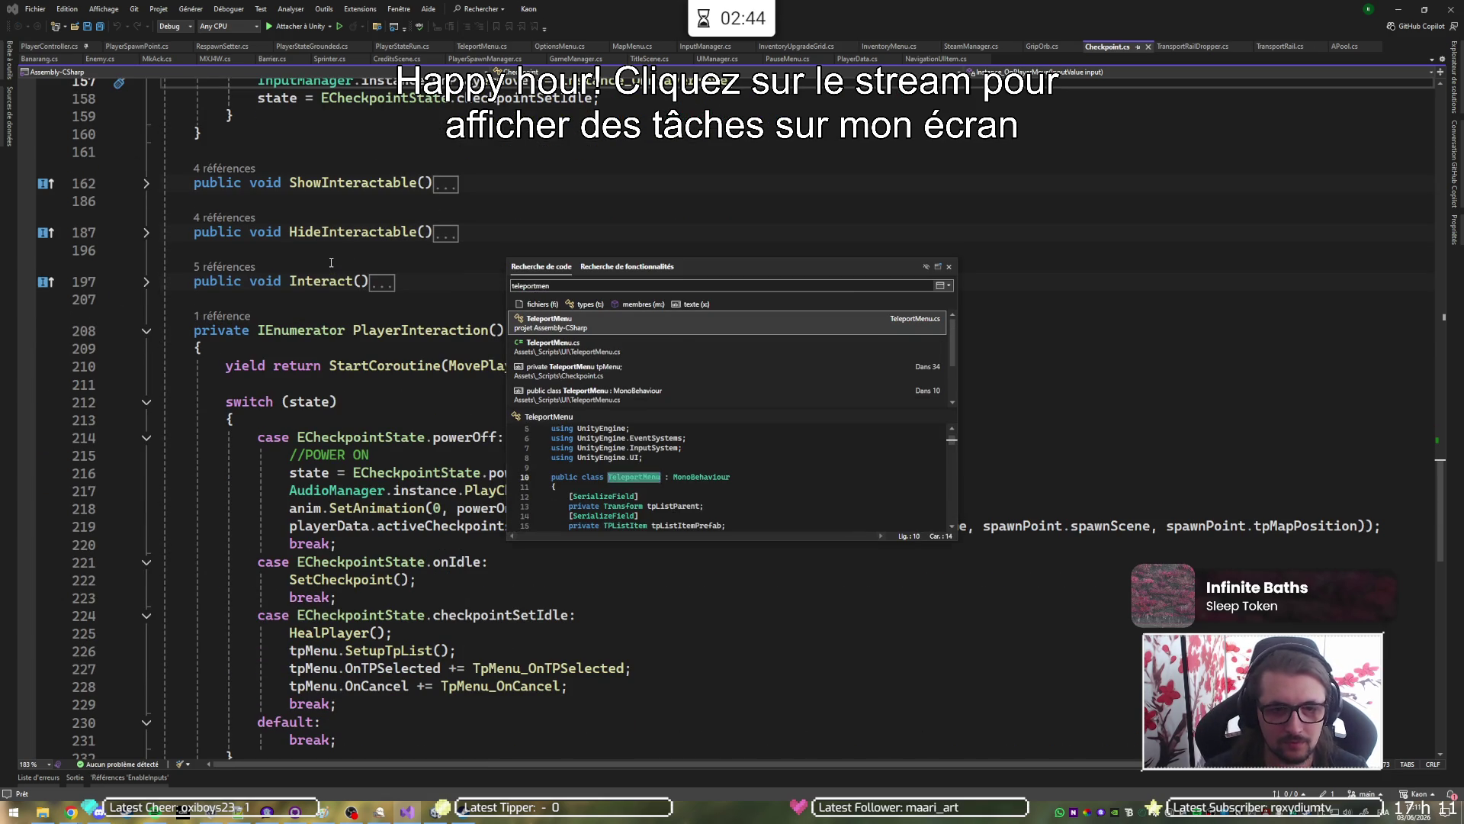
{"action": "key", "text": "Return"}
Find references to OnTPSelected and jump to the TpMenu_OnTPSelected handler in Checkpoint.cs.
{"action": "scroll", "coordinate": [328, 260], "scroll_direction": "down", "scroll_amount": 10}
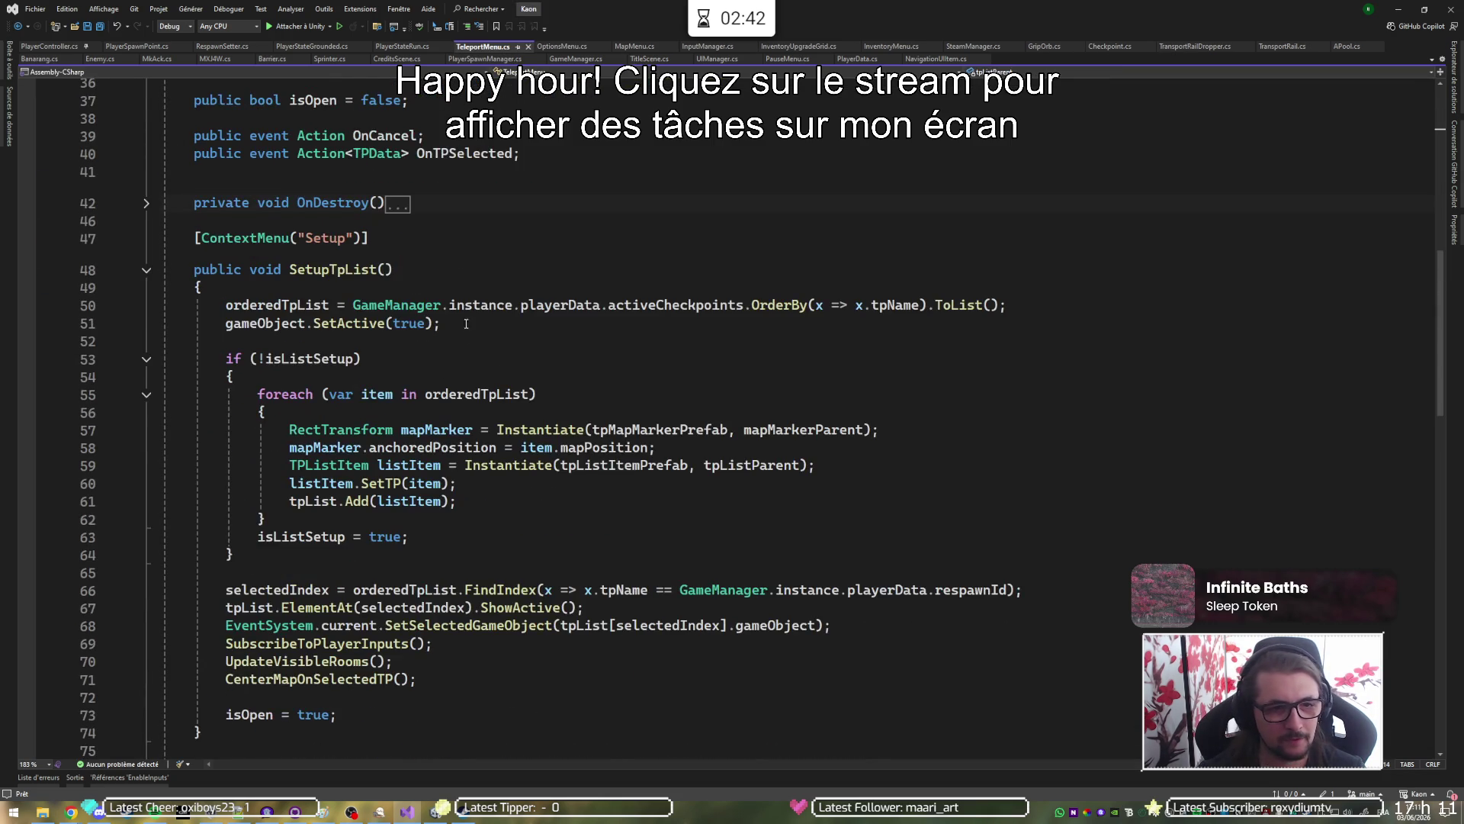
{"action": "left_click", "coordinate": [449, 206]}
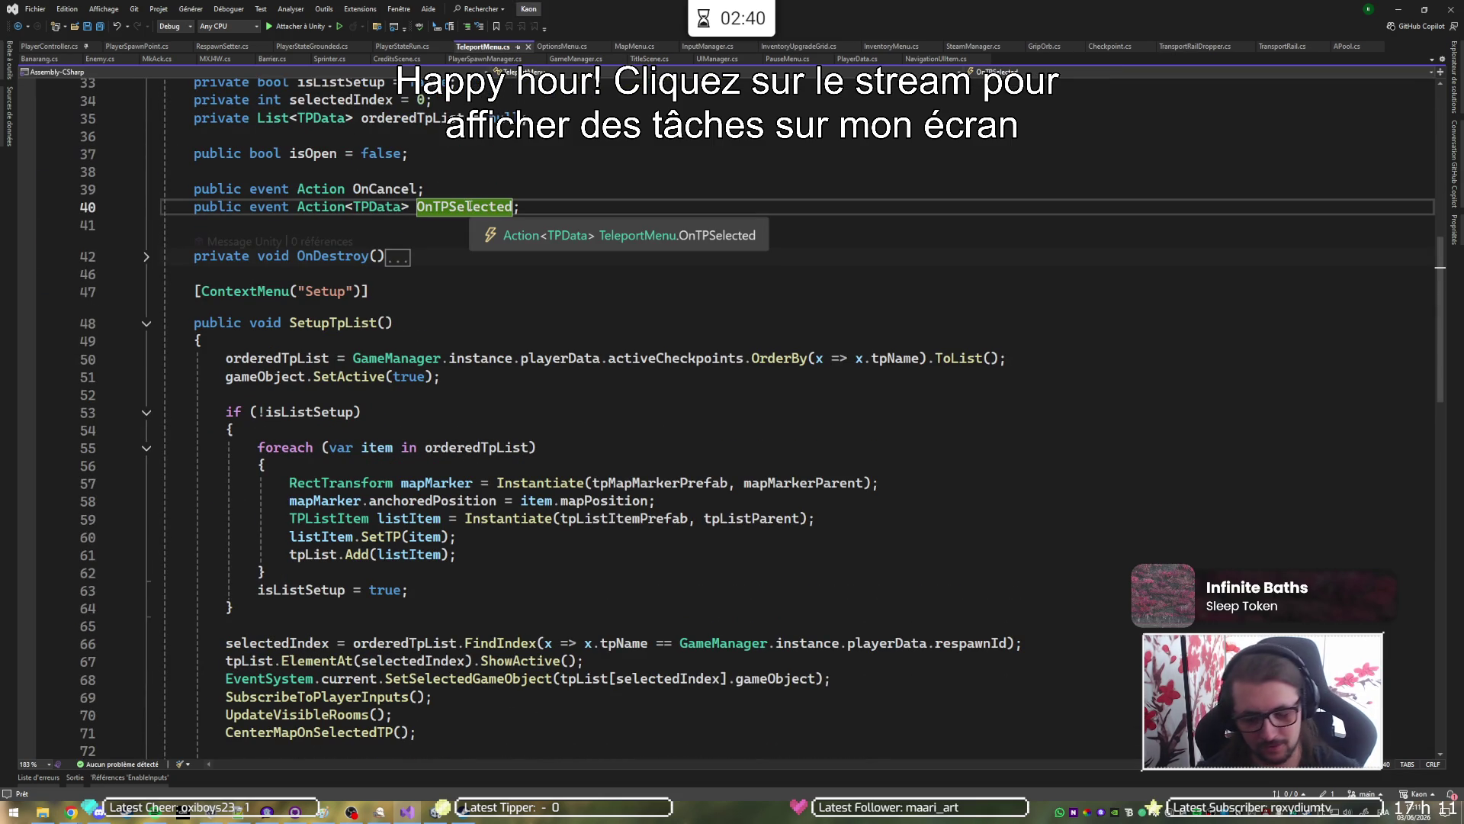
{"action": "key", "text": "shift+F12"}
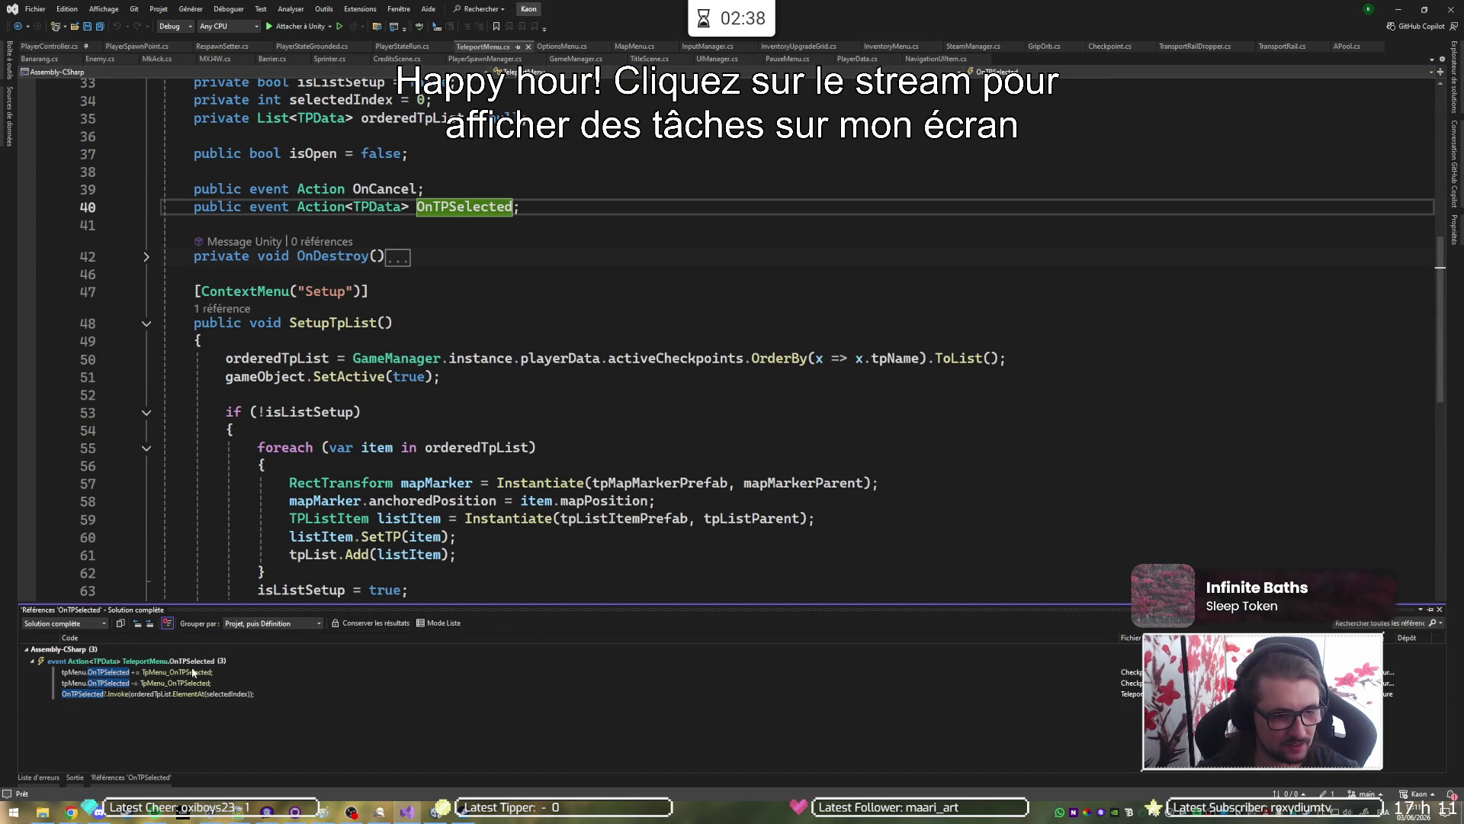
{"action": "double_click", "coordinate": [181, 672]}
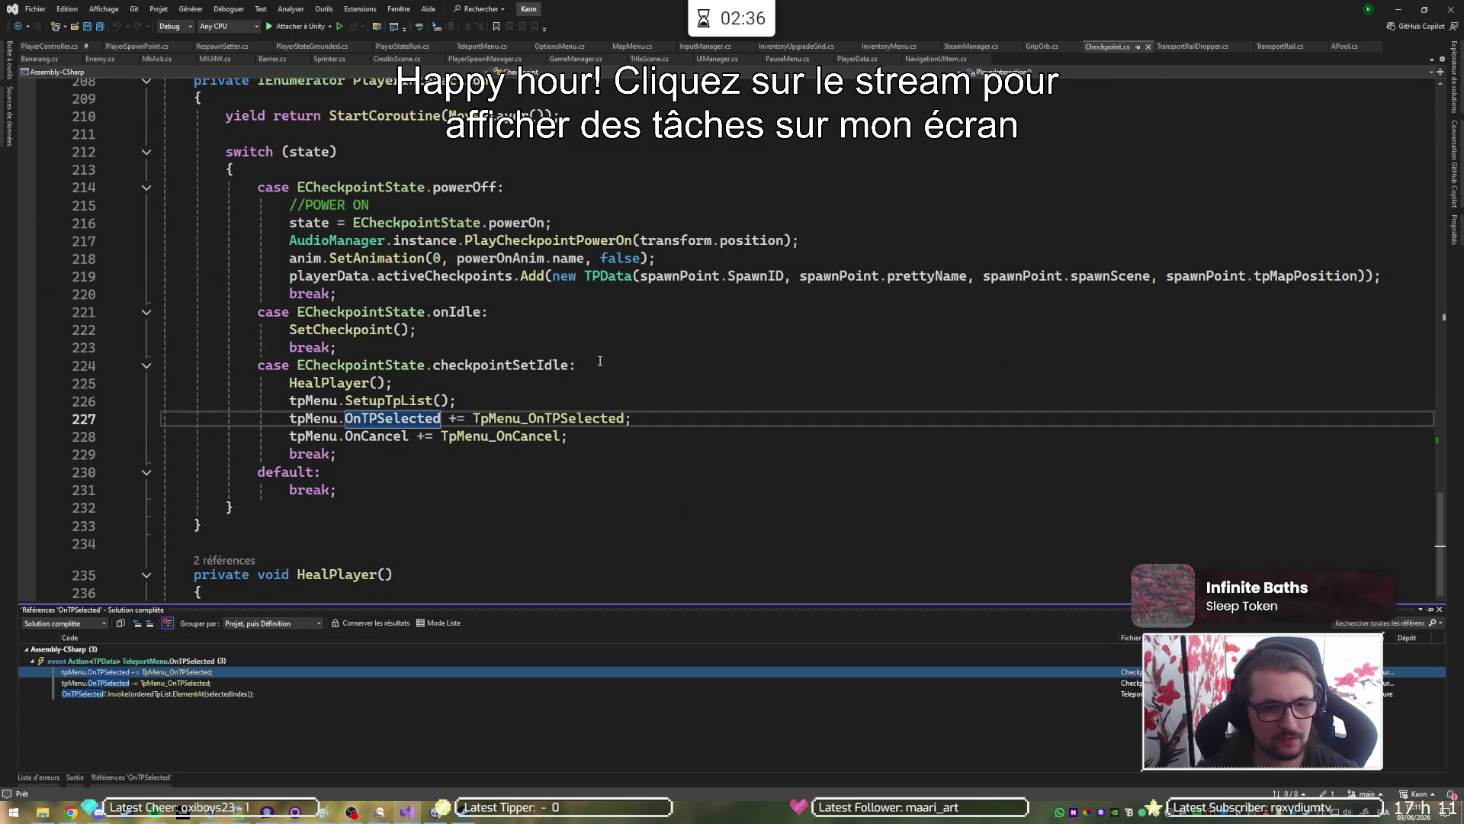
{"action": "left_click", "coordinate": [597, 418]}
{"action": "double_click", "coordinate": [597, 417]}
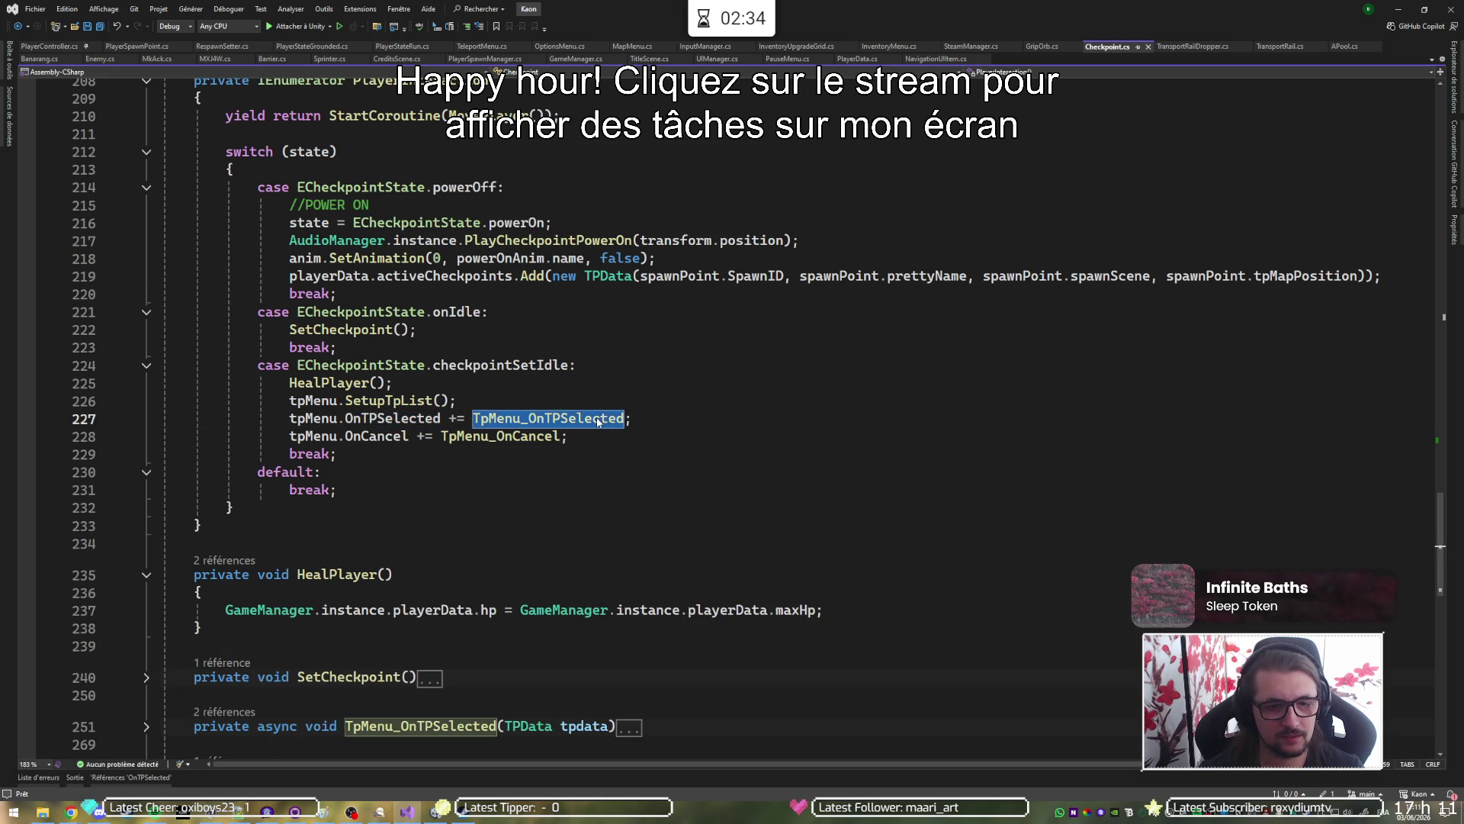
{"action": "key", "text": "F12"}
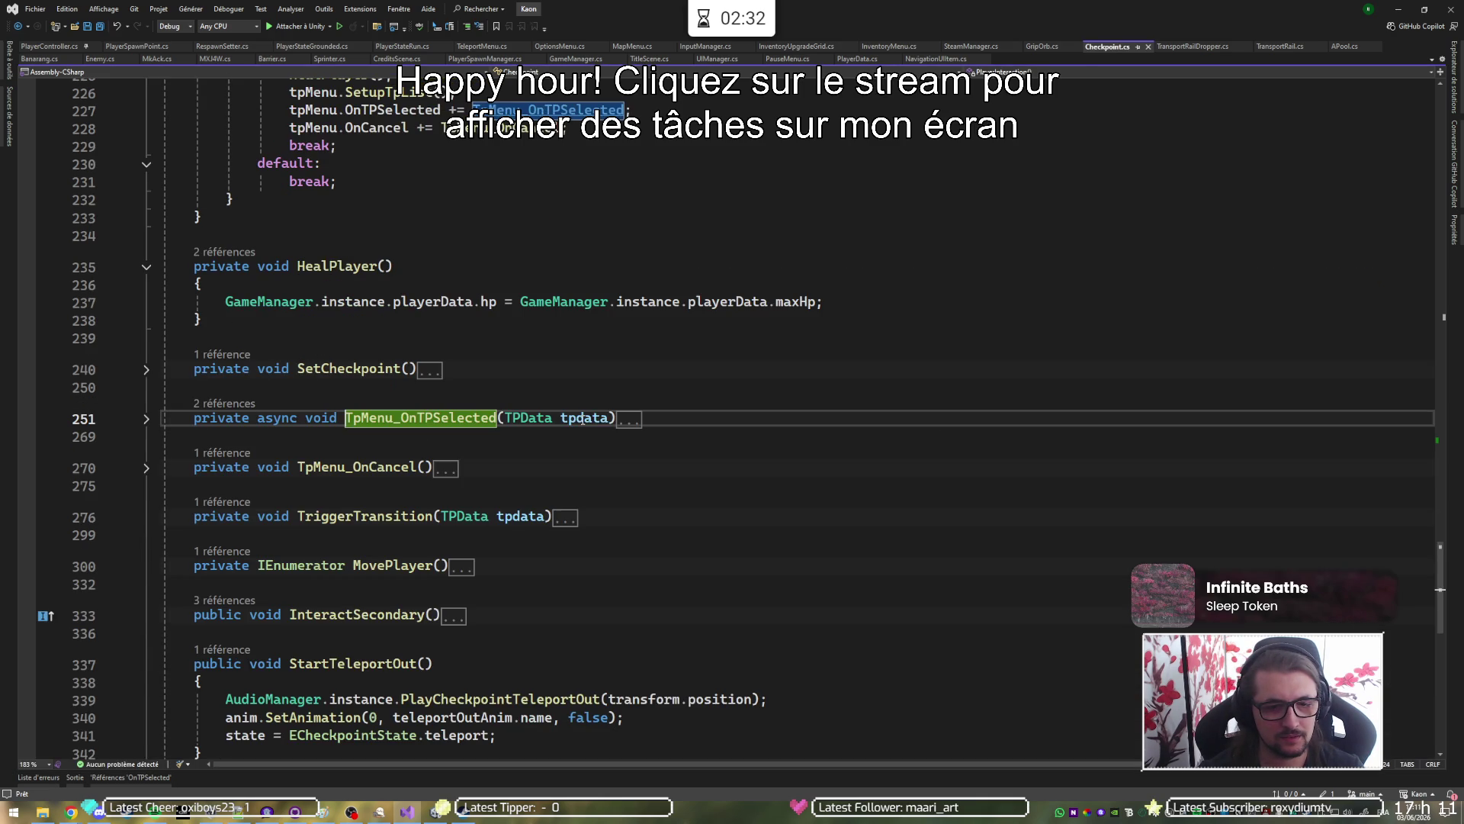
Expand TpMenu_OnTPSelected, inspect ForceStateCheckpoint, and place the caret above selectedTPData.
{"action": "left_click", "coordinate": [147, 418]}
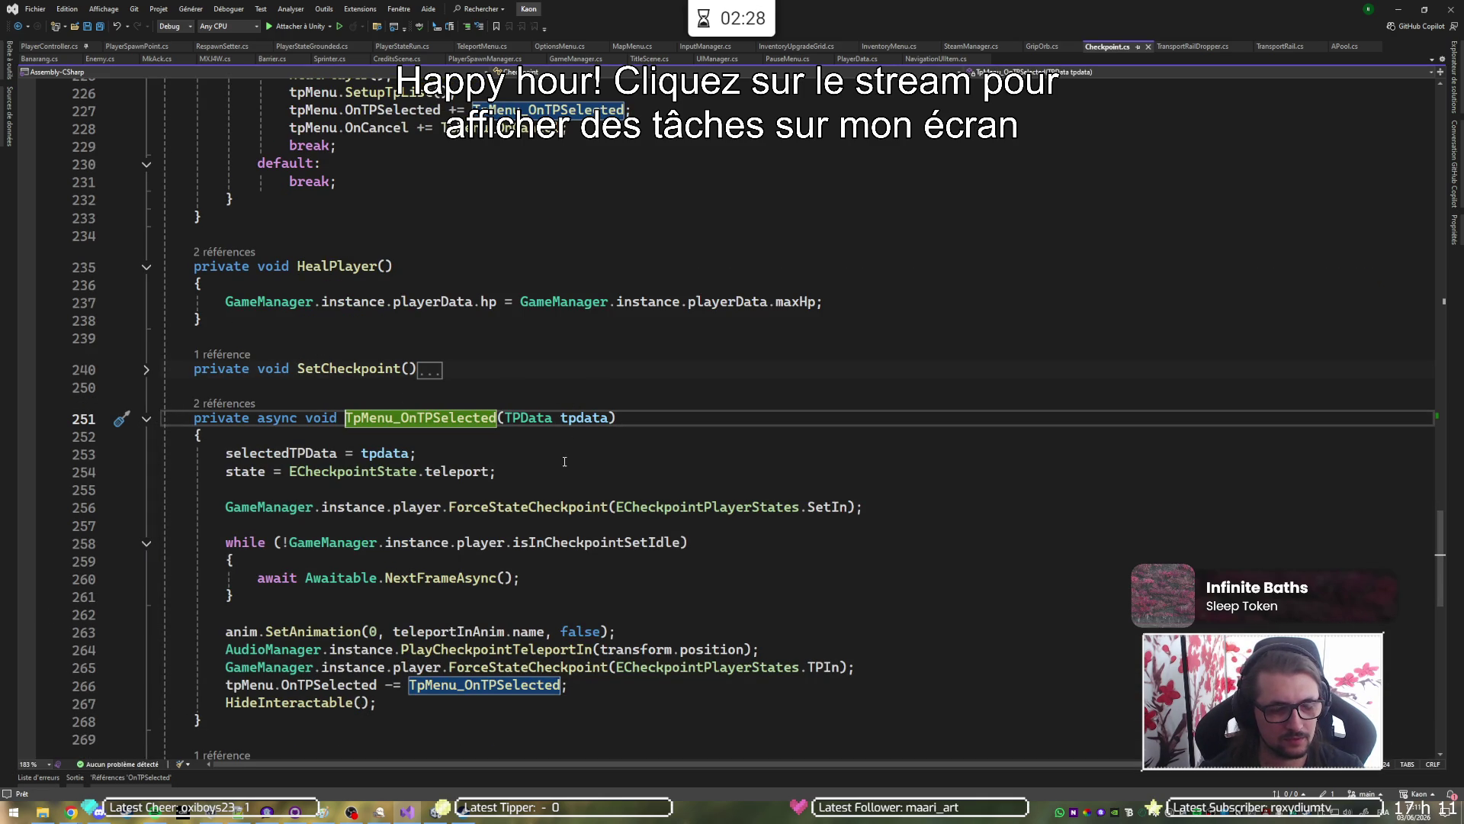
{"action": "scroll", "coordinate": [599, 443], "scroll_direction": "down", "scroll_amount": 4}
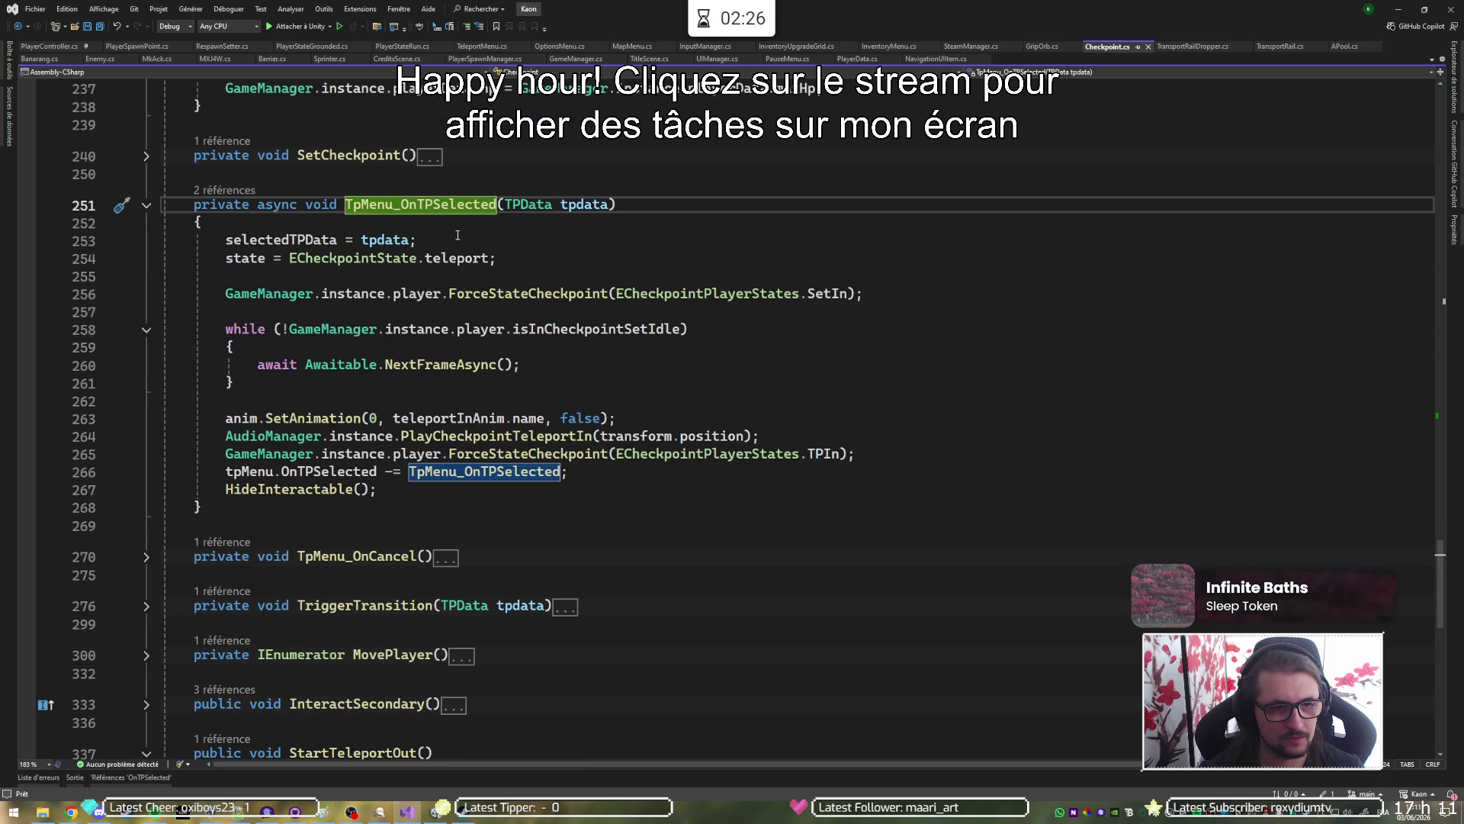
{"action": "left_click", "coordinate": [495, 241]}
{"action": "left_click", "coordinate": [568, 259]}
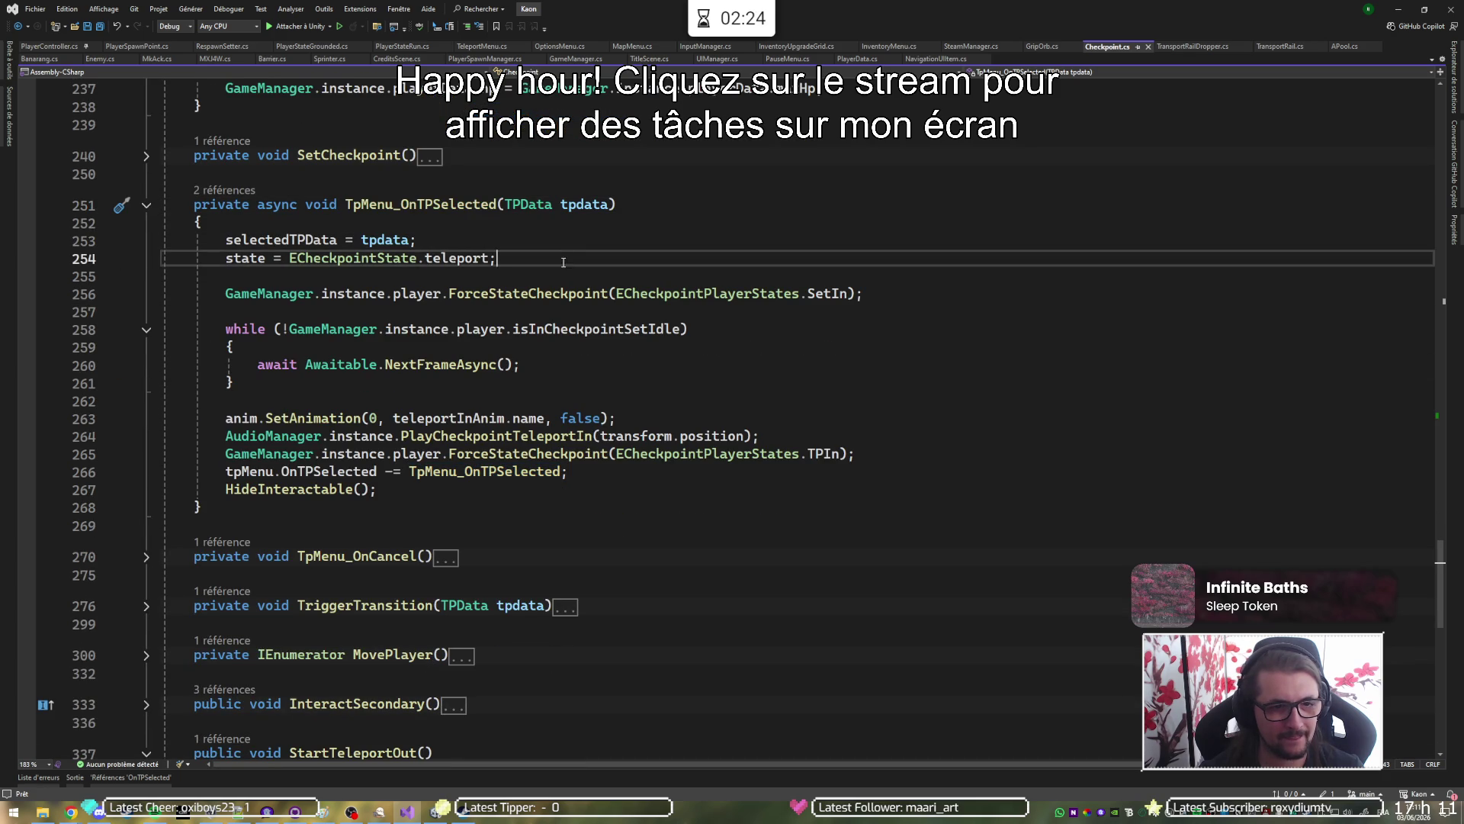
{"action": "left_click", "coordinate": [547, 293]}
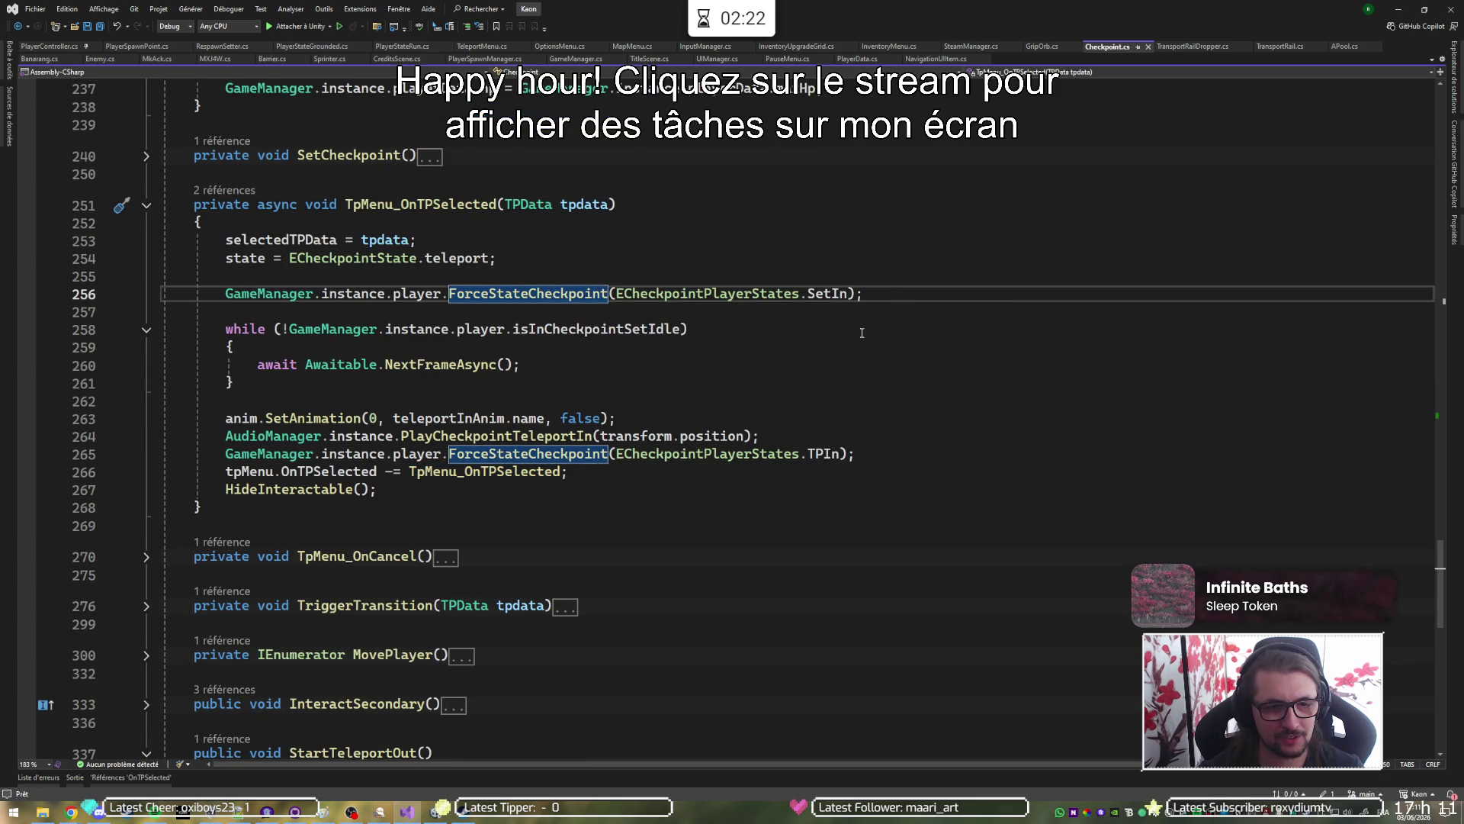
{"action": "left_click", "coordinate": [458, 376]}
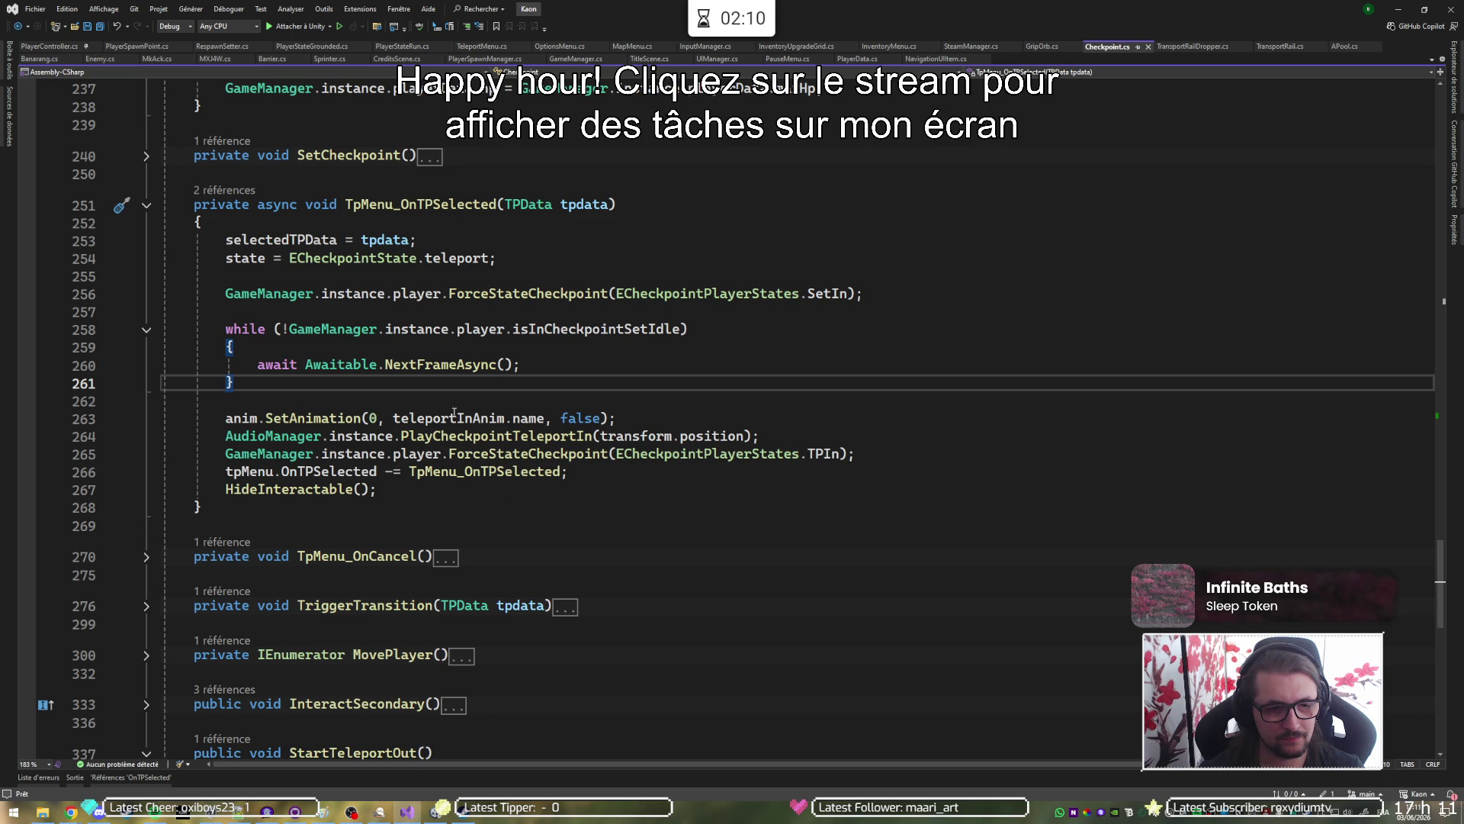
{"action": "left_click", "coordinate": [444, 244]}
Paste the OnPlayerMove unsubscribe line above selectedTPData, fix its indent, save, and bring up GitHub Desktop.
{"action": "type", "text": "InputManager.instance.OnPlayerMove -= Instance_OnPlayerMove;"}
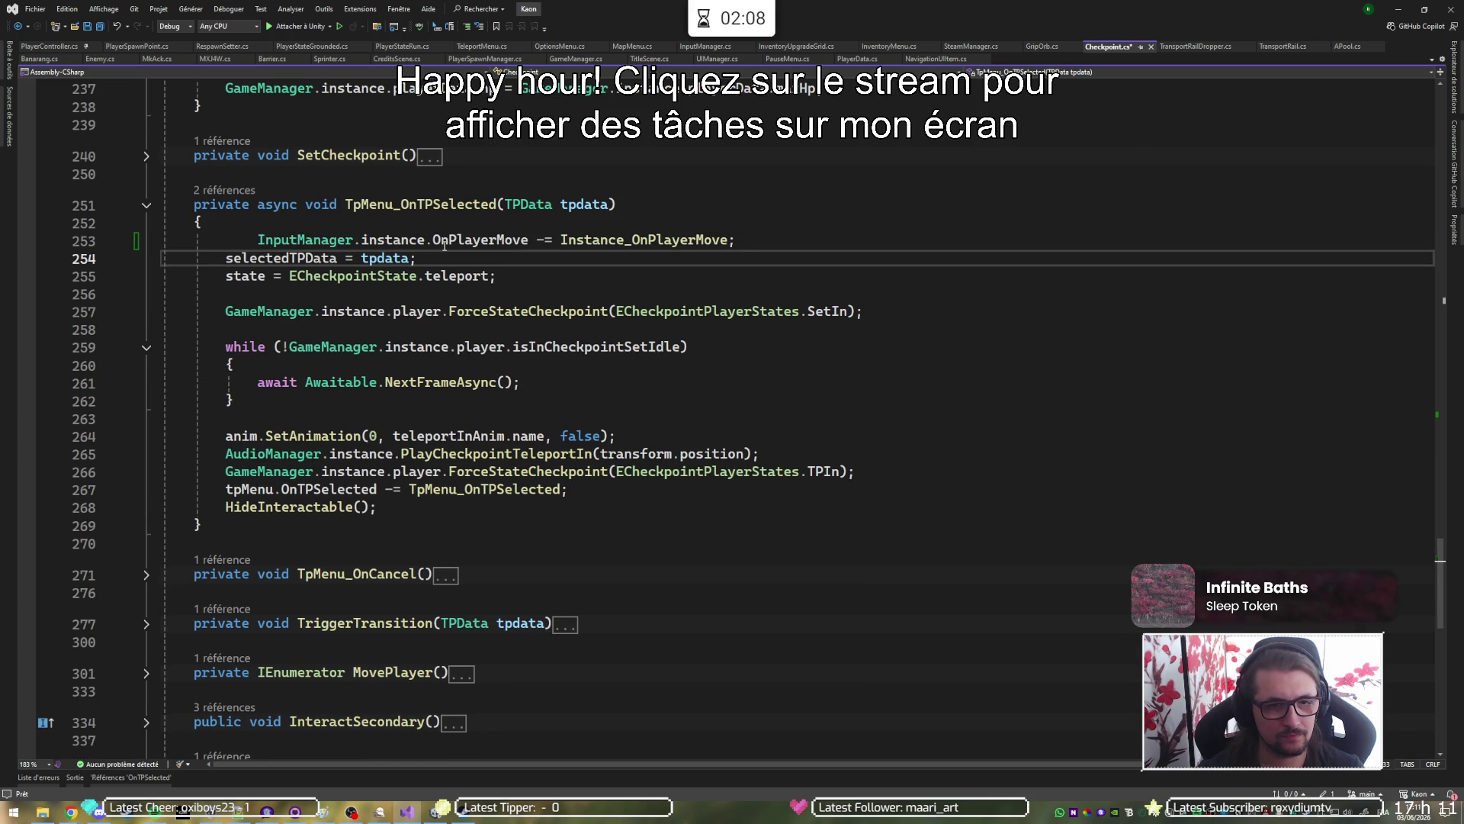
{"action": "key", "text": "shift+Tab"}
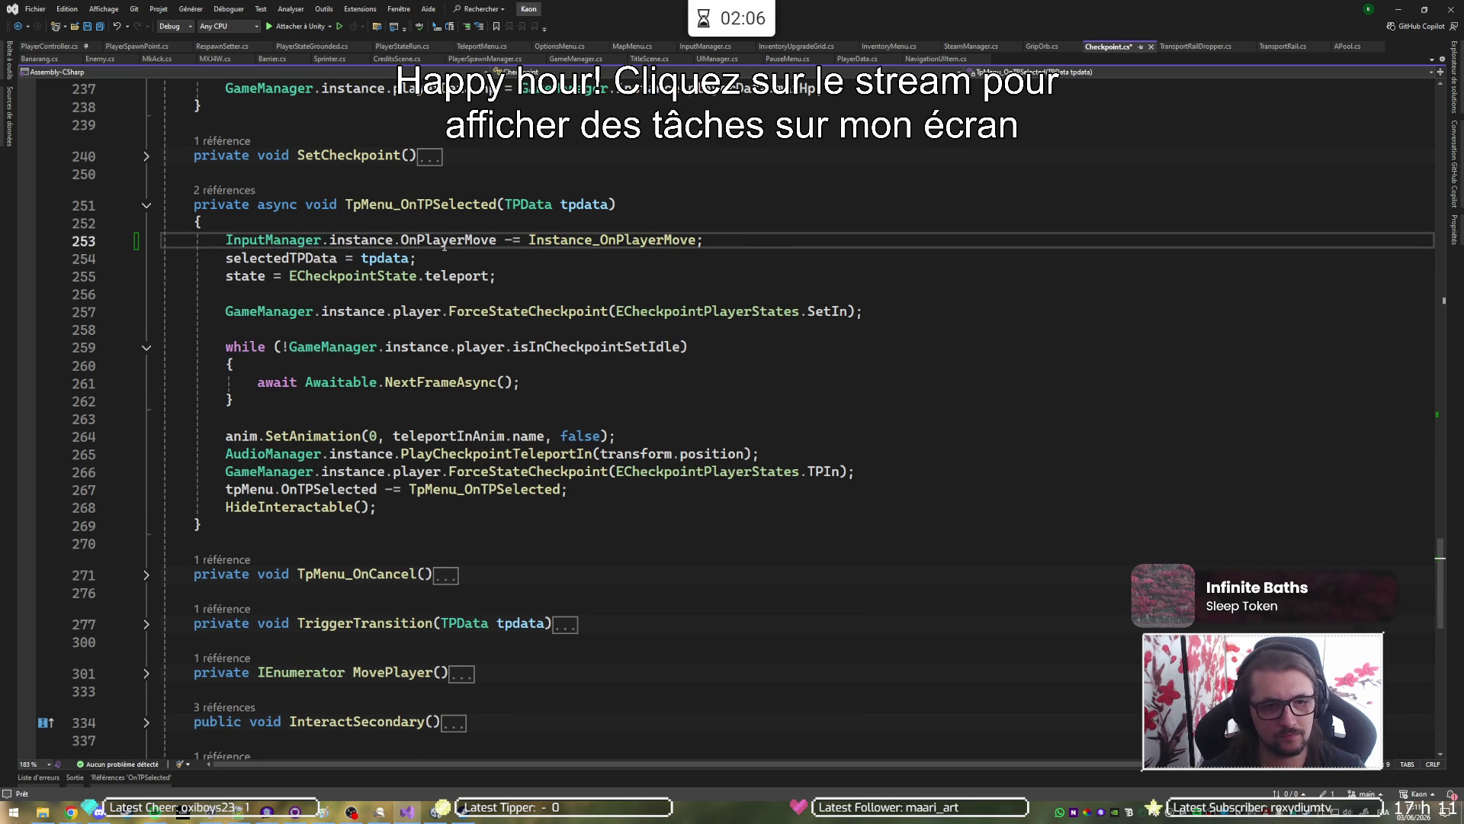
{"action": "key", "text": "ctrl+s"}
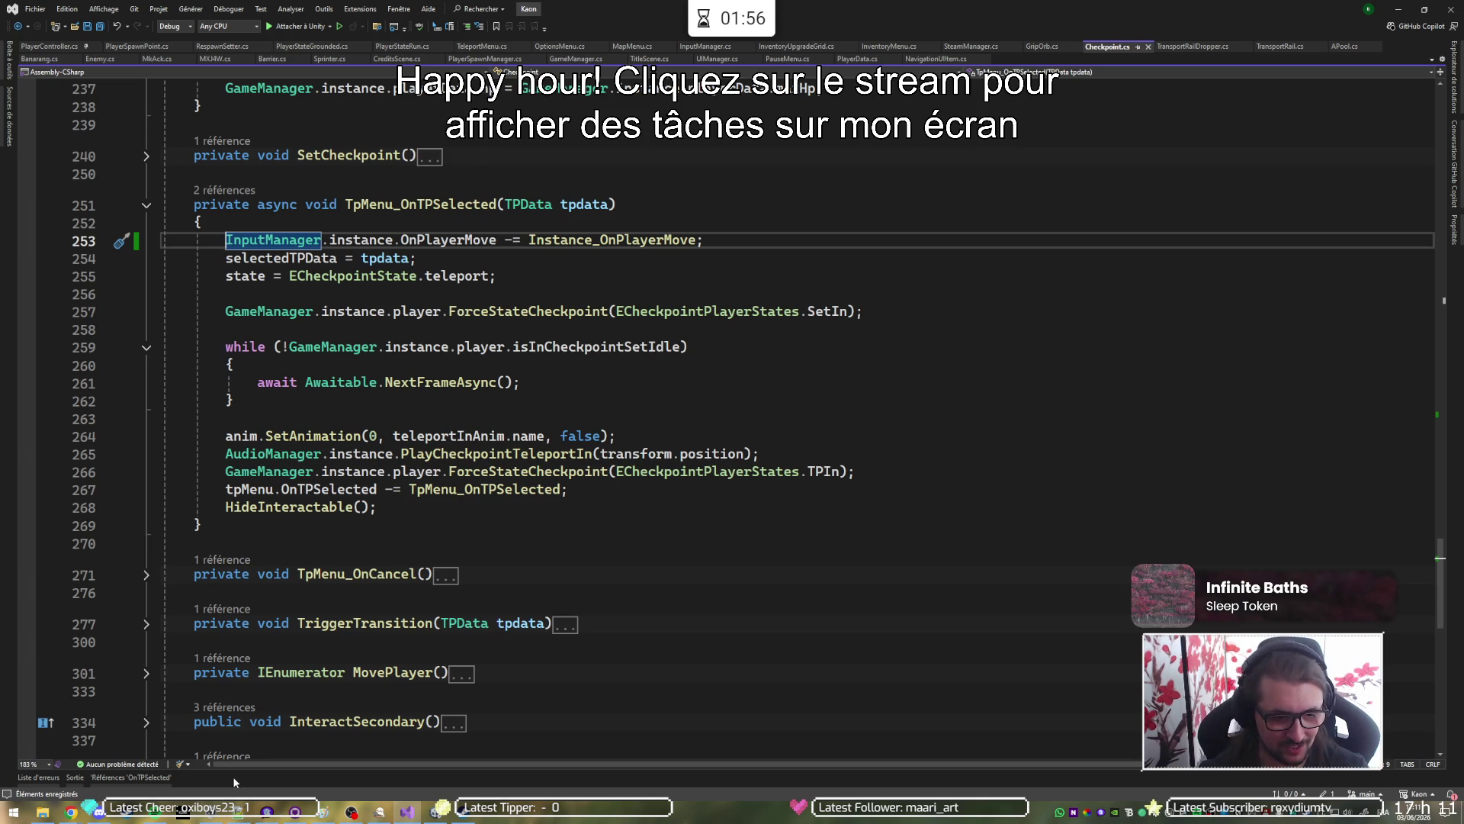
{"action": "left_click", "coordinate": [267, 811]}
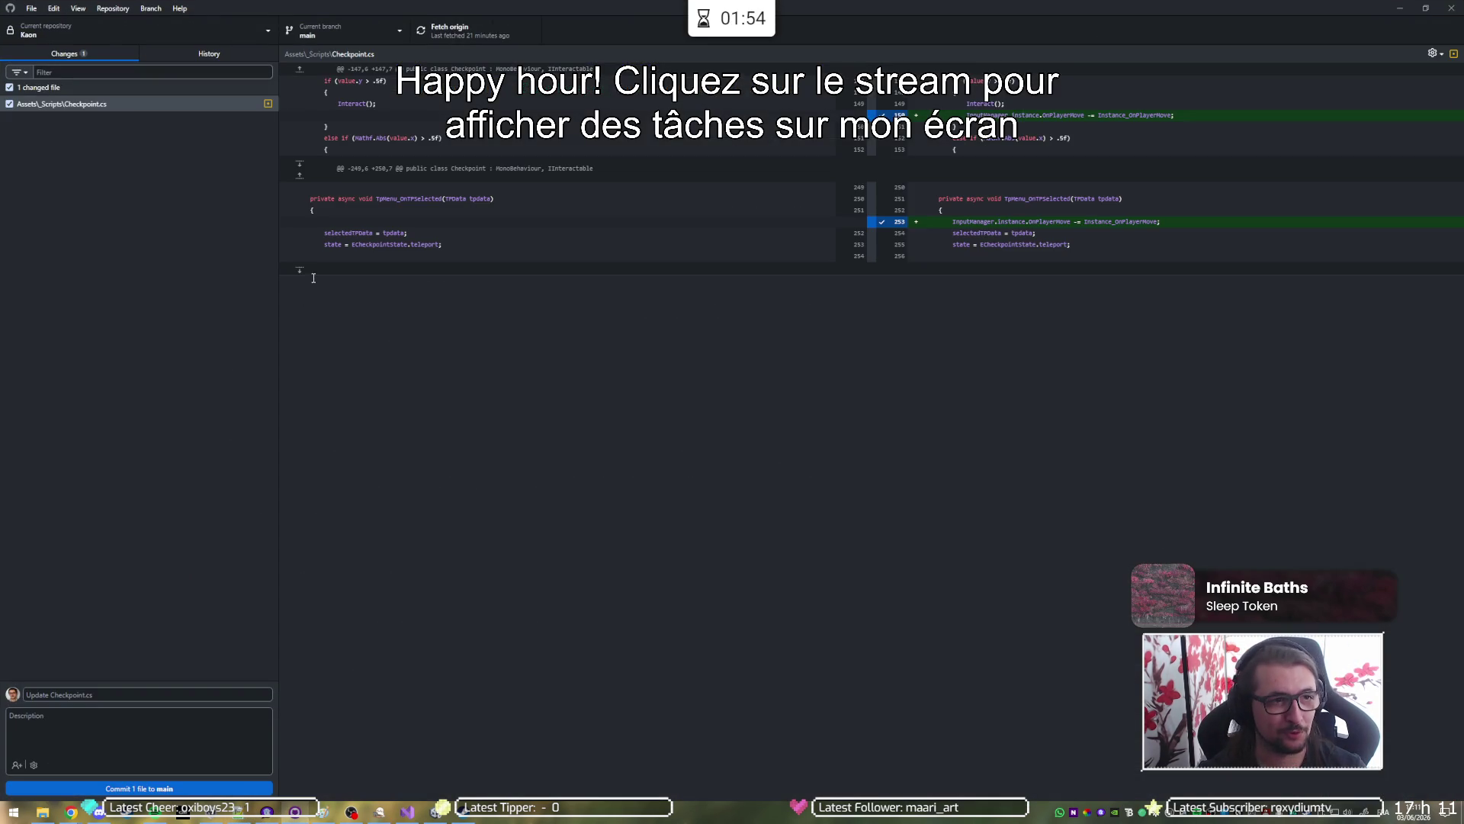
Enter the Checkpoint.cs commit summary 'fic attempt to fix teleport stop with interaction during animation'.
{"action": "left_click", "coordinate": [138, 696]}
{"action": "type", "text": "("}
{"action": "type", "text": "x"}
{"action": "type", "text": "t"}
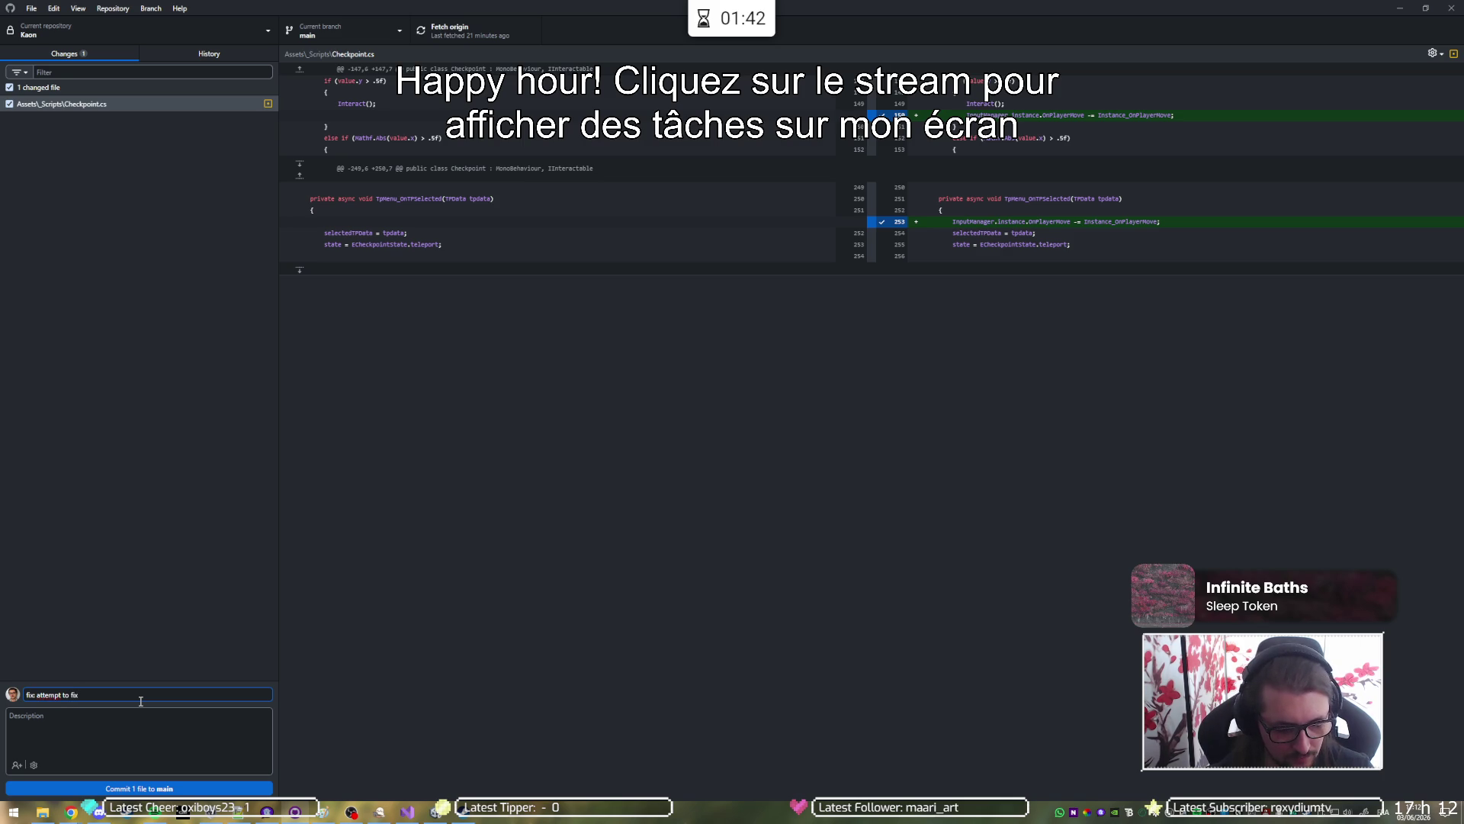
{"action": "type", "text": "port"}
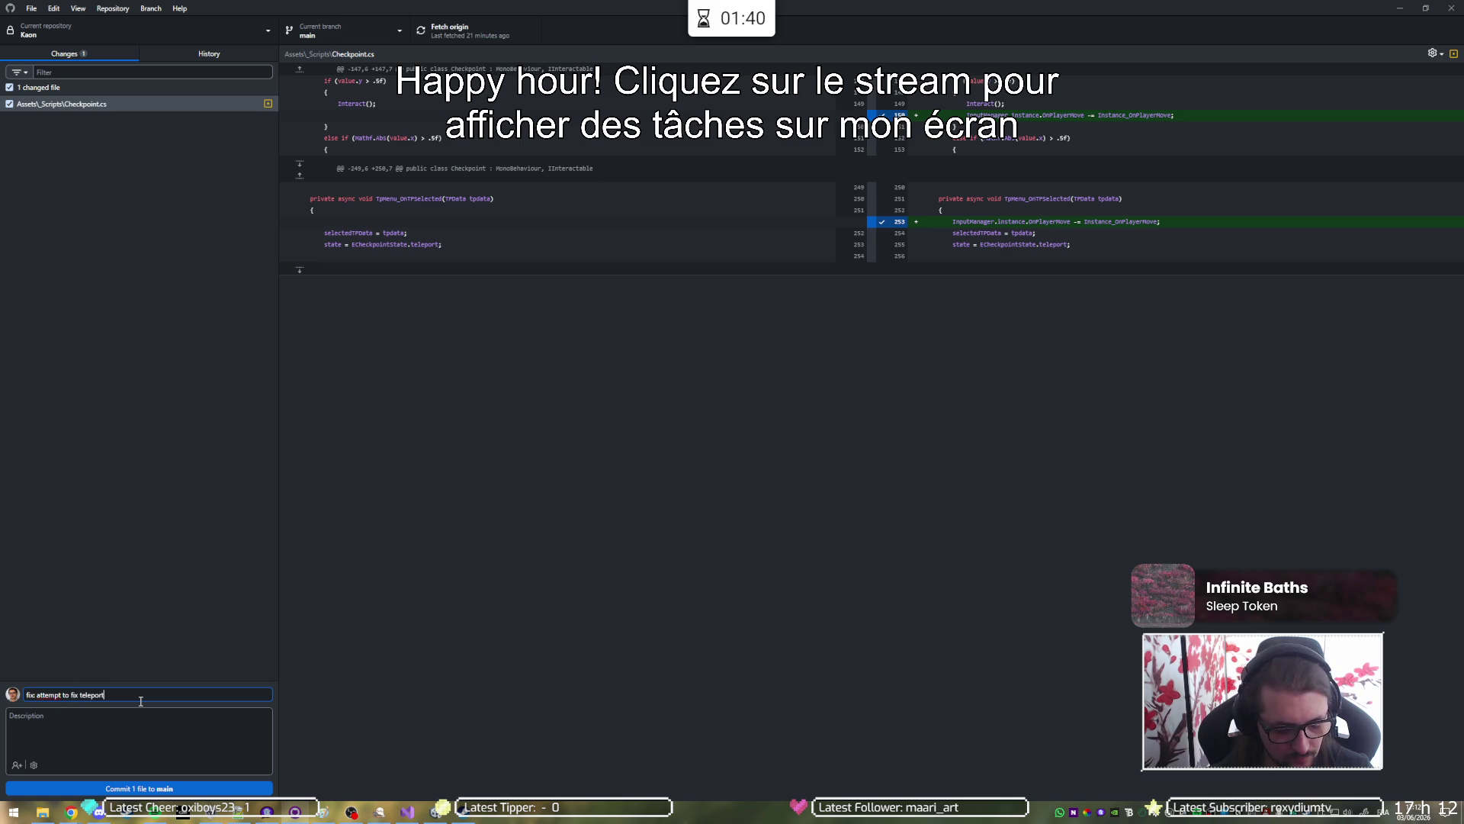
{"action": "type", "text": "opp"}
{"action": "type", "text": " with"}
{"action": "type", "text": "teract"}
{"action": "type", "text": "ion durin"}
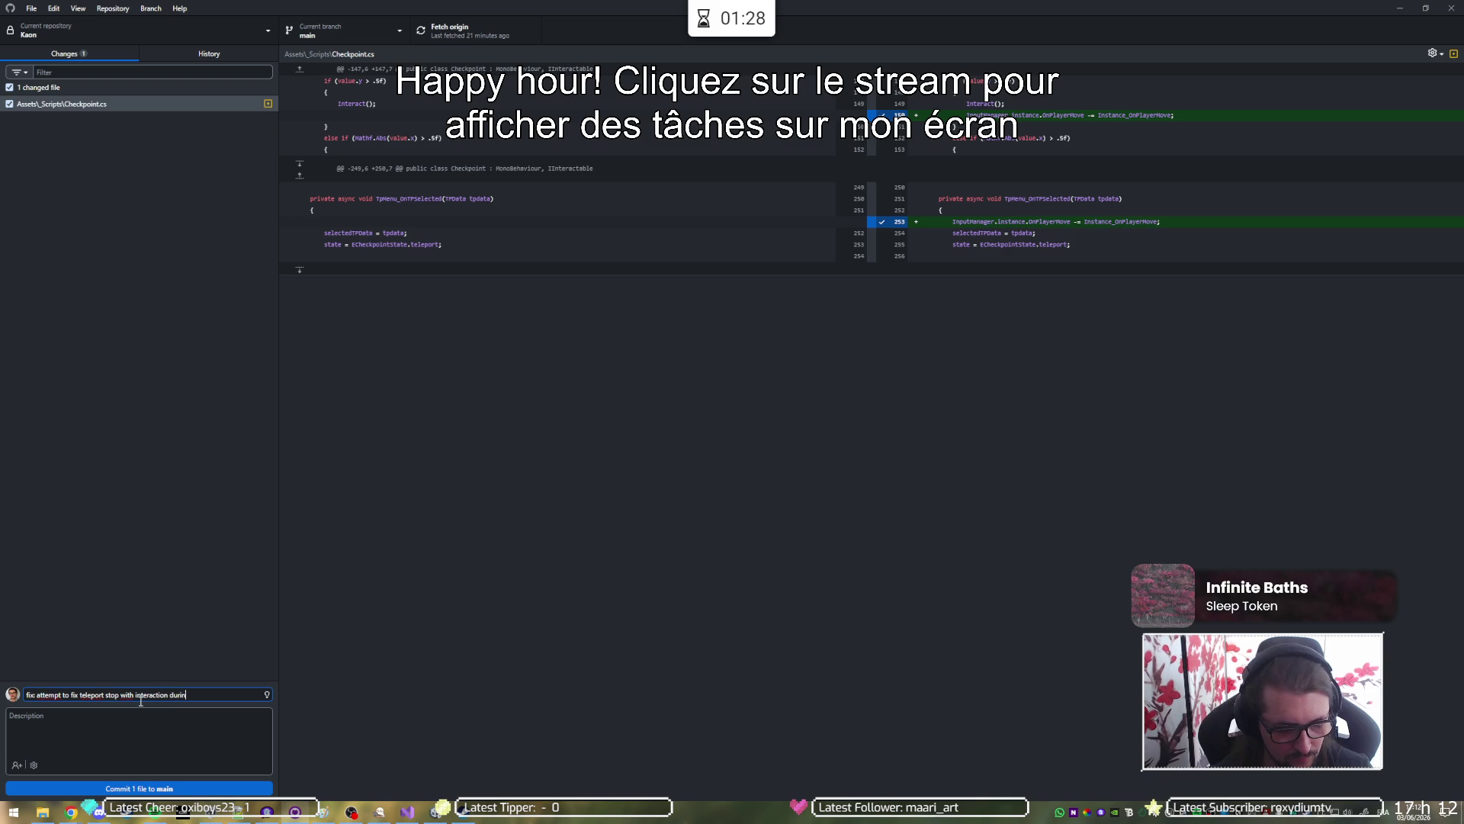
{"action": "type", "text": "g animation"}
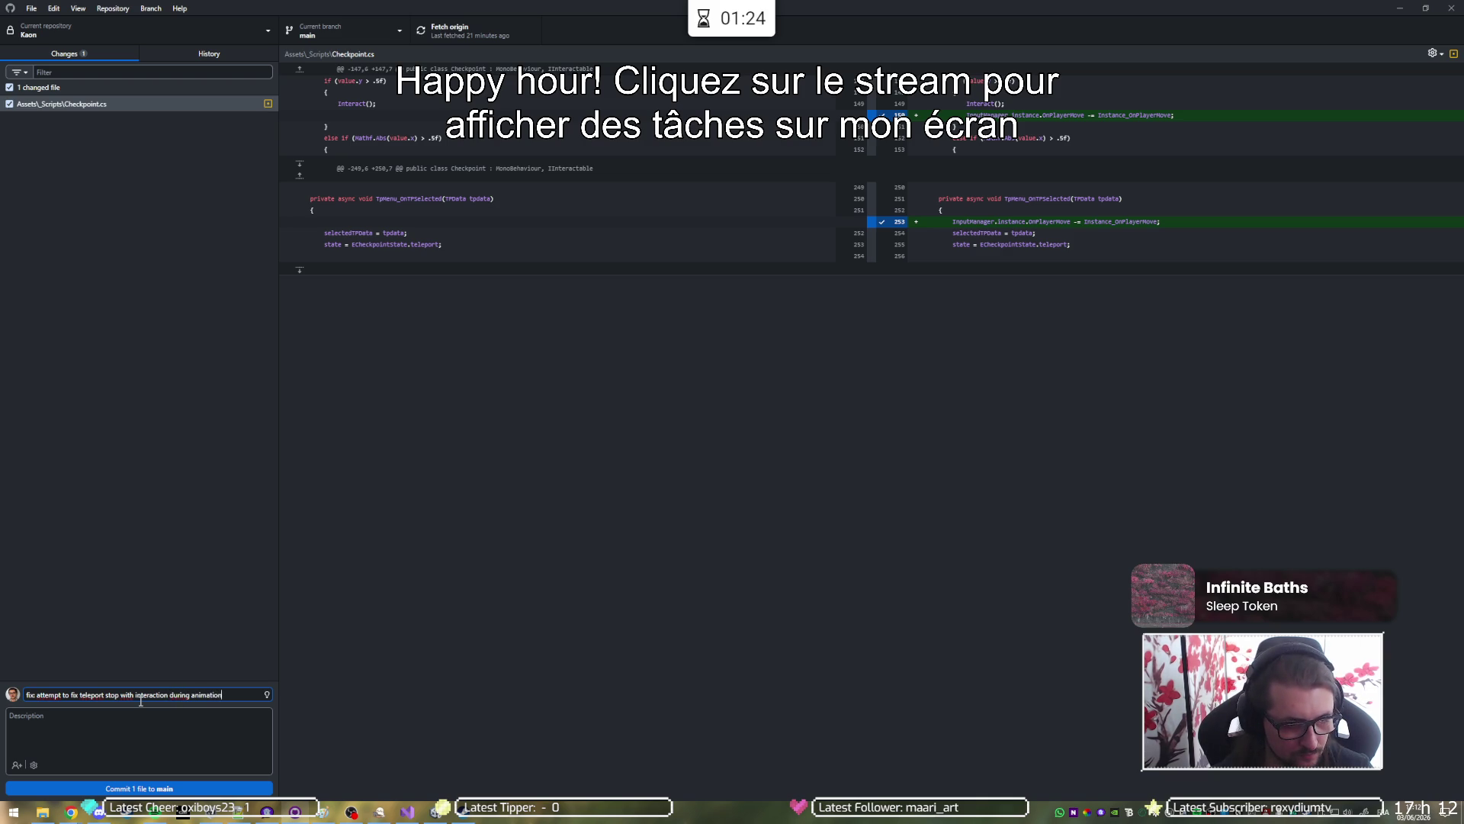
Commit the Checkpoint.cs fix to main, push it to origin, and return to the monday dev Tasks board.
{"action": "left_click", "coordinate": [192, 789]}
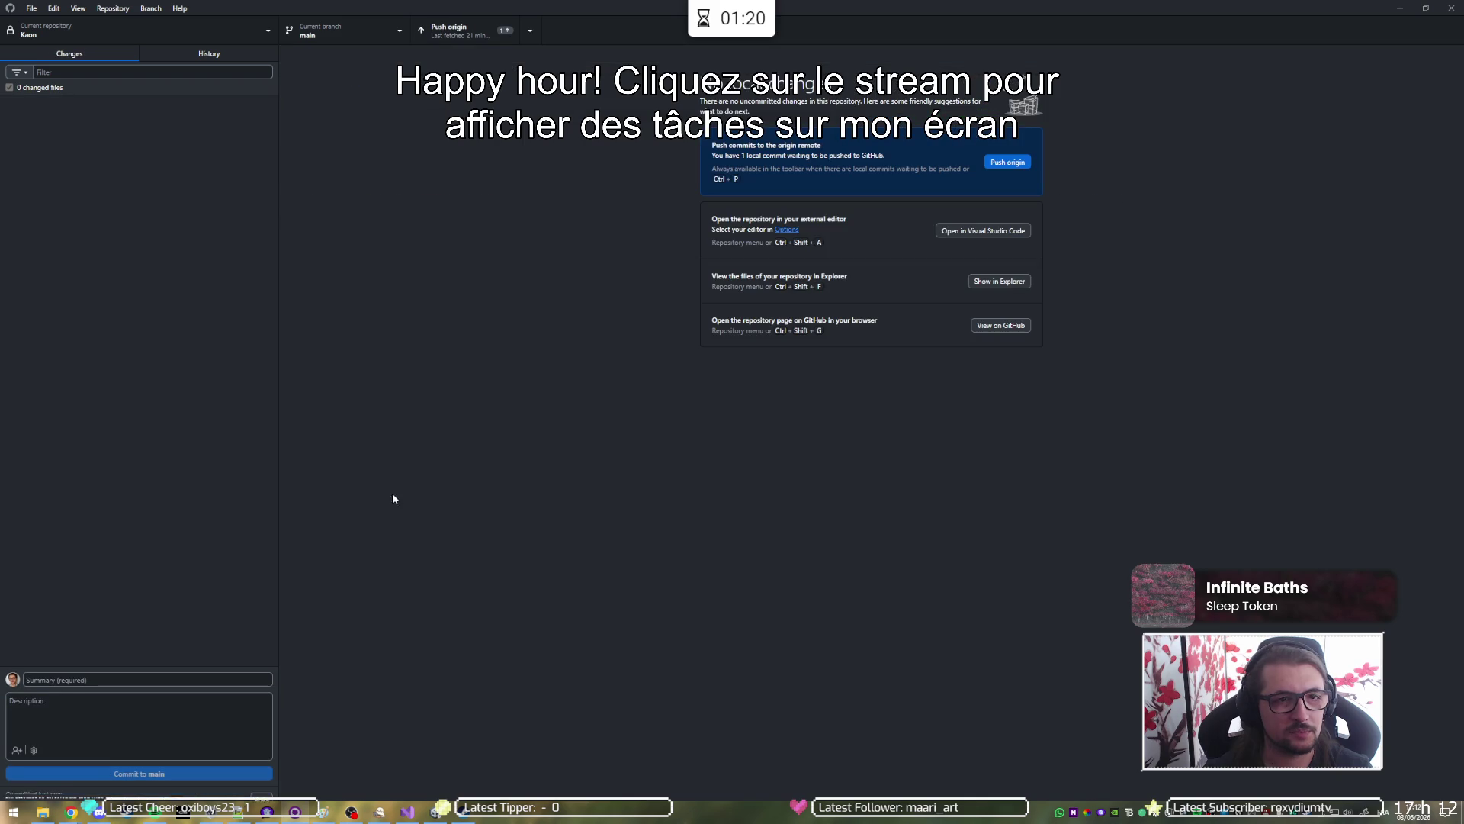
{"action": "left_click", "coordinate": [462, 28]}
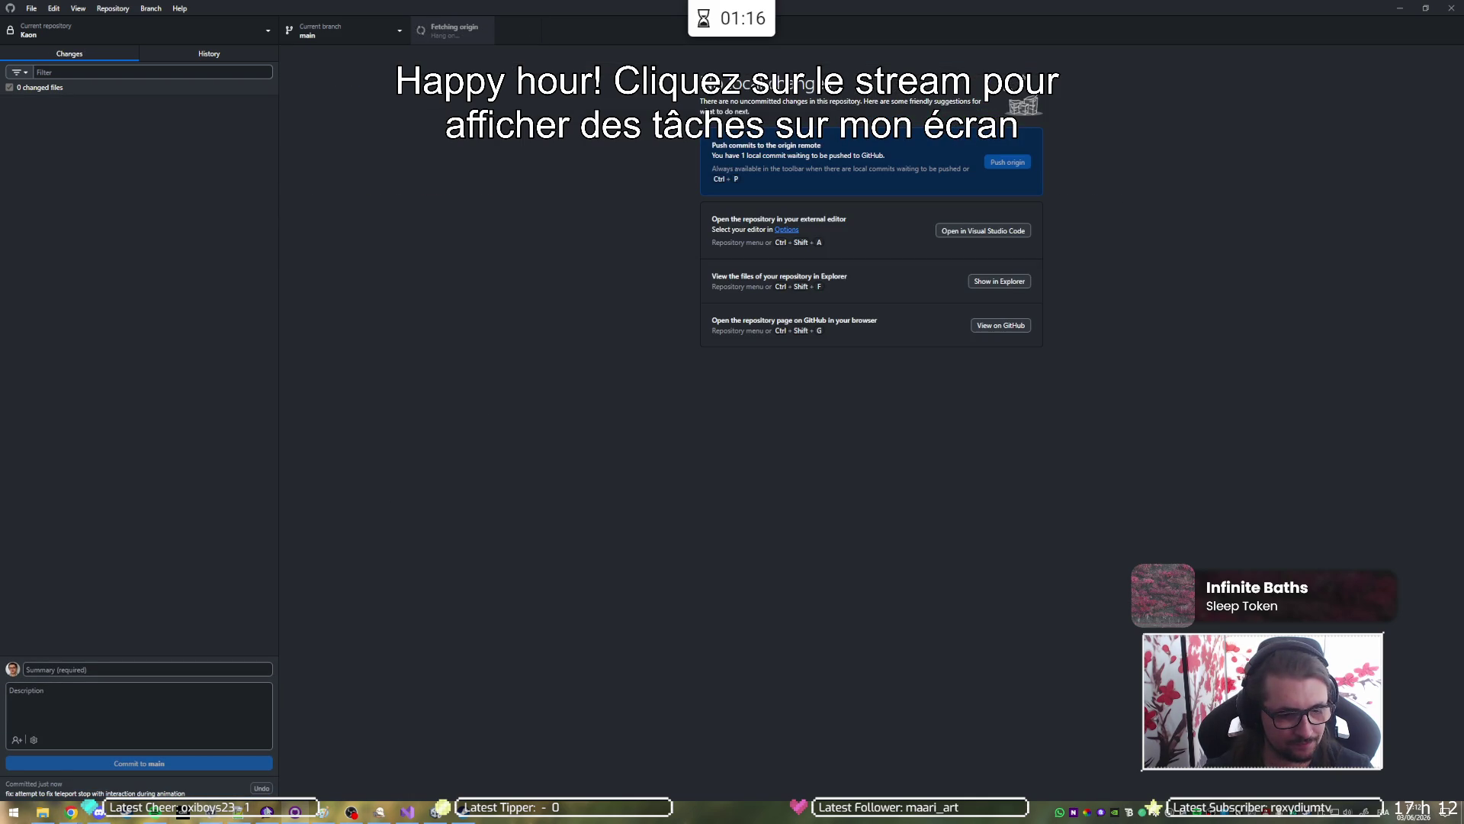
{"action": "mouse_move", "coordinate": [72, 814]}
{"action": "left_click", "coordinate": [88, 771]}
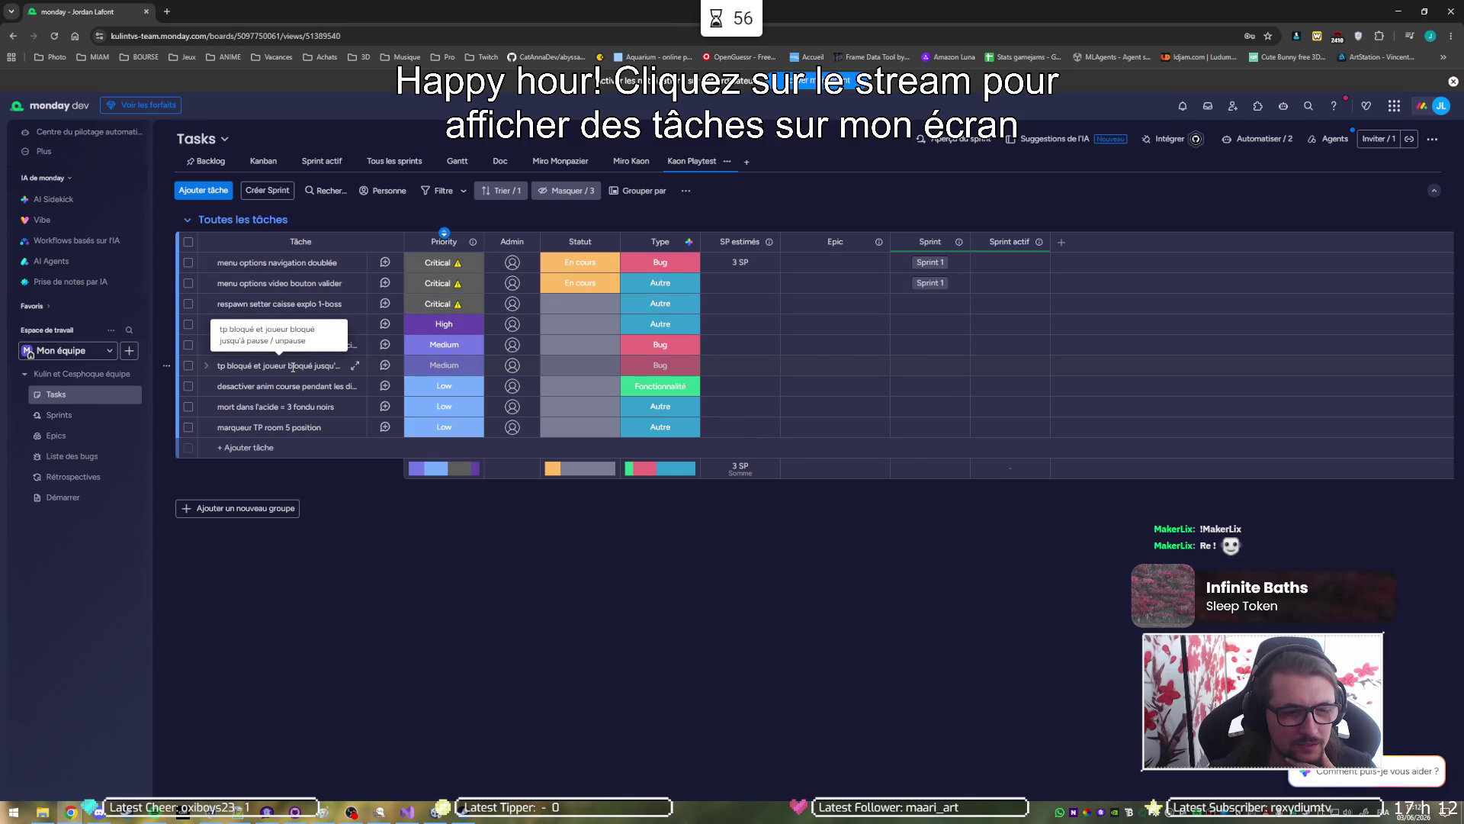
Add a new status label 'A tester' to the Statut column's labels.
{"action": "left_click", "coordinate": [571, 369]}
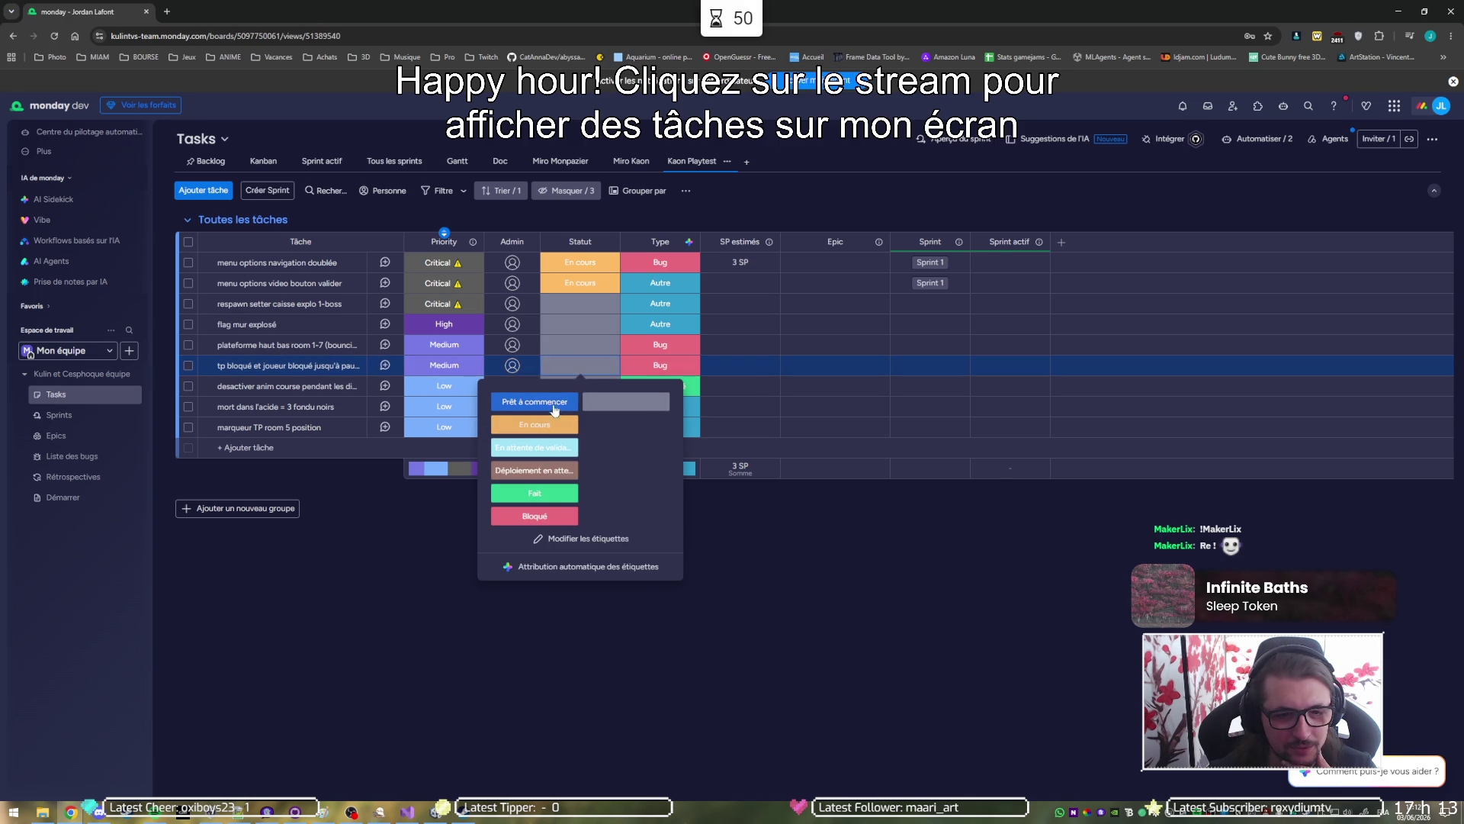
{"action": "left_click", "coordinate": [564, 539]}
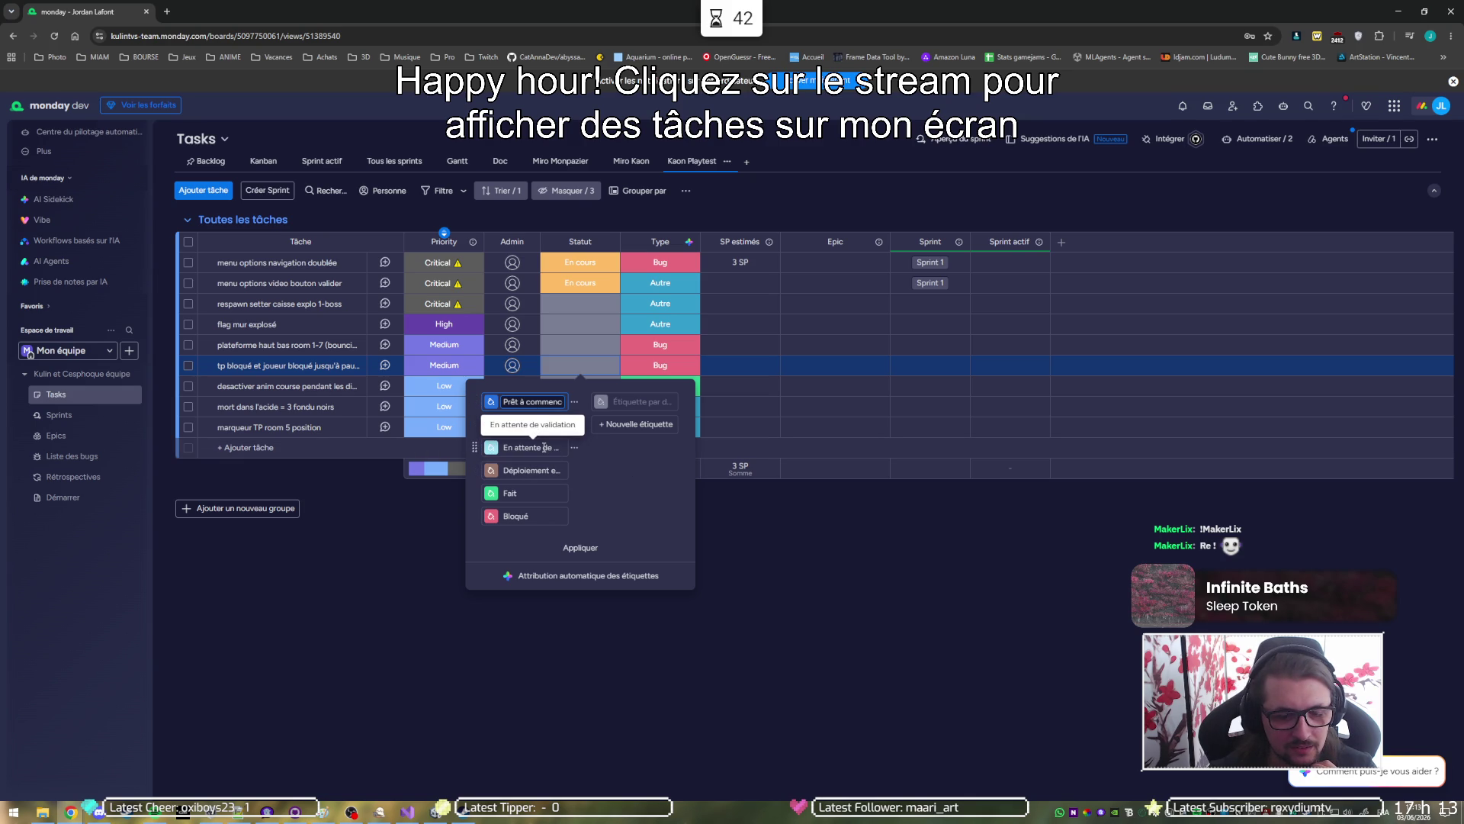
{"action": "left_click", "coordinate": [626, 426]}
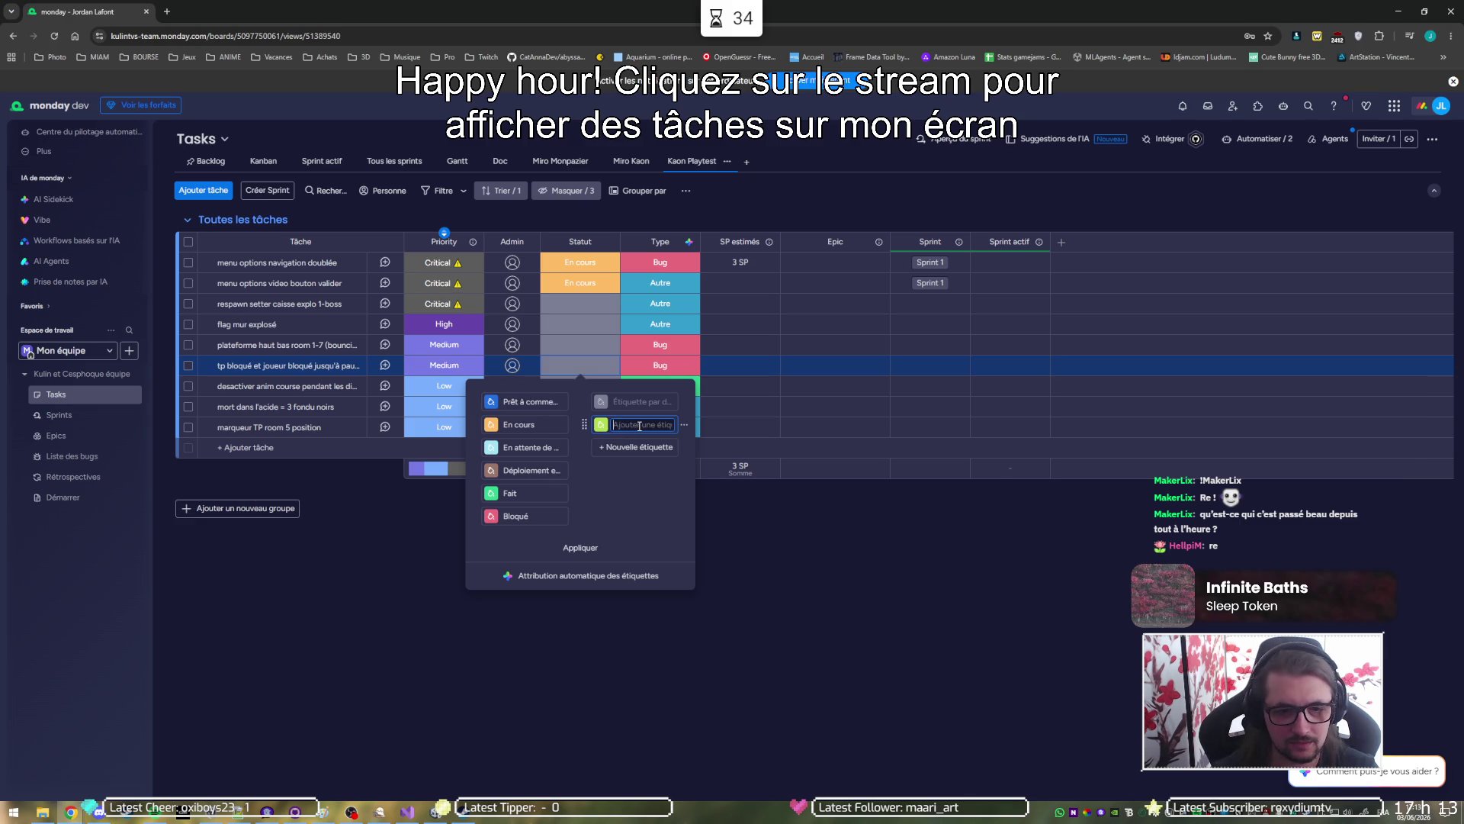
{"action": "type", "text": "A tester"}
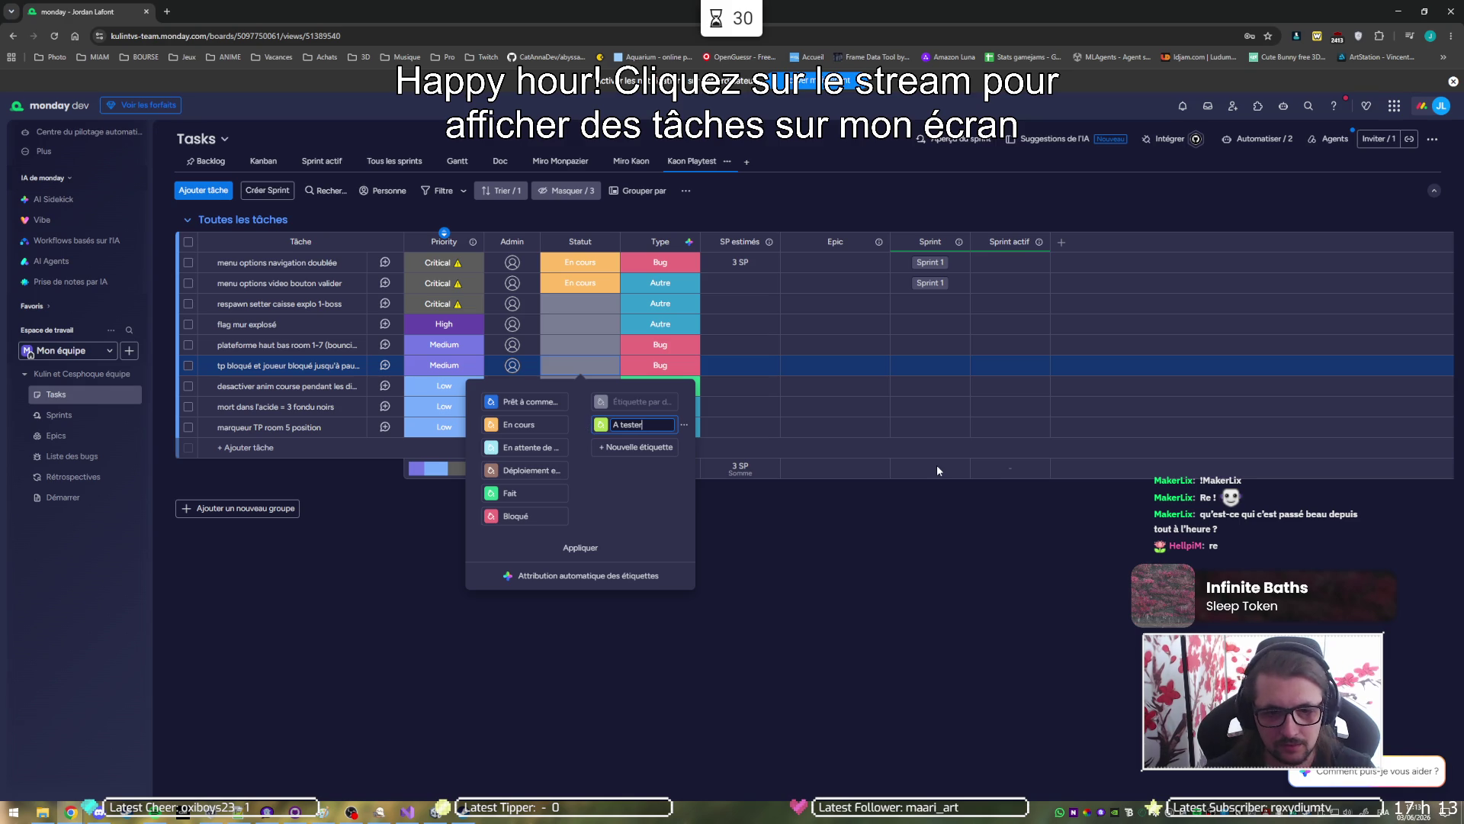
{"action": "key", "text": "Return"}
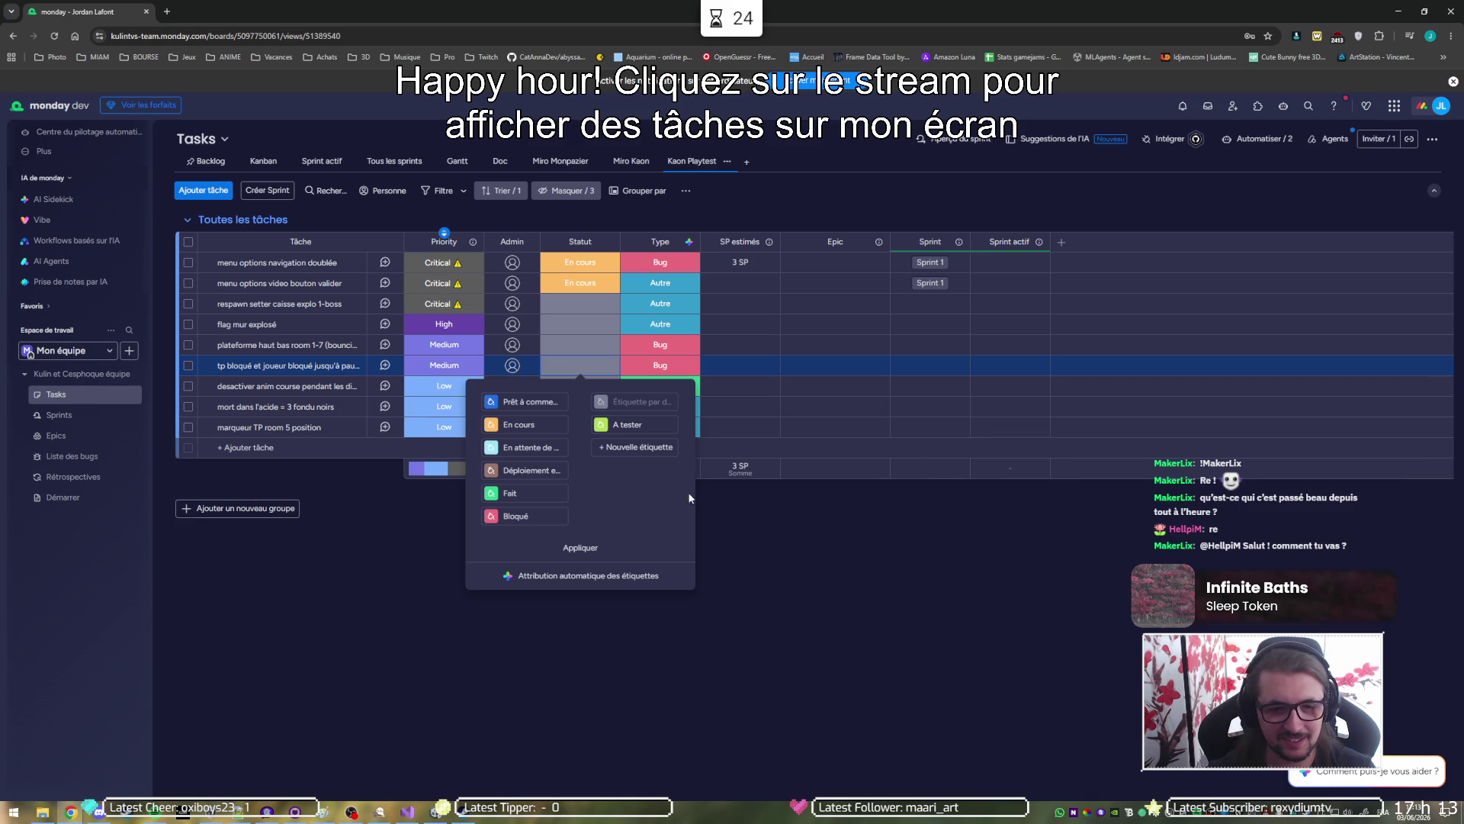
{"action": "left_click", "coordinate": [752, 545]}
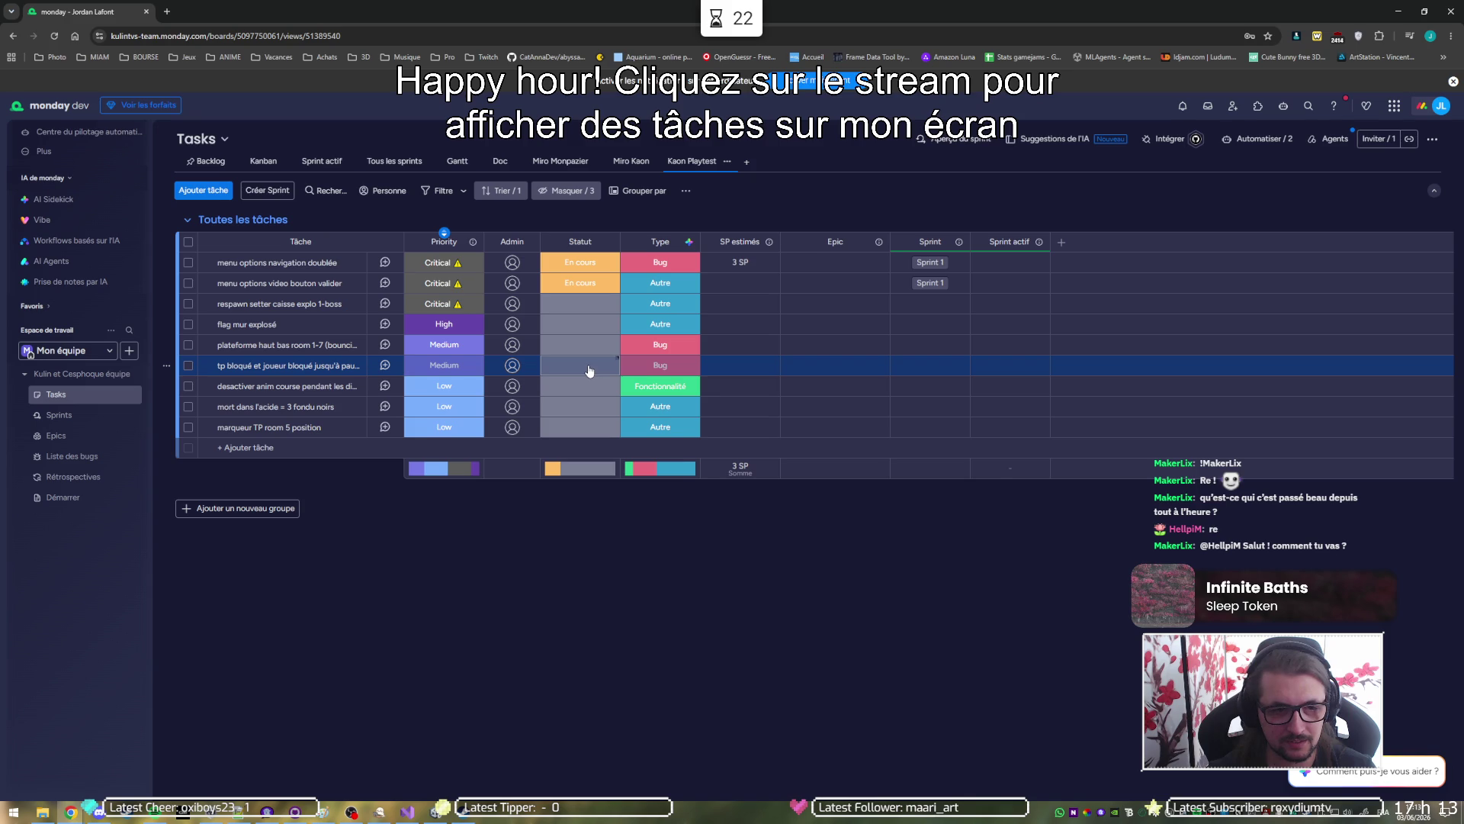
Set the tp bloqué task's status to A tester.
{"action": "left_click", "coordinate": [578, 369]}
{"action": "left_click", "coordinate": [626, 424]}
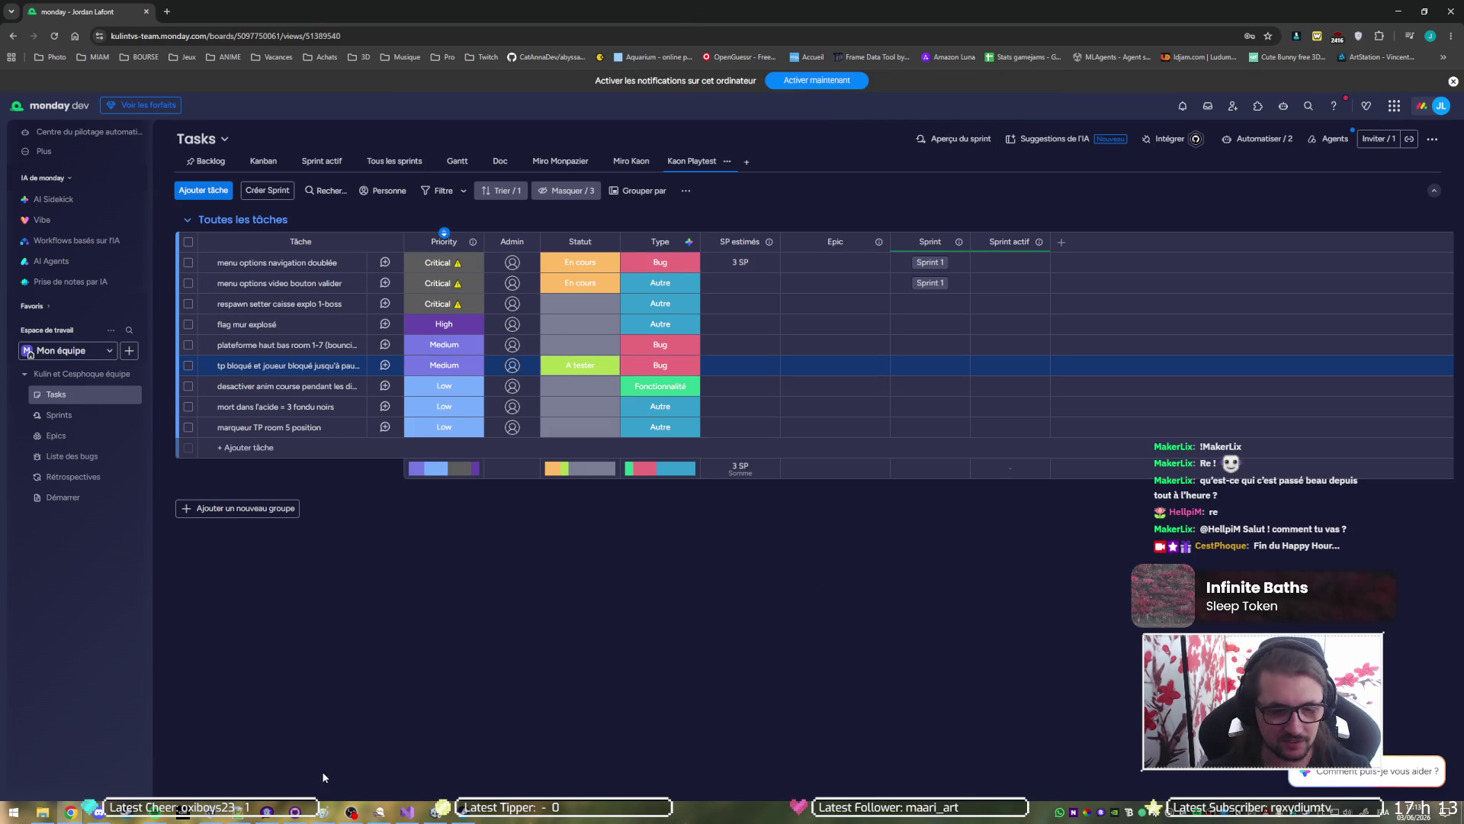
{"action": "left_click", "coordinate": [435, 811]}
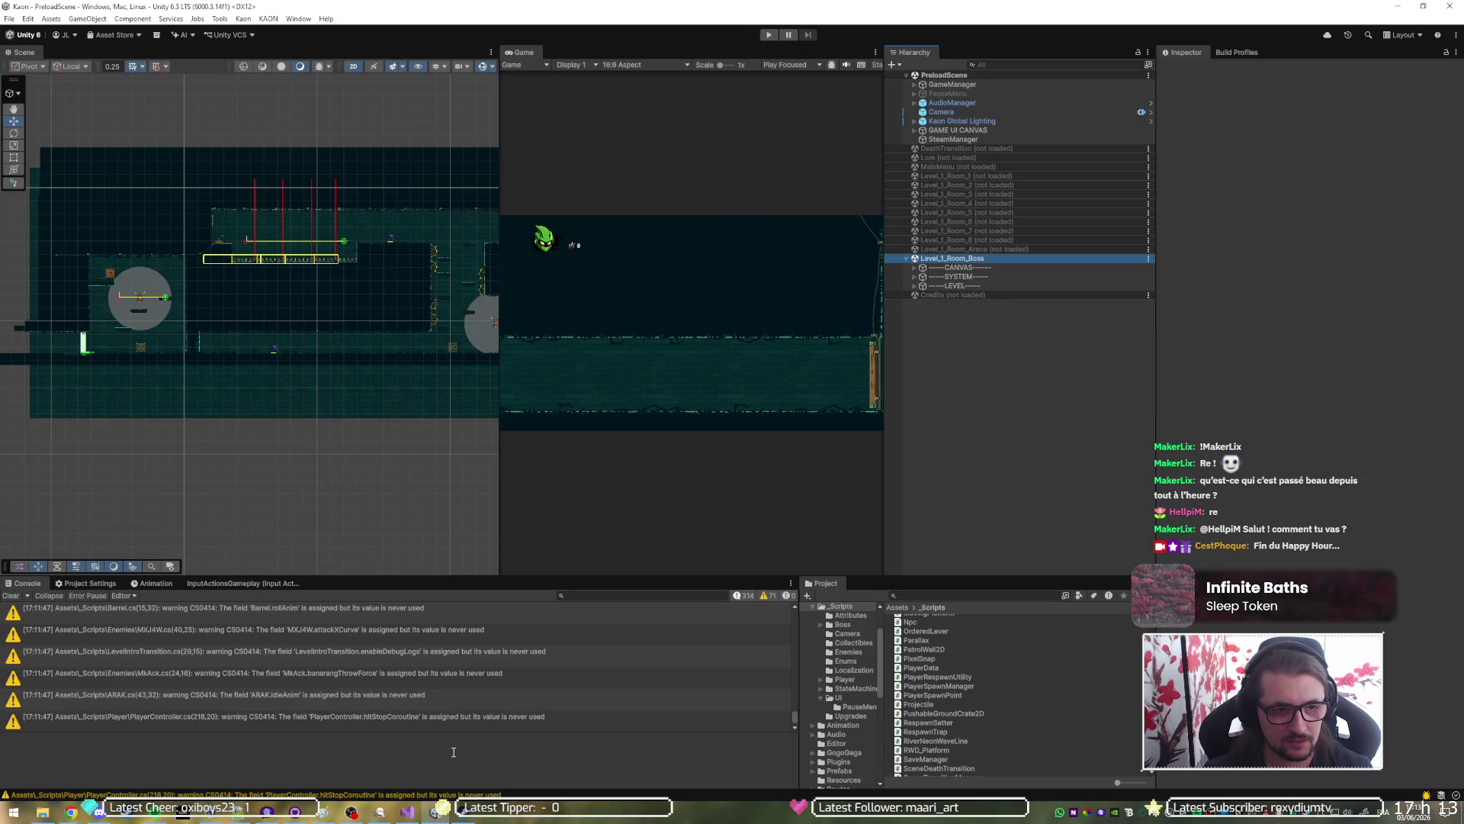
Inspect Explosive_Wall, then the Mk-Ack_Interceptor enemy with its Sprinter script and 3 HP.
{"action": "left_click", "coordinate": [194, 346]}
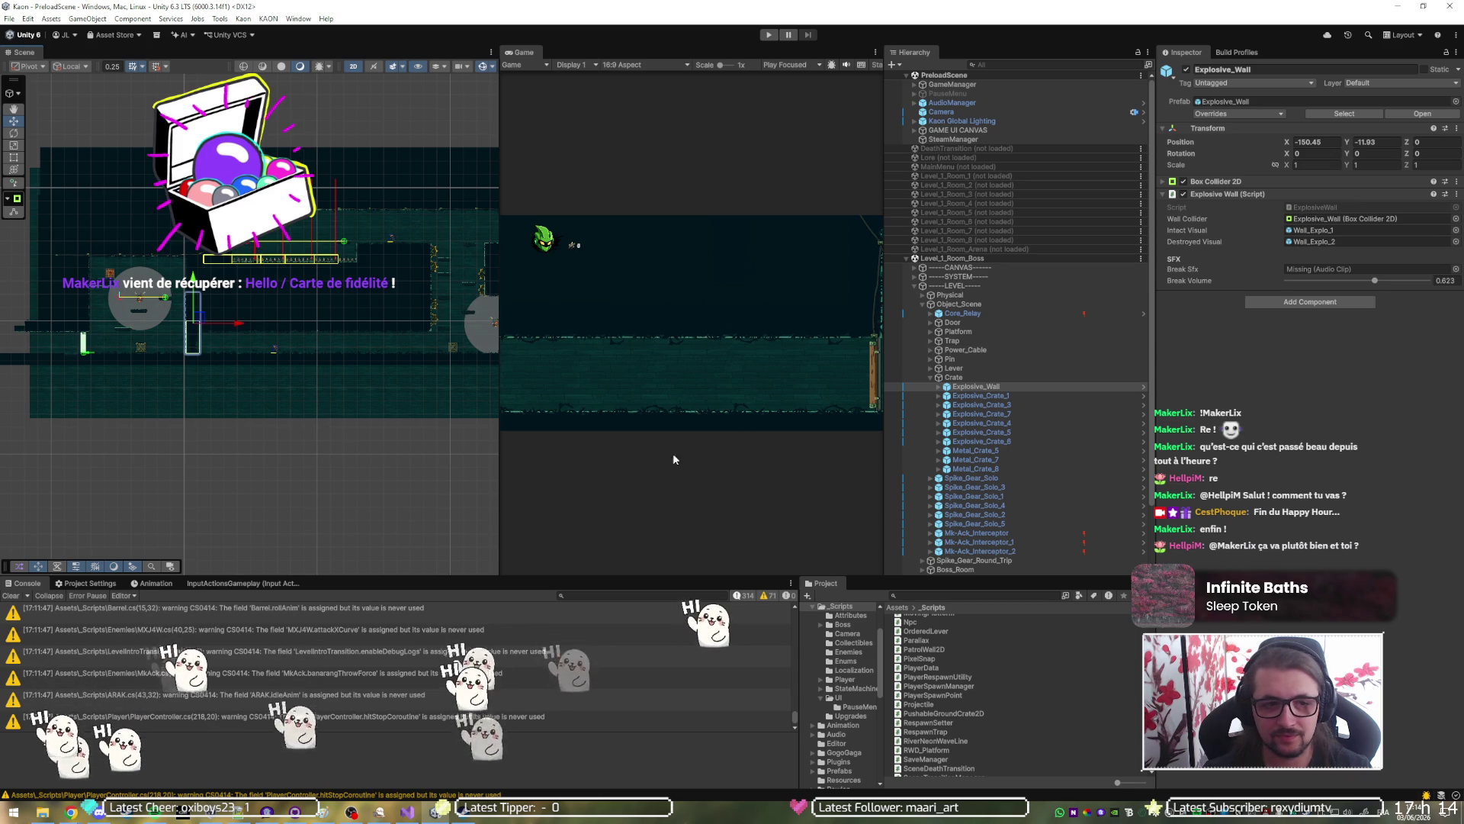
{"action": "left_click", "coordinate": [278, 350]}
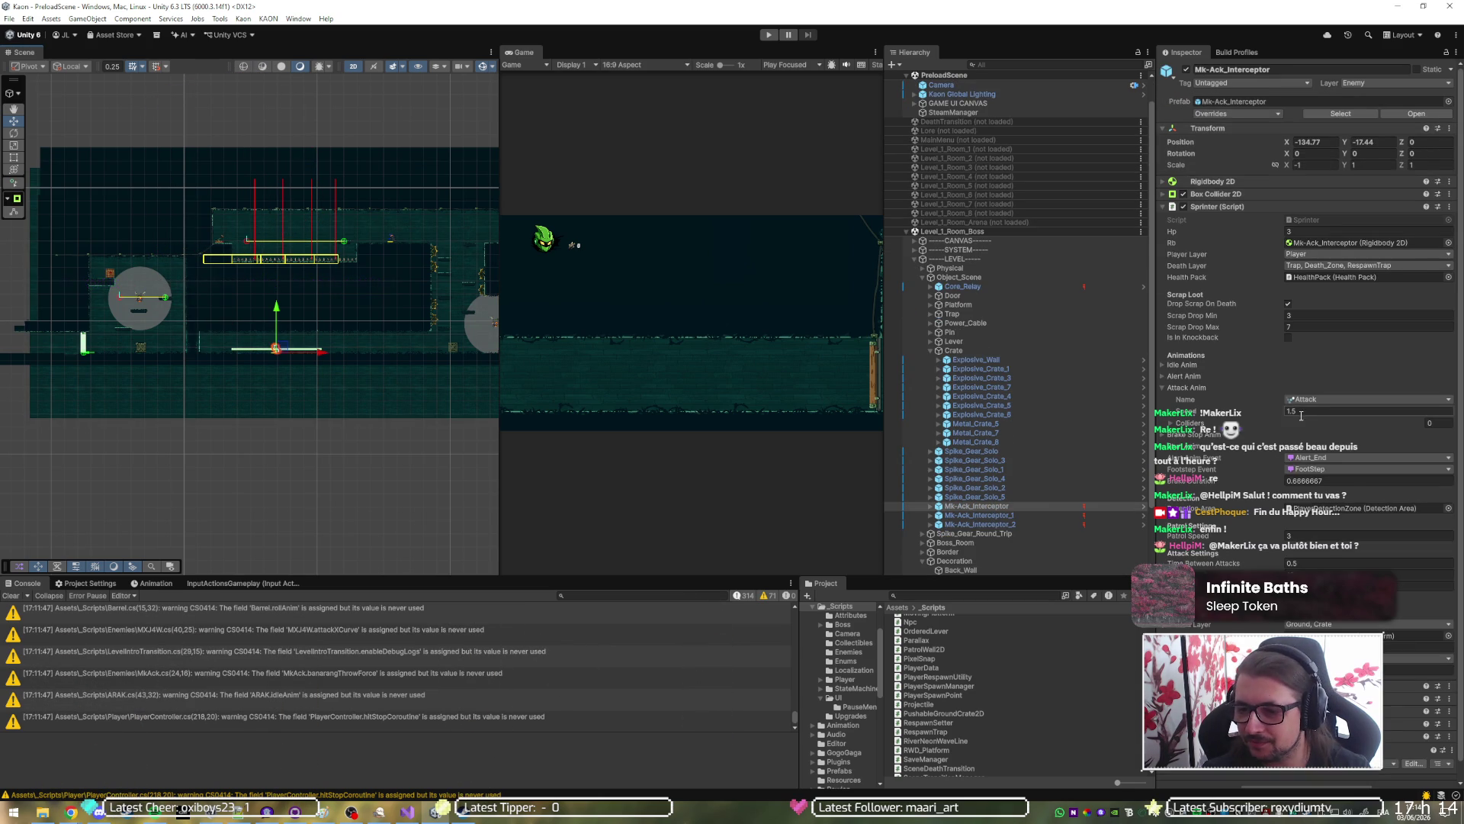
{"action": "scroll", "coordinate": [1256, 455], "scroll_direction": "down", "scroll_amount": 1}
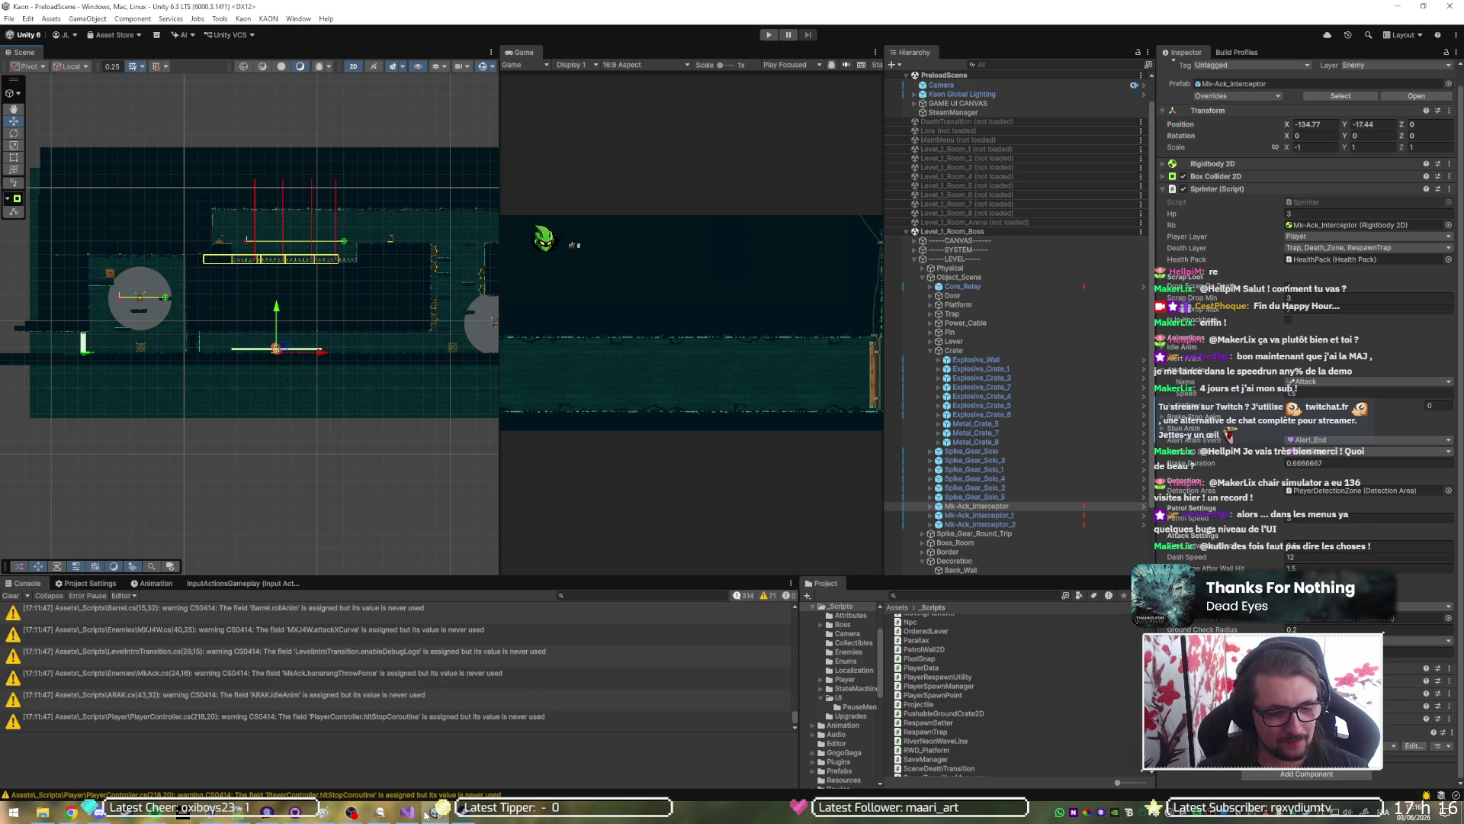
{"action": "mouse_move", "coordinate": [408, 816]}
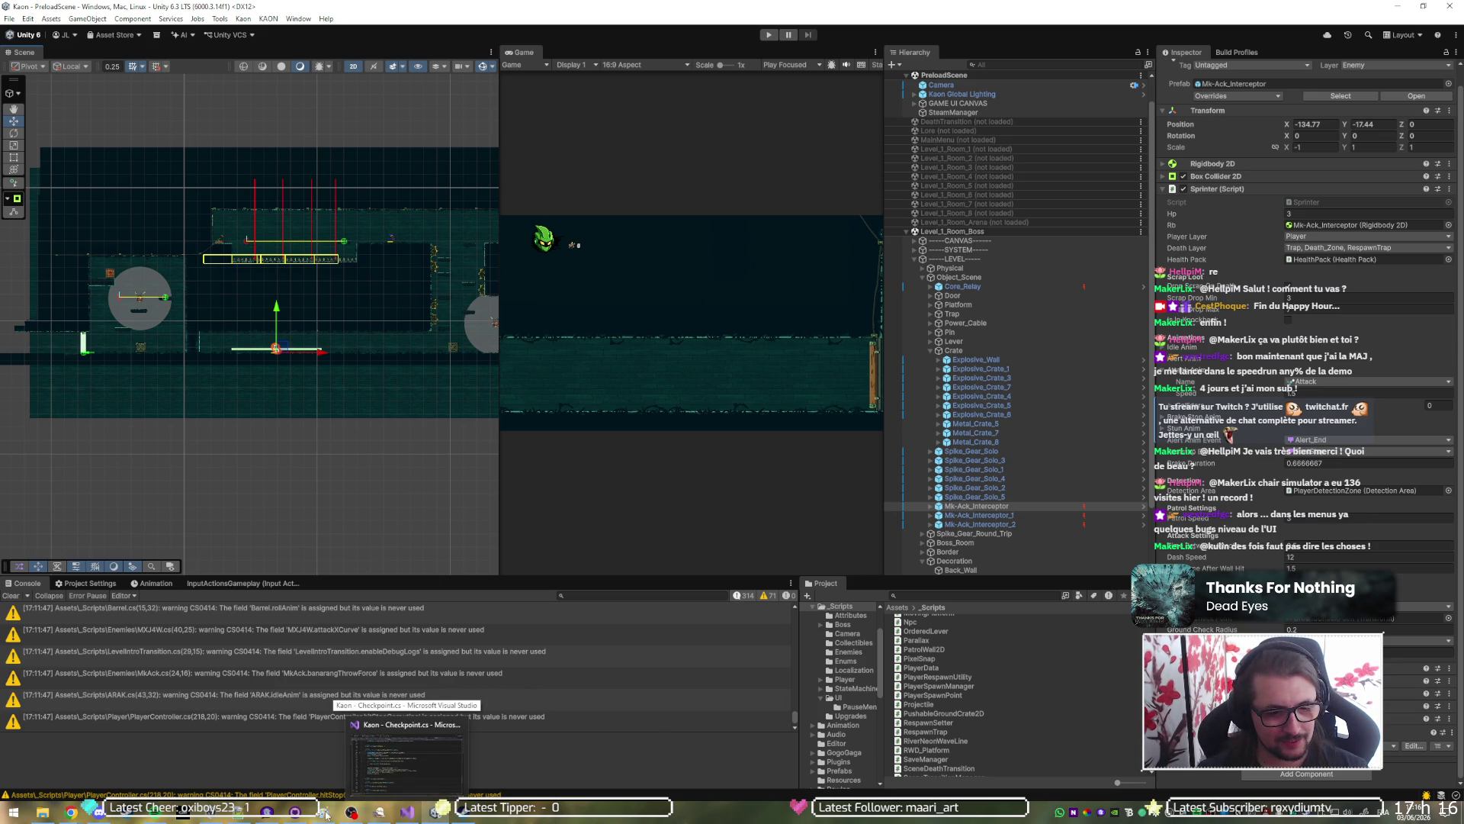
Assign yourself as admin of the tp bloqué task, then return to Unity.
{"action": "mouse_move", "coordinate": [71, 812]}
{"action": "left_click", "coordinate": [140, 772]}
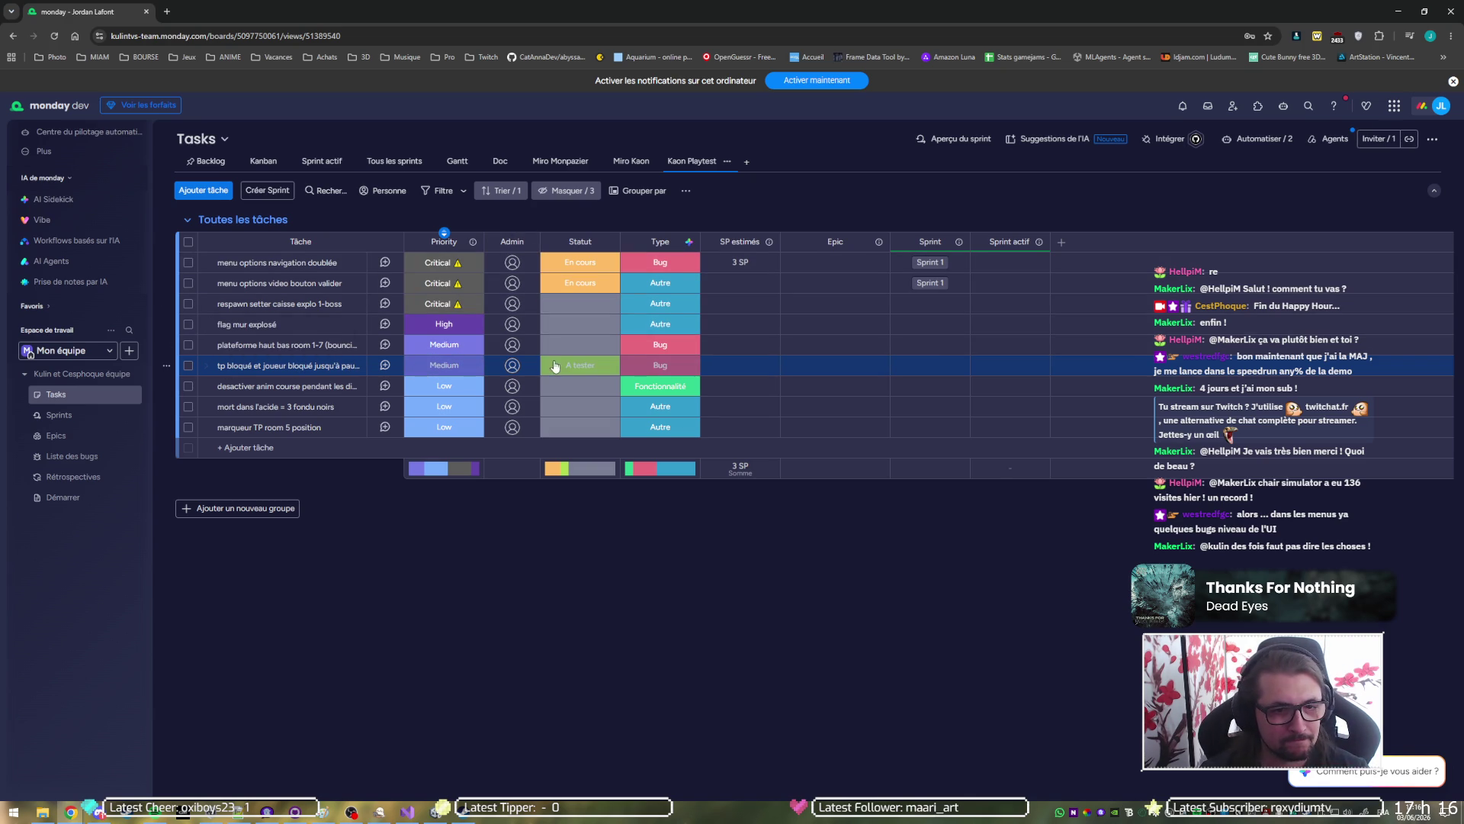
{"action": "left_click", "coordinate": [511, 367]}
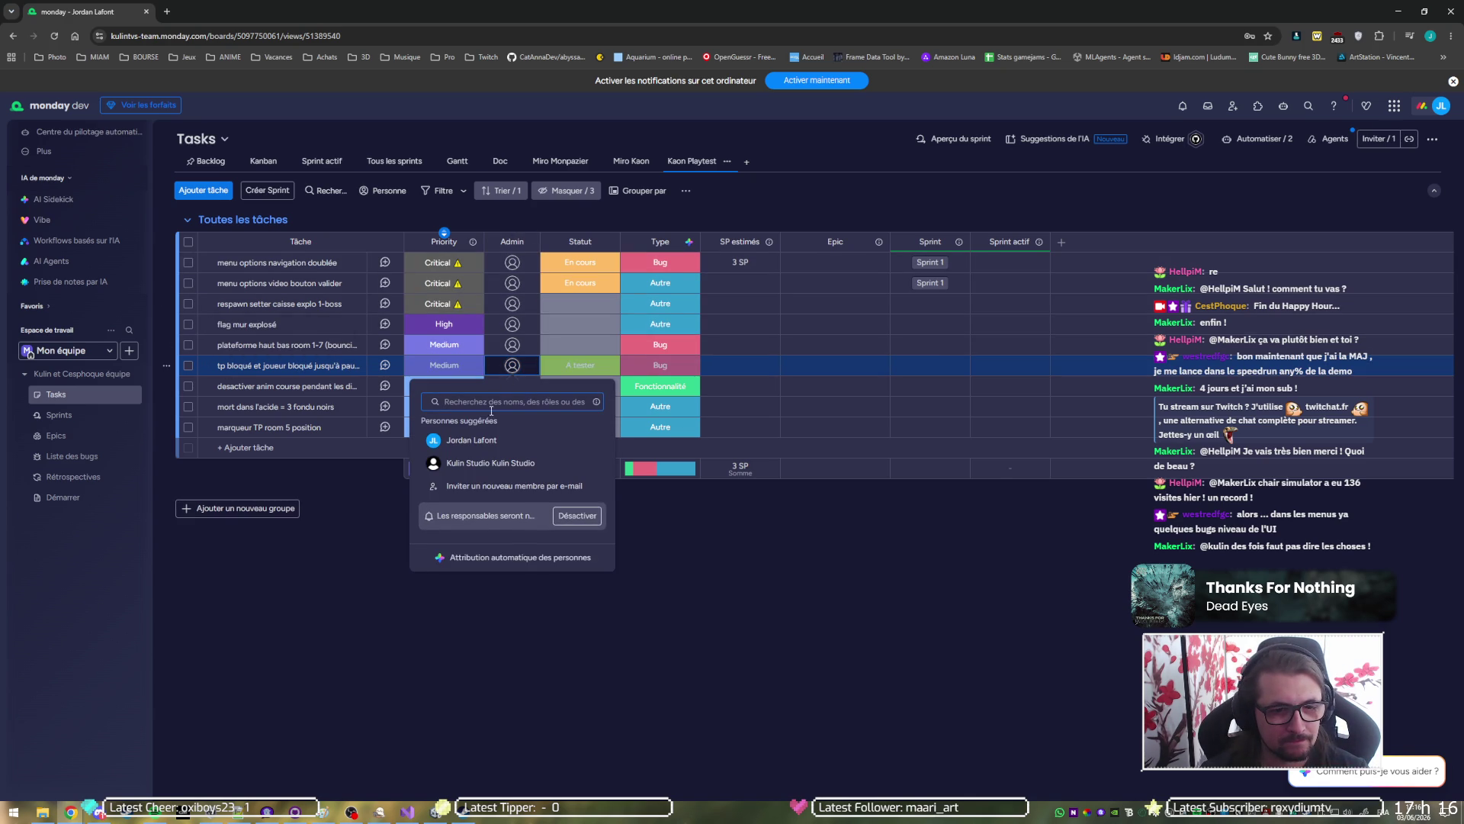
{"action": "left_click", "coordinate": [472, 441]}
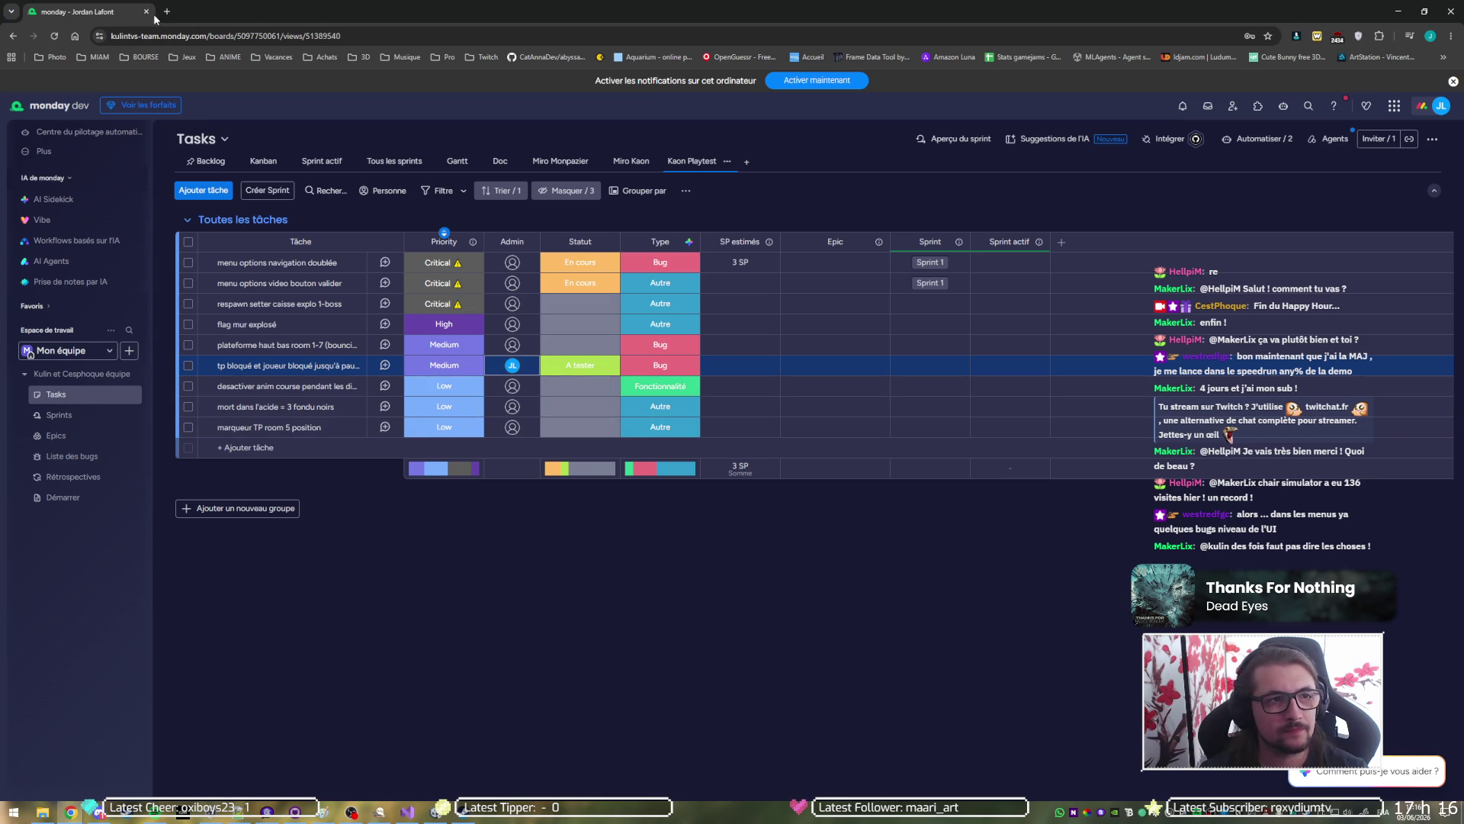
{"action": "key", "text": "alt+Tab"}
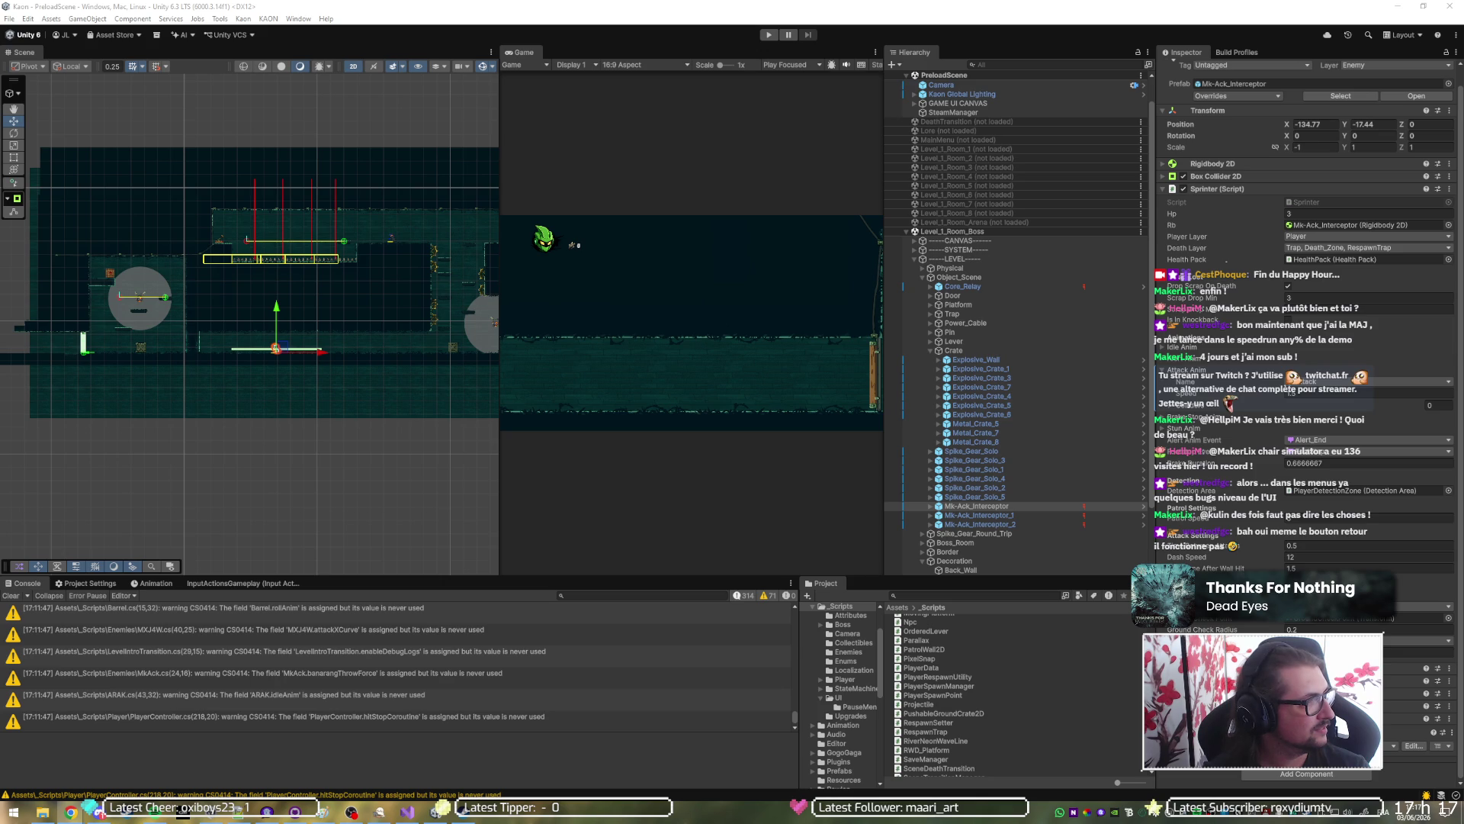
Switch from Unity back to the monday.dev Tasks board in Chrome.
{"action": "left_click", "coordinate": [71, 811]}
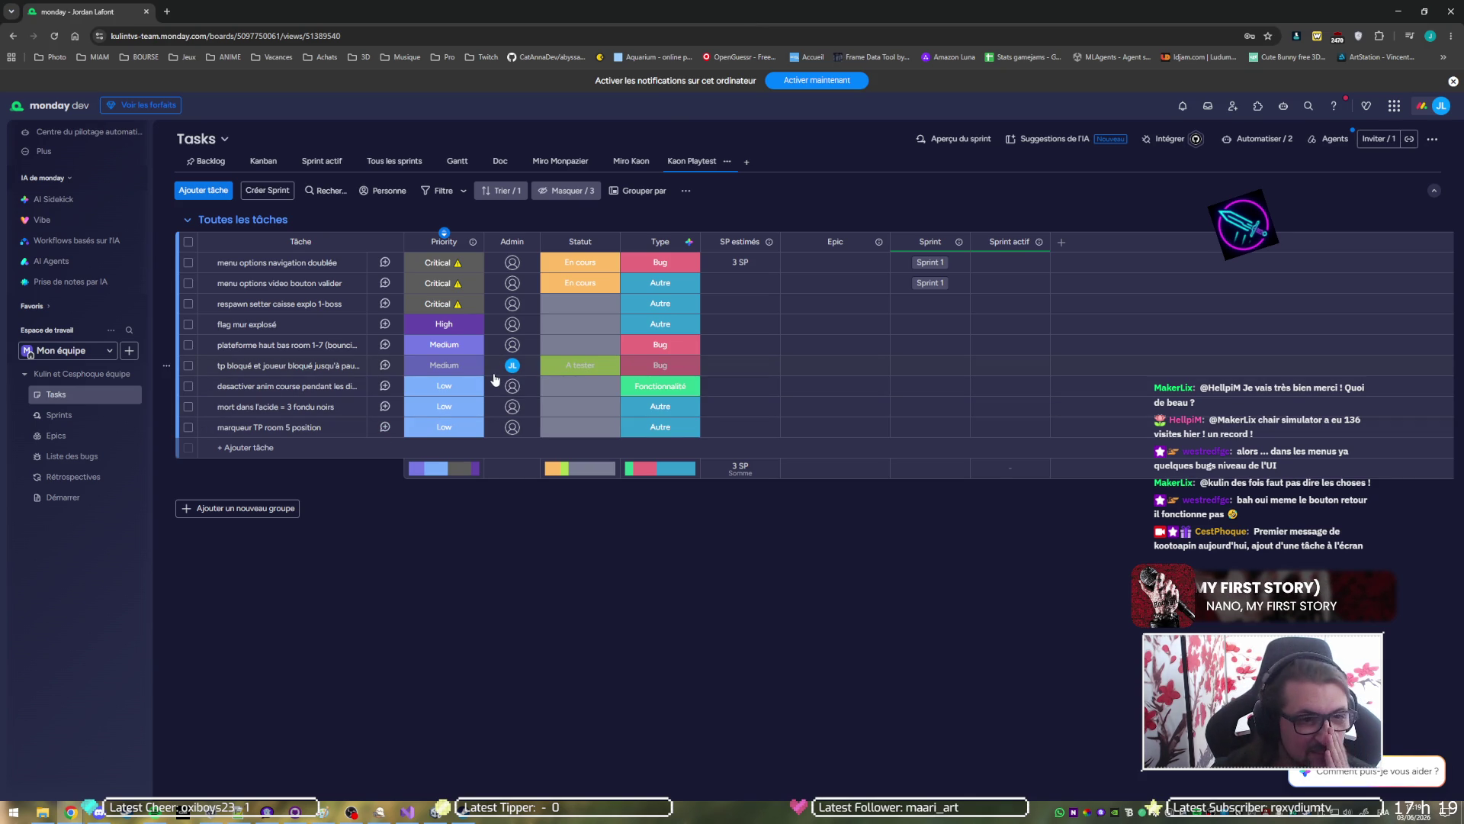
Assign admins to flag mur explosé, both menu options tasks, and the crate respawn task.
{"action": "left_click", "coordinate": [512, 324]}
{"action": "left_click", "coordinate": [428, 395]}
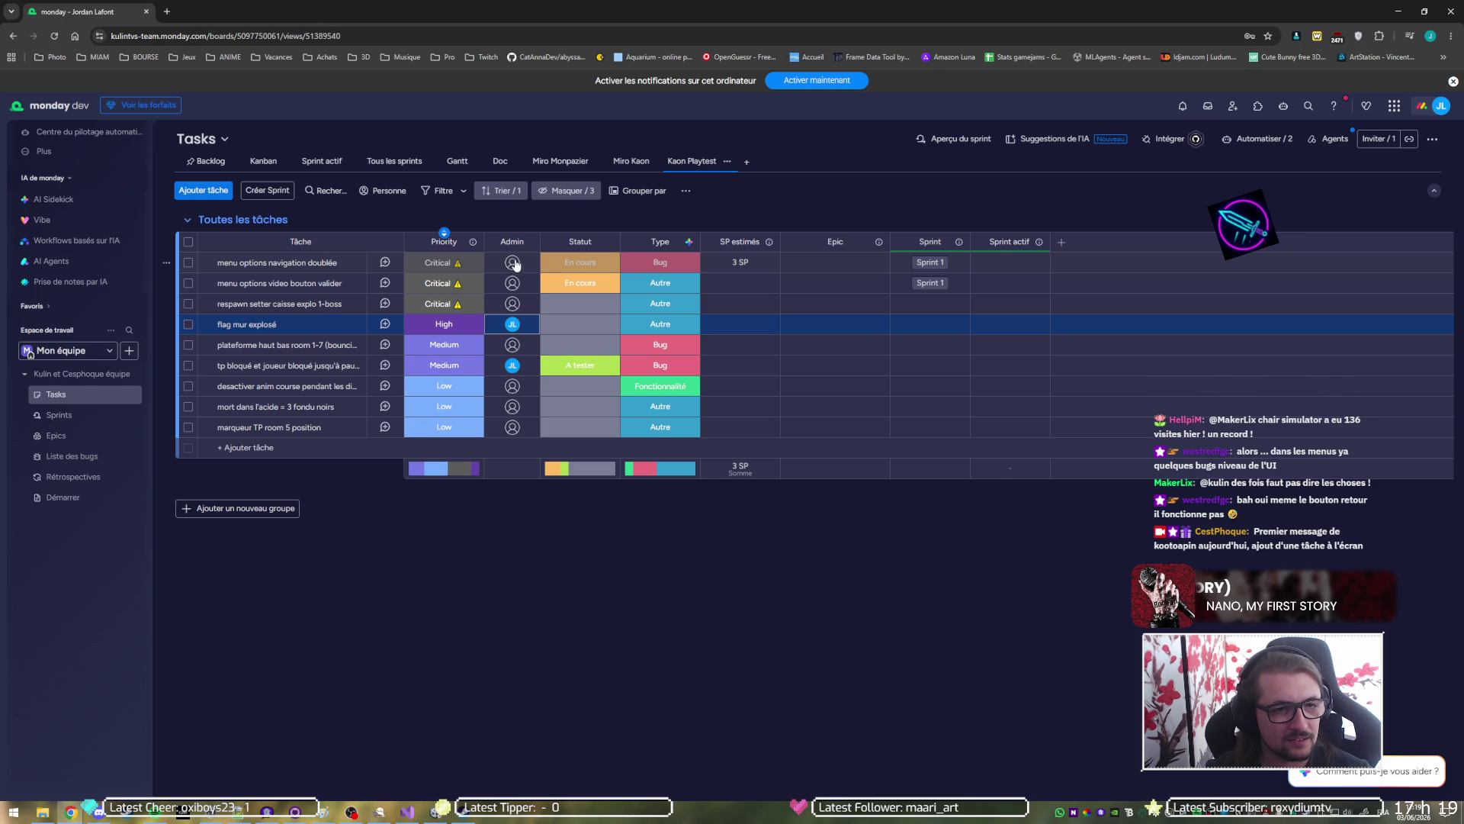
{"action": "left_click", "coordinate": [512, 264]}
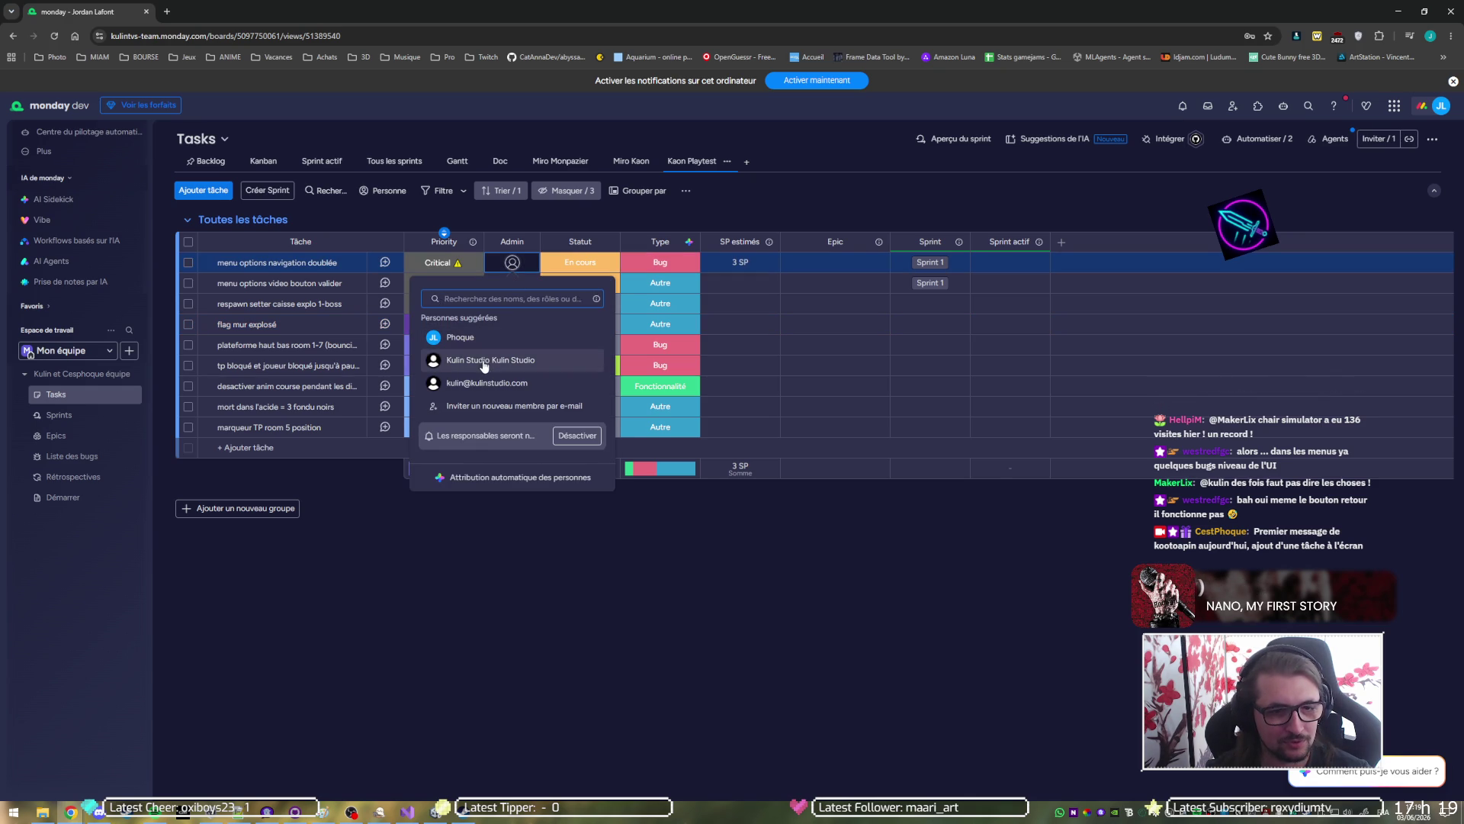
{"action": "left_click", "coordinate": [485, 361]}
{"action": "left_click", "coordinate": [512, 283]}
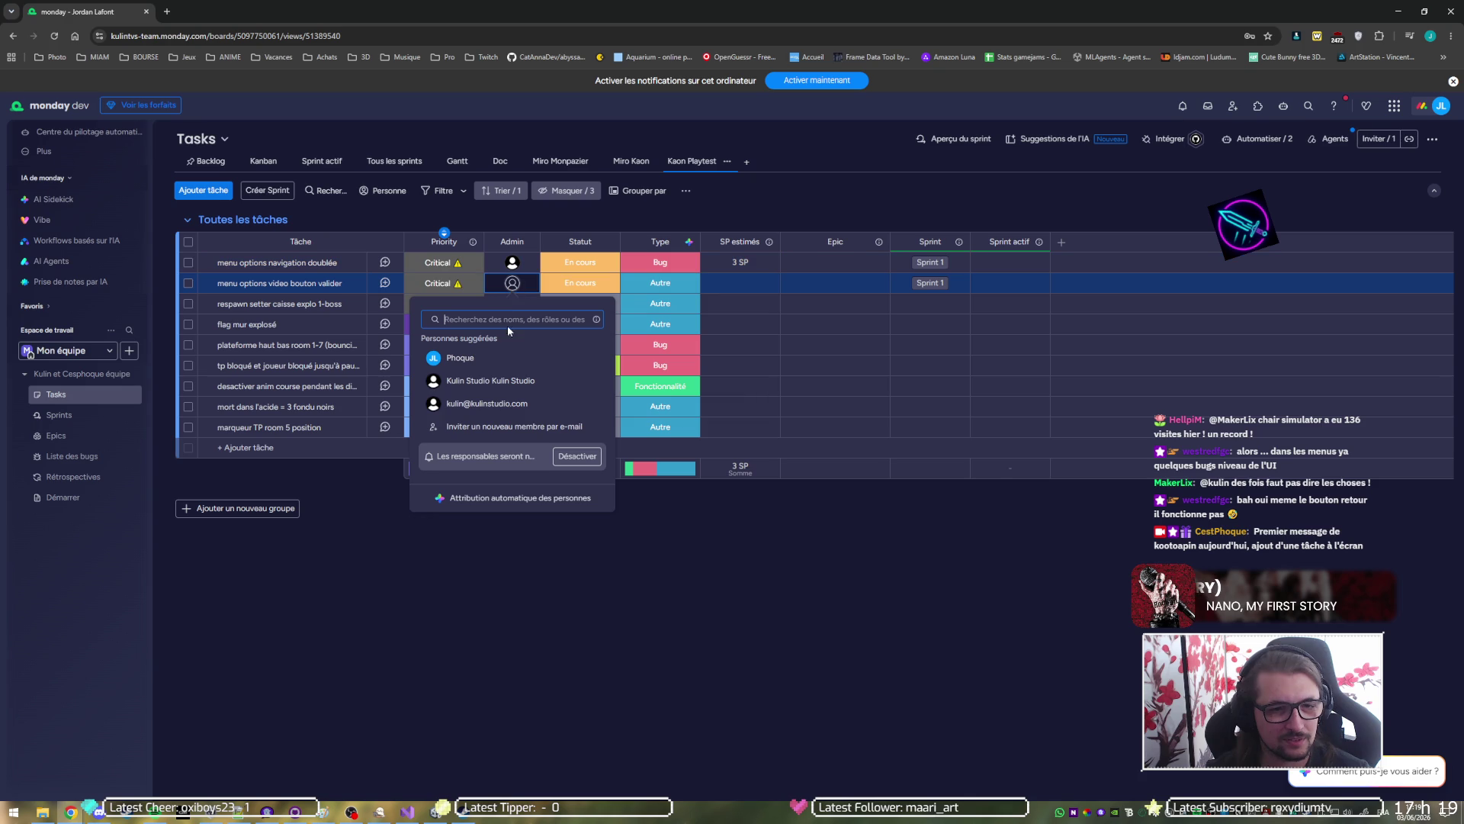
{"action": "left_click", "coordinate": [485, 381]}
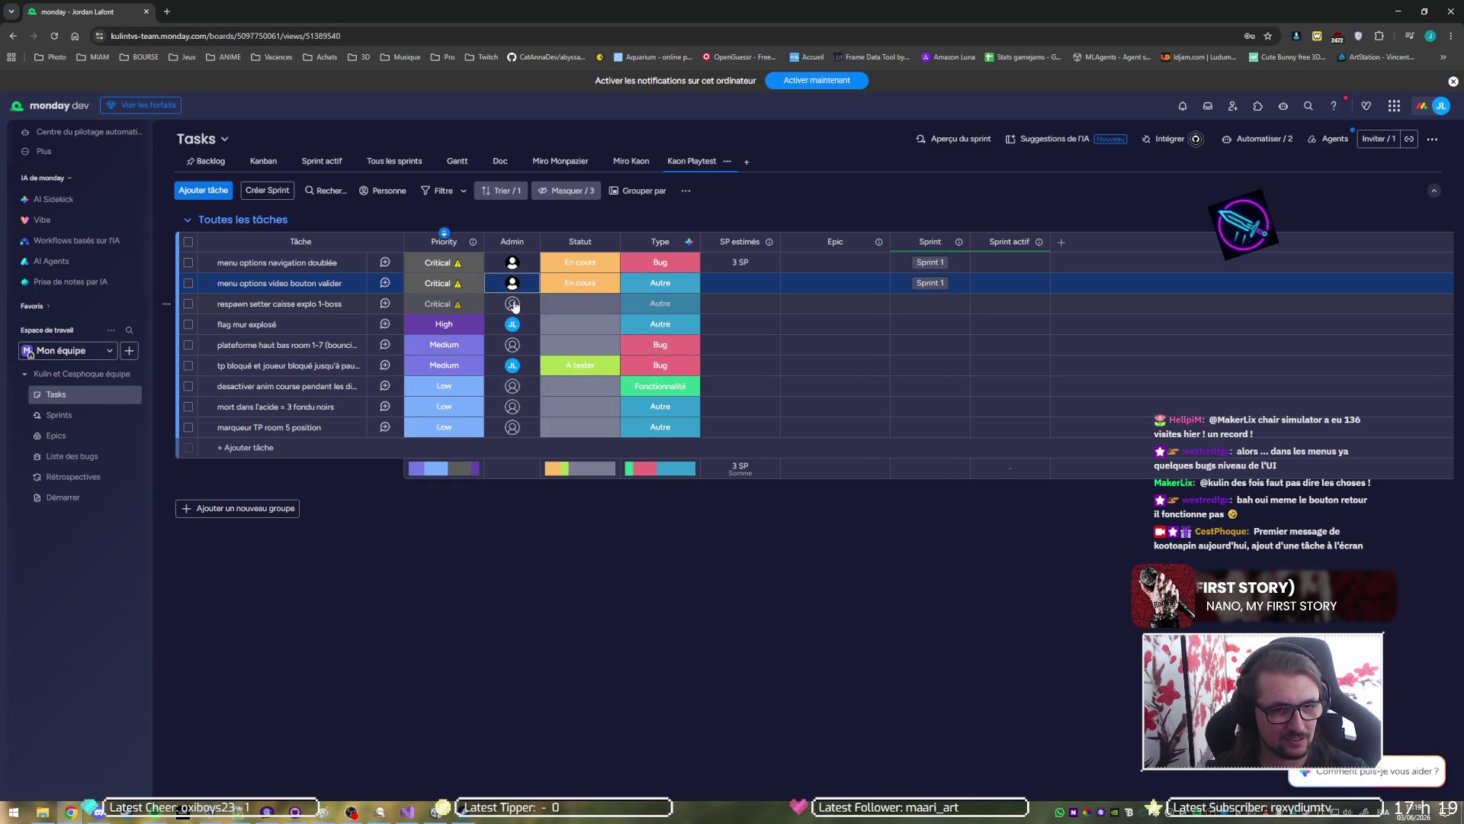
{"action": "left_click", "coordinate": [513, 304]}
{"action": "left_click", "coordinate": [504, 402]}
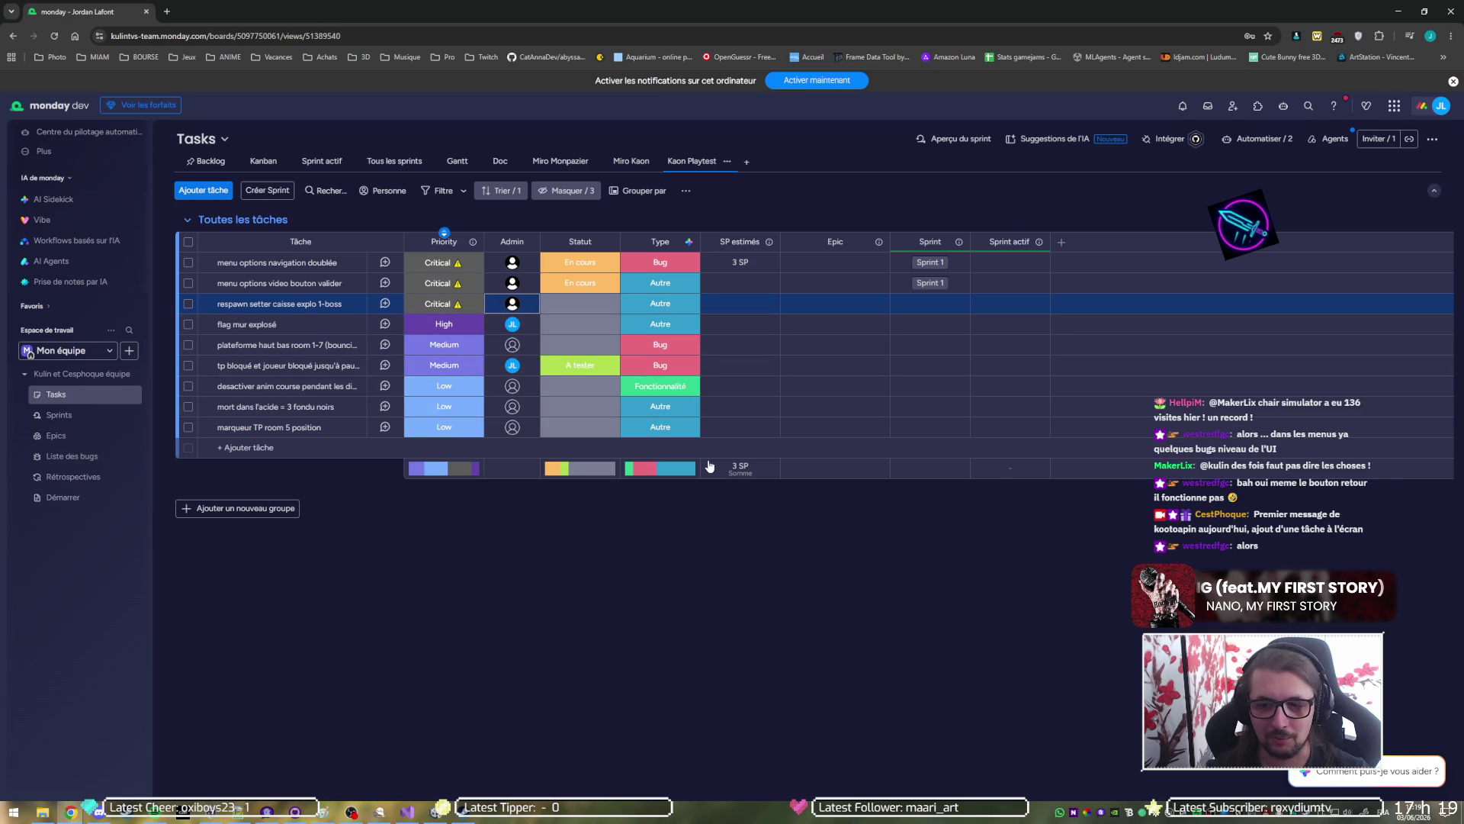
Recheck the crate respawn task's admin choices without changing anything.
{"action": "left_click", "coordinate": [790, 567]}
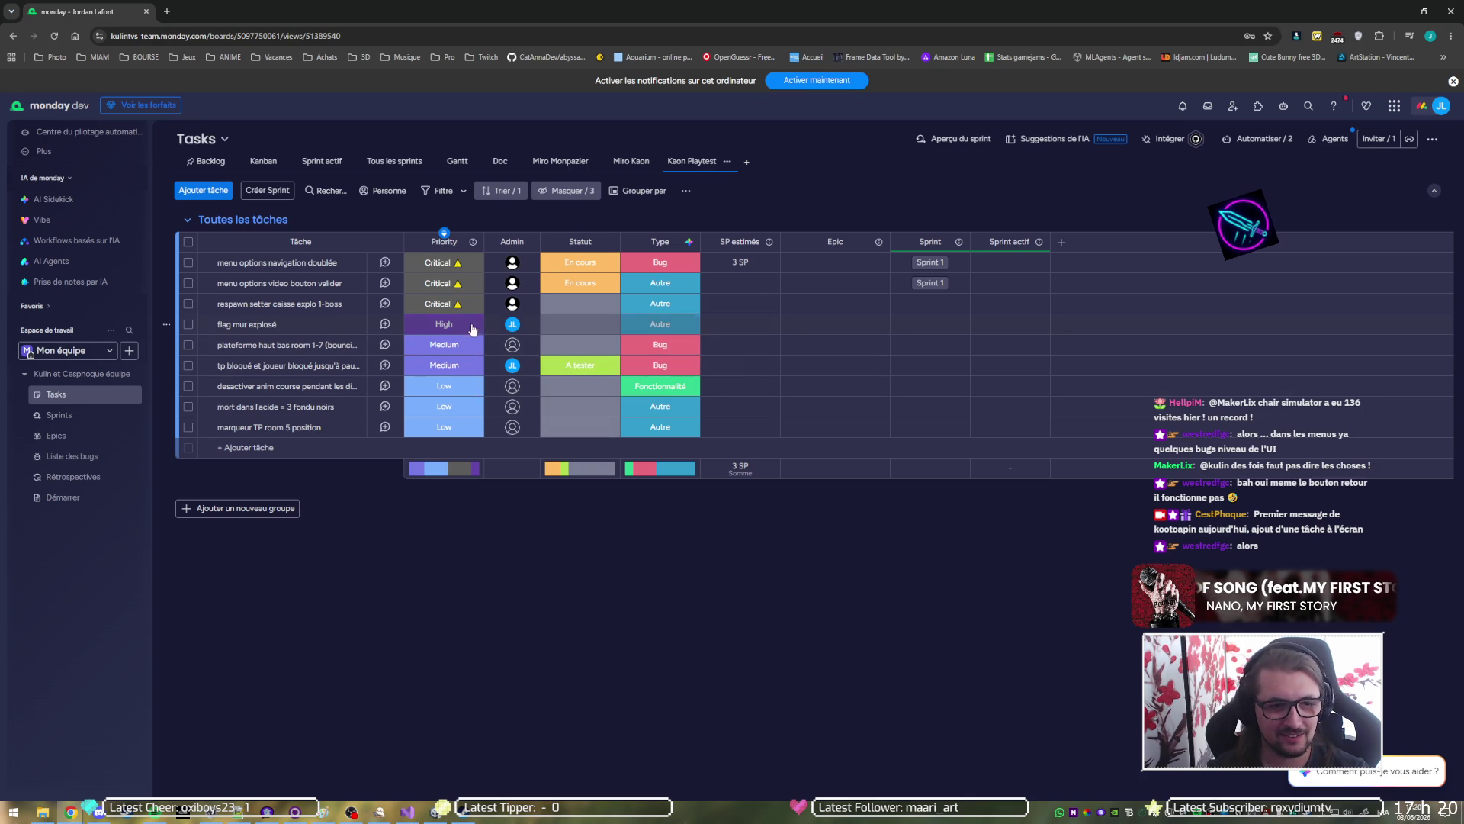
{"action": "left_click", "coordinate": [512, 305]}
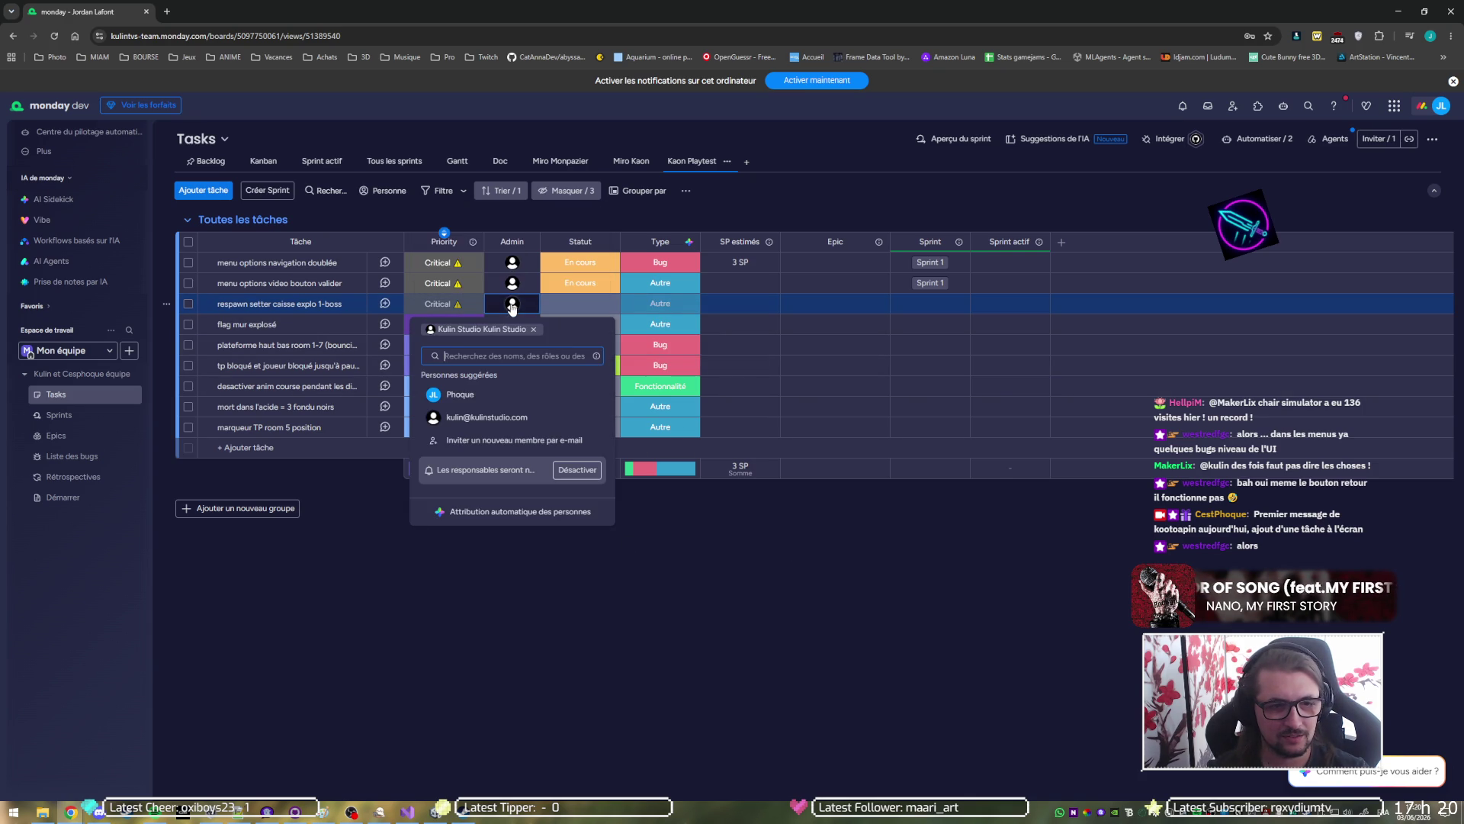
{"action": "left_click", "coordinate": [809, 624]}
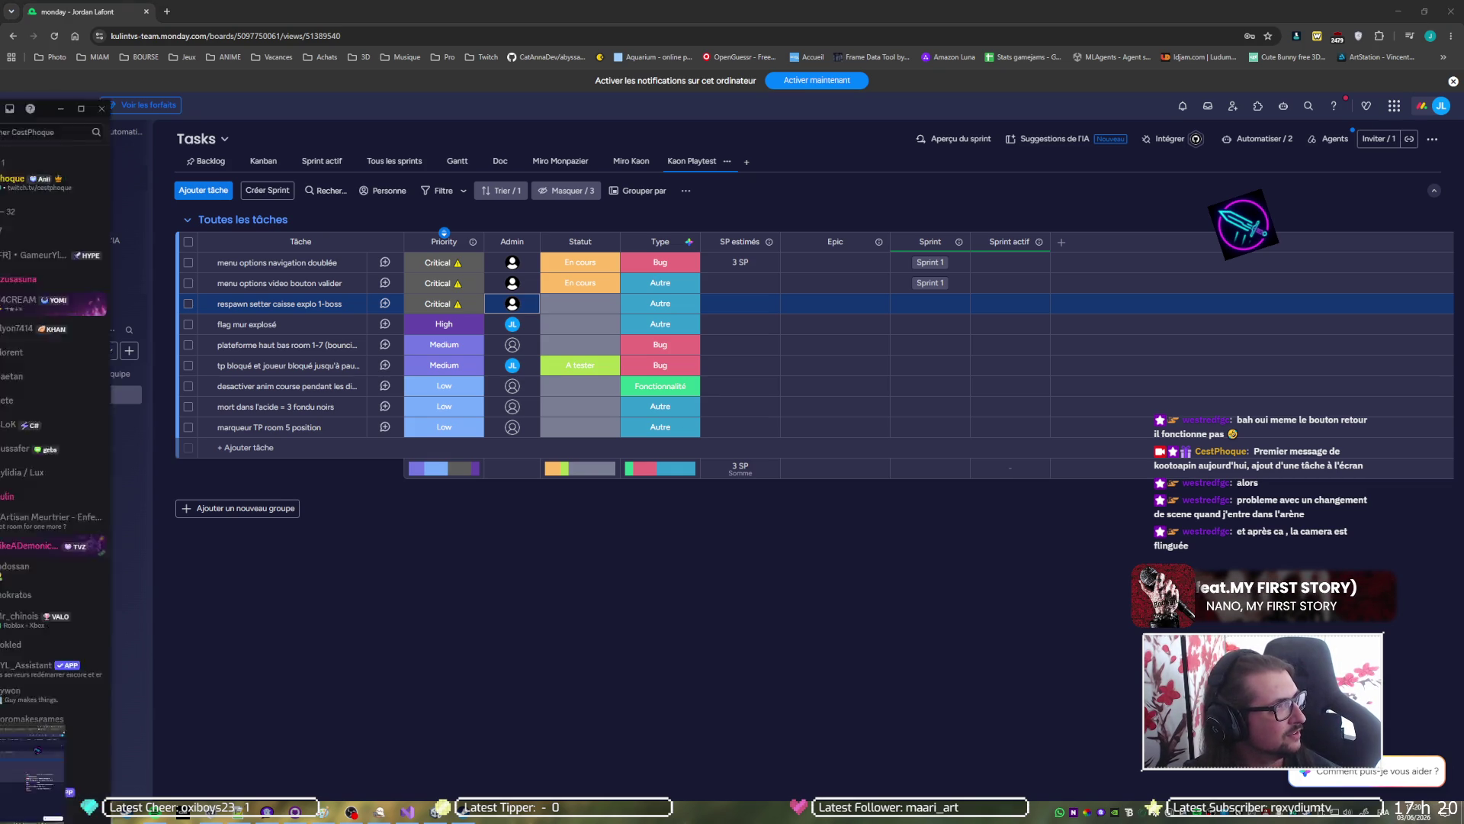
Glance at the Discord bug-report channel, then check flag mur explosé's assignee profile.
{"action": "key", "text": "alt+Tab"}
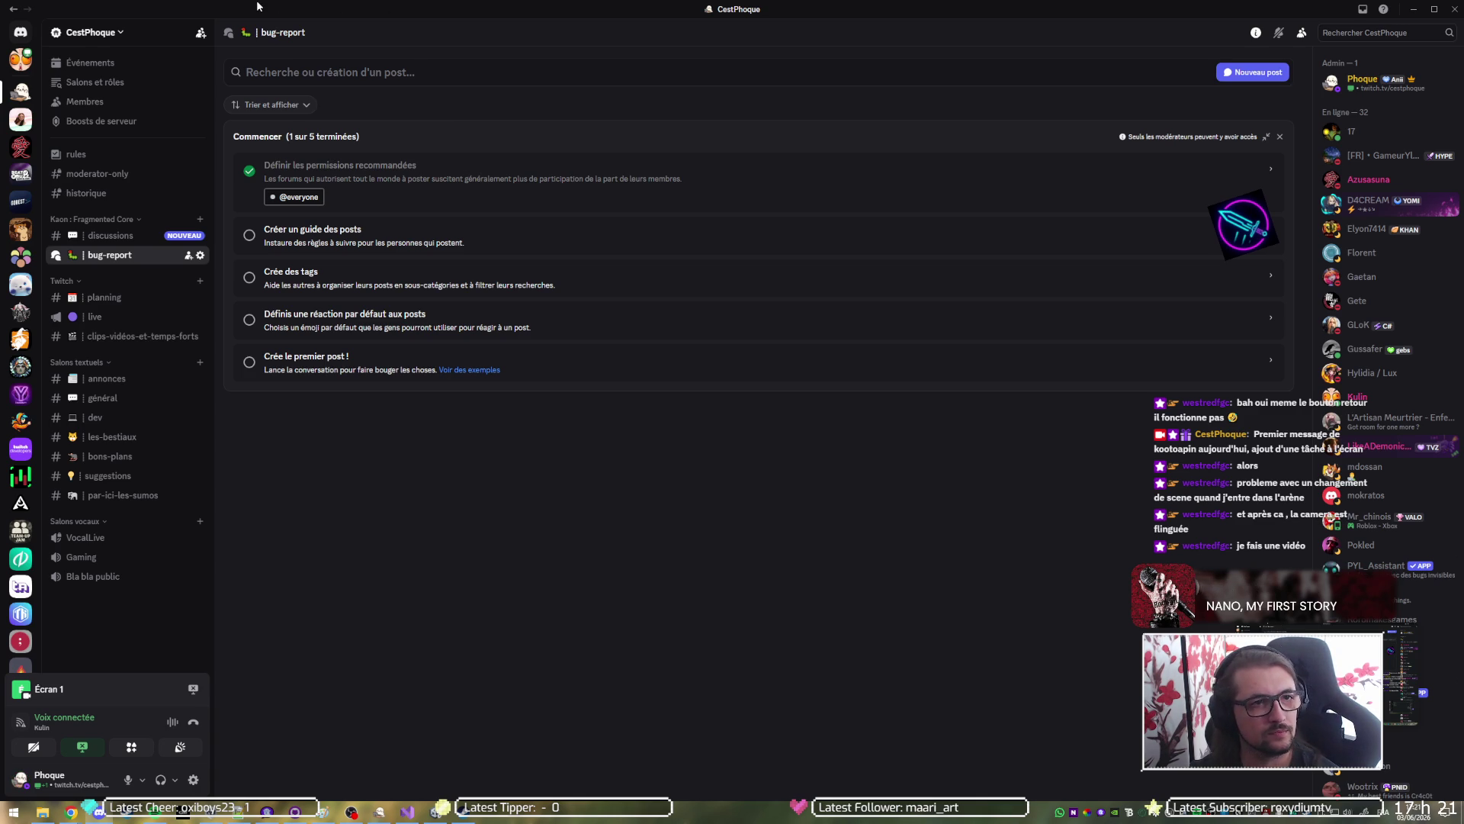
{"action": "key", "text": "alt+Tab"}
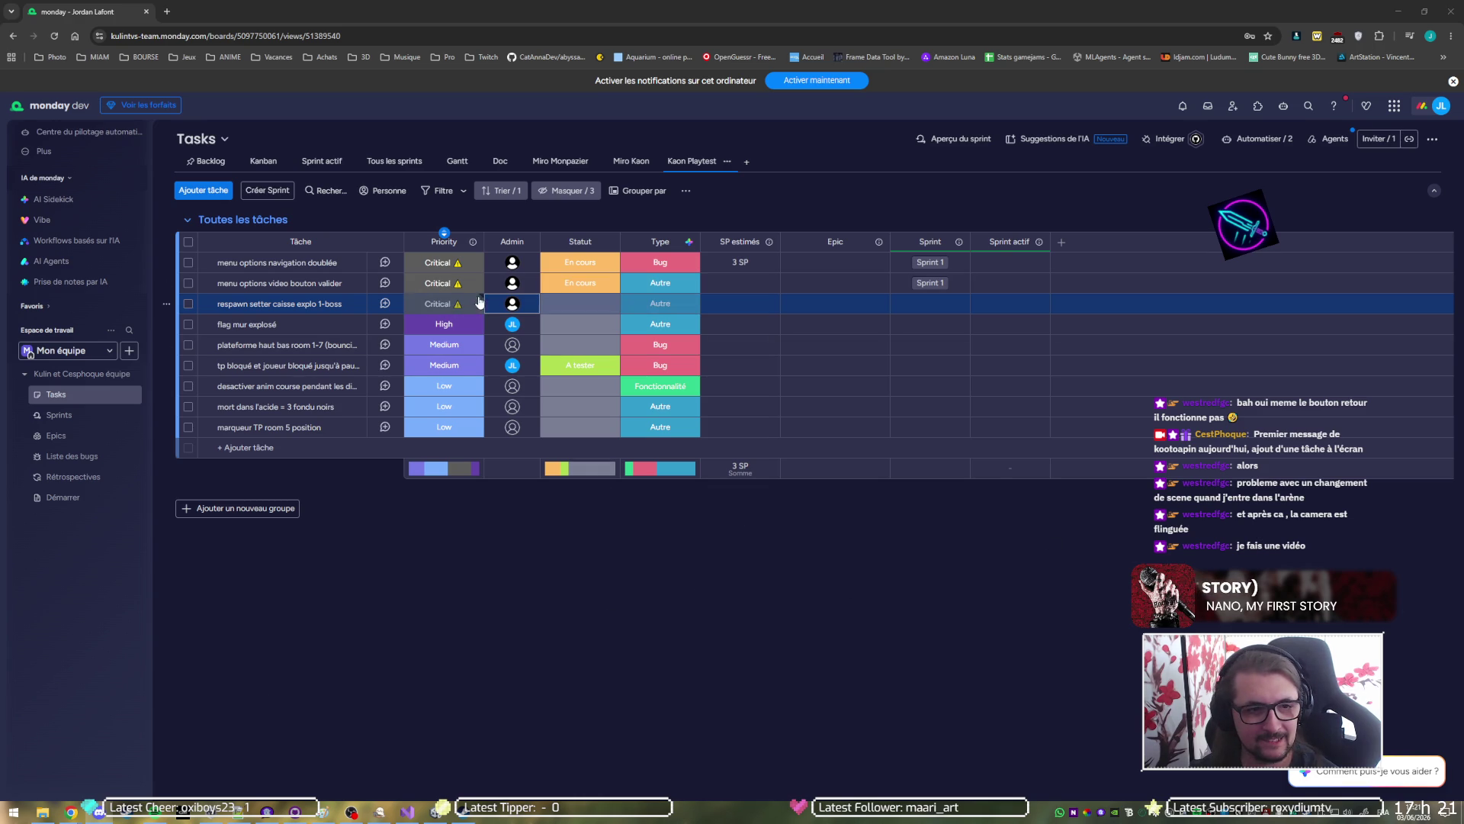
{"action": "left_click", "coordinate": [510, 323]}
{"action": "left_click", "coordinate": [457, 267]}
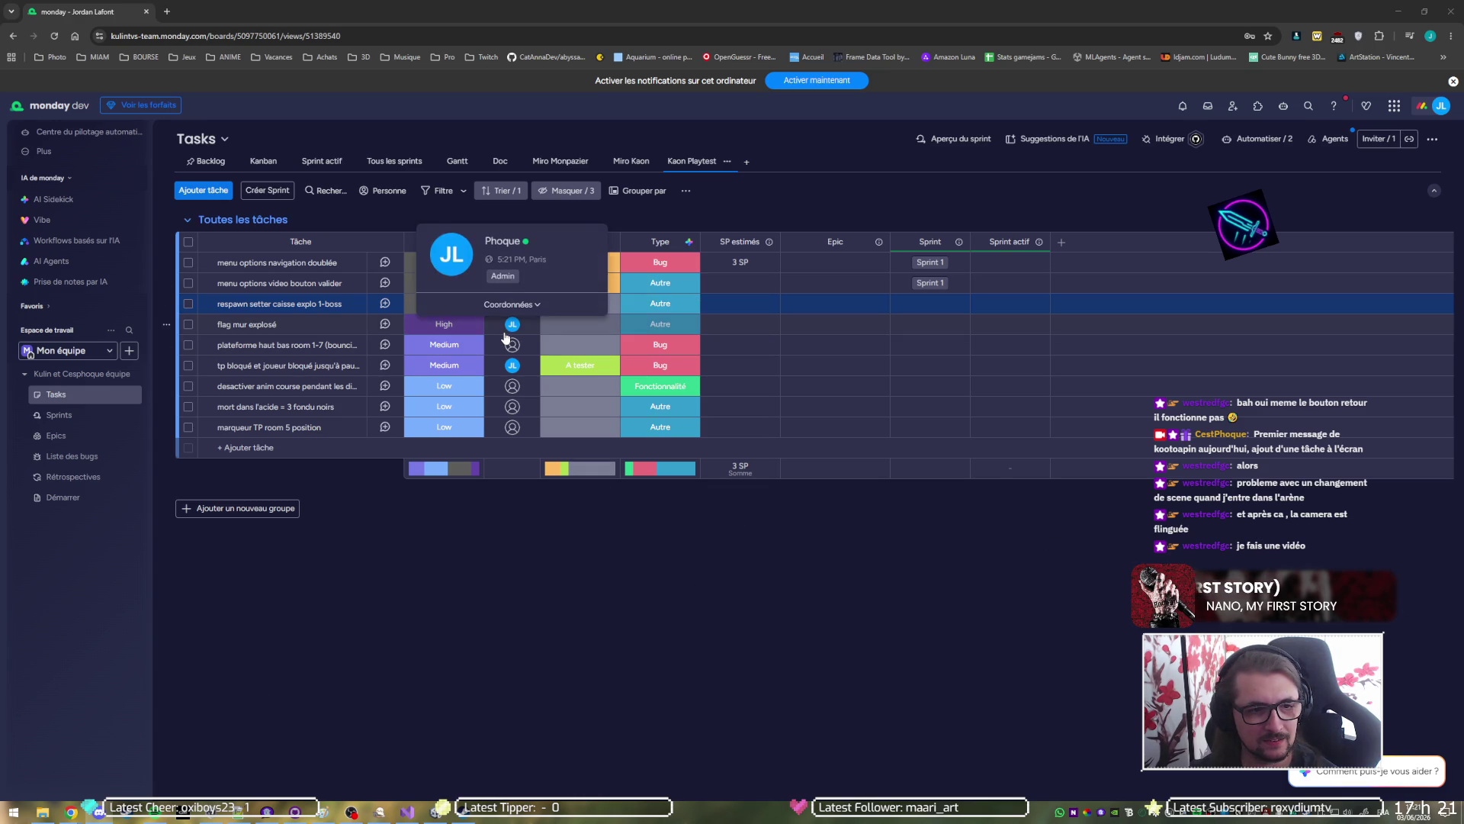
{"action": "left_click", "coordinate": [507, 339]}
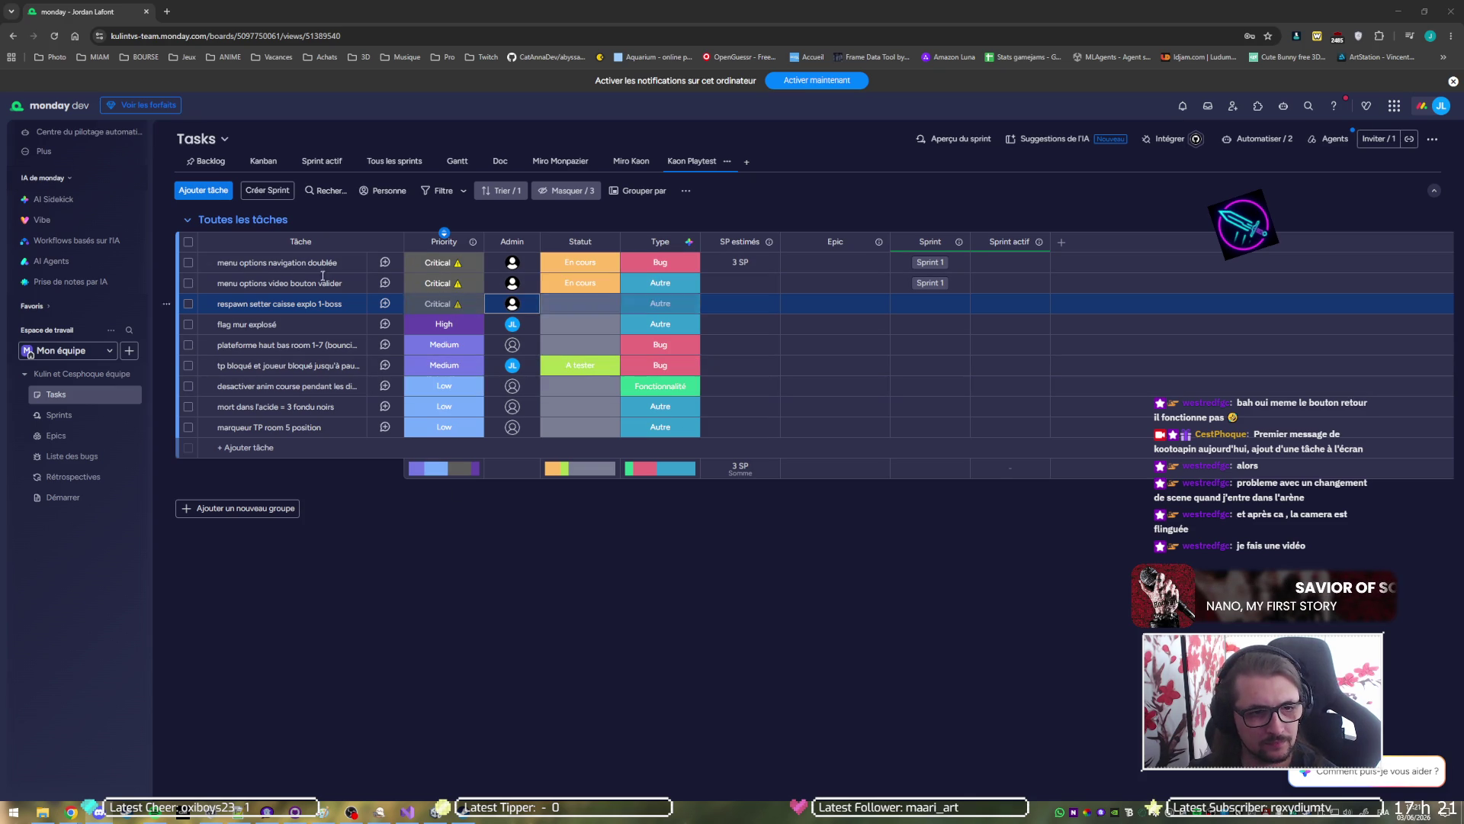
{"action": "left_click", "coordinate": [352, 812]}
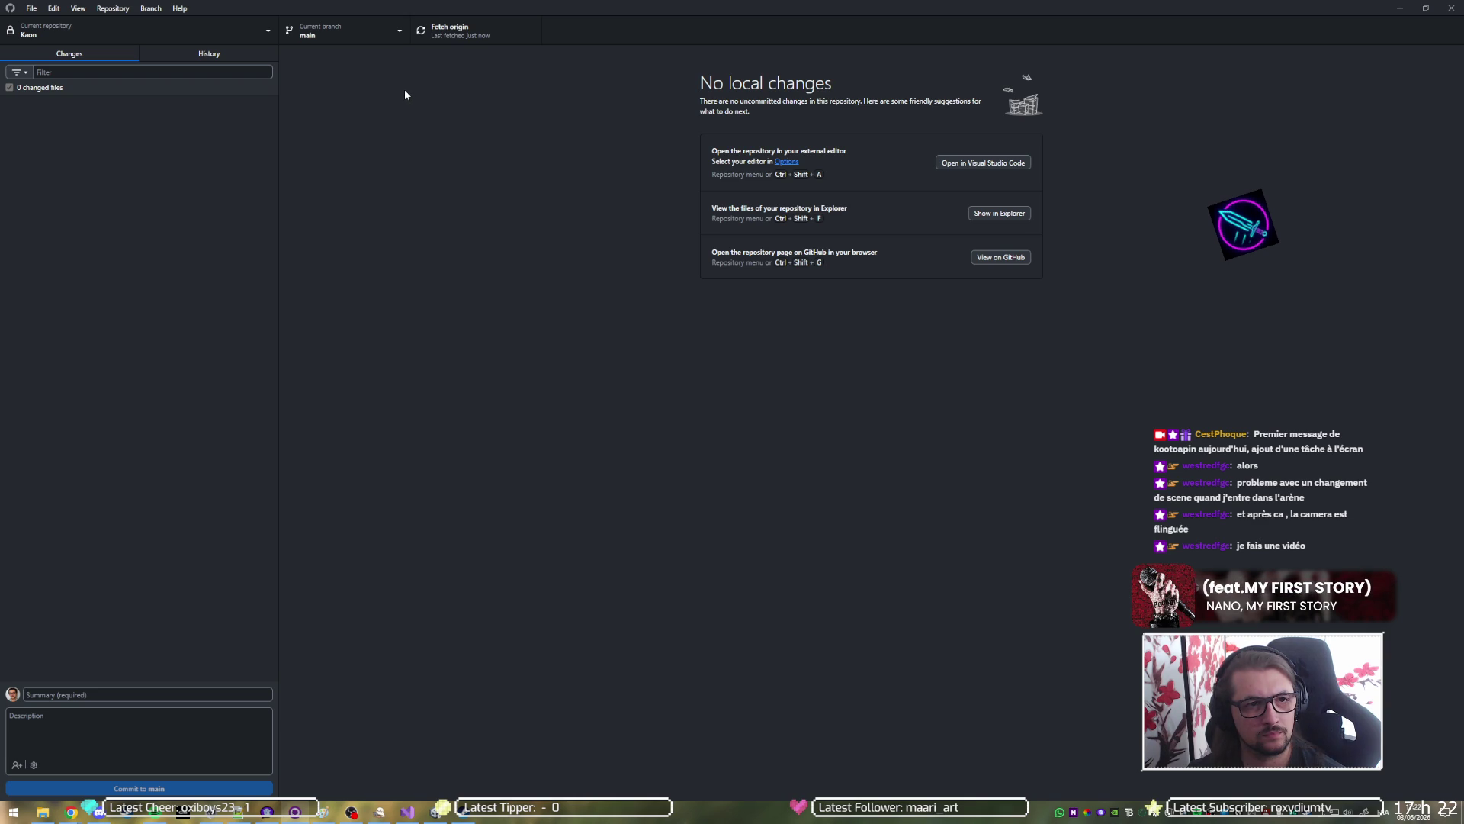
Fetch origin and open the top history commit to review its Checkpoint.cs diff.
{"action": "left_click", "coordinate": [456, 35]}
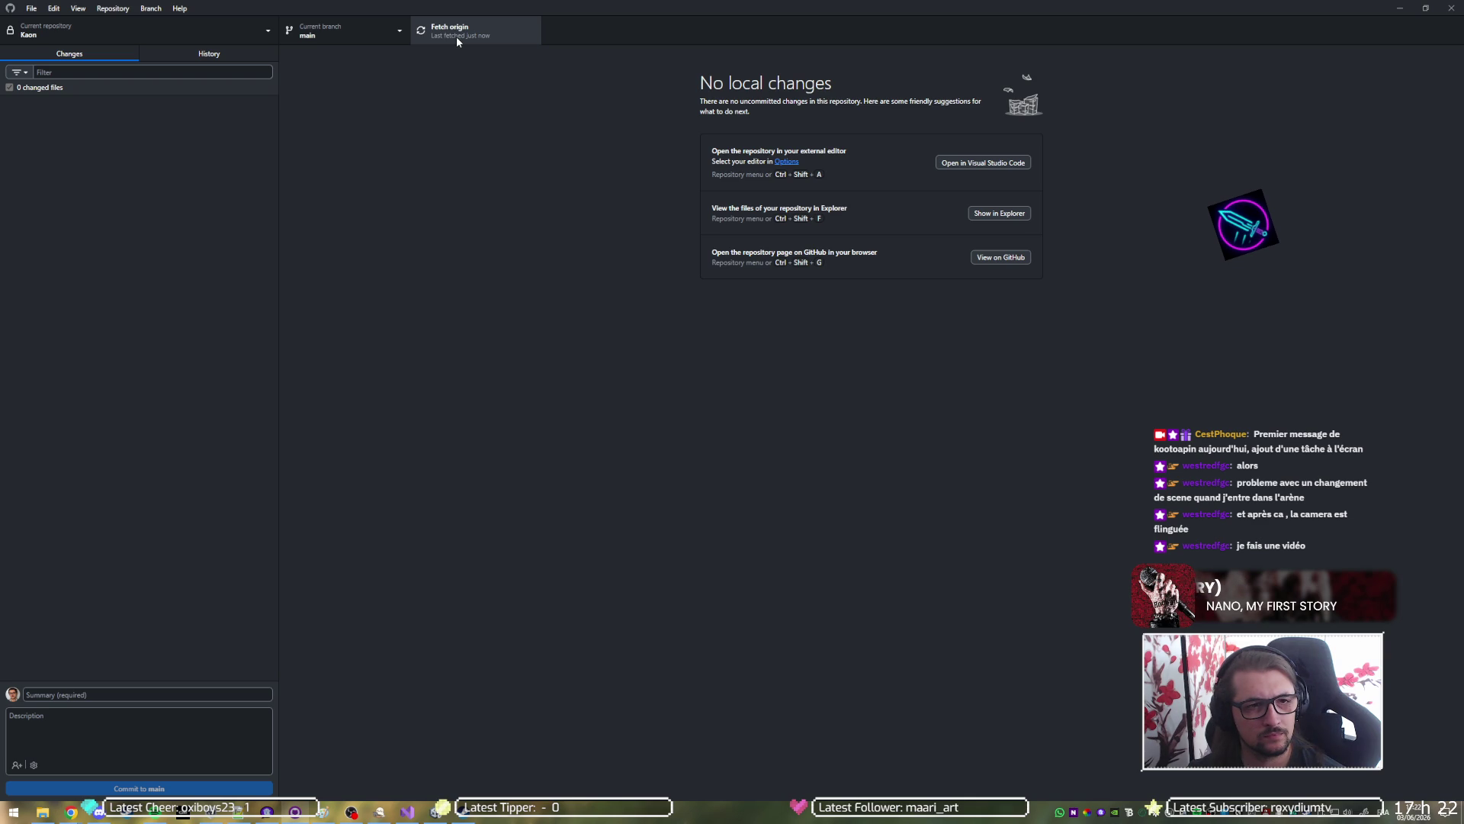
{"action": "left_click", "coordinate": [168, 52]}
{"action": "left_click", "coordinate": [162, 96]}
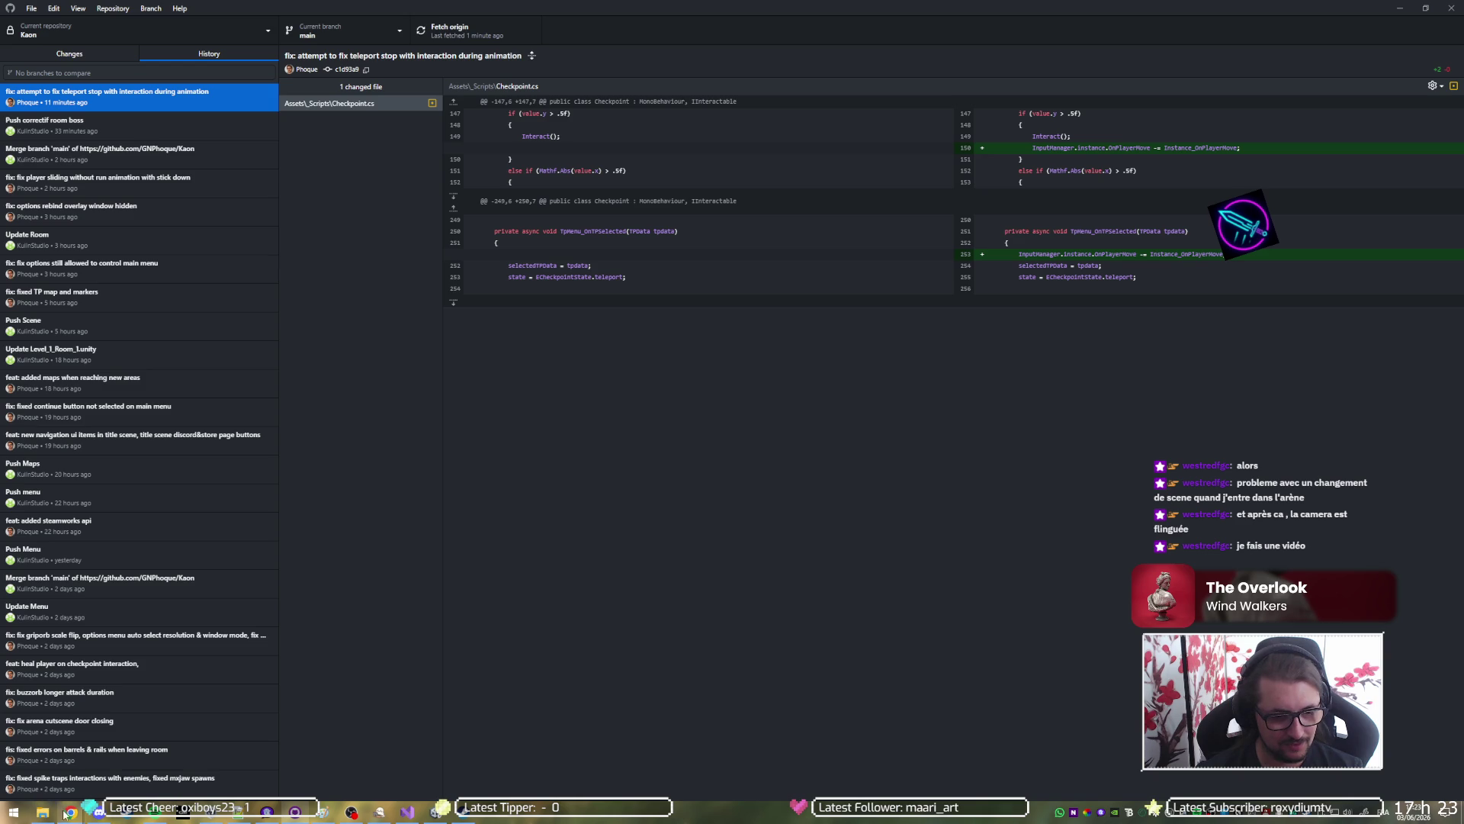
{"action": "mouse_move", "coordinate": [70, 812]}
{"action": "left_click", "coordinate": [183, 754]}
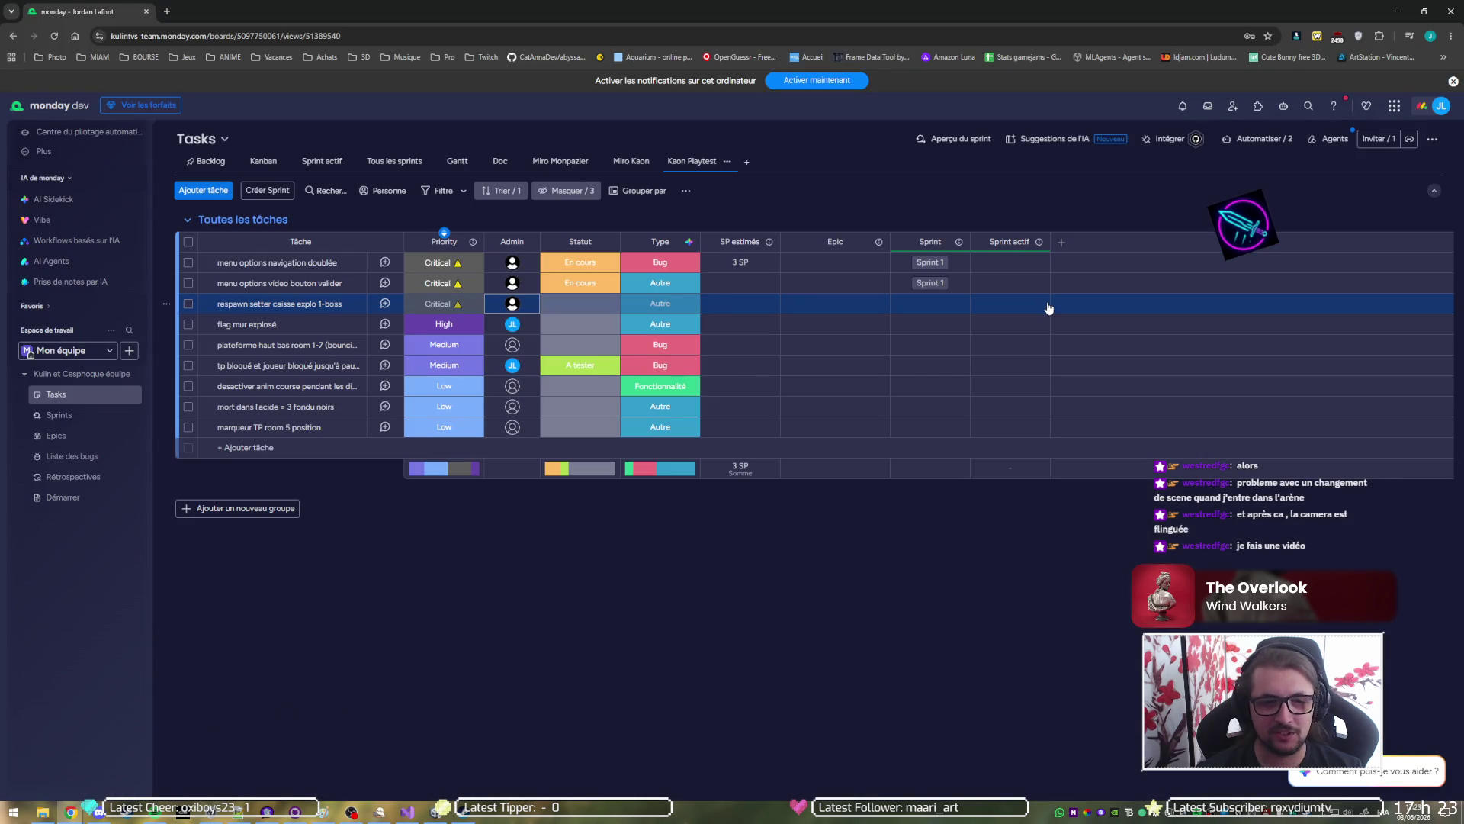
{"action": "left_click", "coordinate": [1440, 108]}
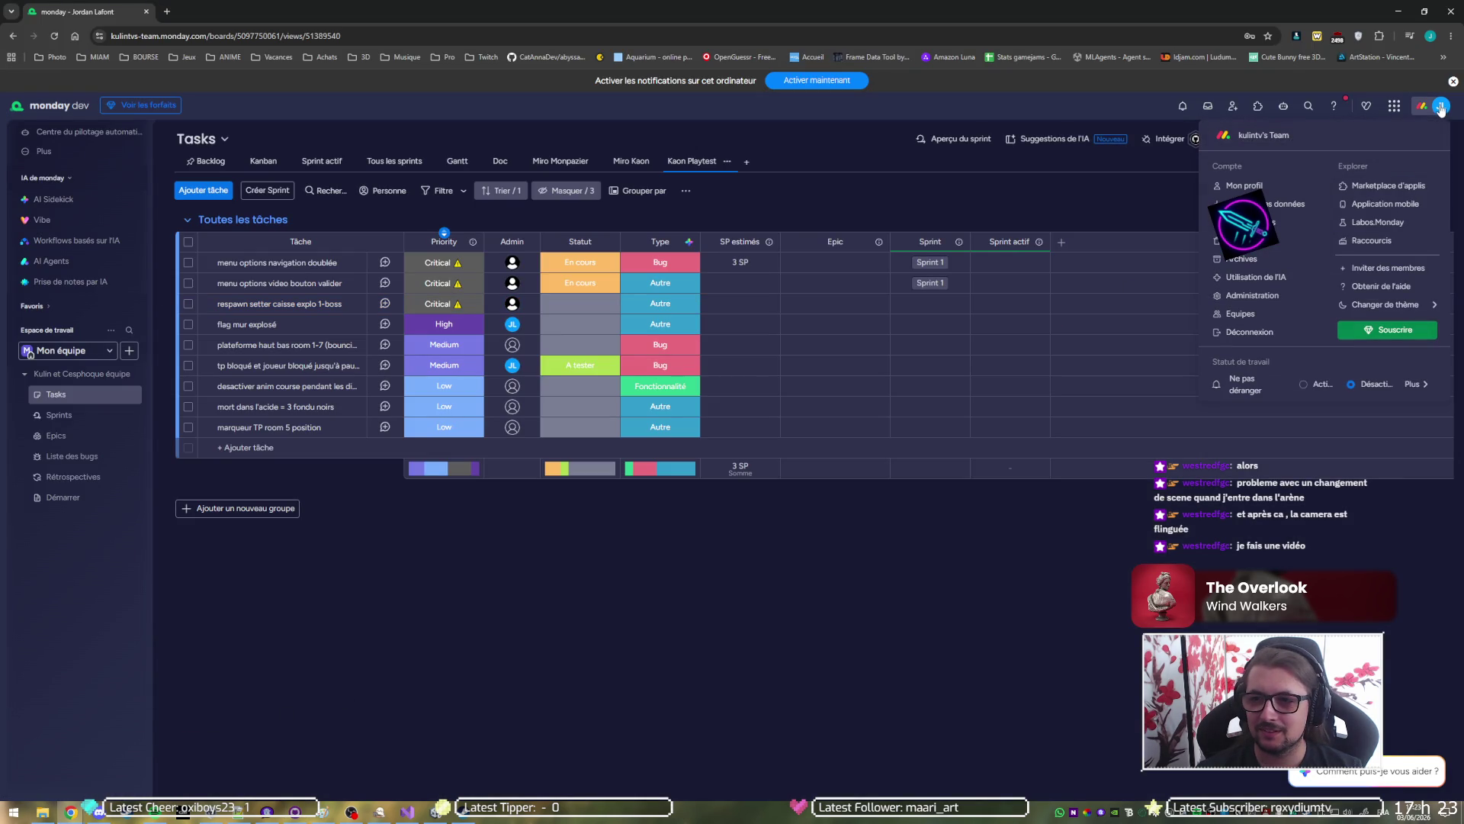
{"action": "left_click", "coordinate": [70, 812]}
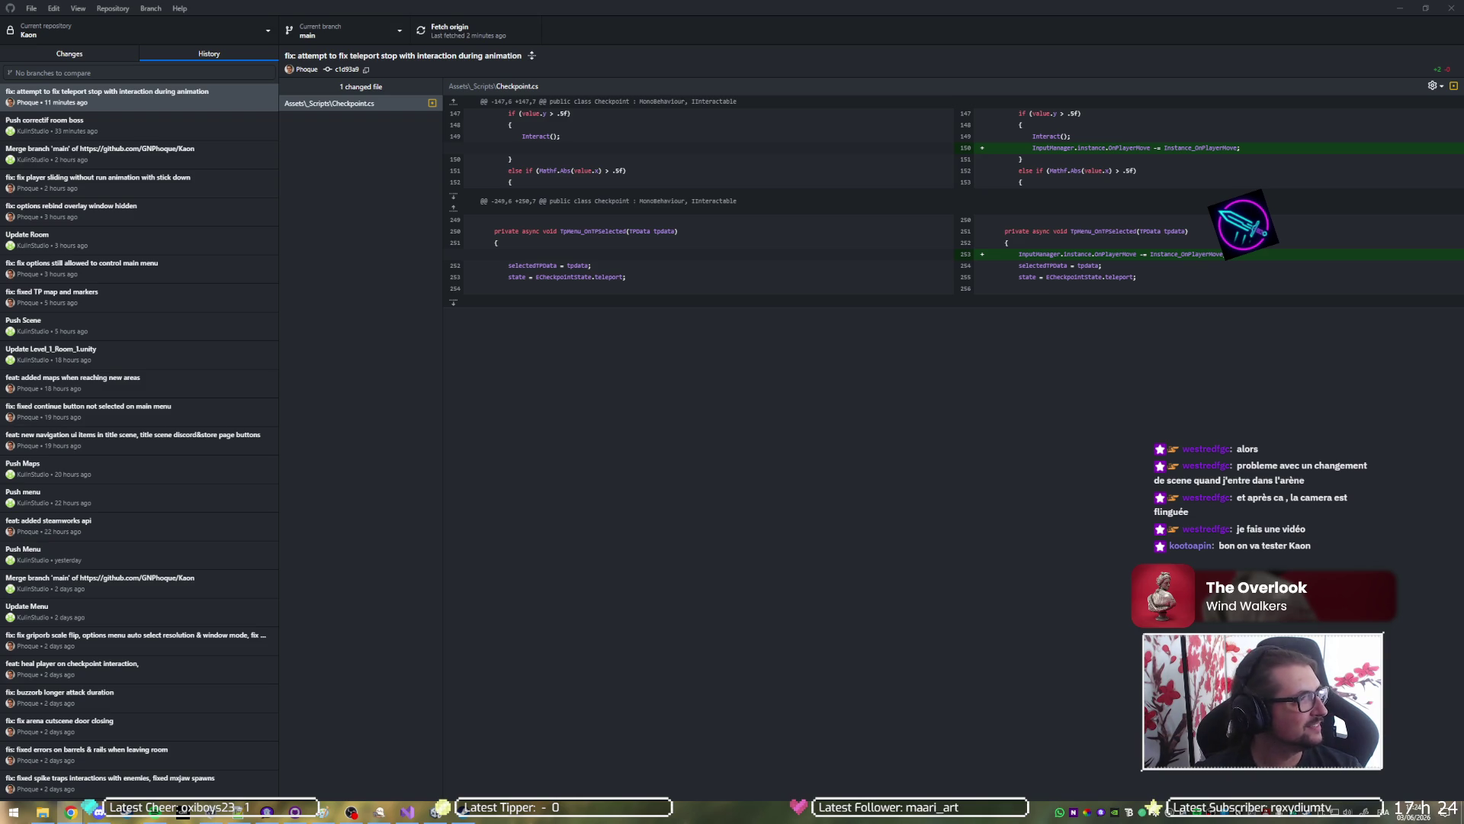
Fetch and pull origin for Kaon, review the Update Bug Crates commit, then minimize GitHub Desktop.
{"action": "key", "text": "alt+Tab"}
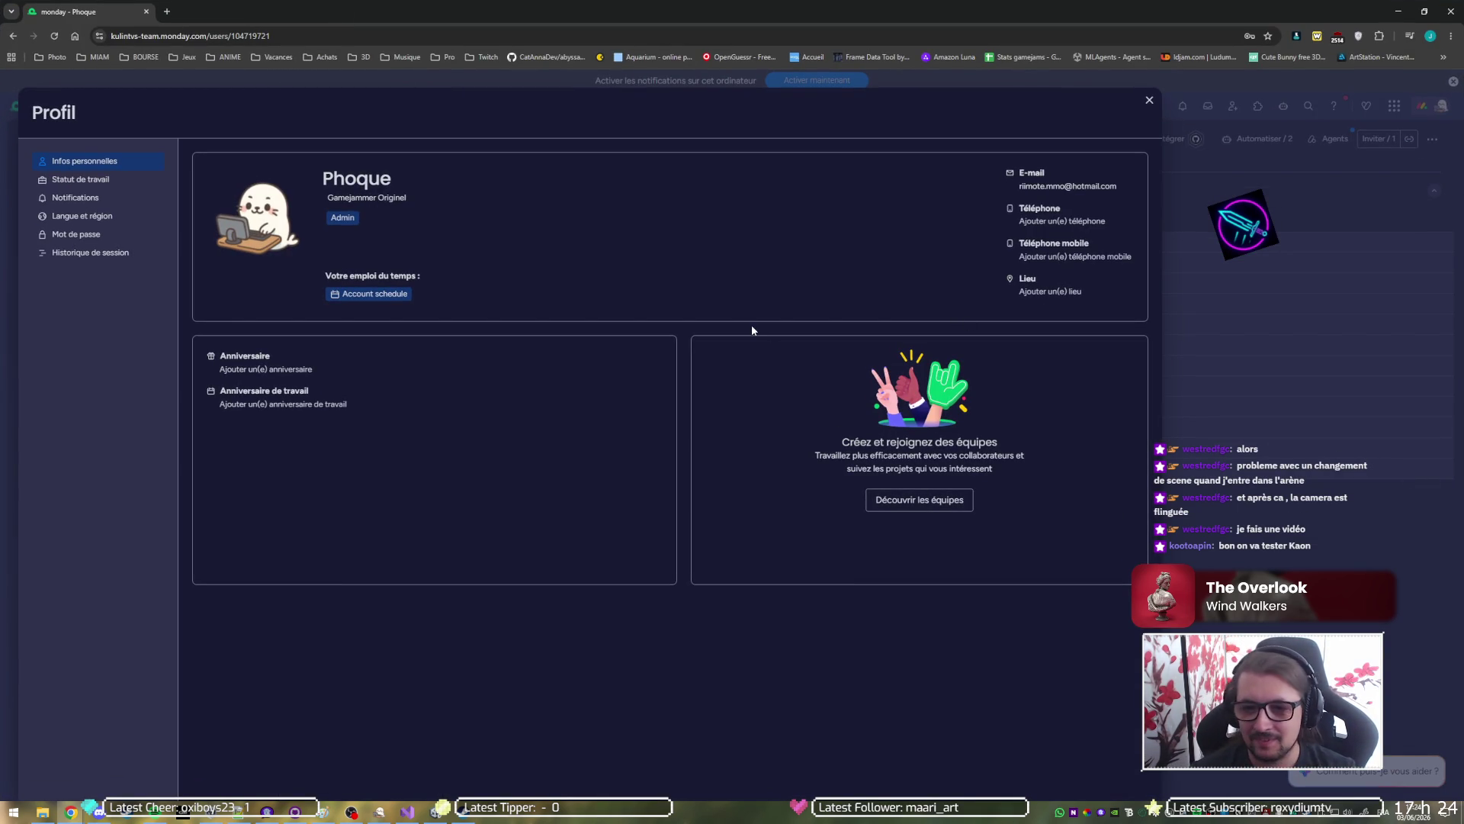
{"action": "left_click", "coordinate": [295, 811]}
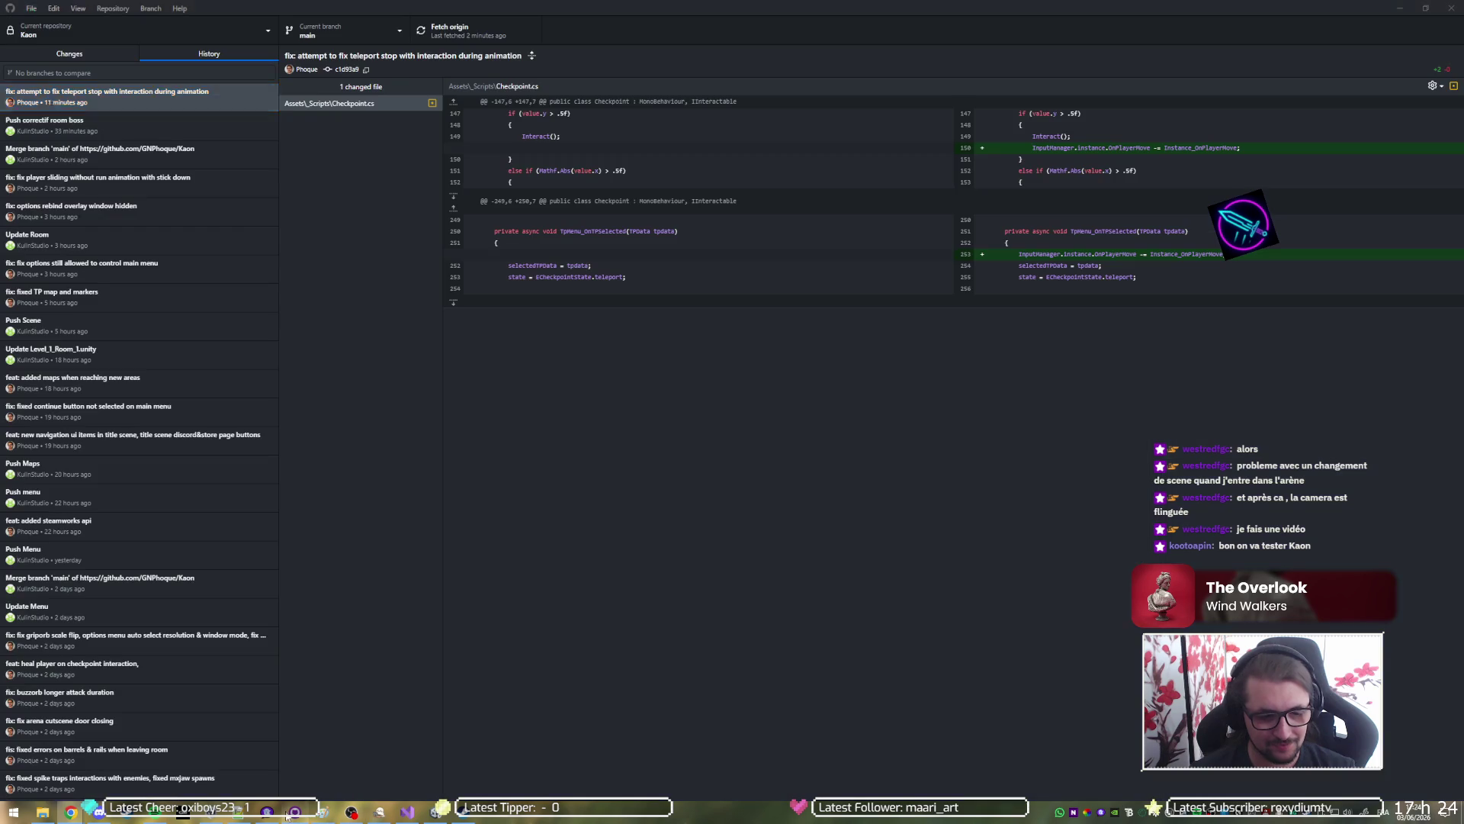
{"action": "left_click", "coordinate": [470, 33]}
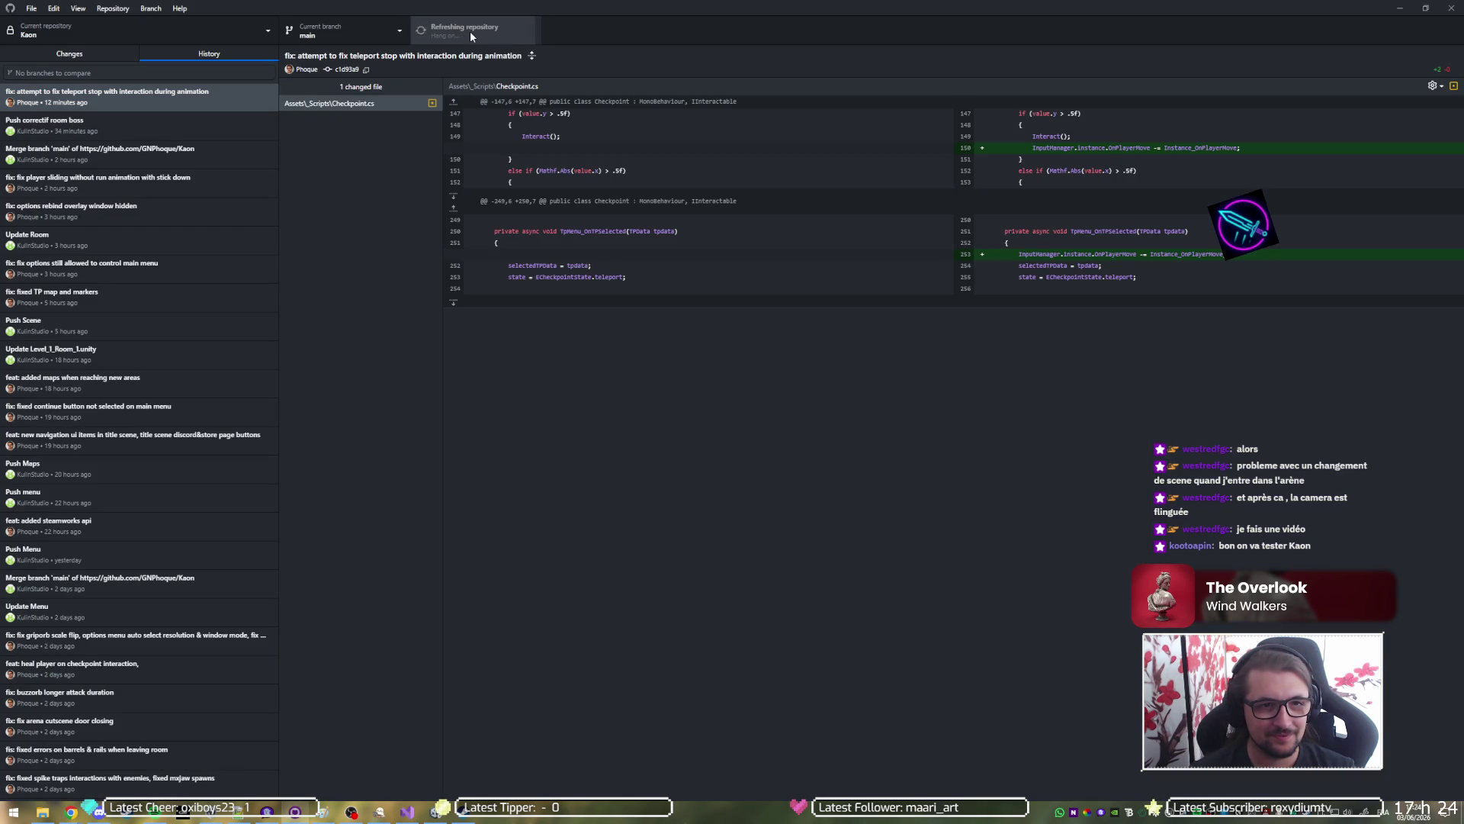
{"action": "left_click", "coordinate": [470, 30]}
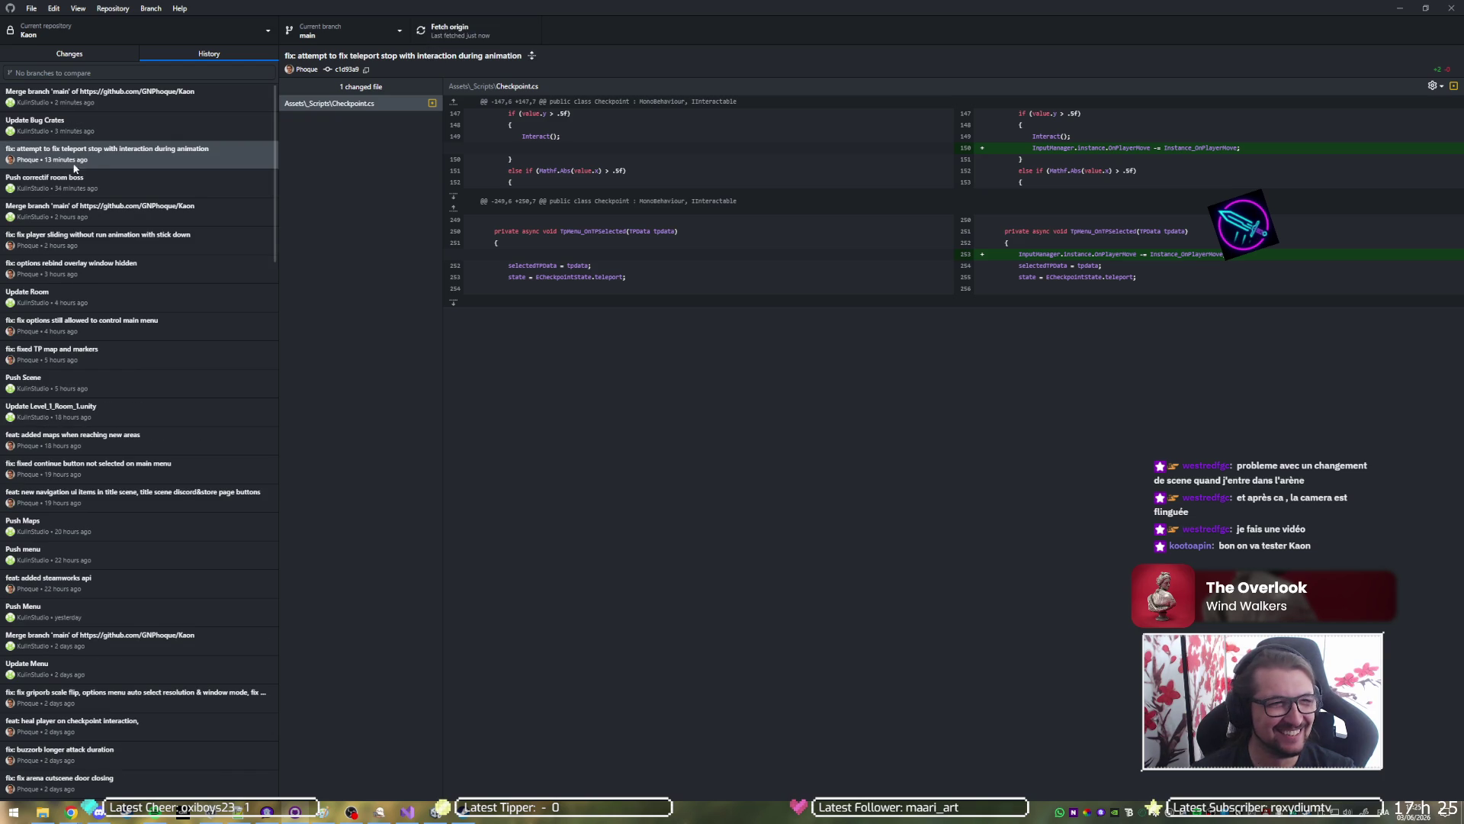
{"action": "left_click", "coordinate": [99, 120]}
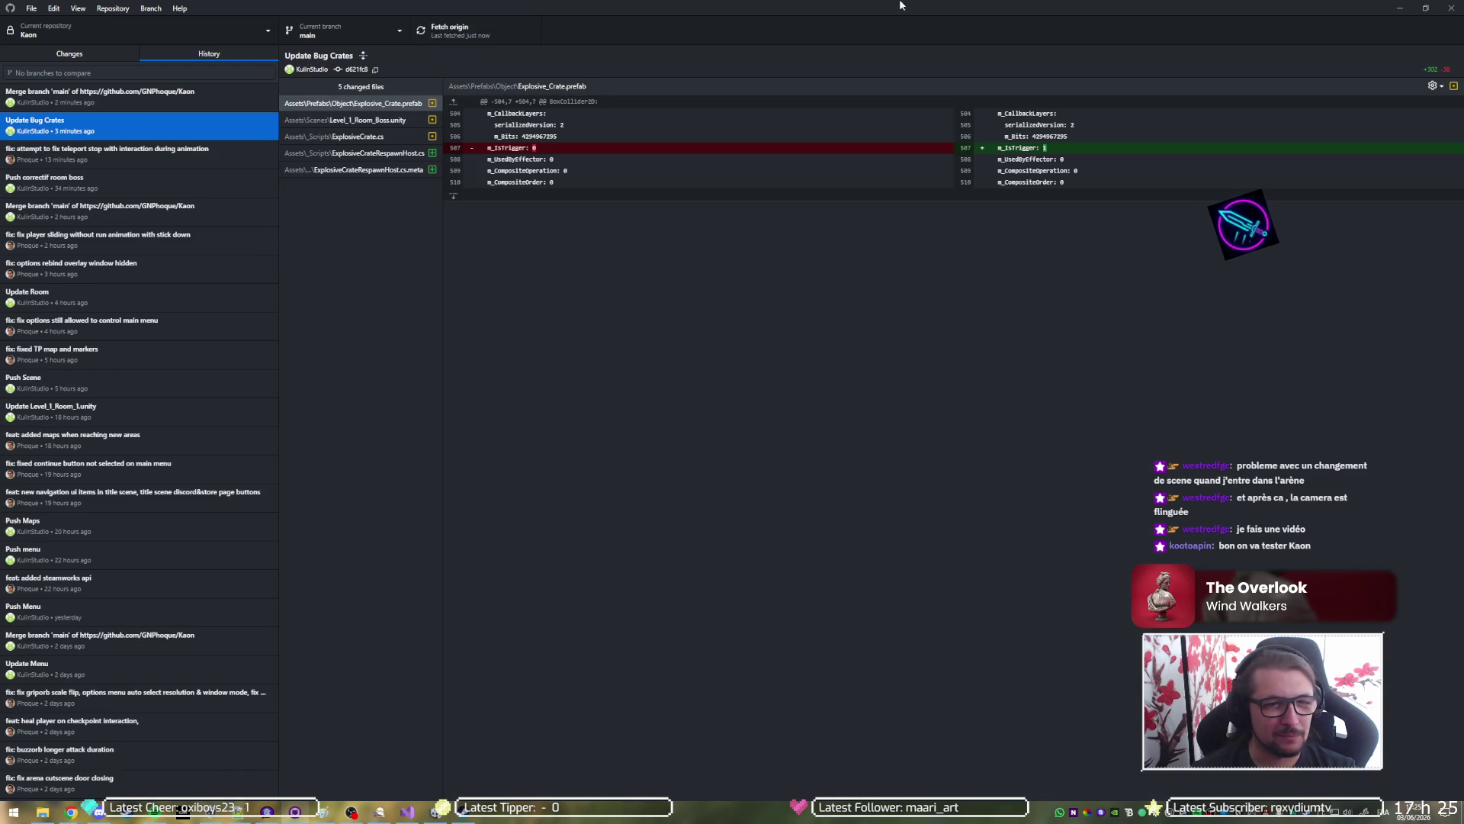
{"action": "left_click", "coordinate": [1400, 8]}
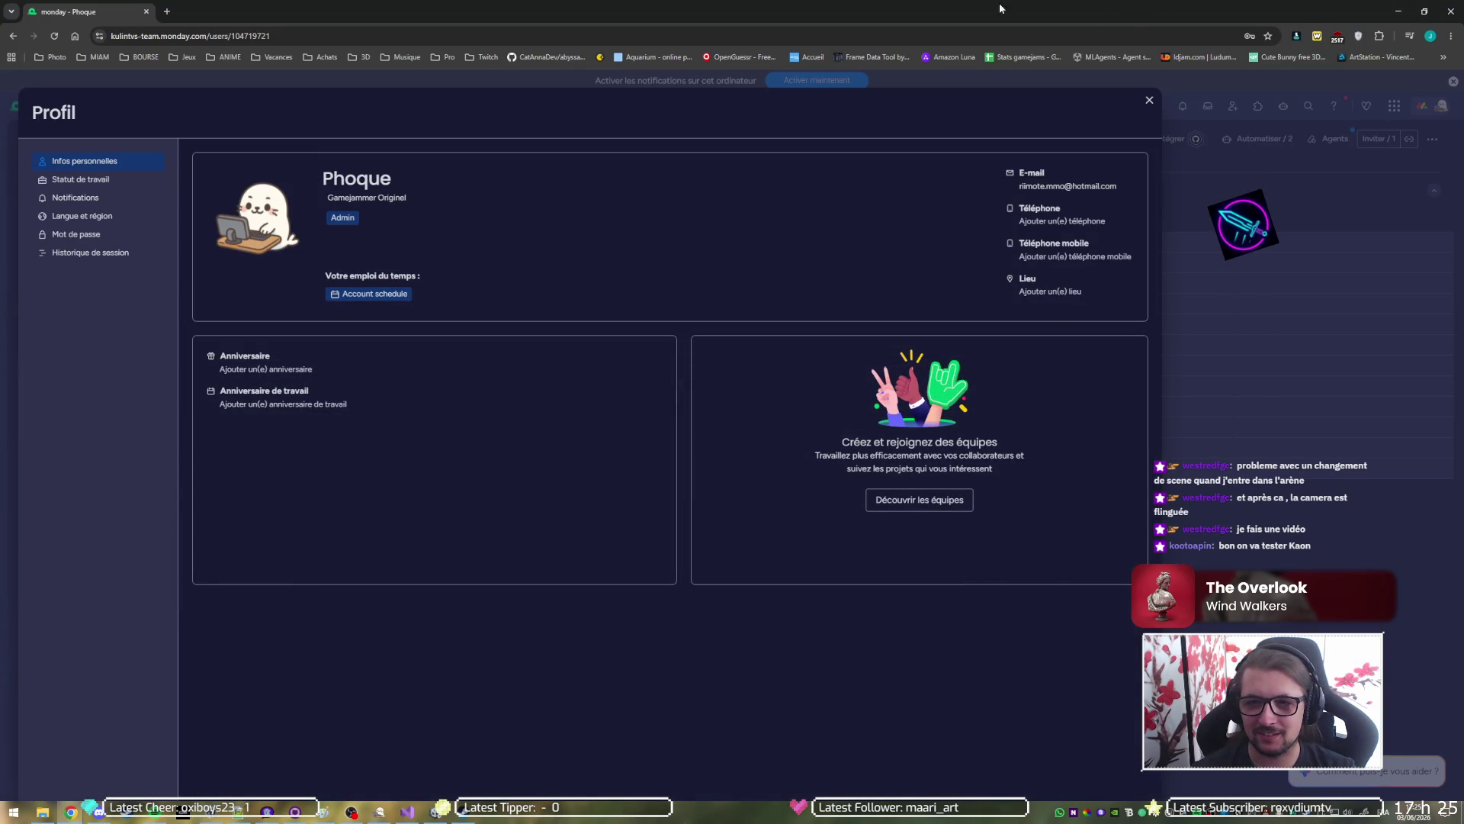
Minimize Chrome to reveal Unity and its reload prompt for the Level_1 boss-room scene.
{"action": "left_click", "coordinate": [1397, 11]}
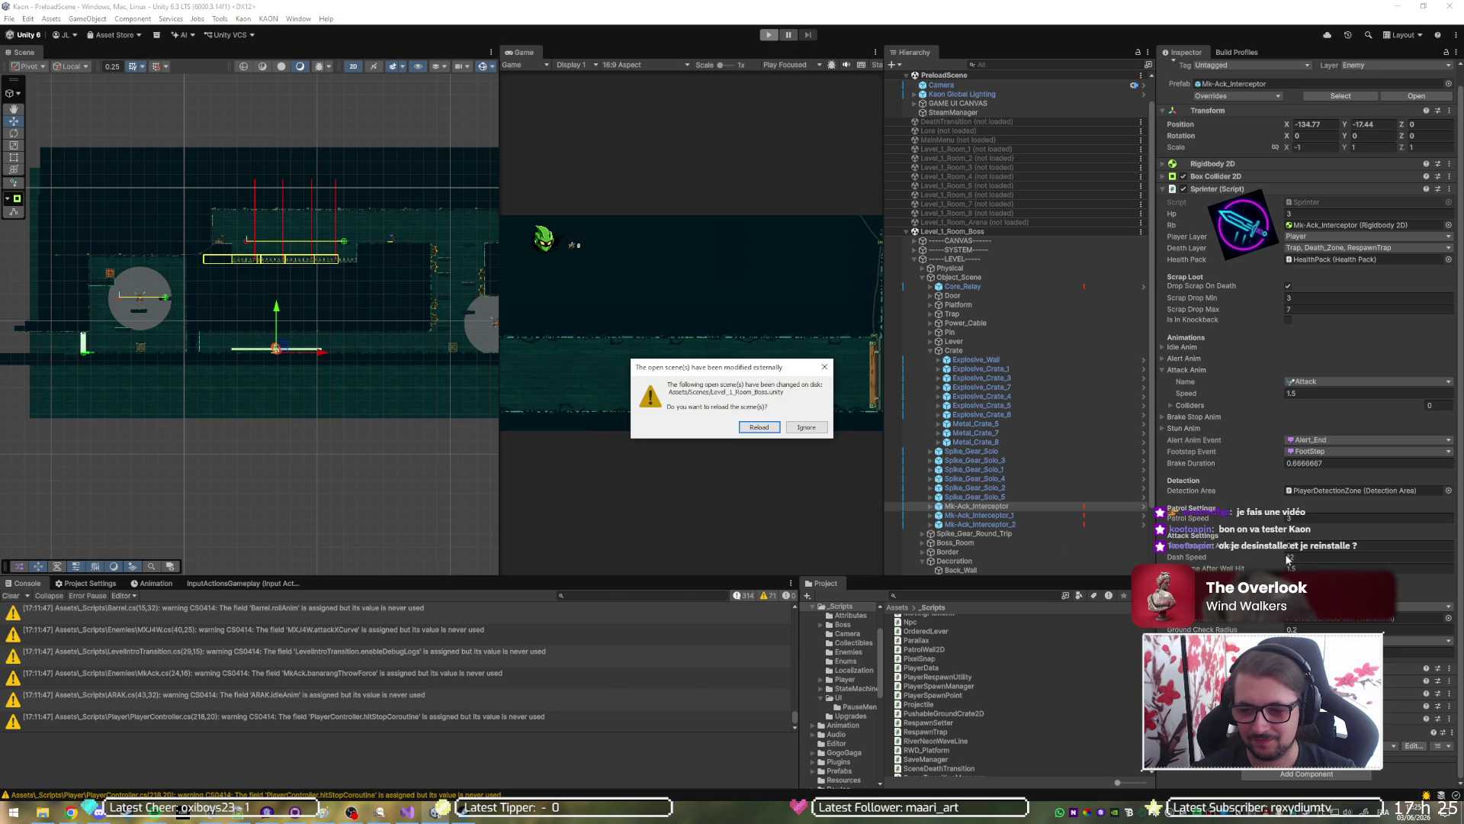
Reload the changed scene, then play-test a run through the room and stop.
{"action": "left_click", "coordinate": [760, 431]}
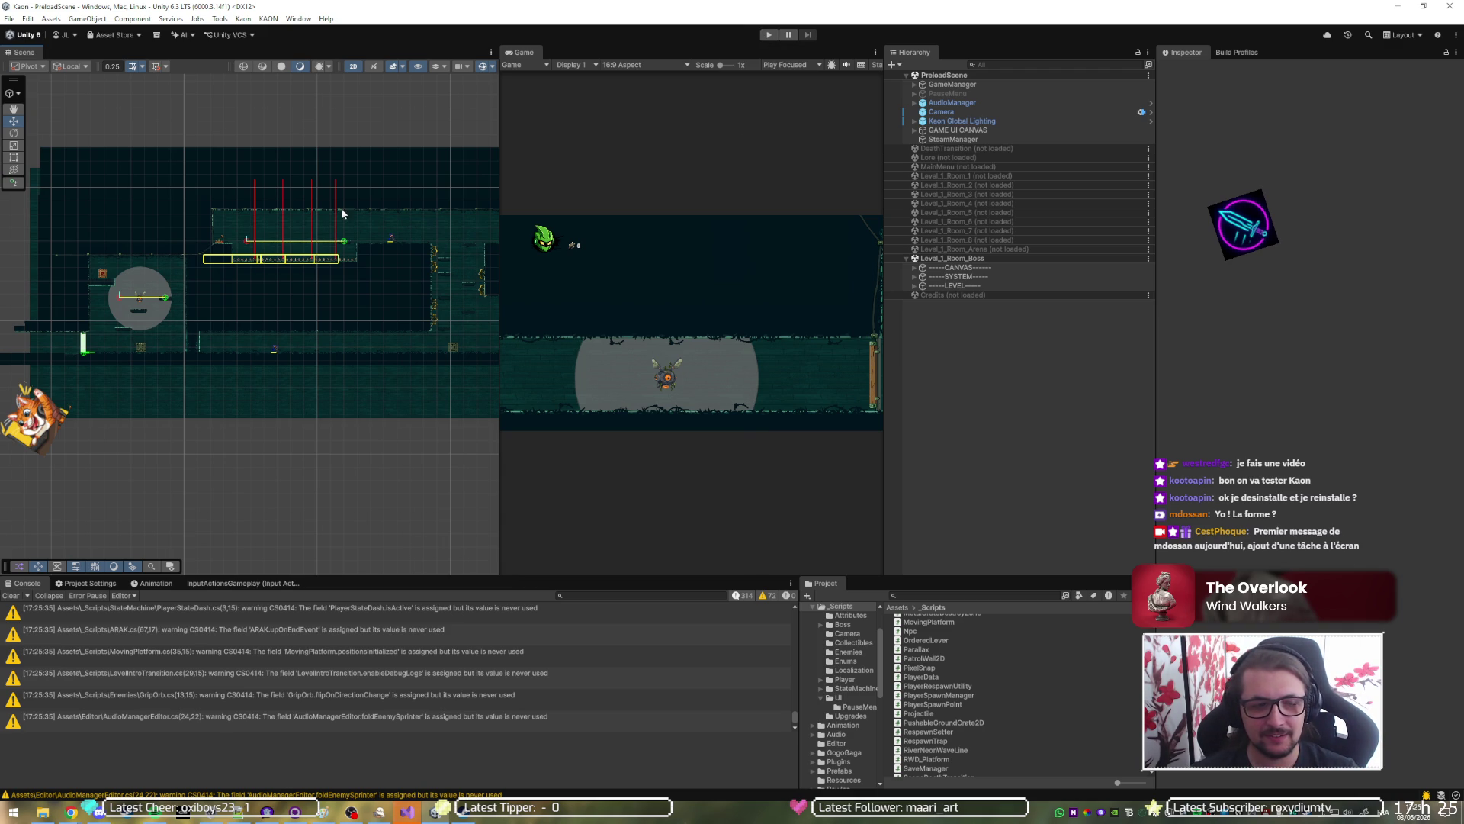
{"action": "left_click", "coordinate": [764, 34]}
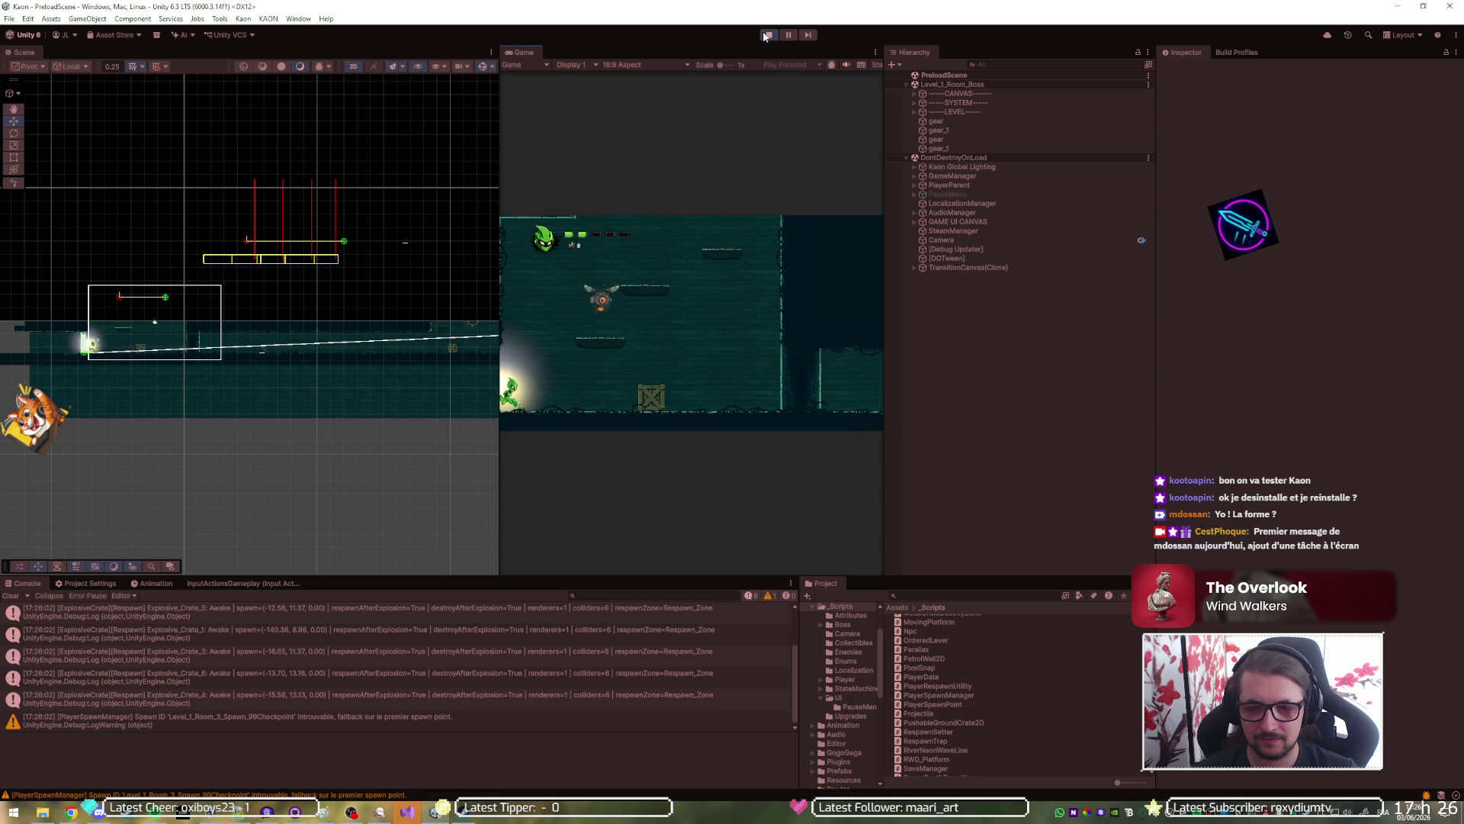
{"action": "left_click", "coordinate": [591, 349]}
{"action": "key", "text": "d"}
{"action": "key", "text": "space"}
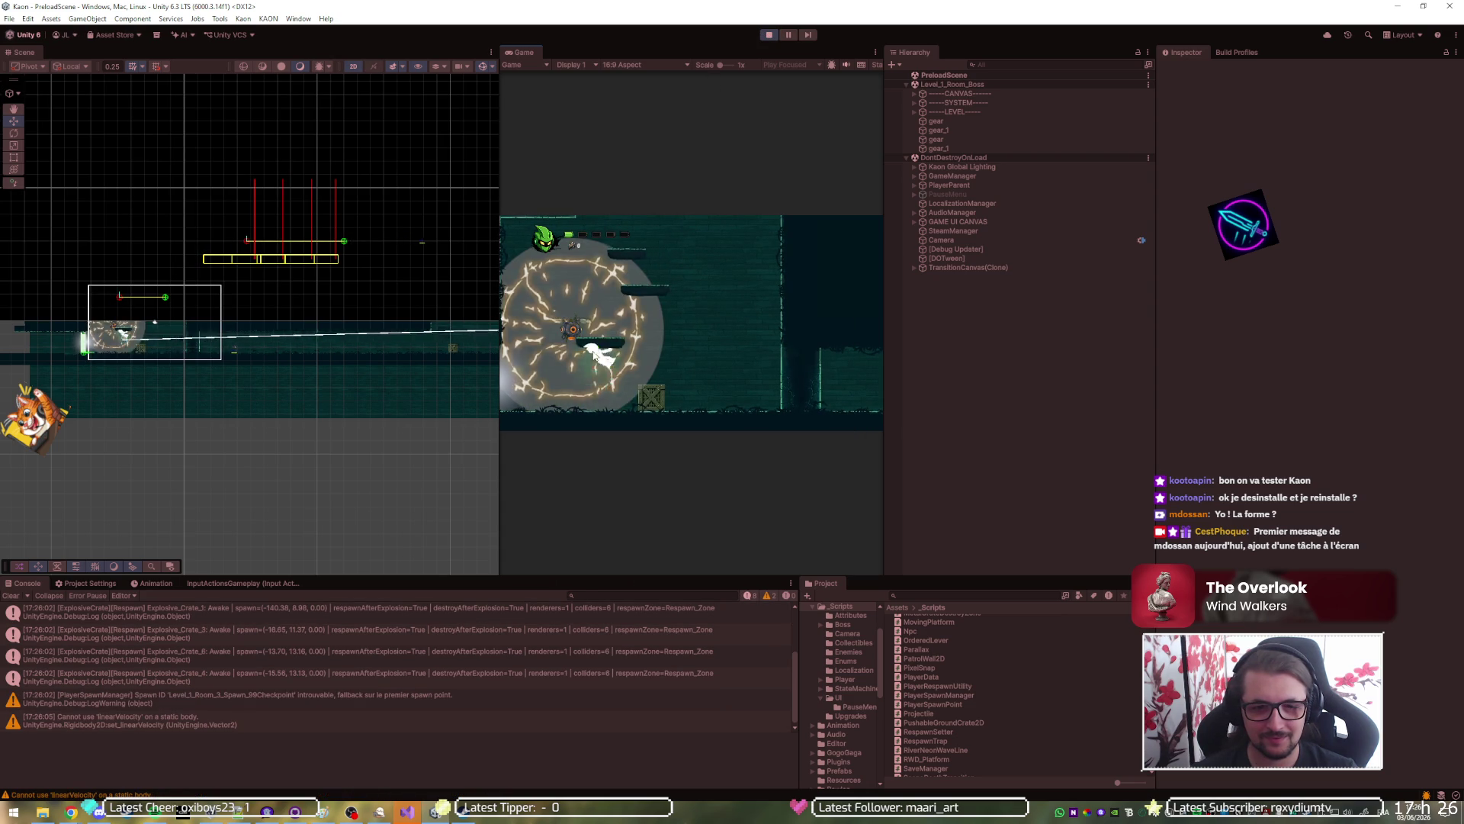
{"action": "key", "text": "d"}
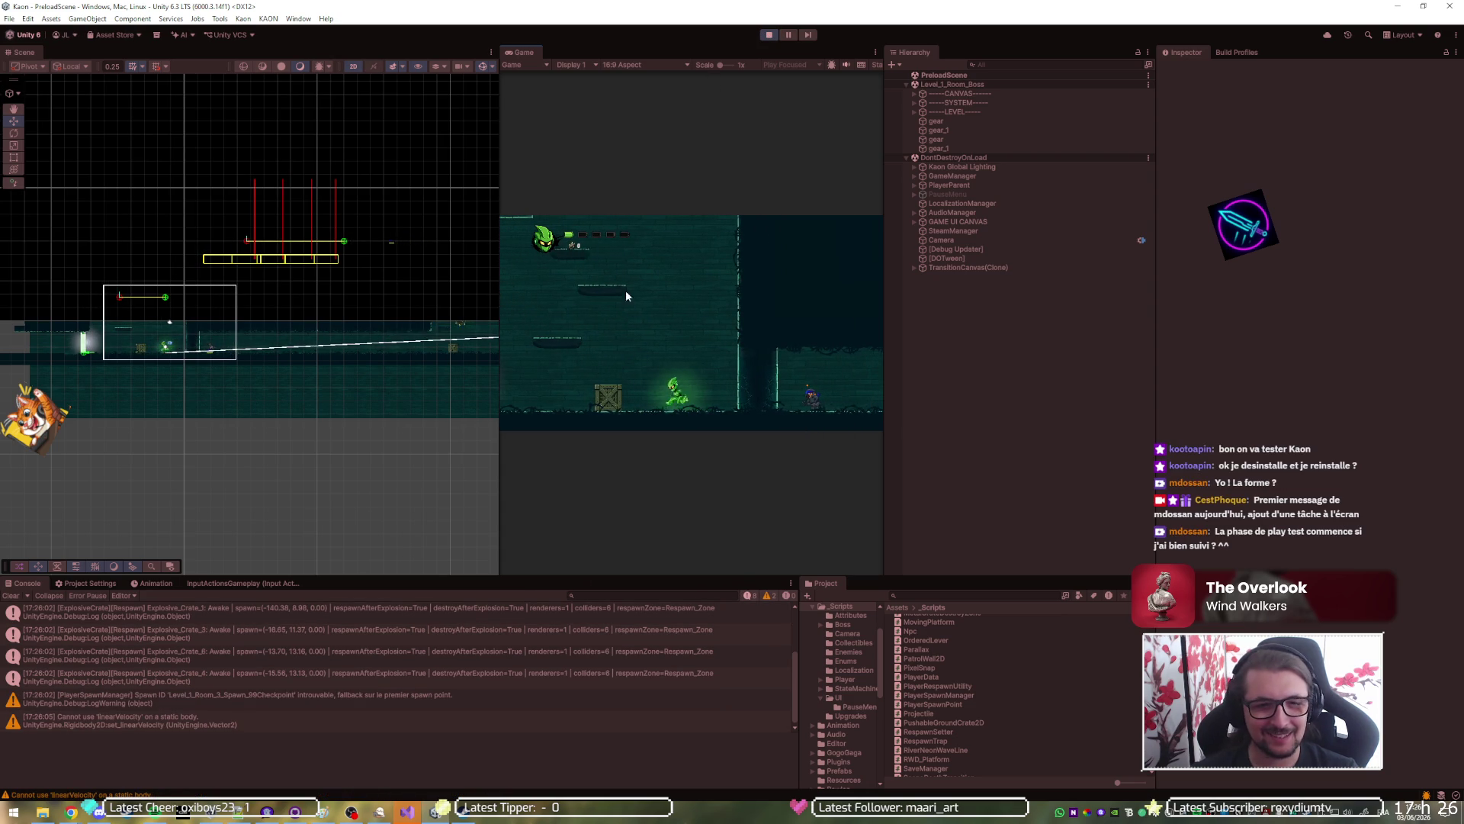
{"action": "double_click", "coordinate": [675, 52]}
{"action": "key", "text": "d"}
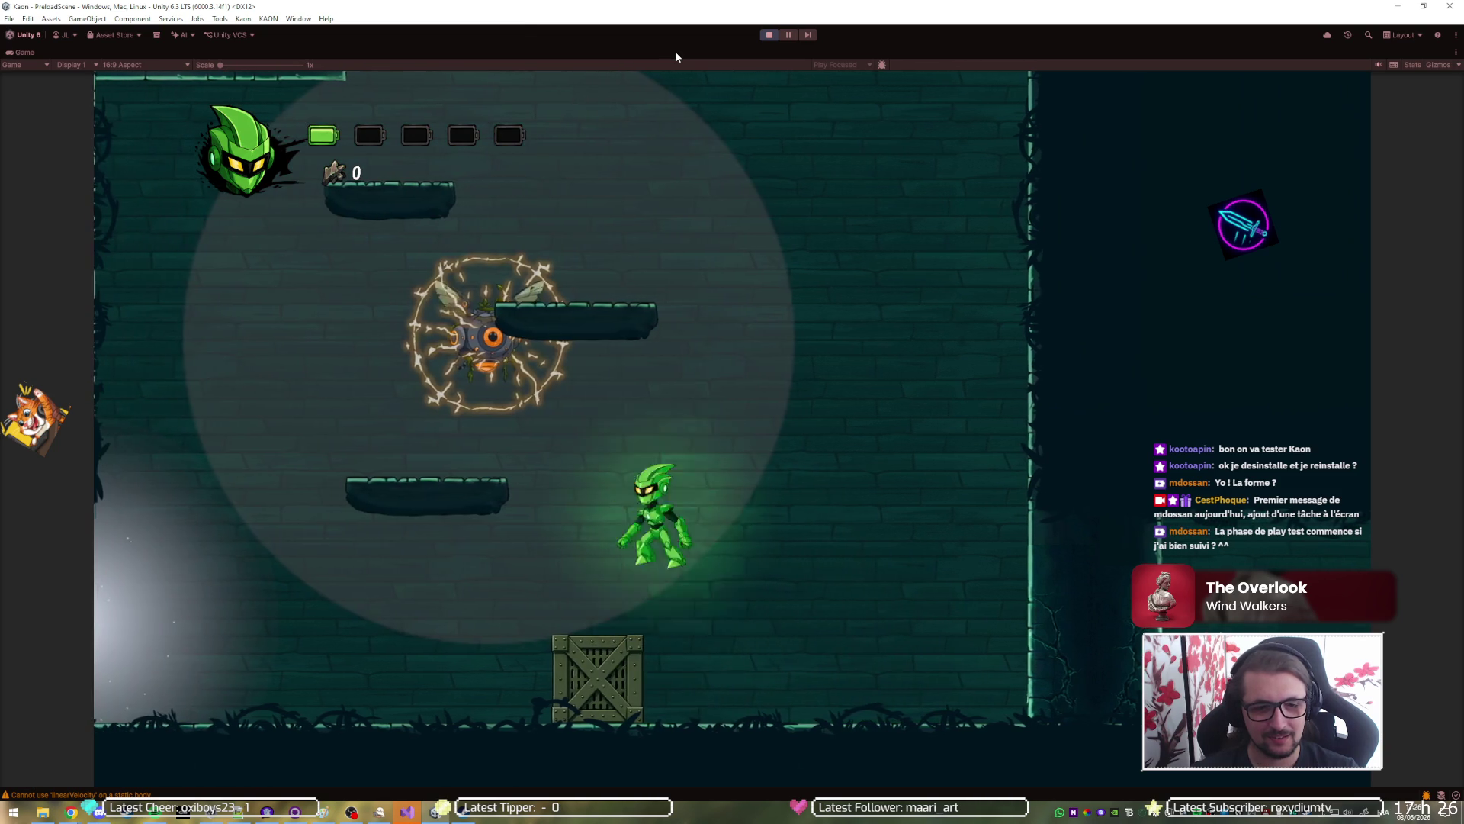
{"action": "key", "text": "d"}
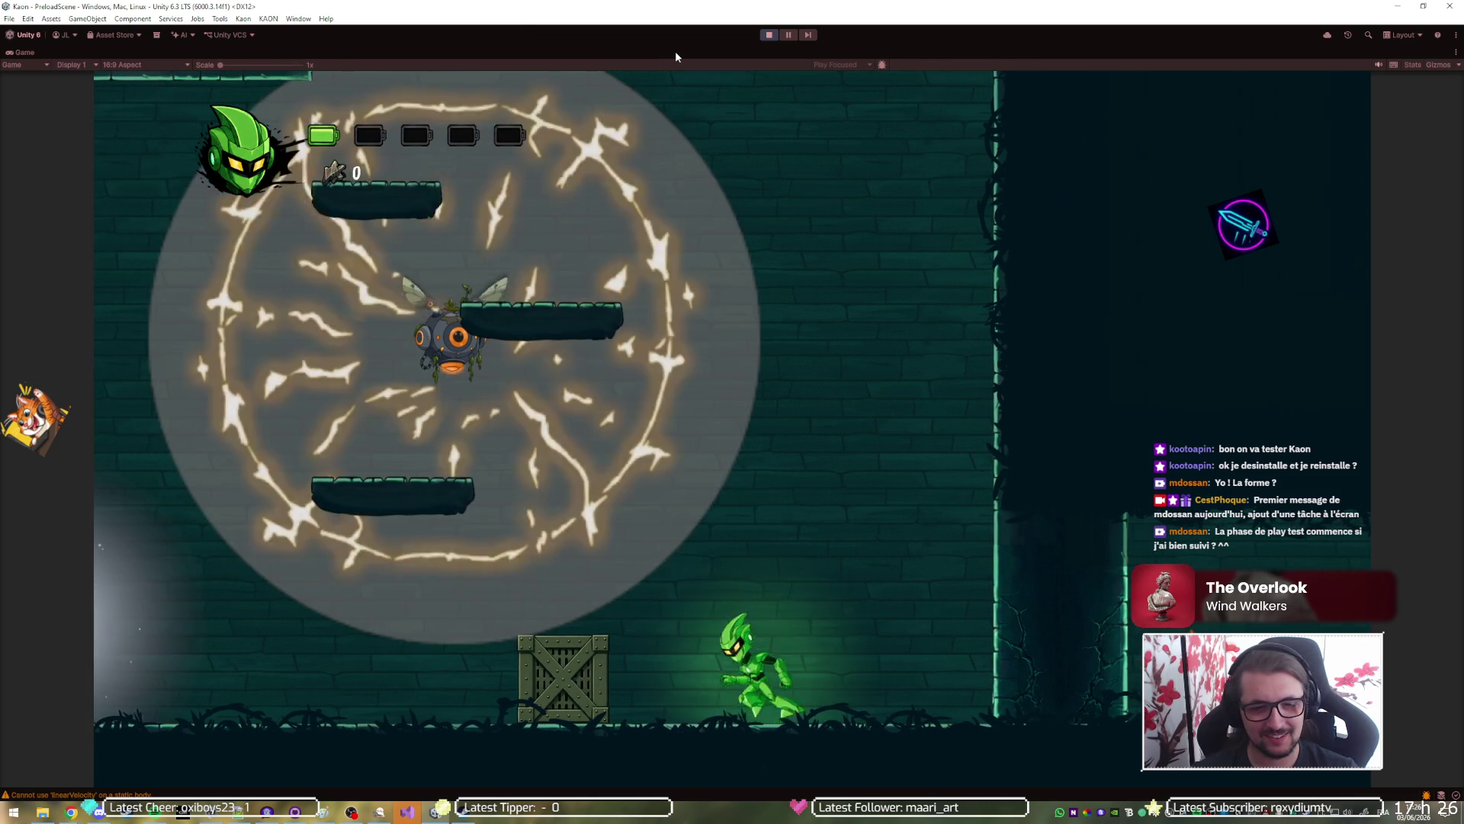
{"action": "left_click", "coordinate": [767, 36]}
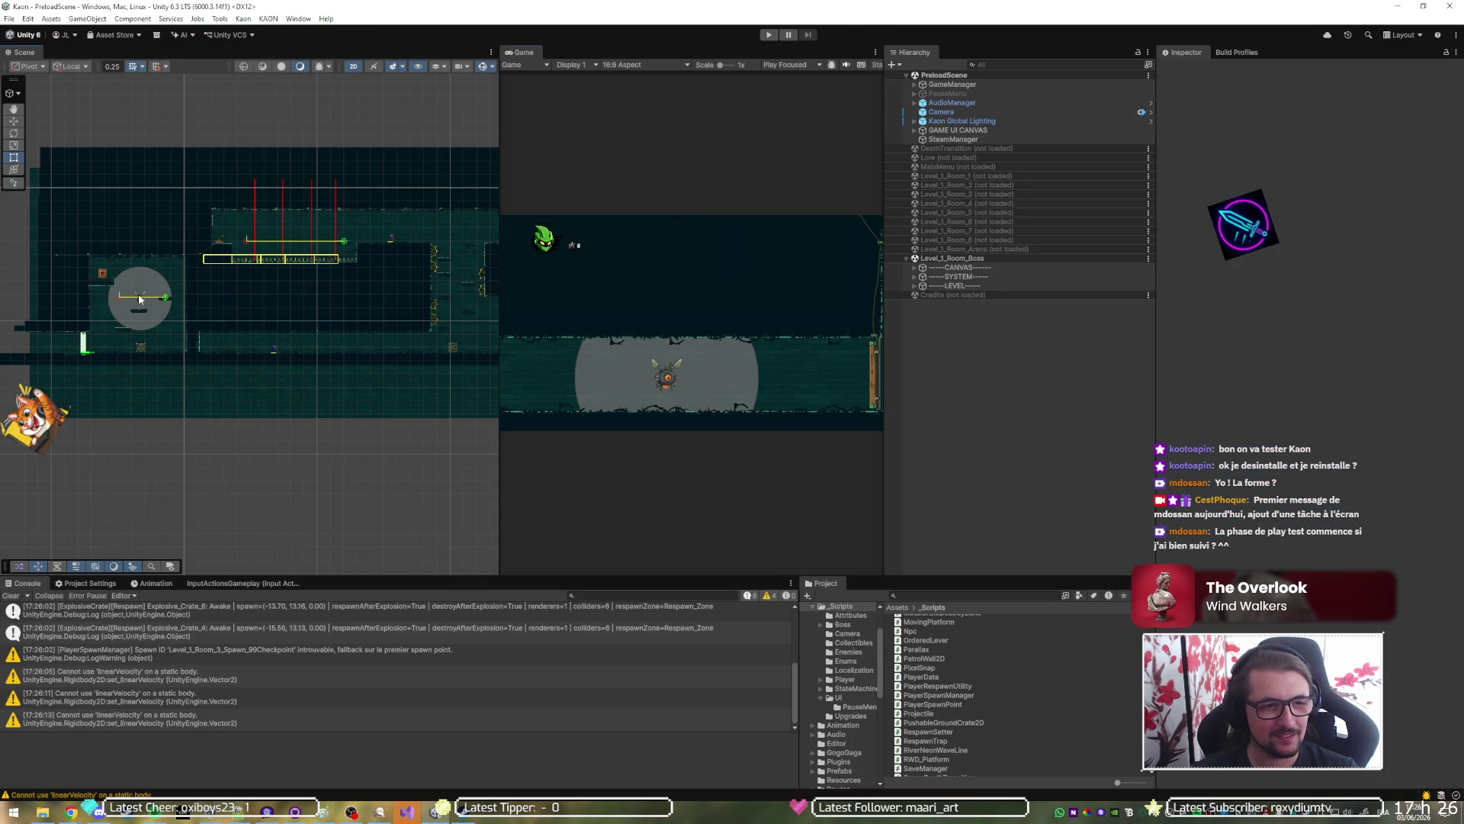
Deactivate the BuzzorbV2 flying enemy in the level.
{"action": "left_click", "coordinate": [141, 300]}
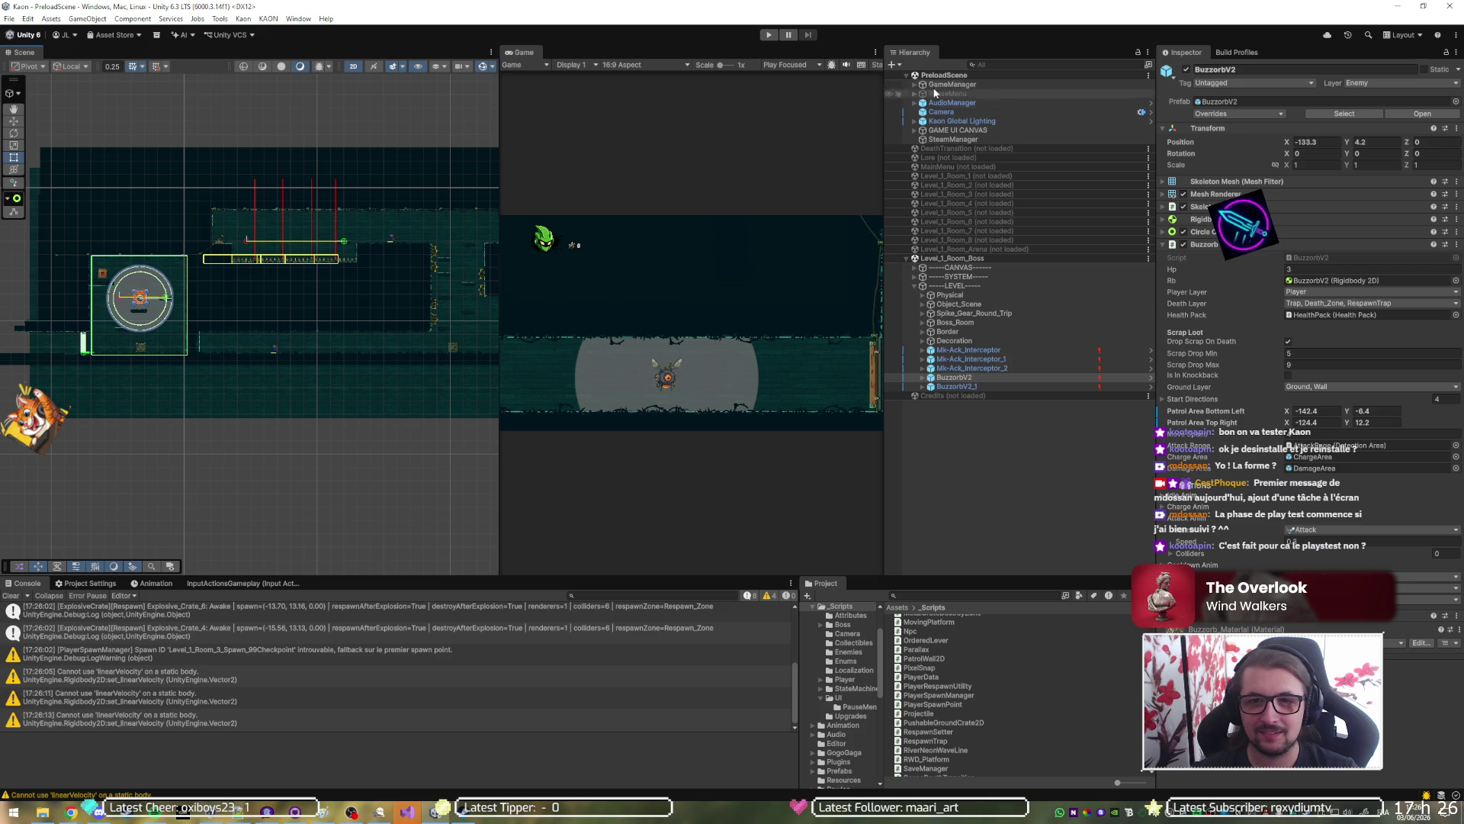
{"action": "left_click", "coordinate": [1186, 70]}
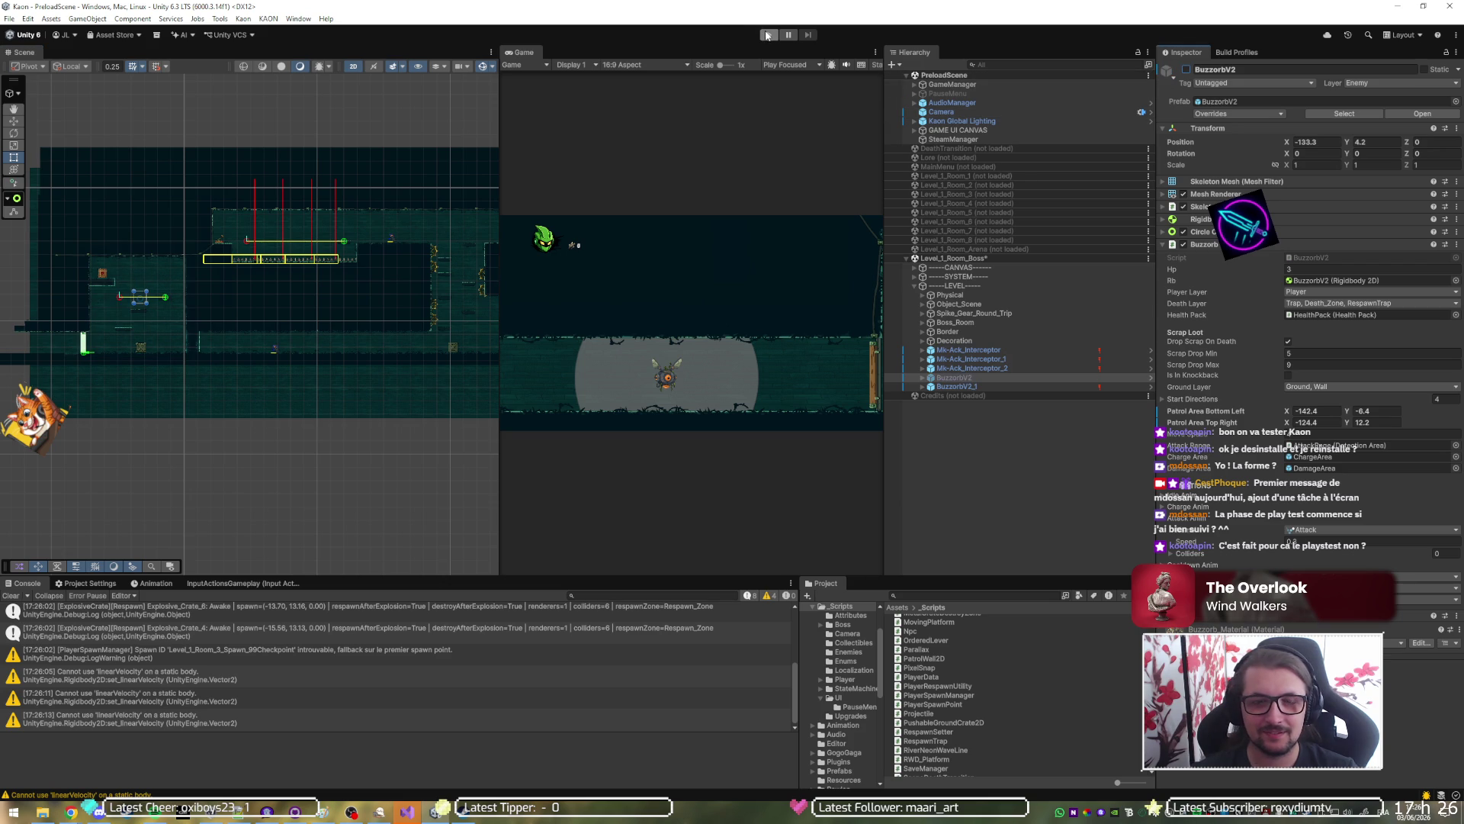
{"action": "scroll", "coordinate": [915, 654], "scroll_direction": "up", "scroll_amount": 5}
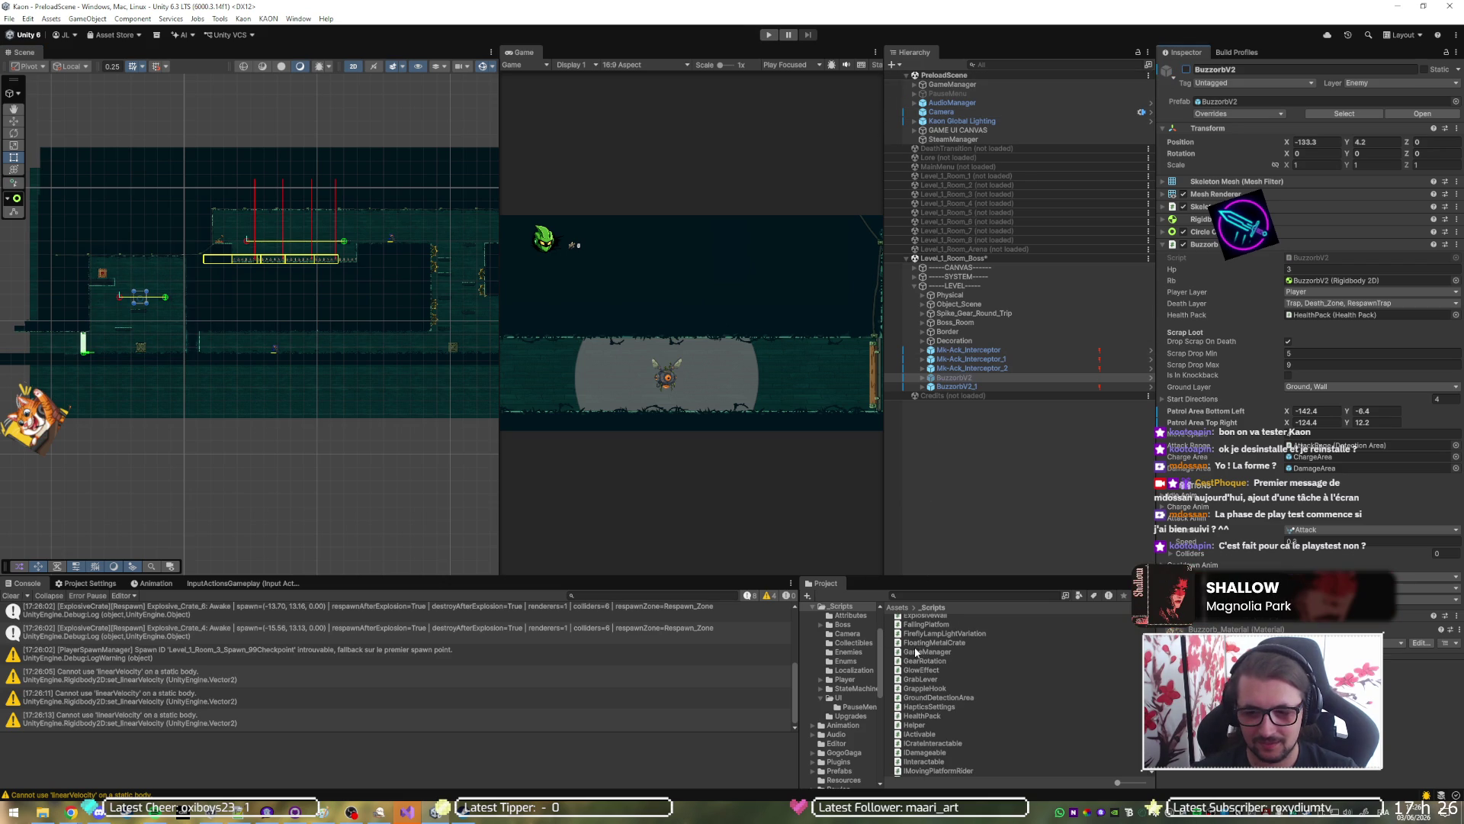
{"action": "scroll", "coordinate": [867, 642], "scroll_direction": "up", "scroll_amount": 3}
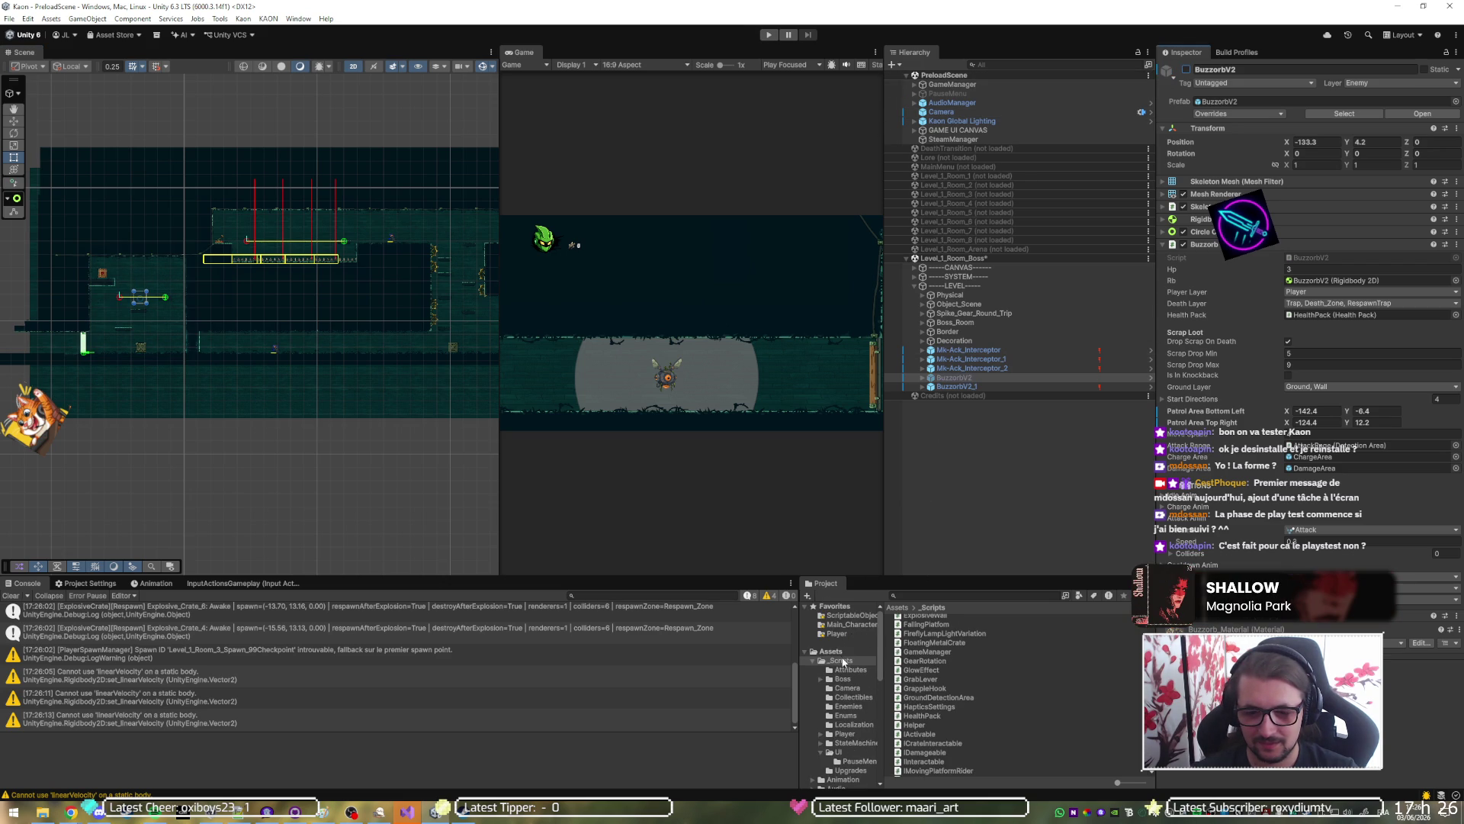
Set the player's Hp to 5 in ScriptableObjects/PlayerData and start a new play test.
{"action": "left_click", "coordinate": [843, 679]}
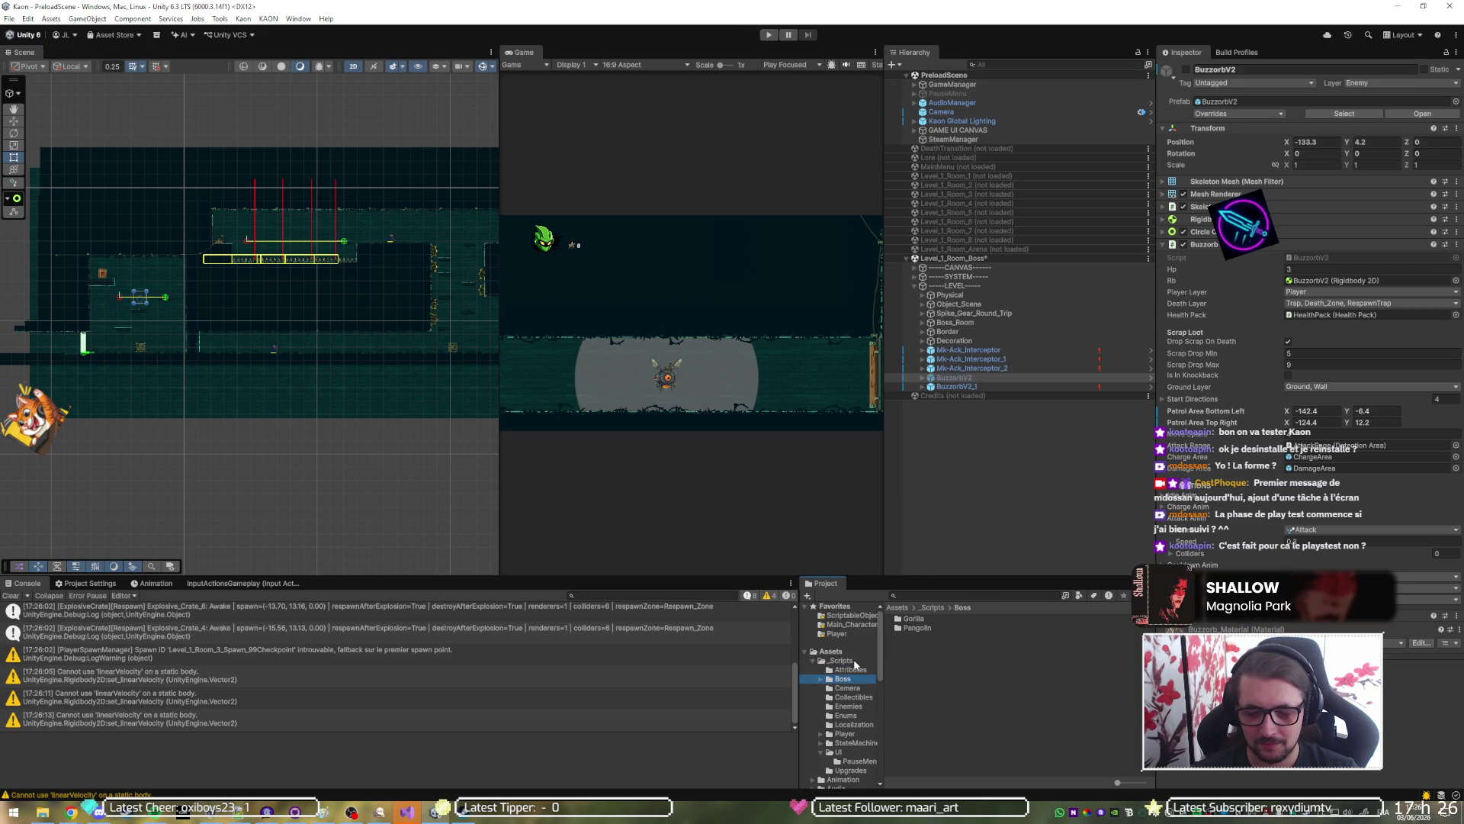
{"action": "left_click", "coordinate": [842, 662]}
{"action": "left_click", "coordinate": [850, 616]}
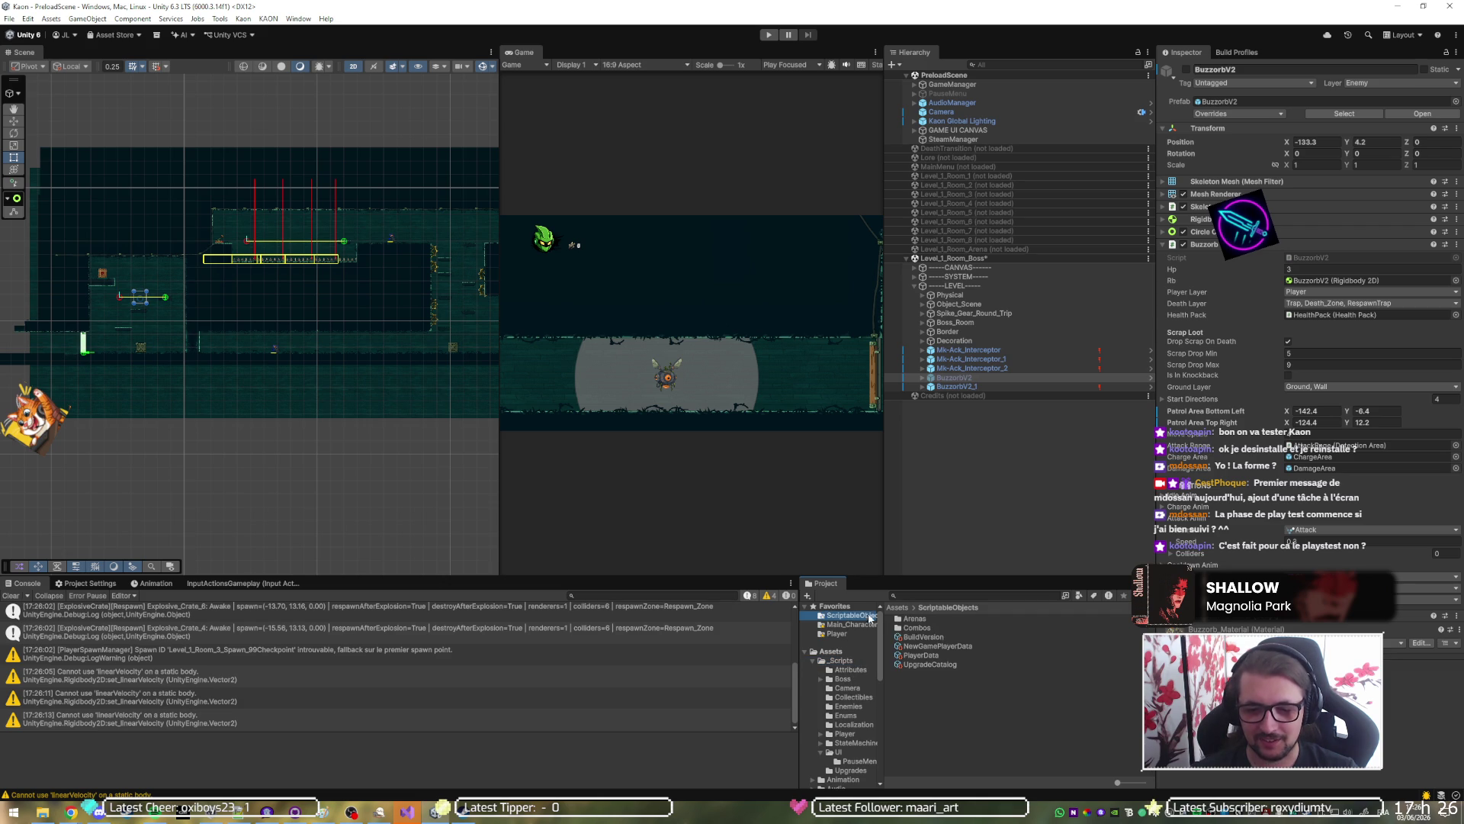
{"action": "left_click", "coordinate": [929, 657]}
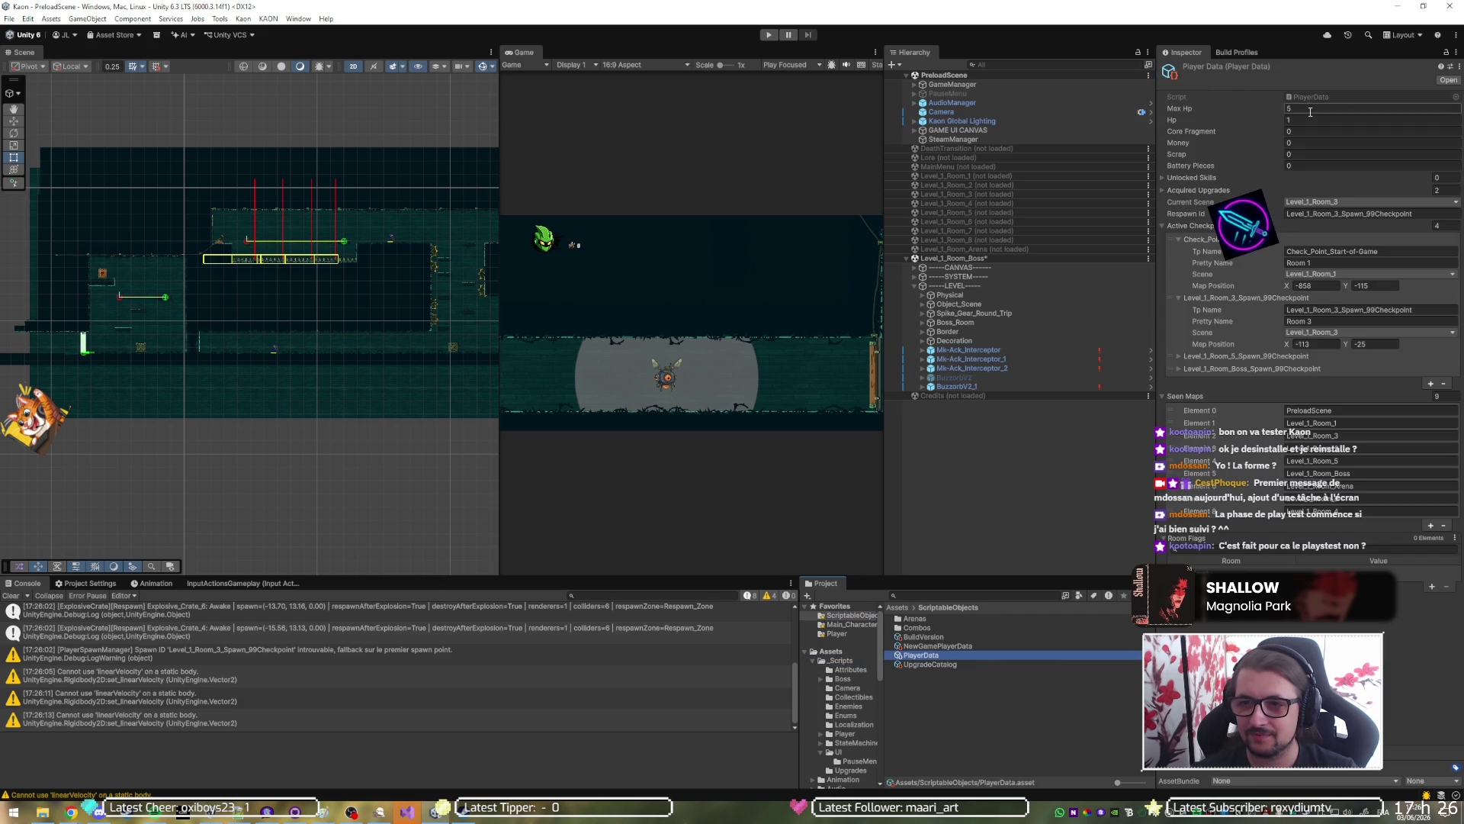
{"action": "left_click", "coordinate": [1310, 120]}
{"action": "type", "text": "5"}
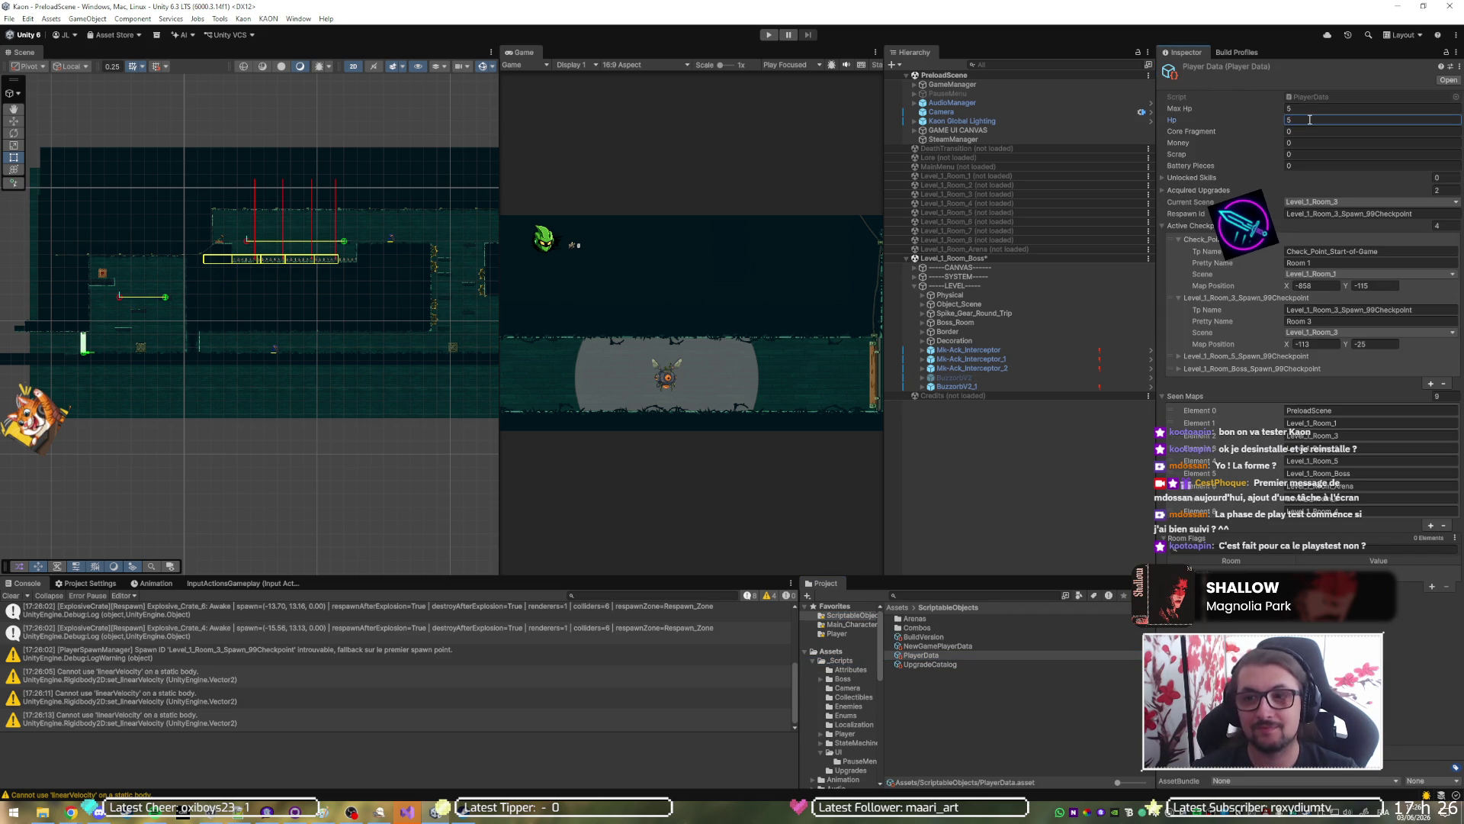
{"action": "left_click", "coordinate": [772, 35]}
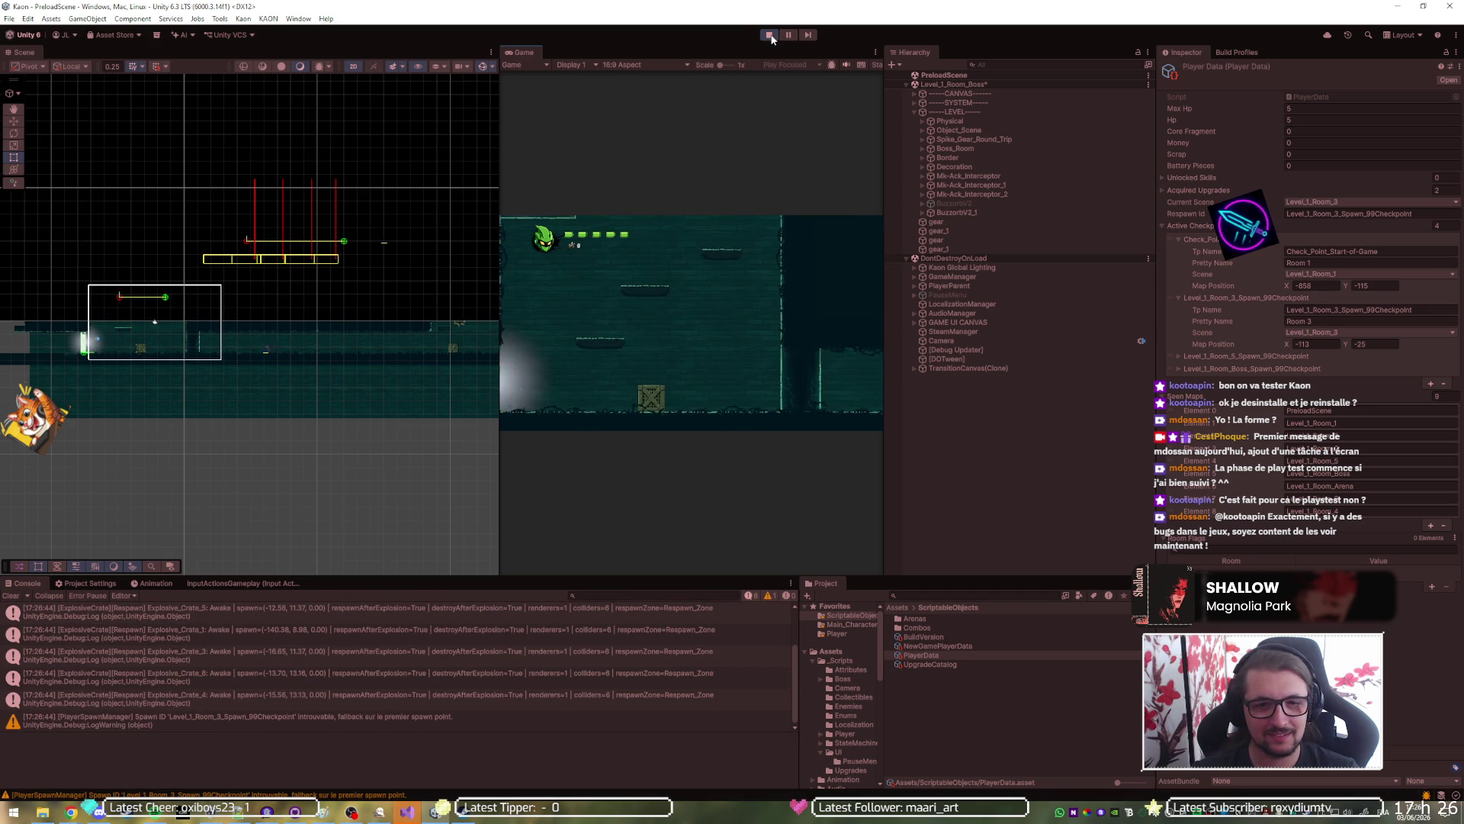
With the game view maximized, jump the character up the platforms to the crate ledge.
{"action": "key", "text": "shift+space"}
{"action": "key", "text": "Right"}
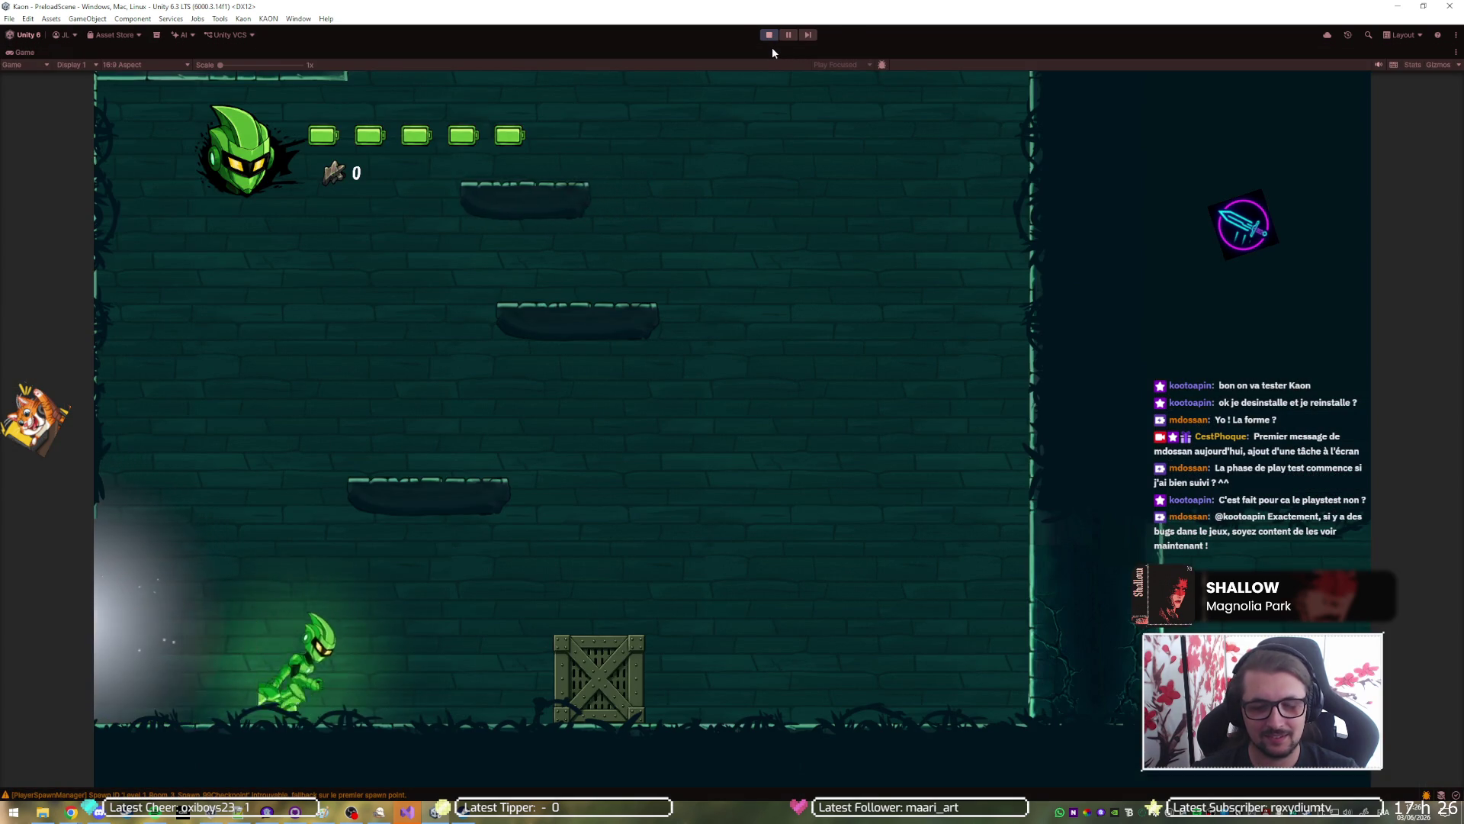
{"action": "key", "text": "space"}
{"action": "key", "text": "space"}
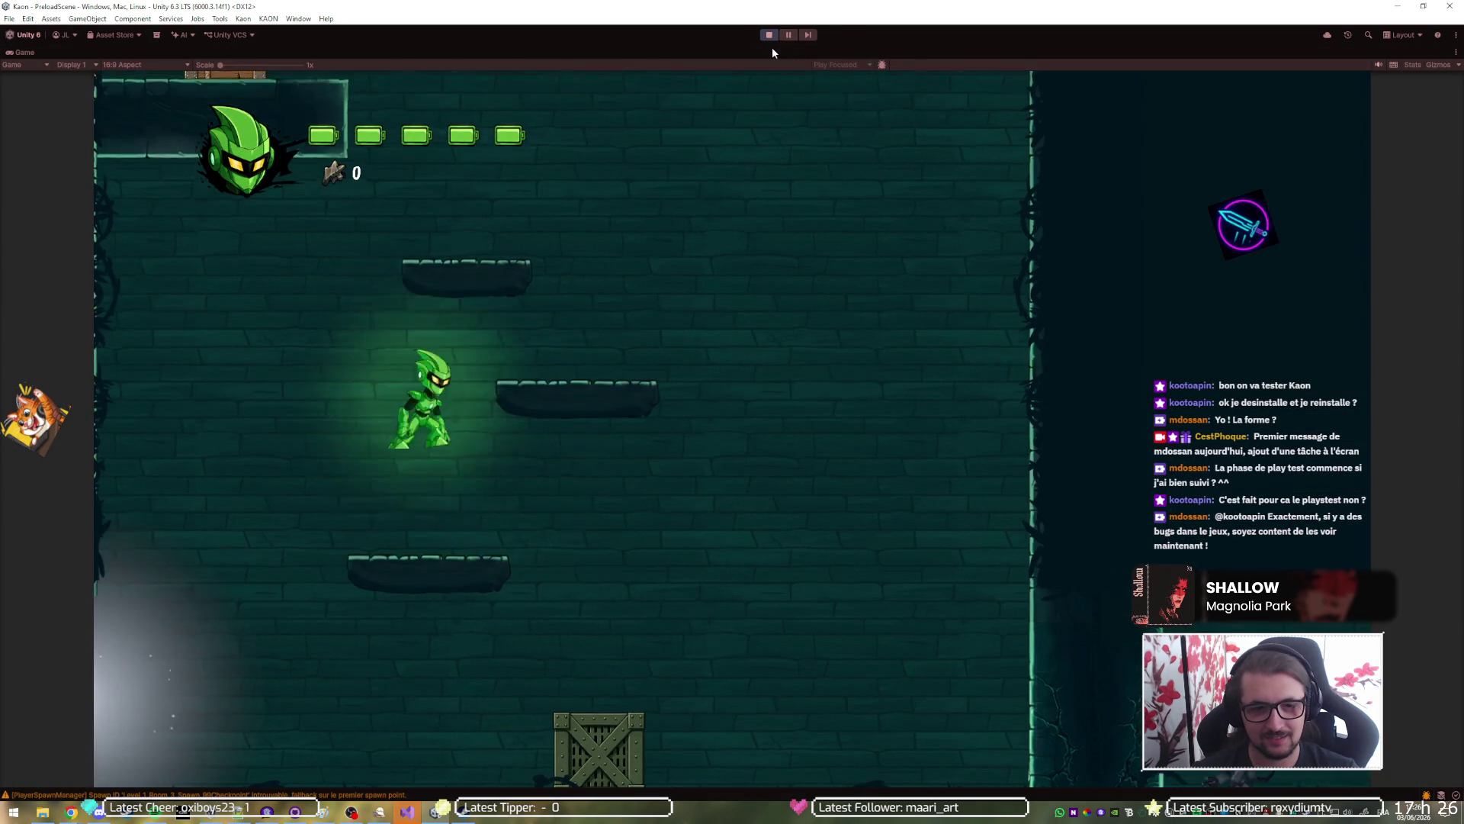
{"action": "key", "text": "space"}
{"action": "key", "text": "Right"}
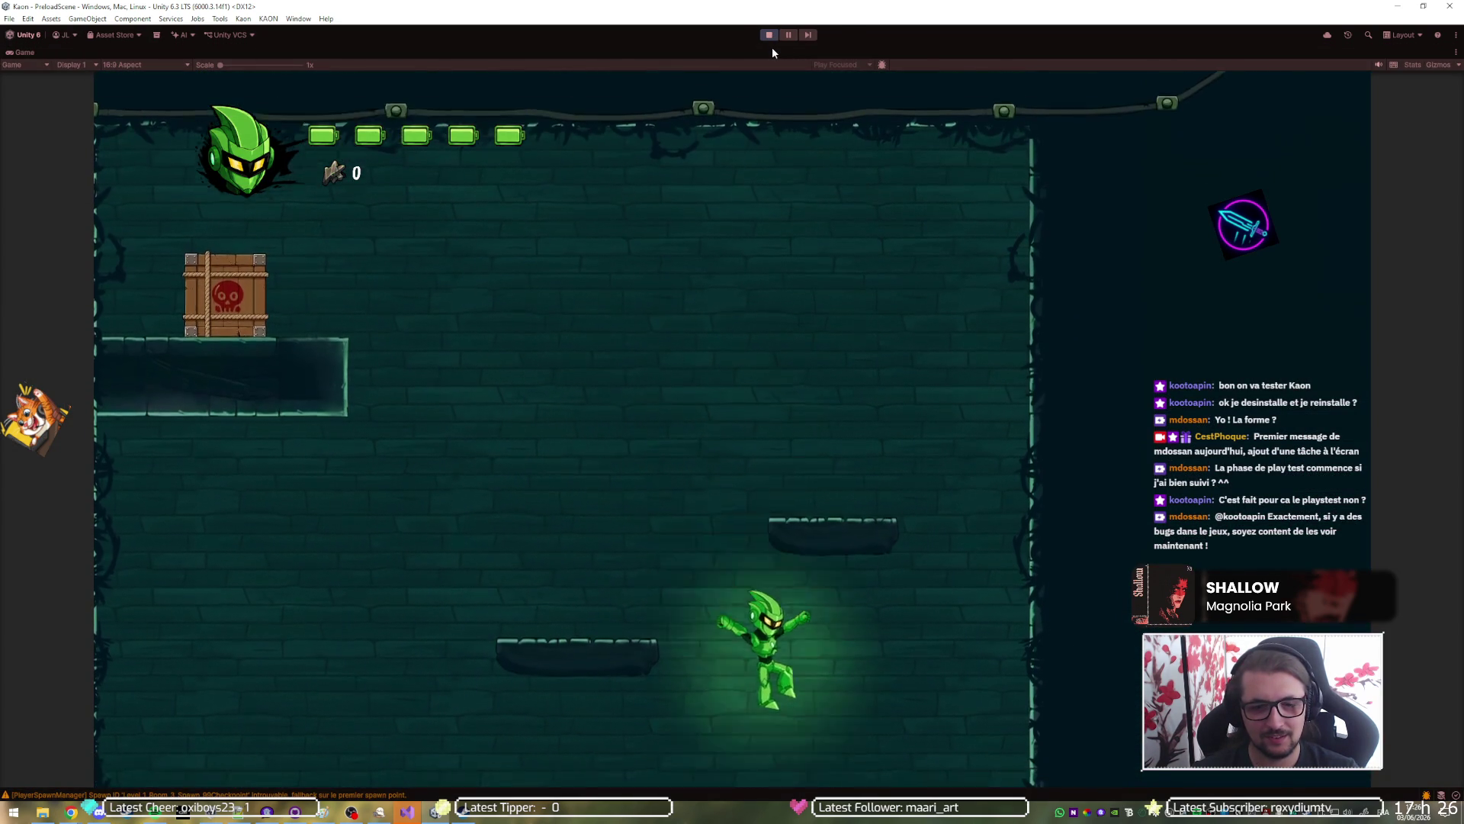
{"action": "key", "text": "space"}
{"action": "key", "text": "Left"}
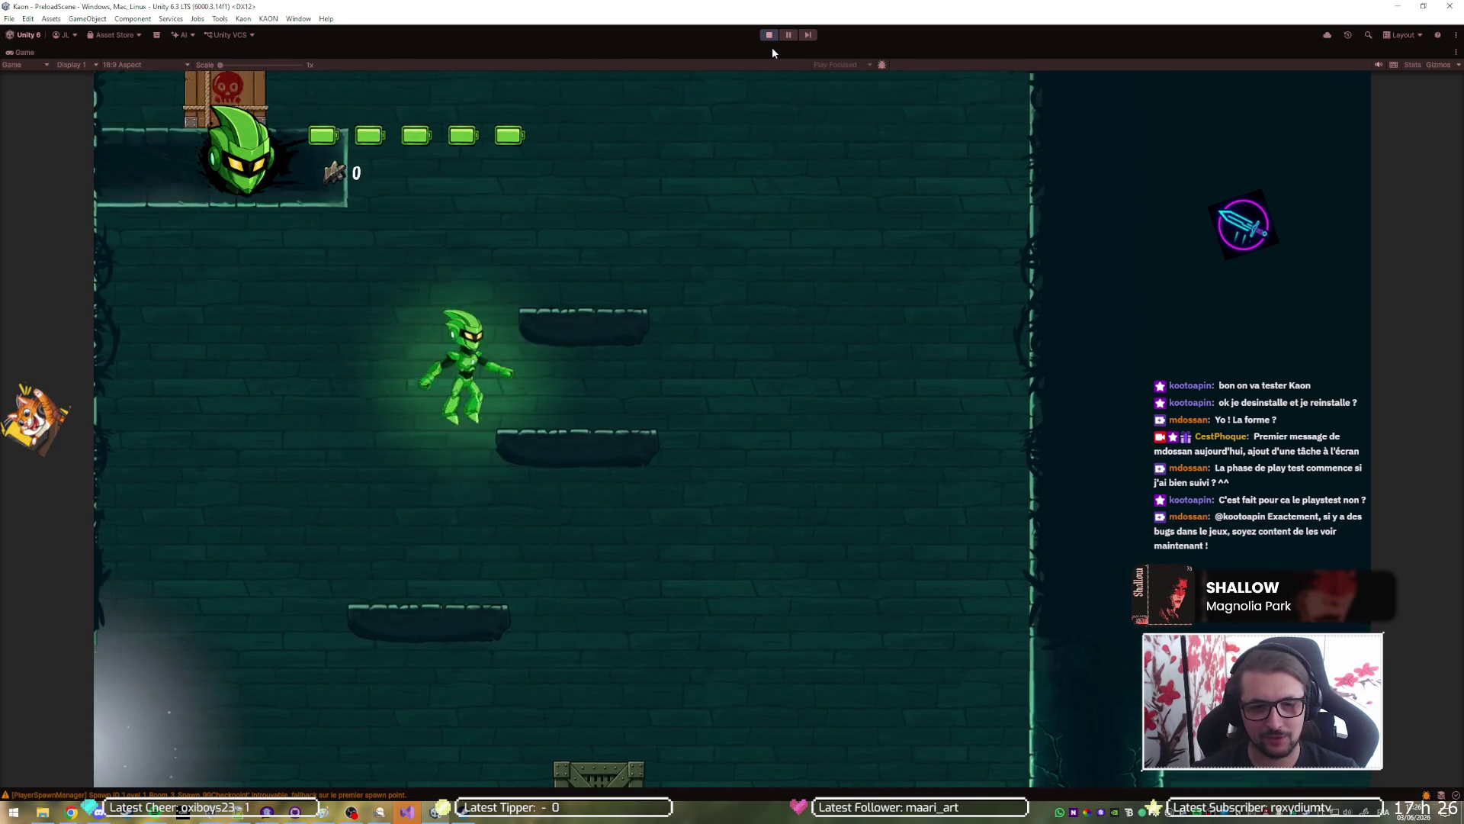
{"action": "key", "text": "space"}
{"action": "key", "text": "Right"}
{"action": "key", "text": "space"}
{"action": "key", "text": "Left"}
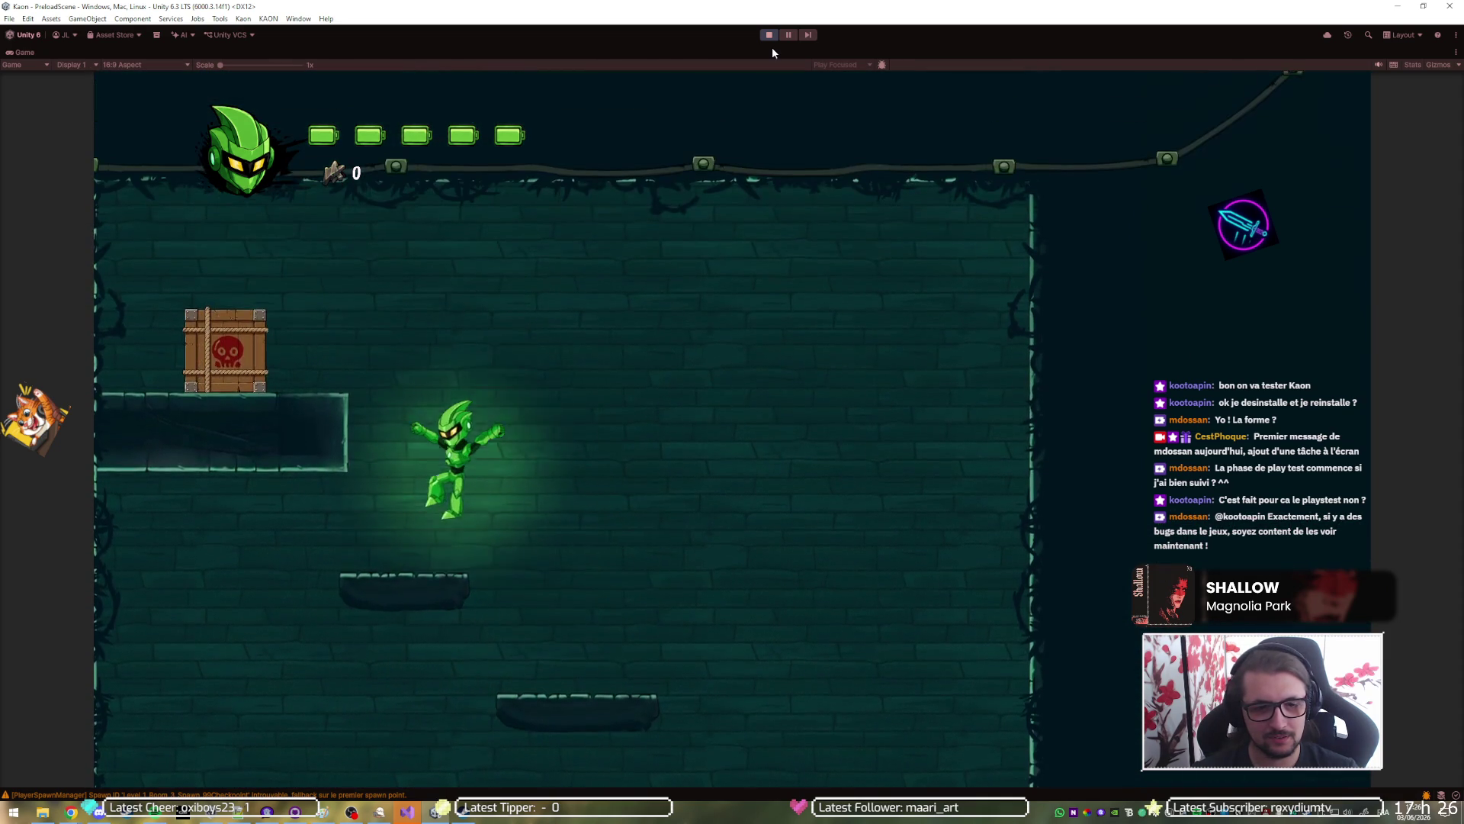
Blow up the explosive crate, set off its respawned copy, then stop play mode.
{"action": "key", "text": "x"}
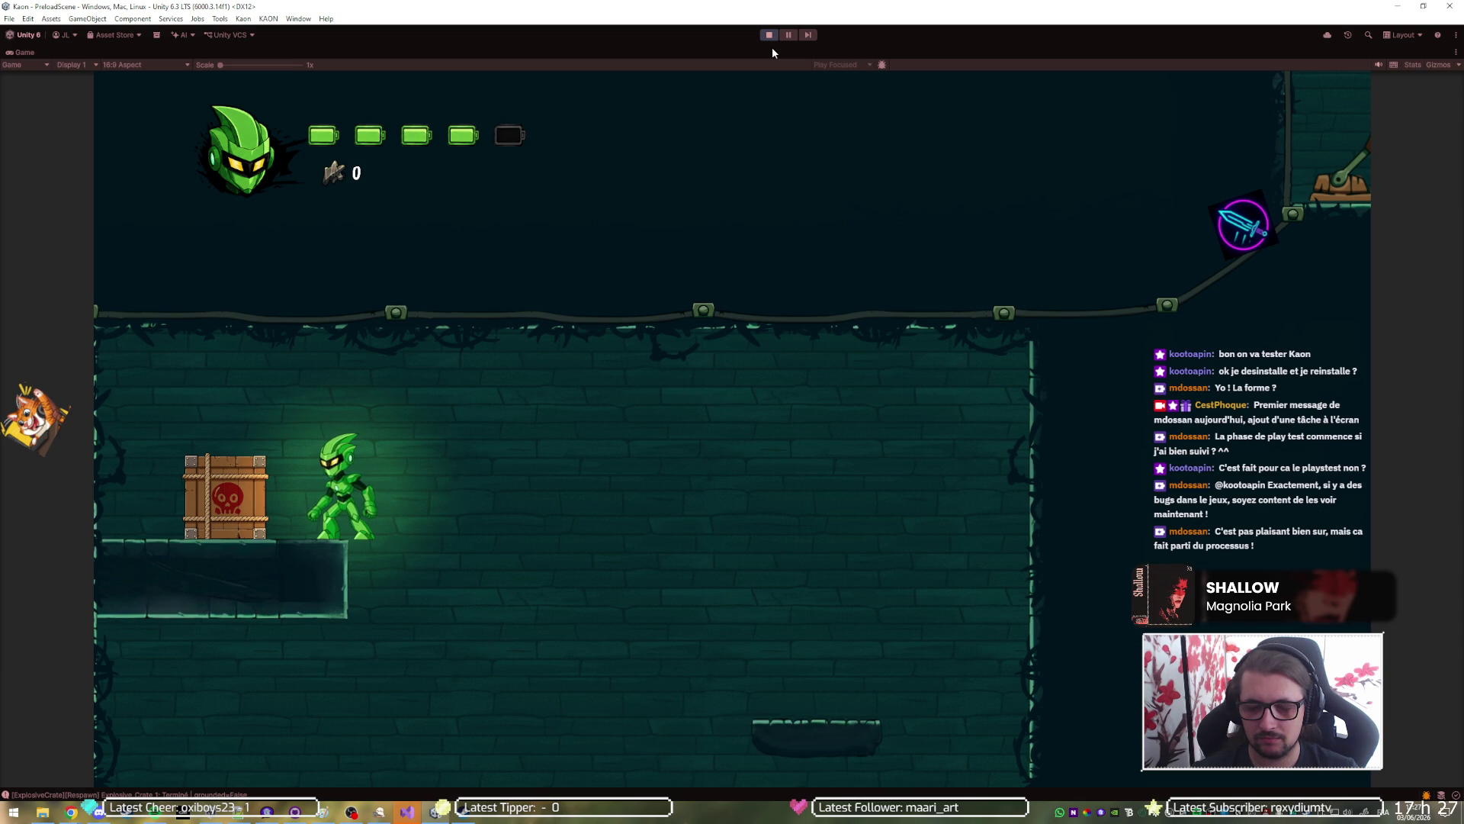
{"action": "key", "text": "Left"}
{"action": "key", "text": "x"}
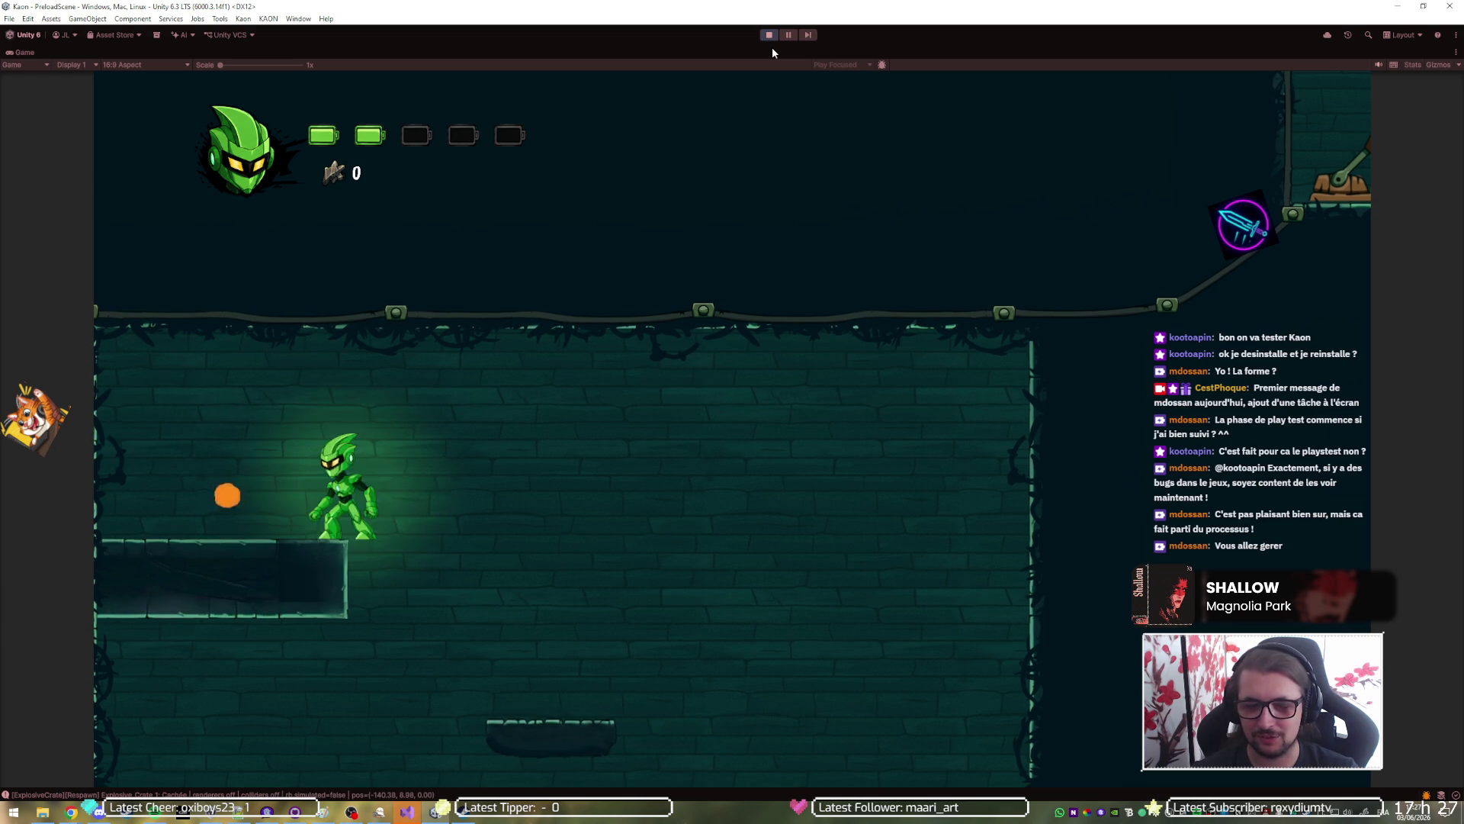
{"action": "key", "text": "Left"}
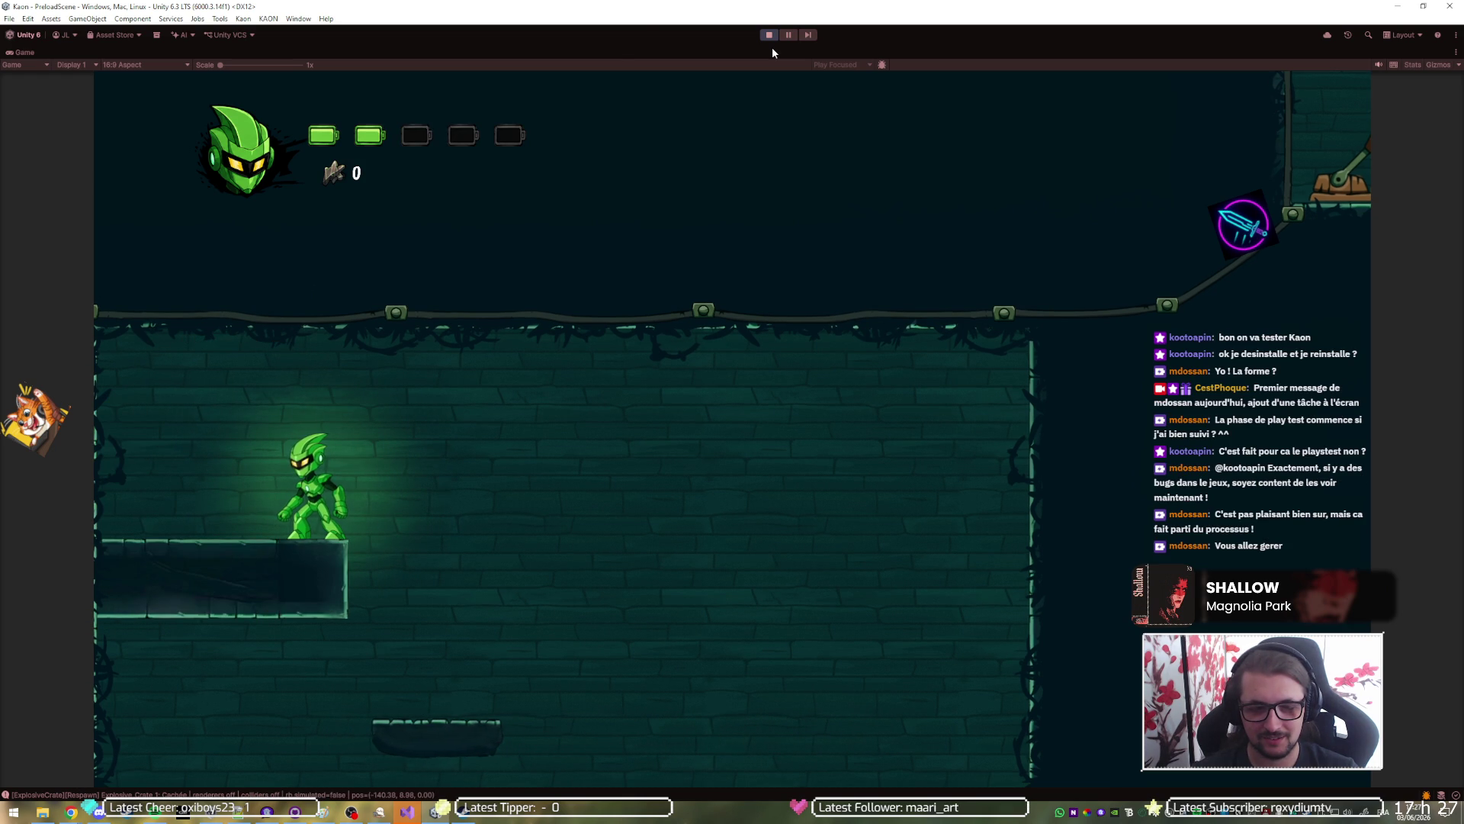
{"action": "key", "text": "x"}
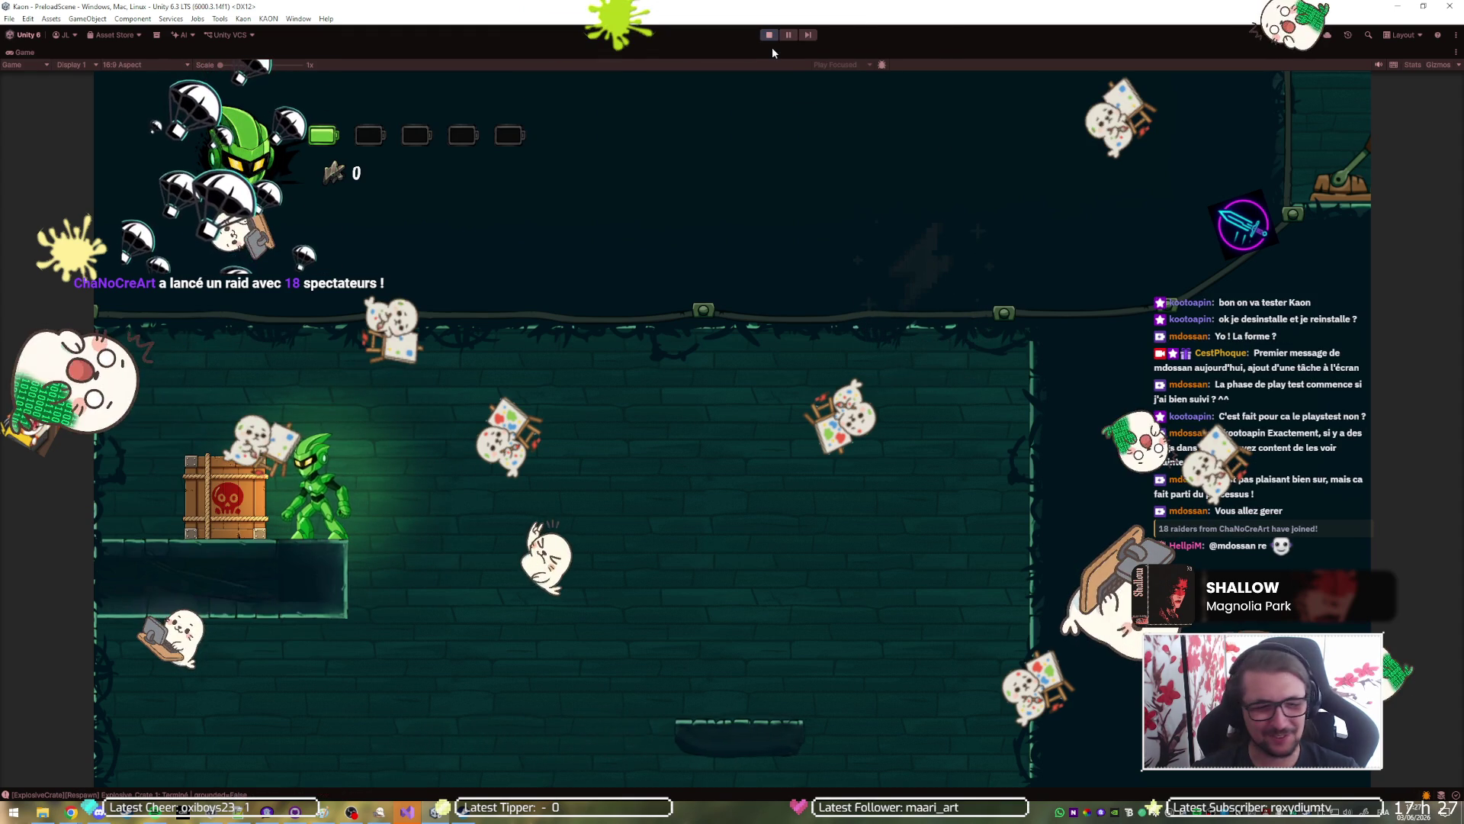
{"action": "key", "text": "x"}
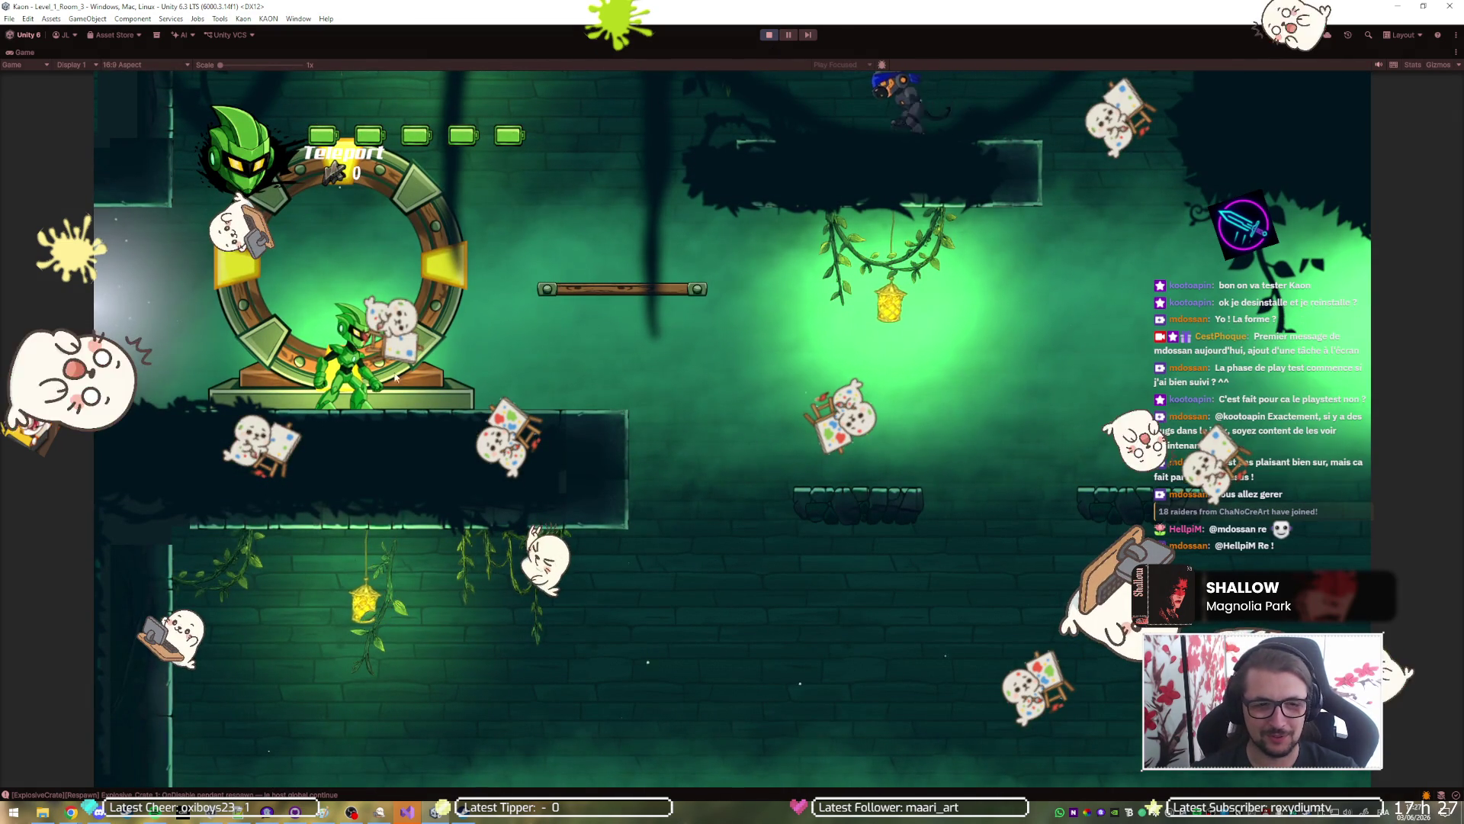
{"action": "left_click", "coordinate": [769, 35]}
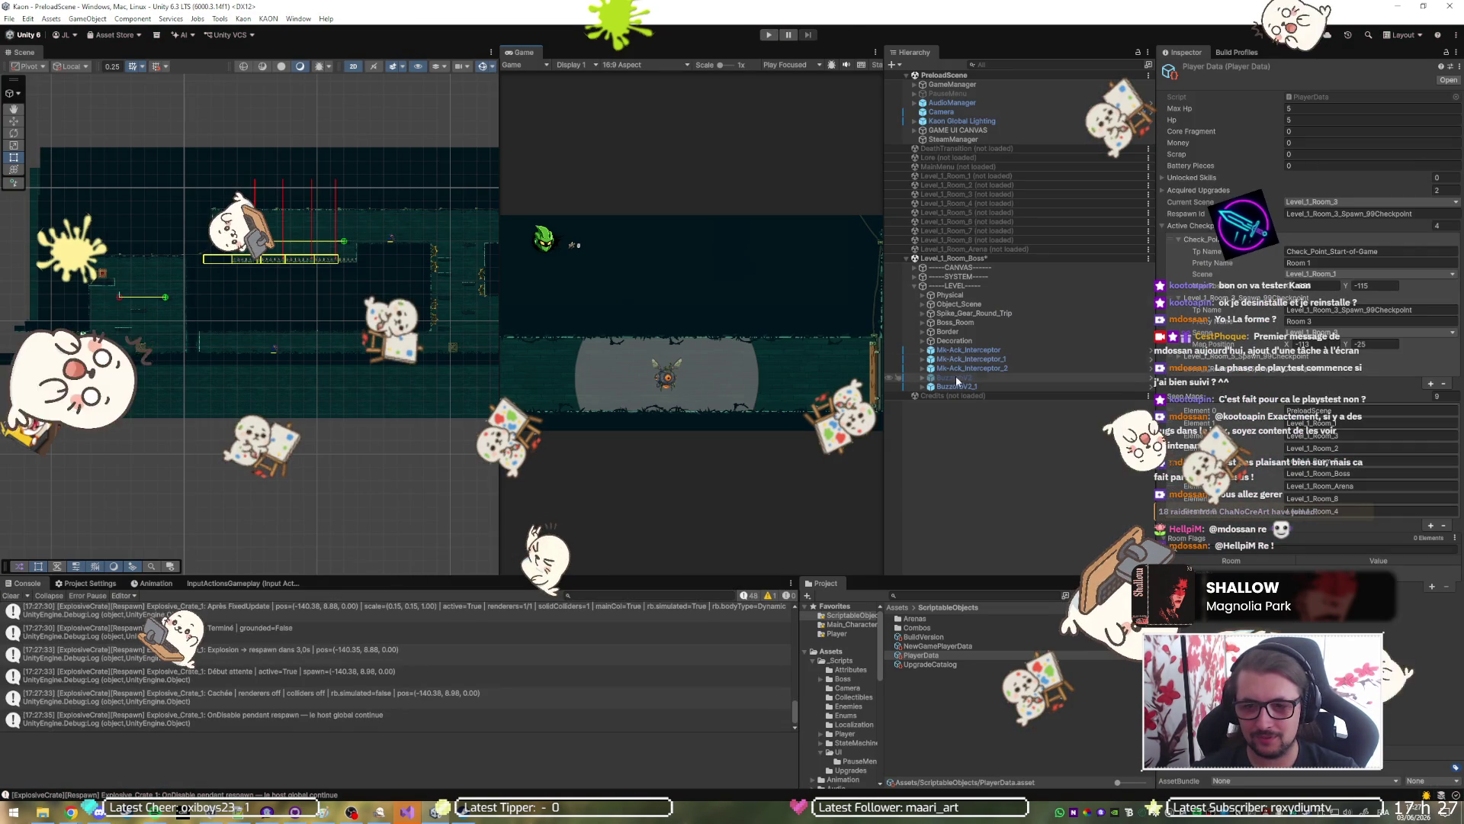
Select Explosive_Crate_1 in the Scene view to show its Inspector settings.
{"action": "scroll", "coordinate": [103, 287], "scroll_direction": "up", "scroll_amount": 5}
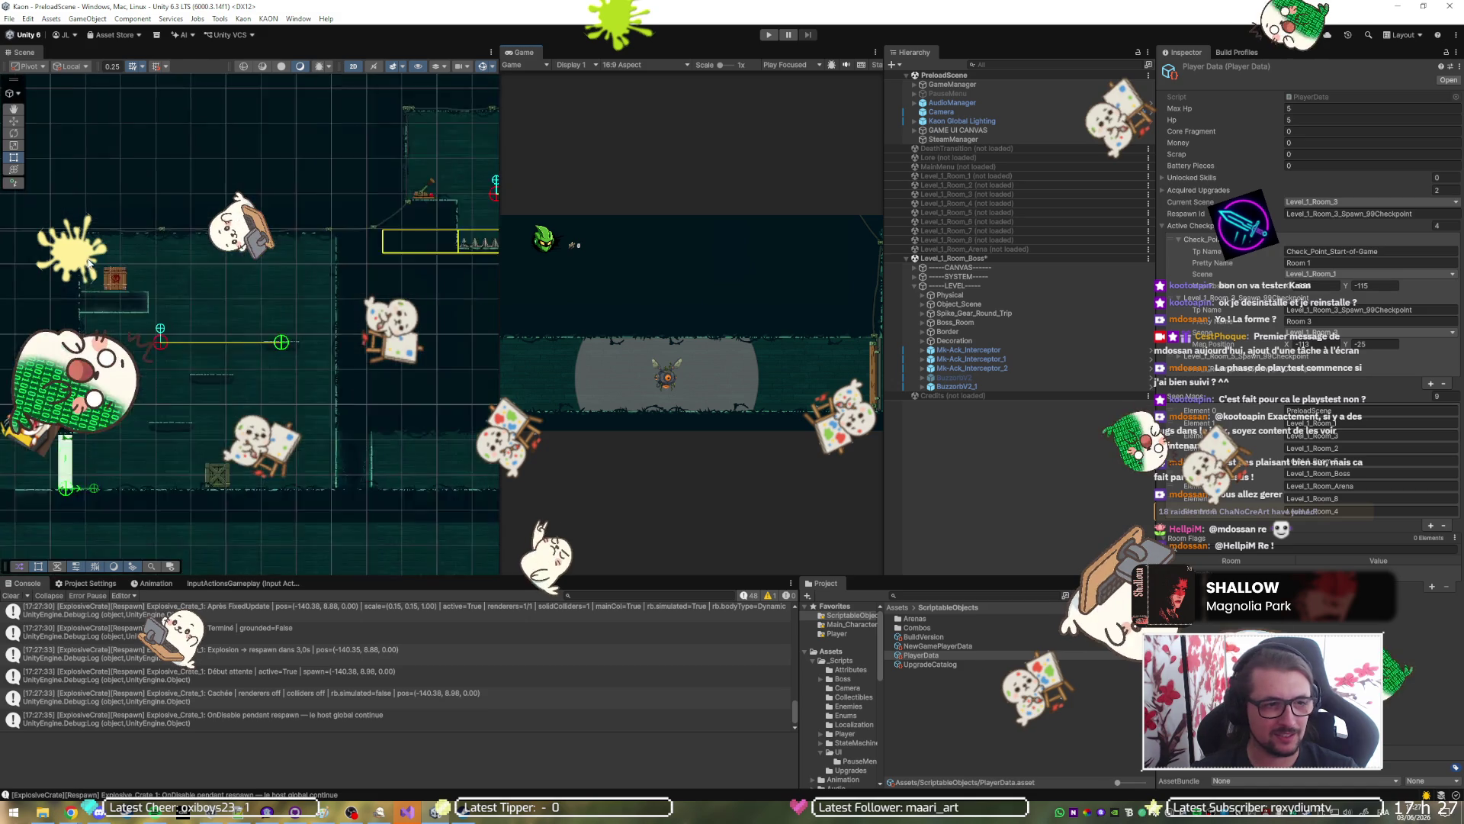
{"action": "left_click", "coordinate": [129, 288]}
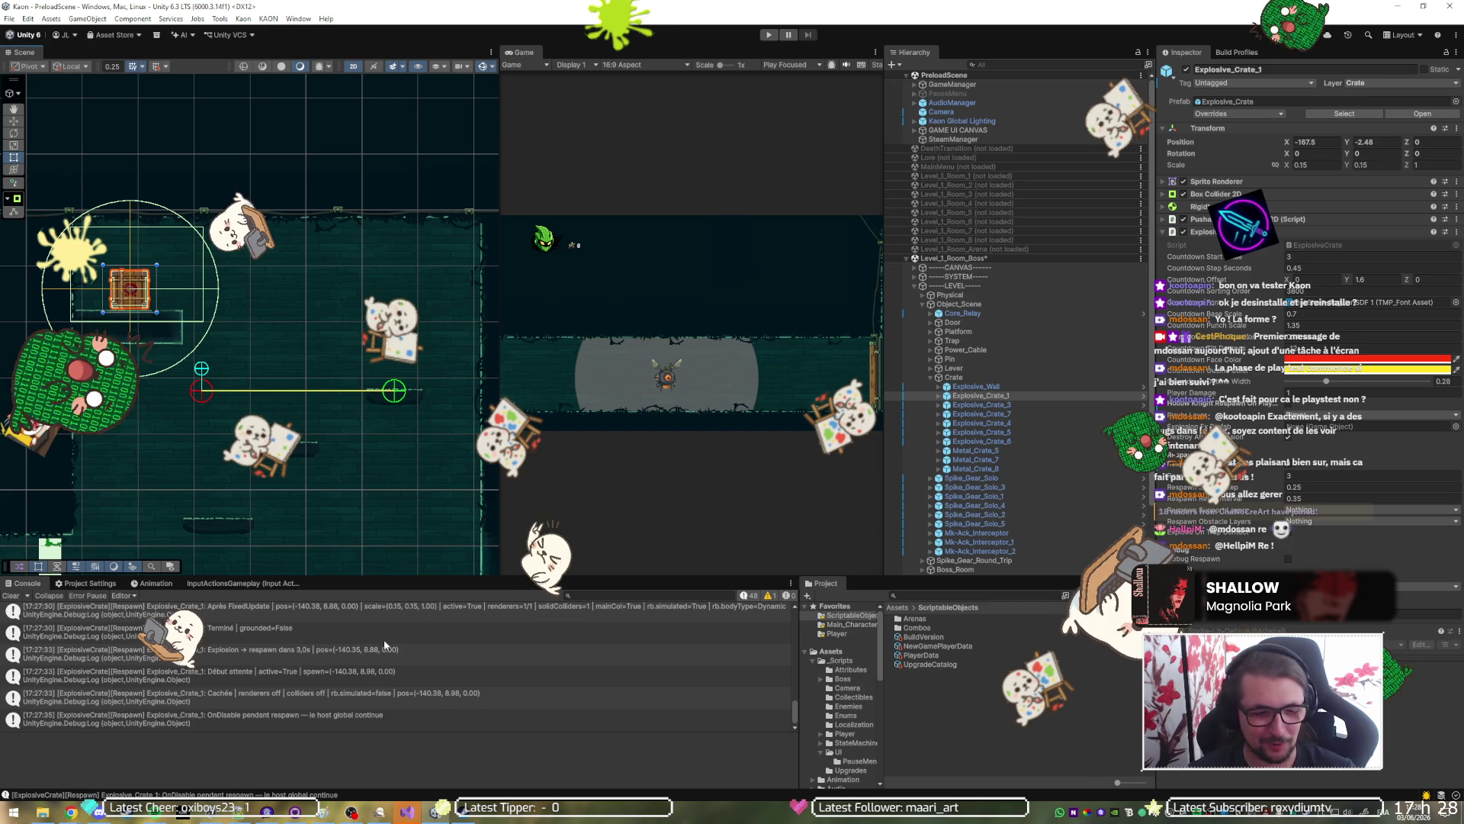
Tick Hollow Knight Respawn On Player Hit on Explosive_Crate_1's script and start playing.
{"action": "left_click", "coordinate": [408, 811]}
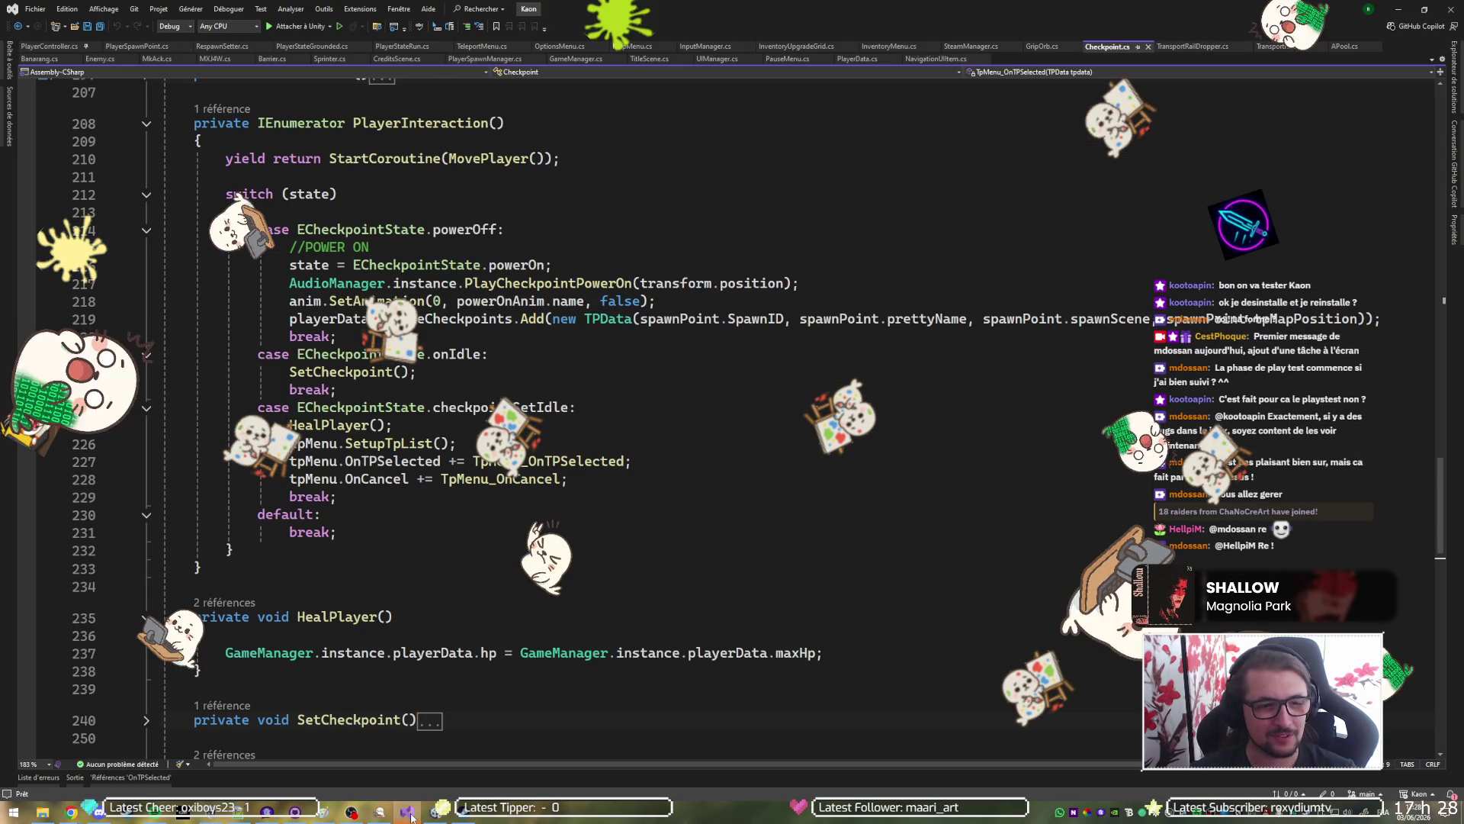
{"action": "left_click", "coordinate": [409, 813]}
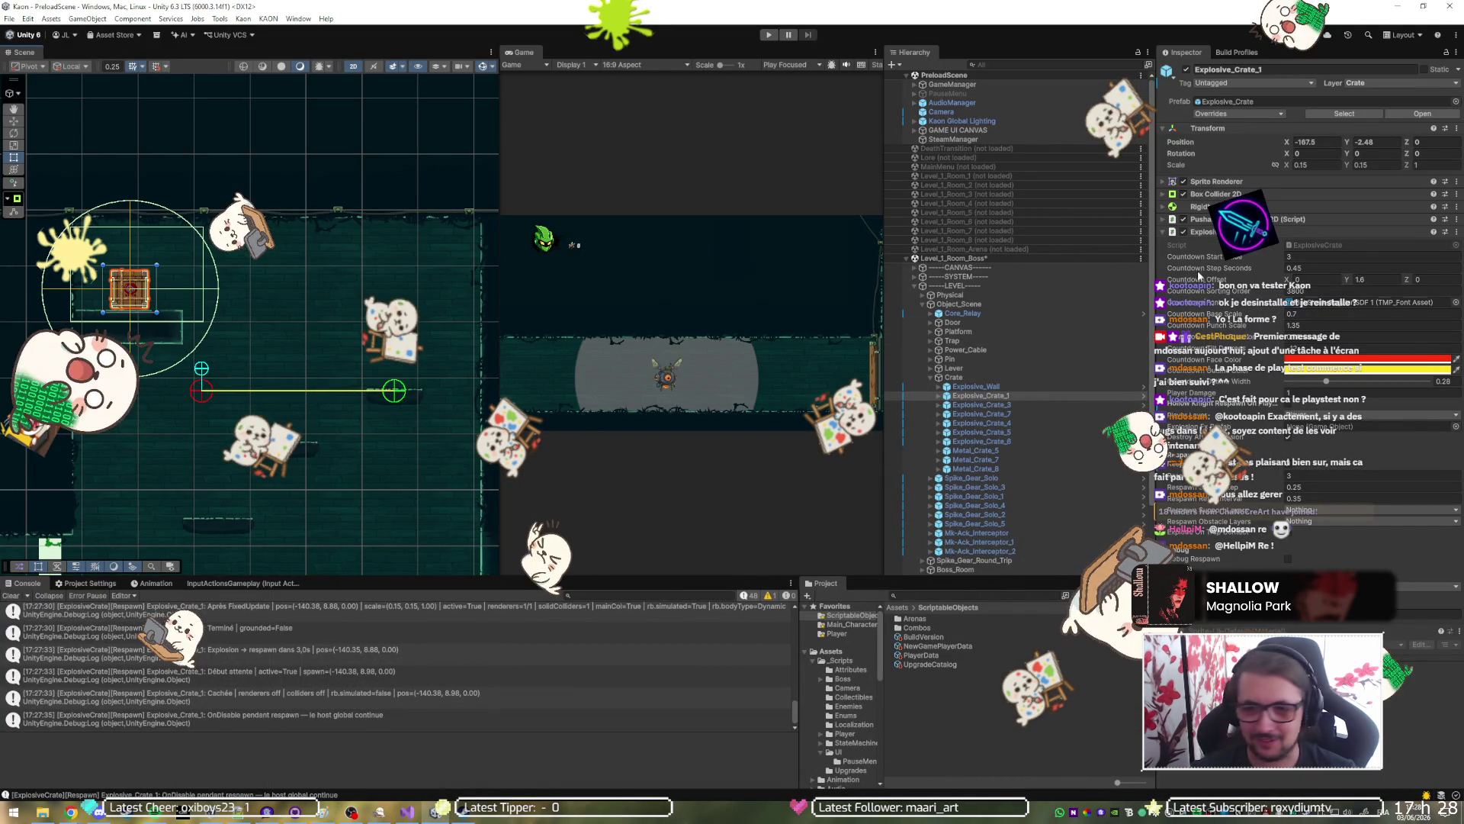
{"action": "left_click_drag", "start_coordinate": [1155, 270], "coordinate": [1126, 269]}
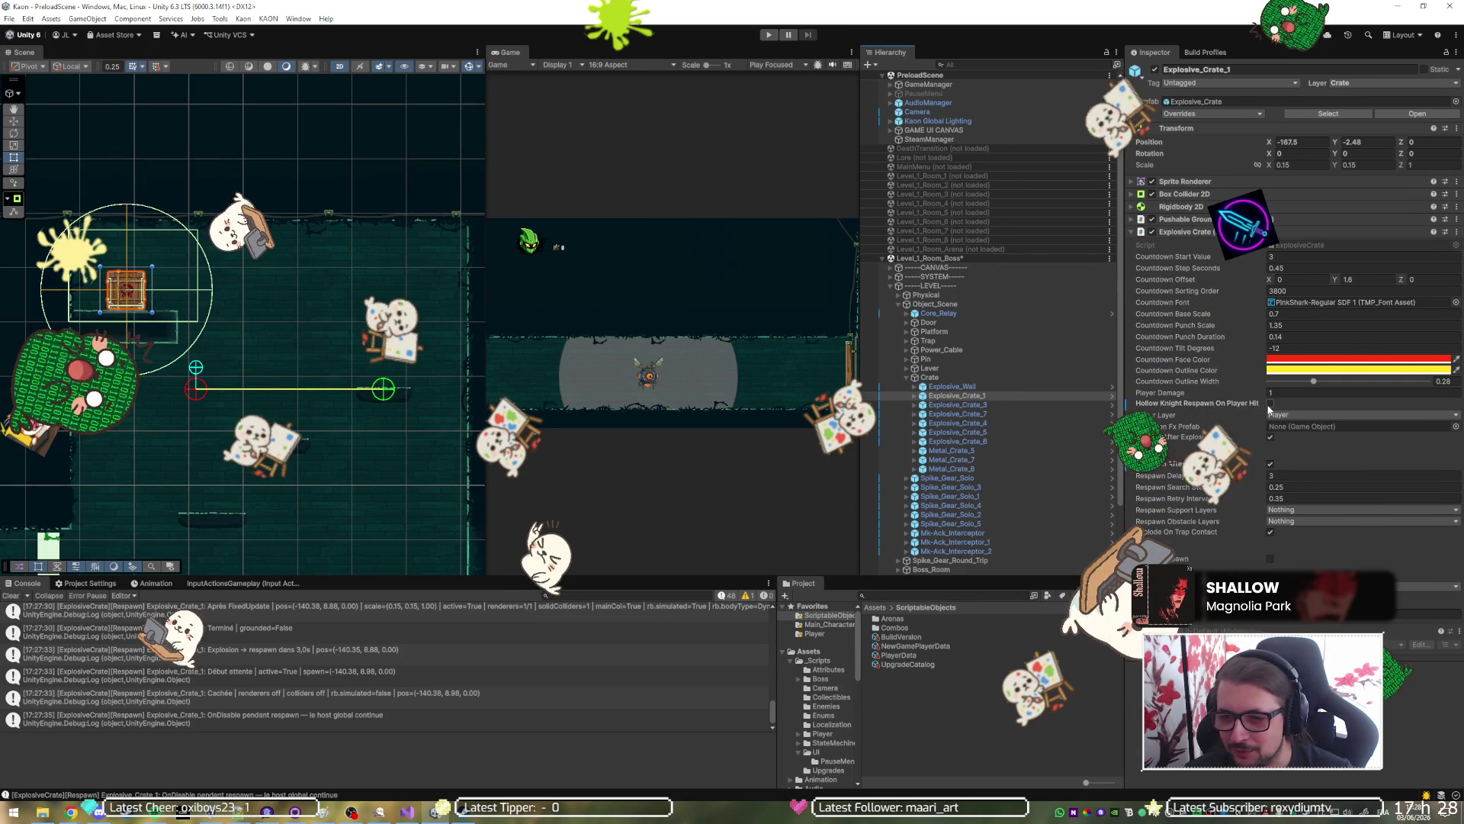
{"action": "left_click", "coordinate": [1263, 404]}
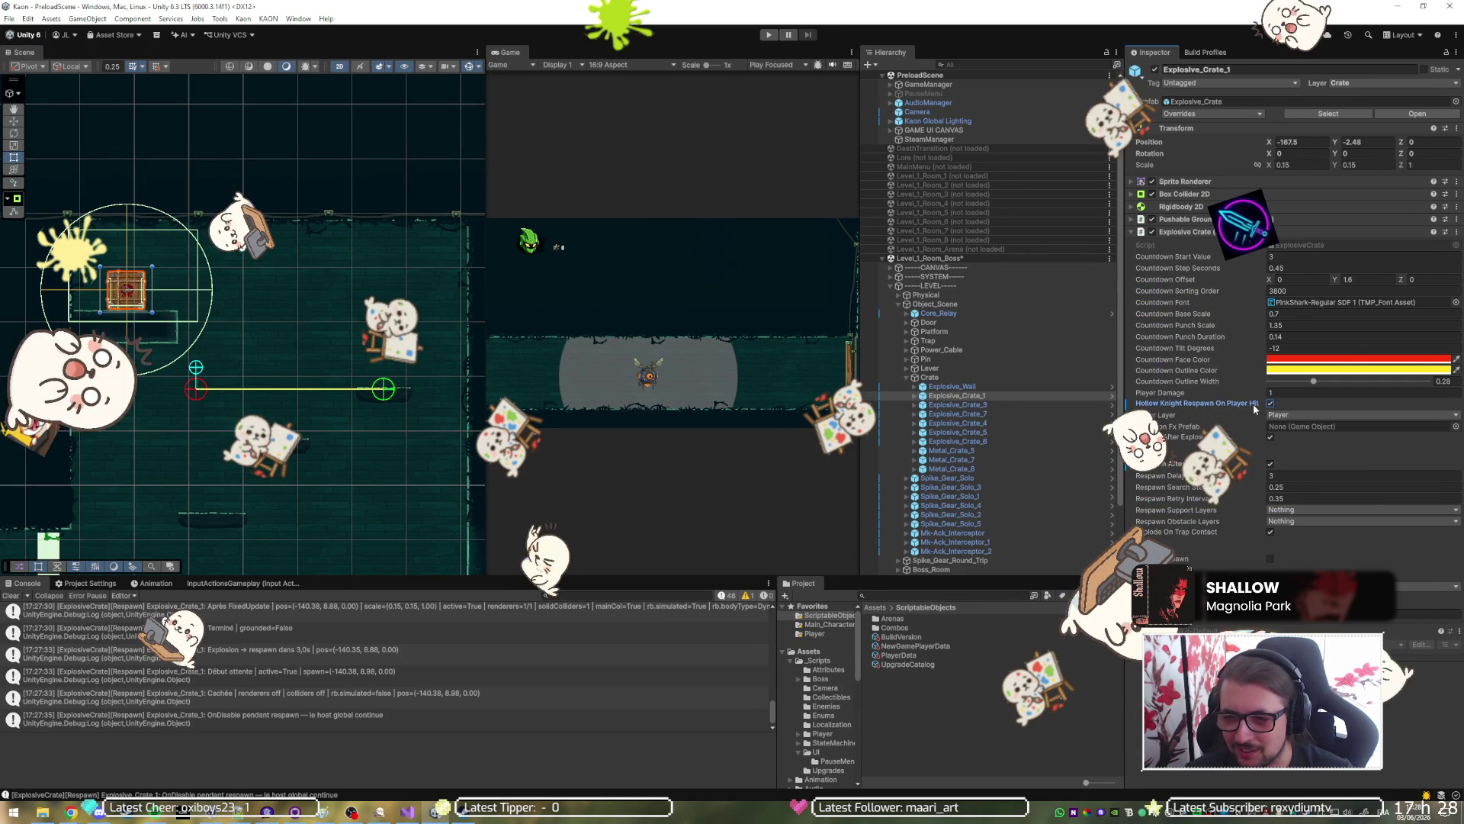
{"action": "mouse_move", "coordinate": [1239, 405]}
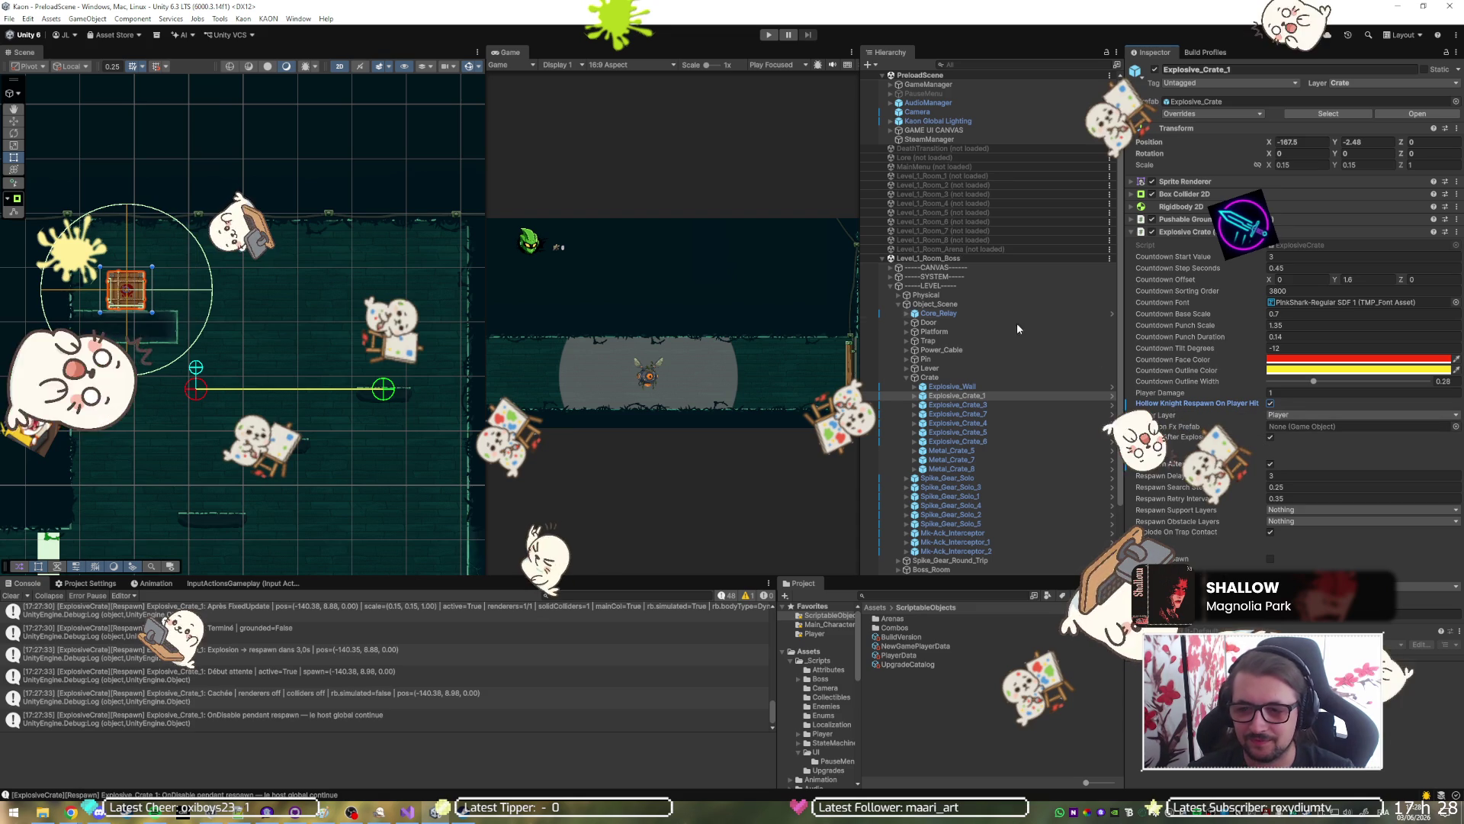
{"action": "left_click", "coordinate": [767, 35]}
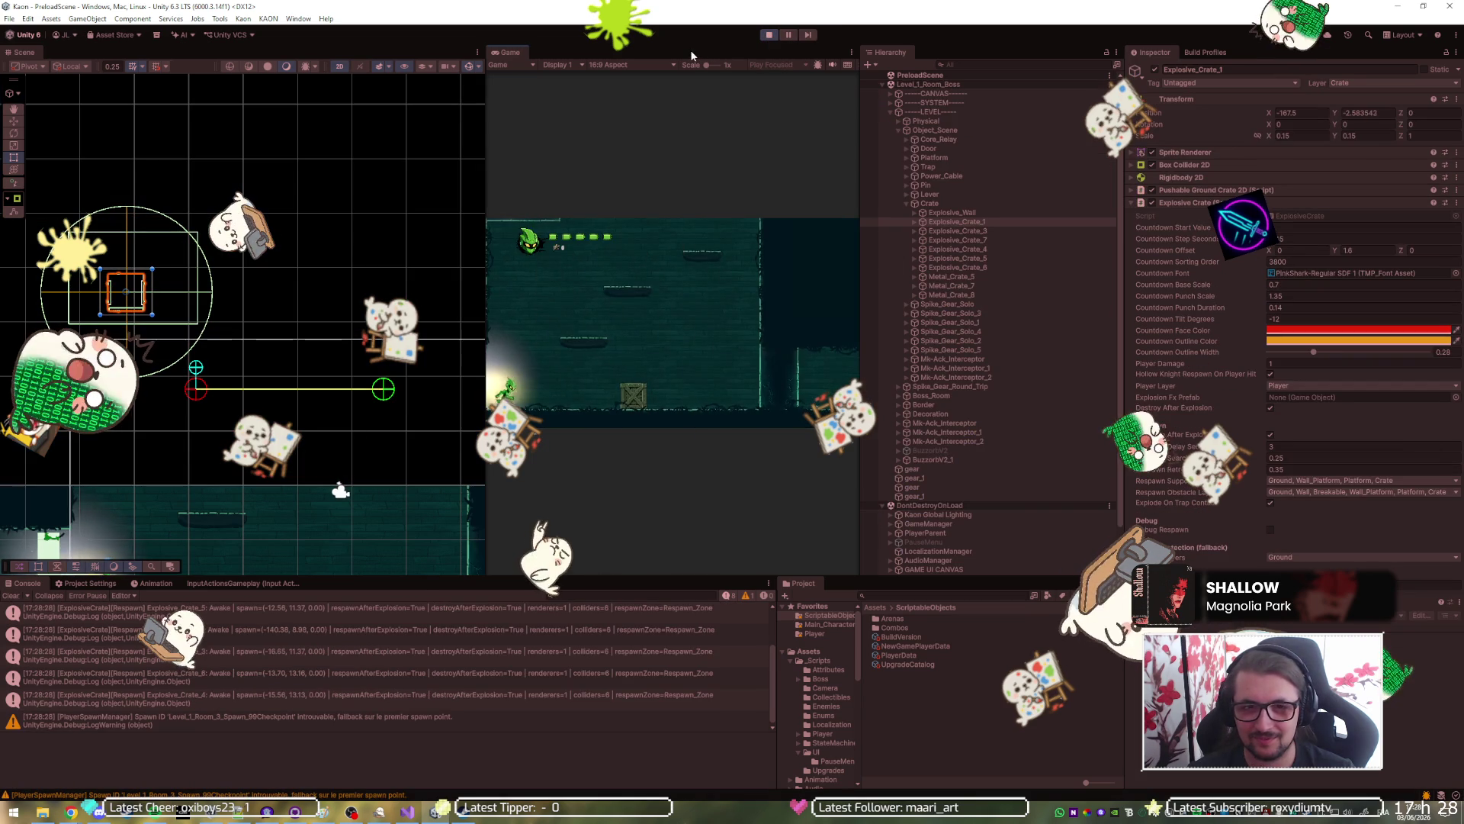
Run, jump and dash to the crate ledge to trigger the explosion, then stop playing with Ctrl+P.
{"action": "key", "text": "shift+space"}
{"action": "key", "text": "space"}
{"action": "key", "text": "d"}
{"action": "key", "text": "space"}
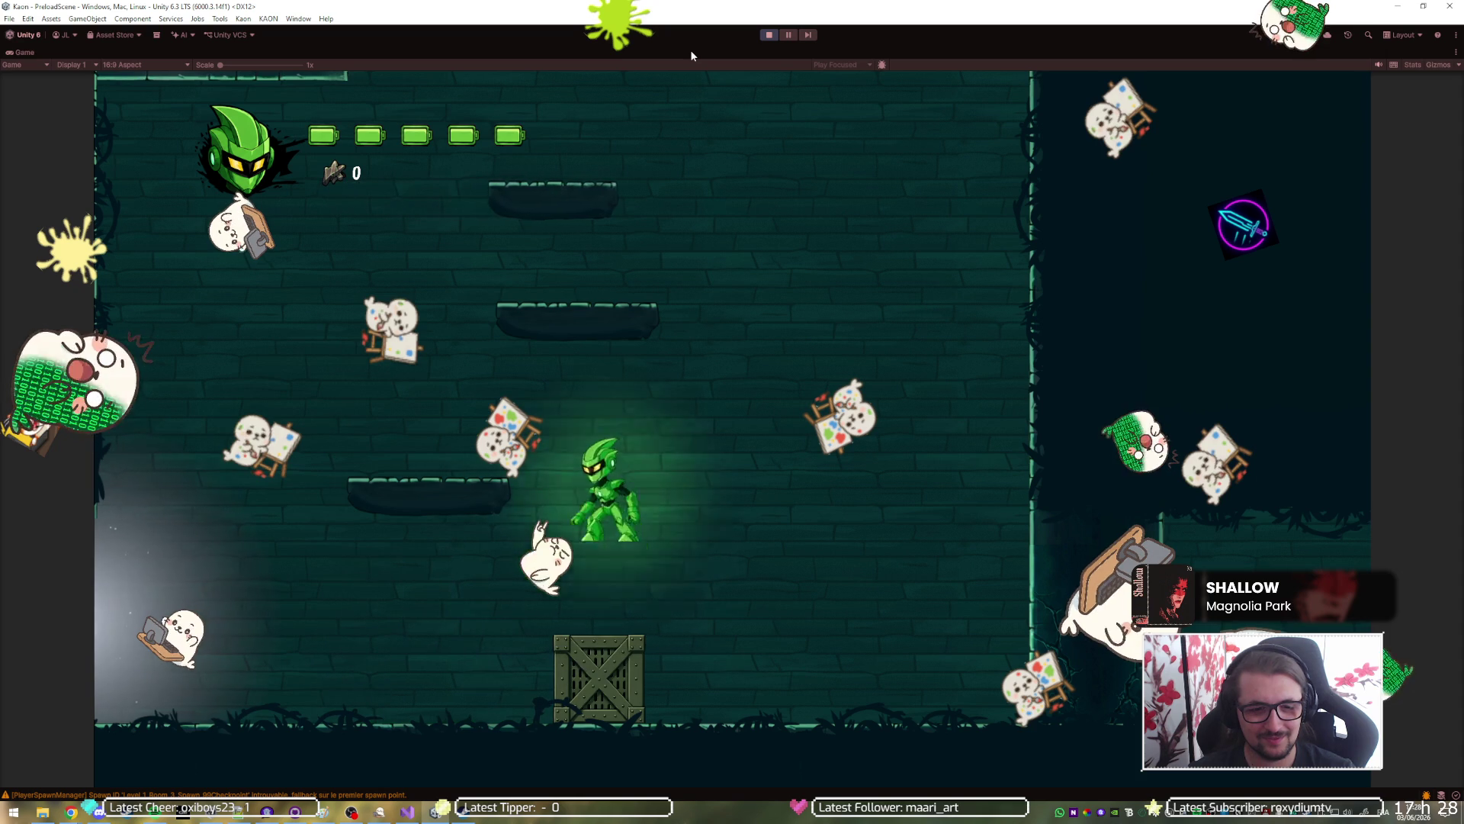
{"action": "key", "text": "a"}
{"action": "key", "text": "space"}
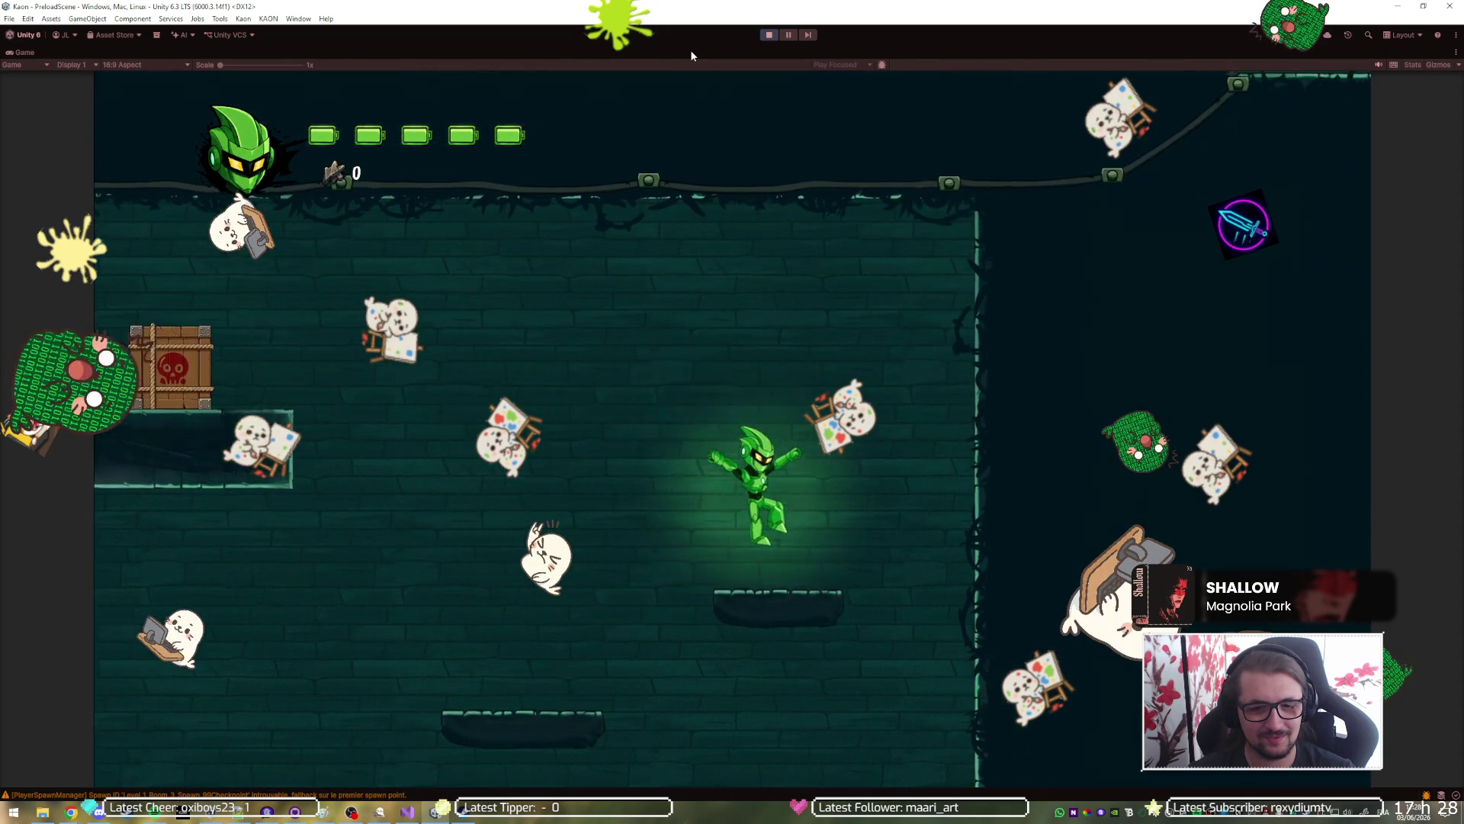
{"action": "key", "text": "space"}
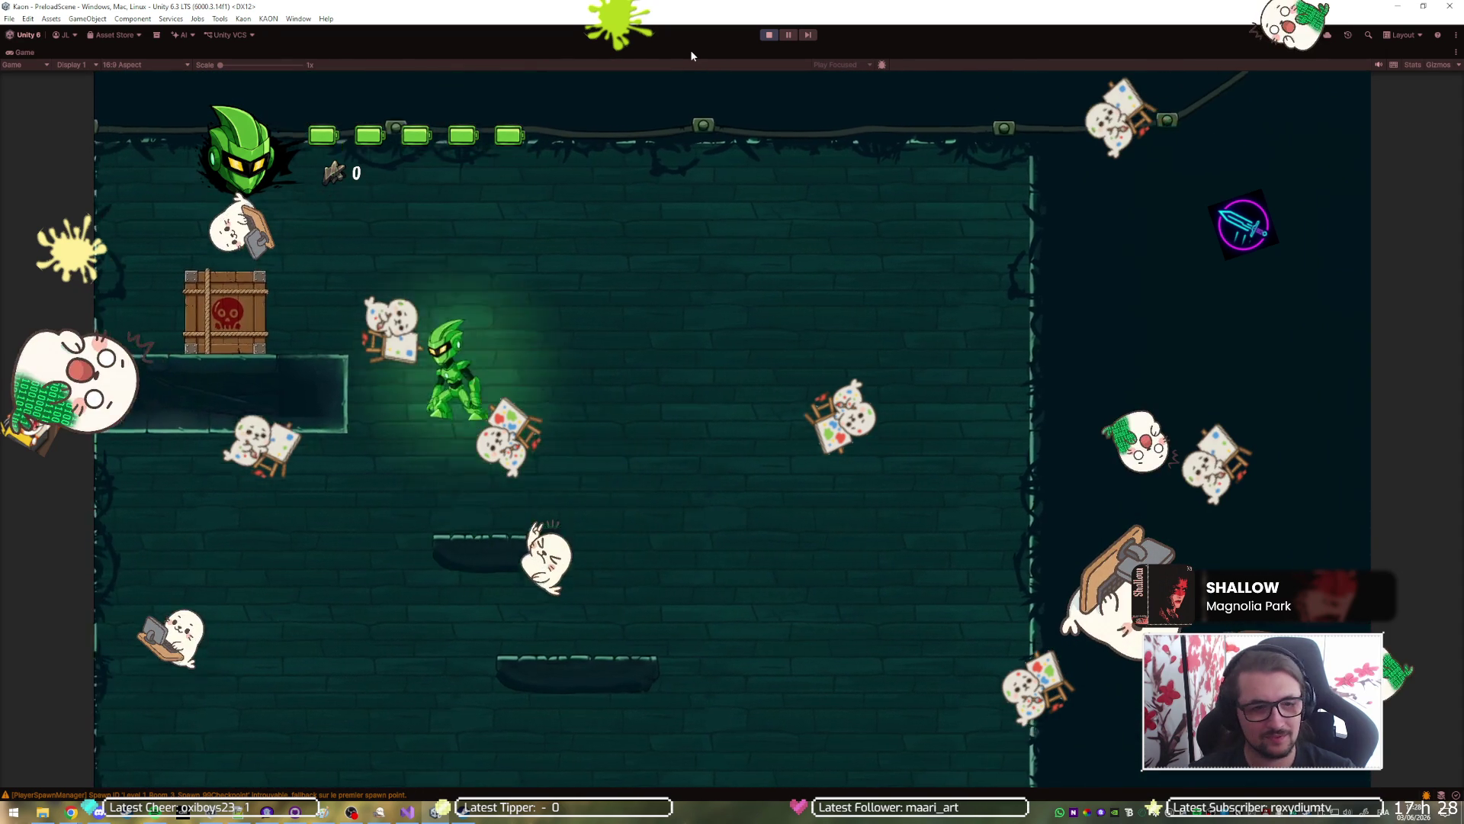
{"action": "key", "text": "shift"}
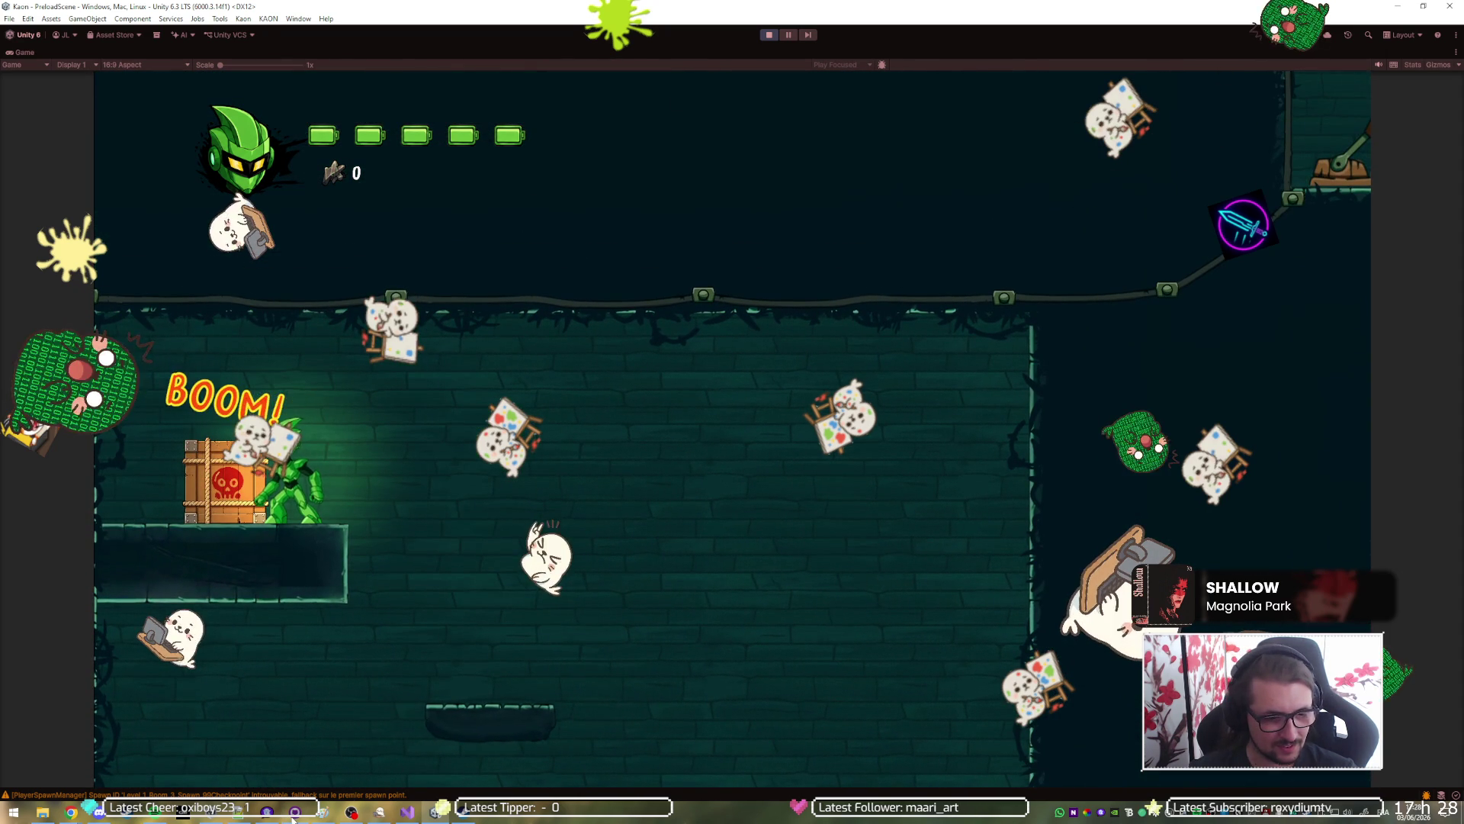
{"action": "mouse_move", "coordinate": [352, 812]}
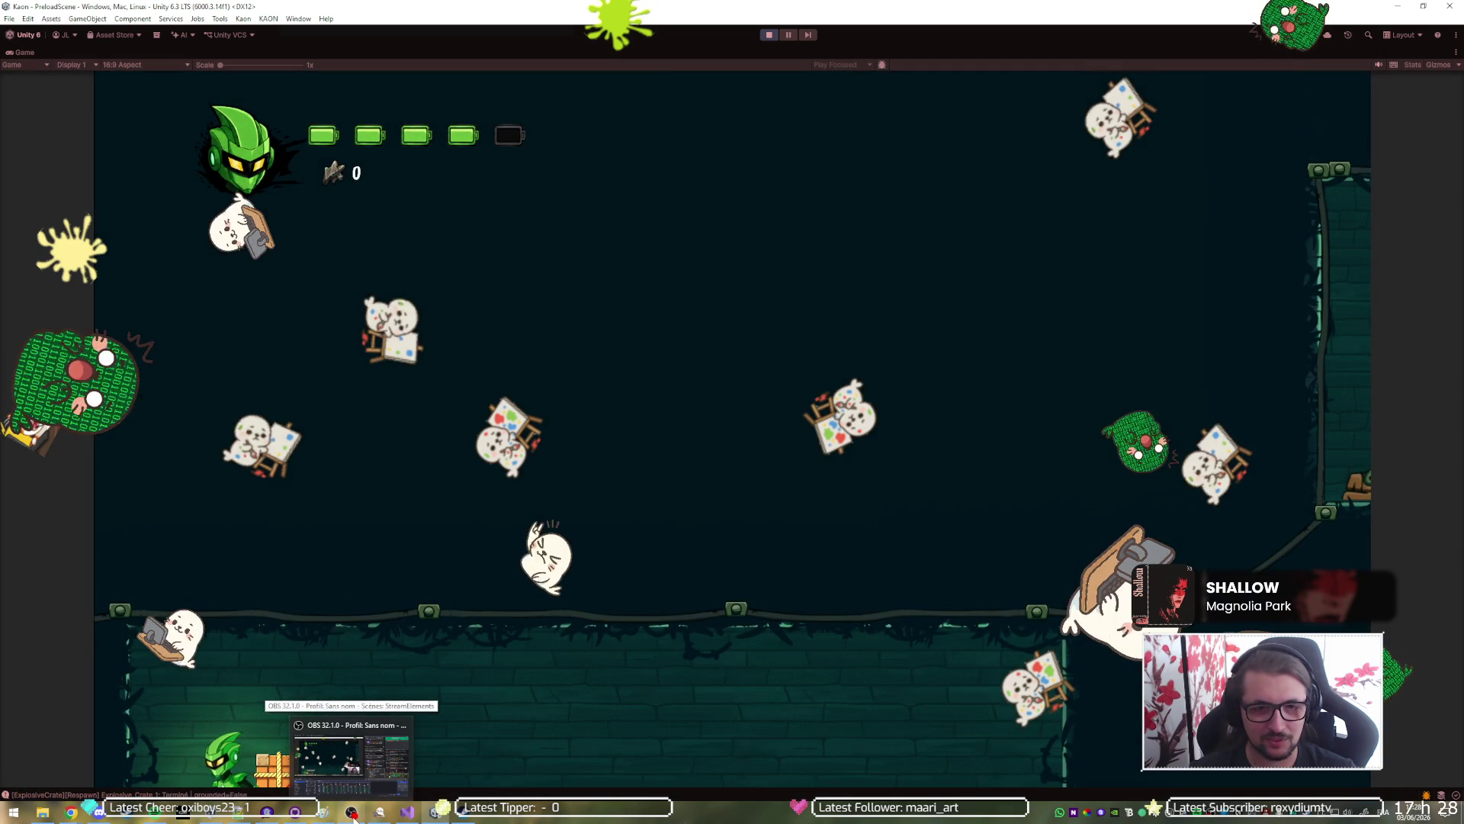
{"action": "key", "text": "ctrl+p"}
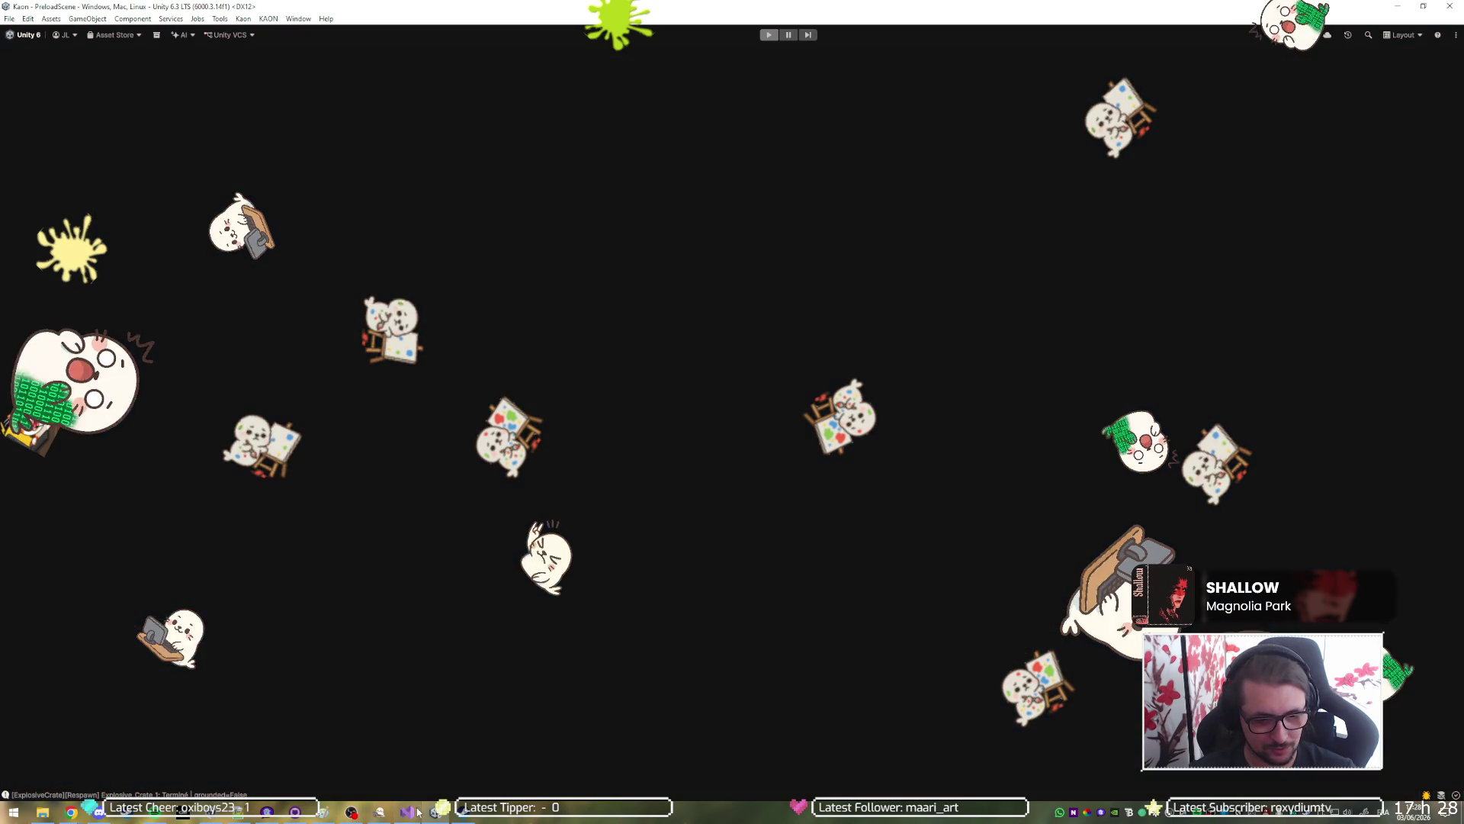
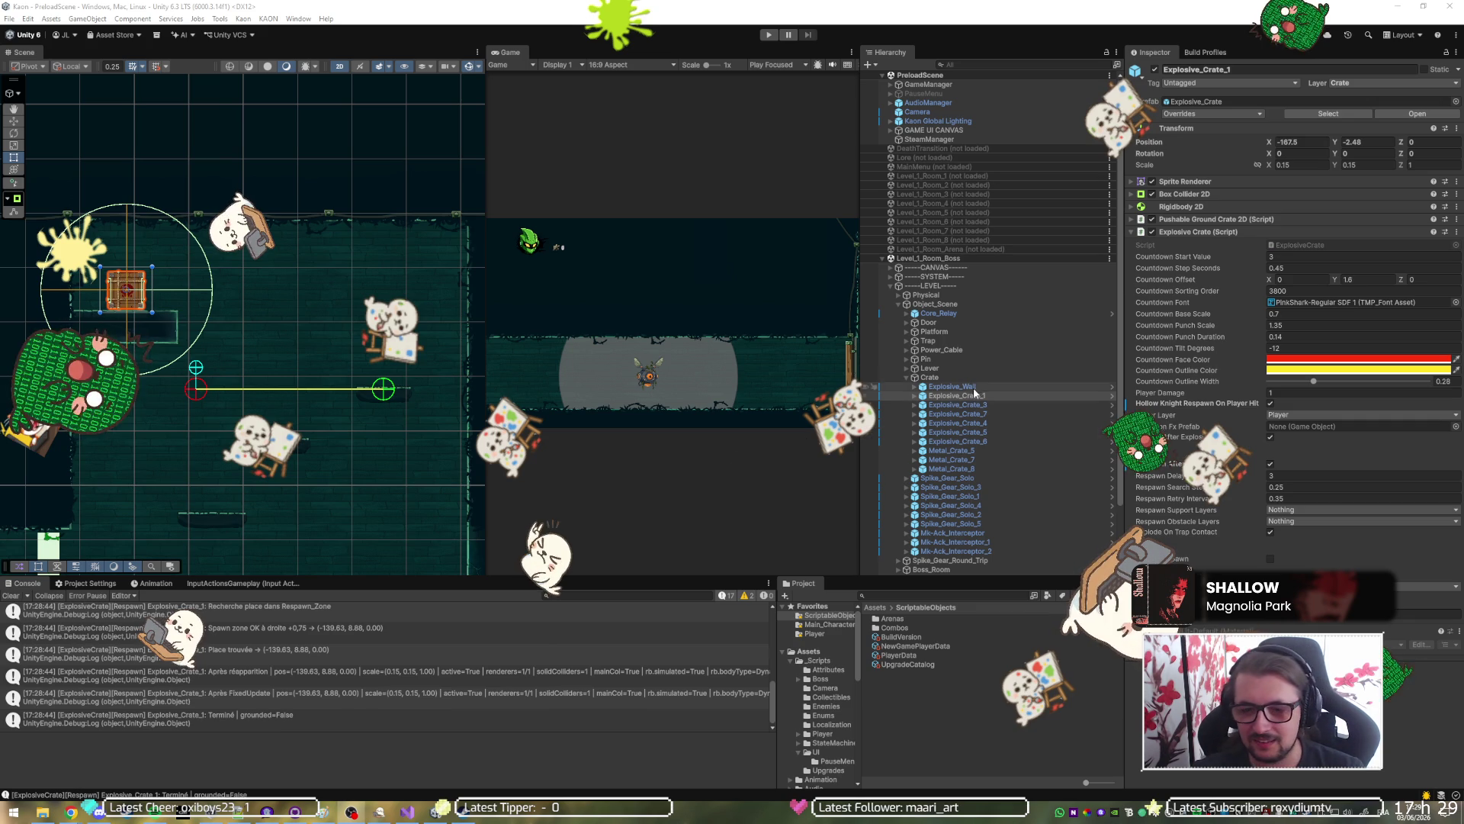
Duplicate UpLeftTransition_TriggerIn under SYSTEM > CameraPrefab > TRIGGERS and rename the copy GlobalTransitionTriggerIn.
{"action": "left_click", "coordinate": [890, 277]}
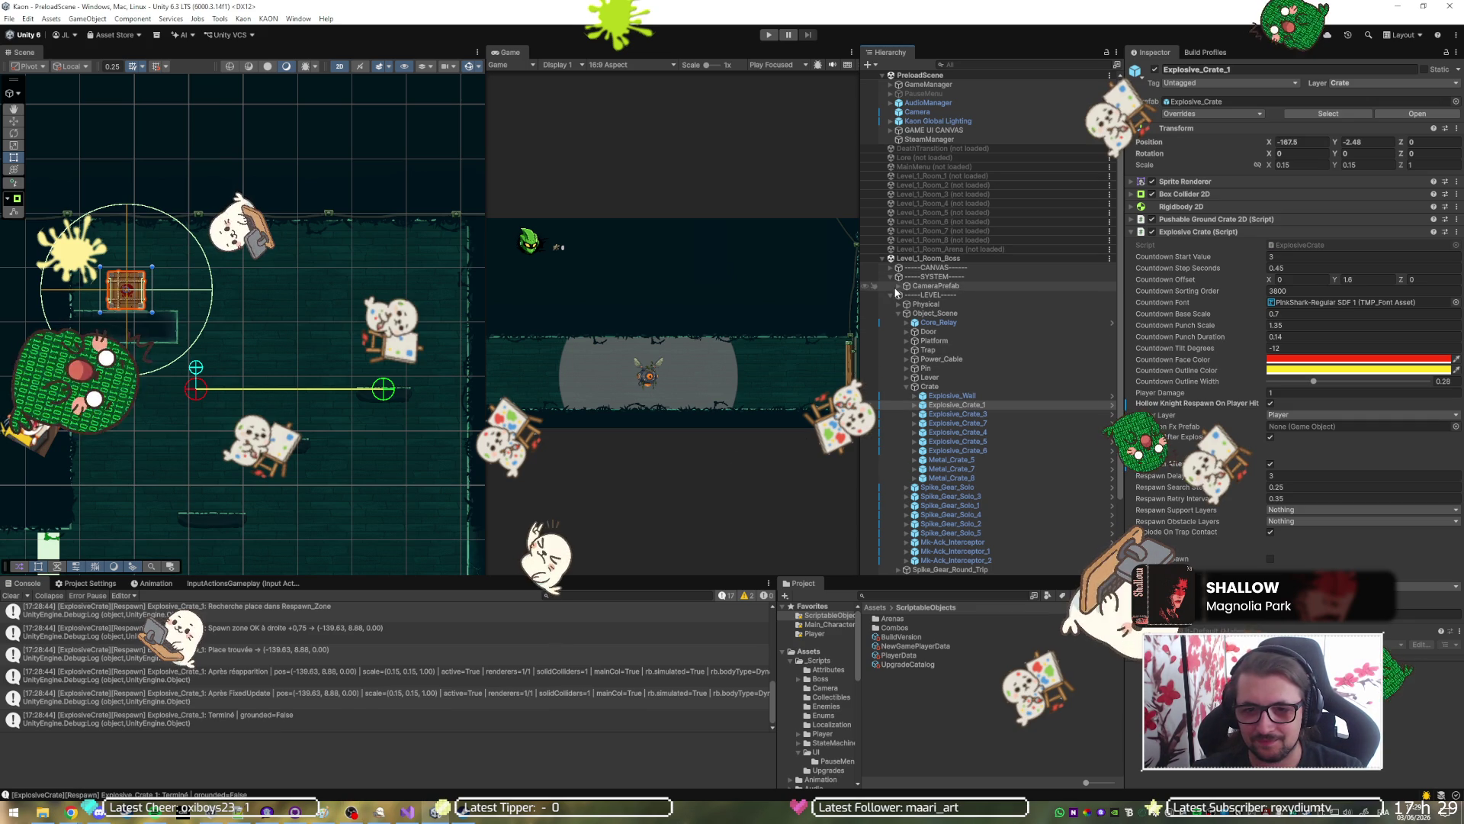
{"action": "left_click", "coordinate": [898, 287]}
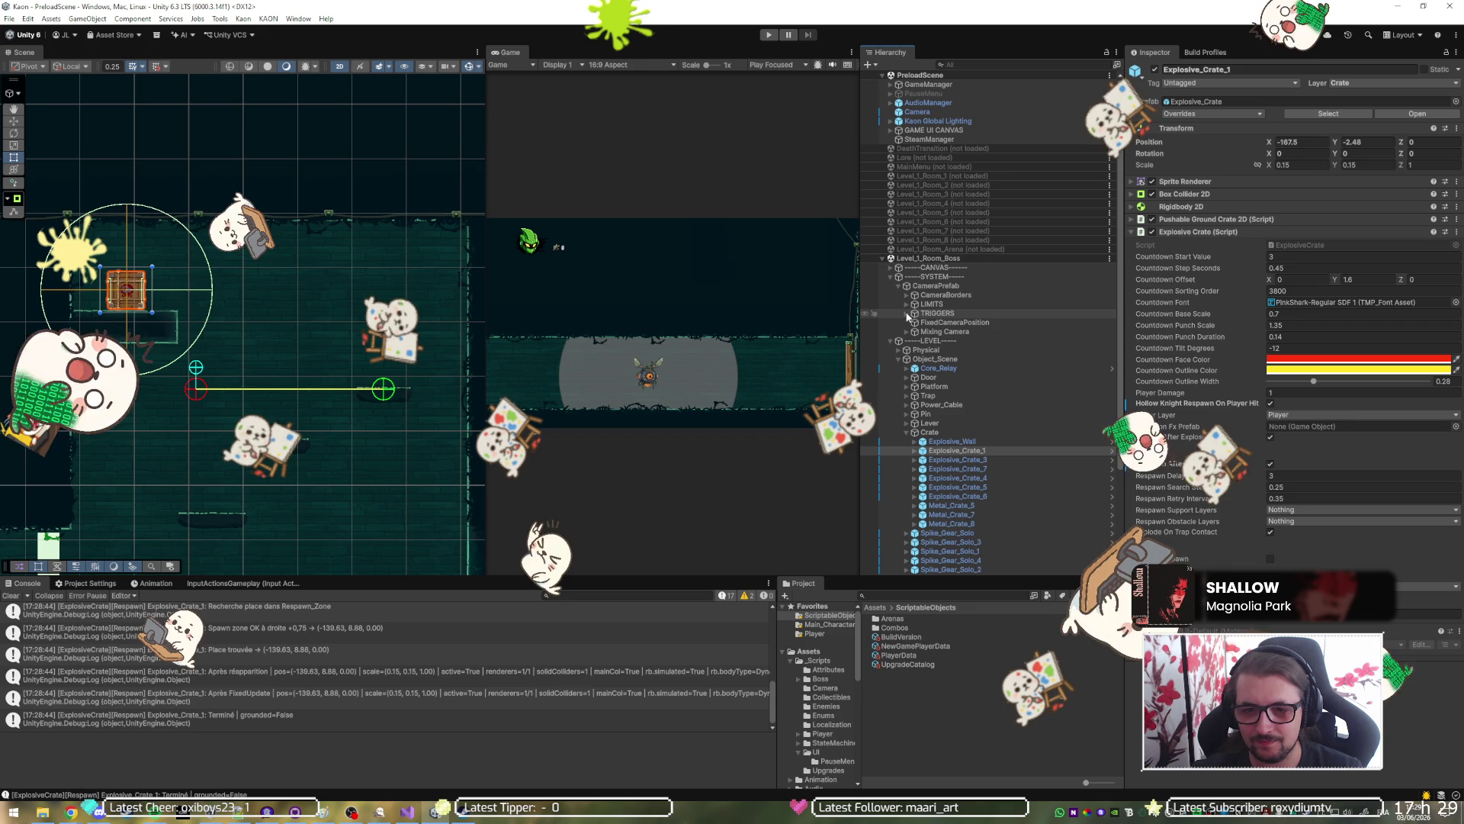
{"action": "left_click", "coordinate": [907, 303]}
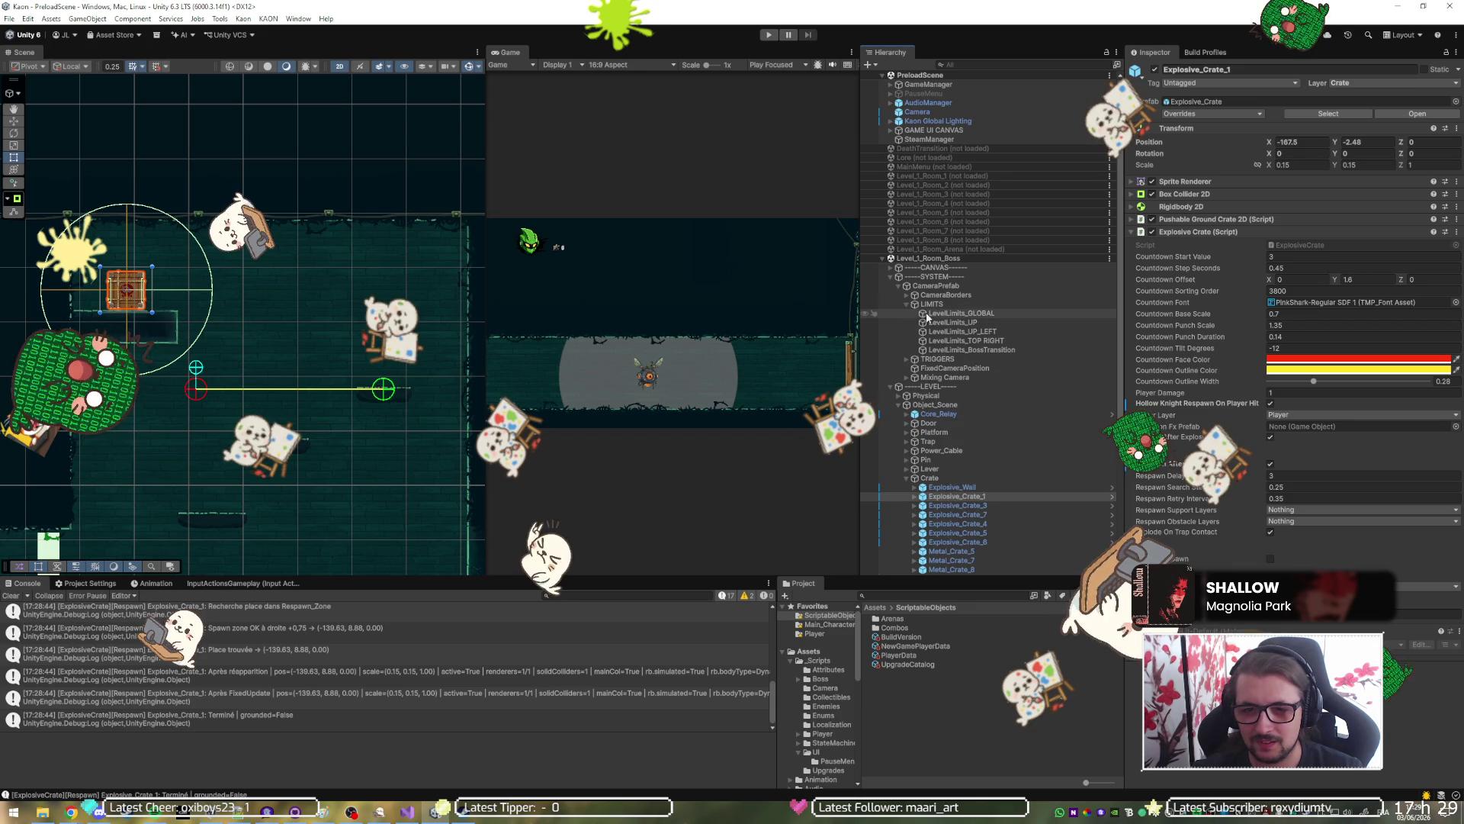
{"action": "left_click", "coordinate": [906, 358]}
{"action": "left_click", "coordinate": [944, 371]}
{"action": "key", "text": "ctrl+d"}
{"action": "key", "text": "F2"}
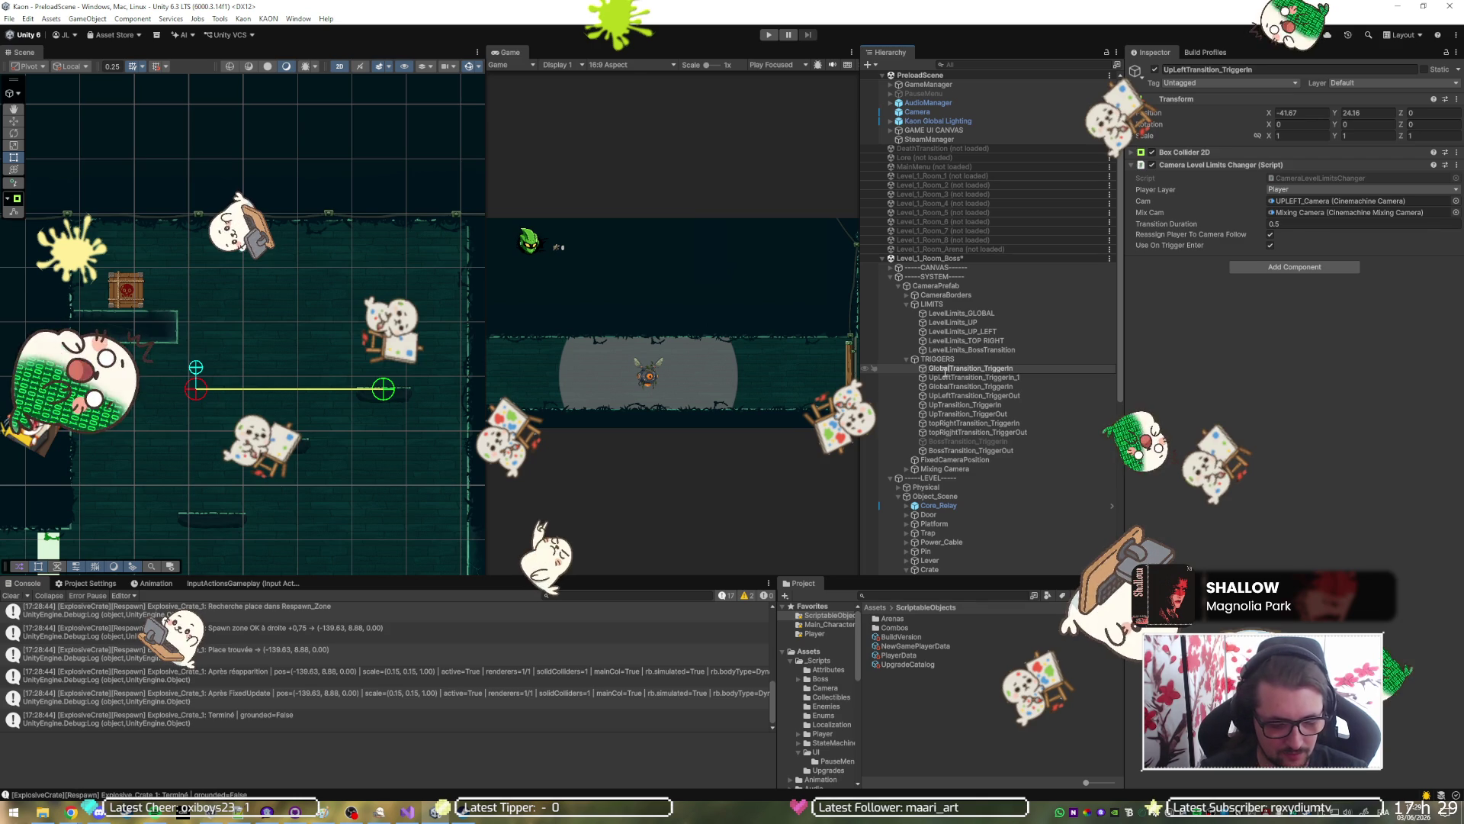
{"action": "key", "text": "Return"}
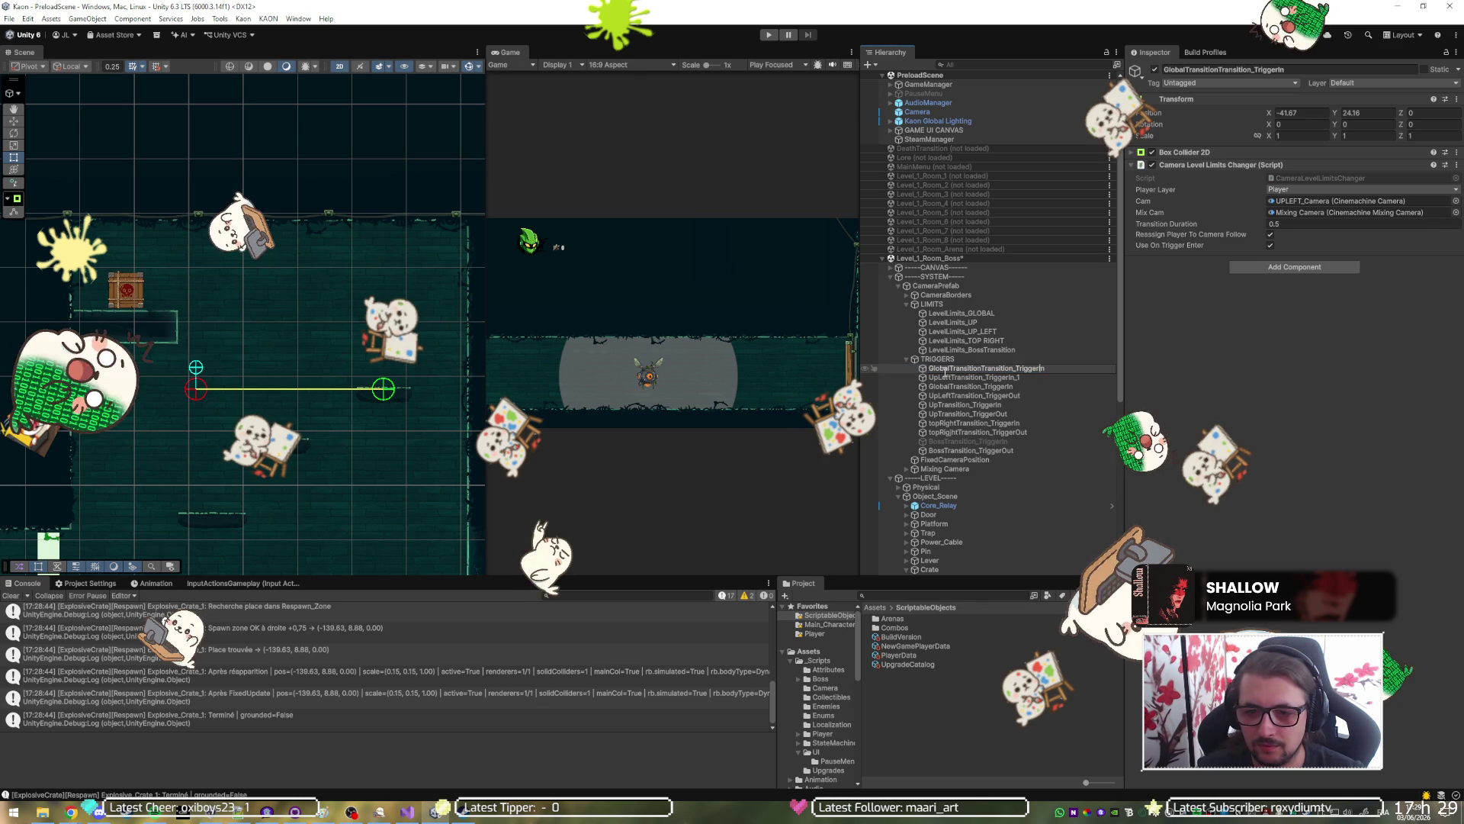
{"action": "key", "text": "BackSpace"}
{"action": "key", "text": "BackSpace"}
{"action": "key", "text": "BackSpace"}
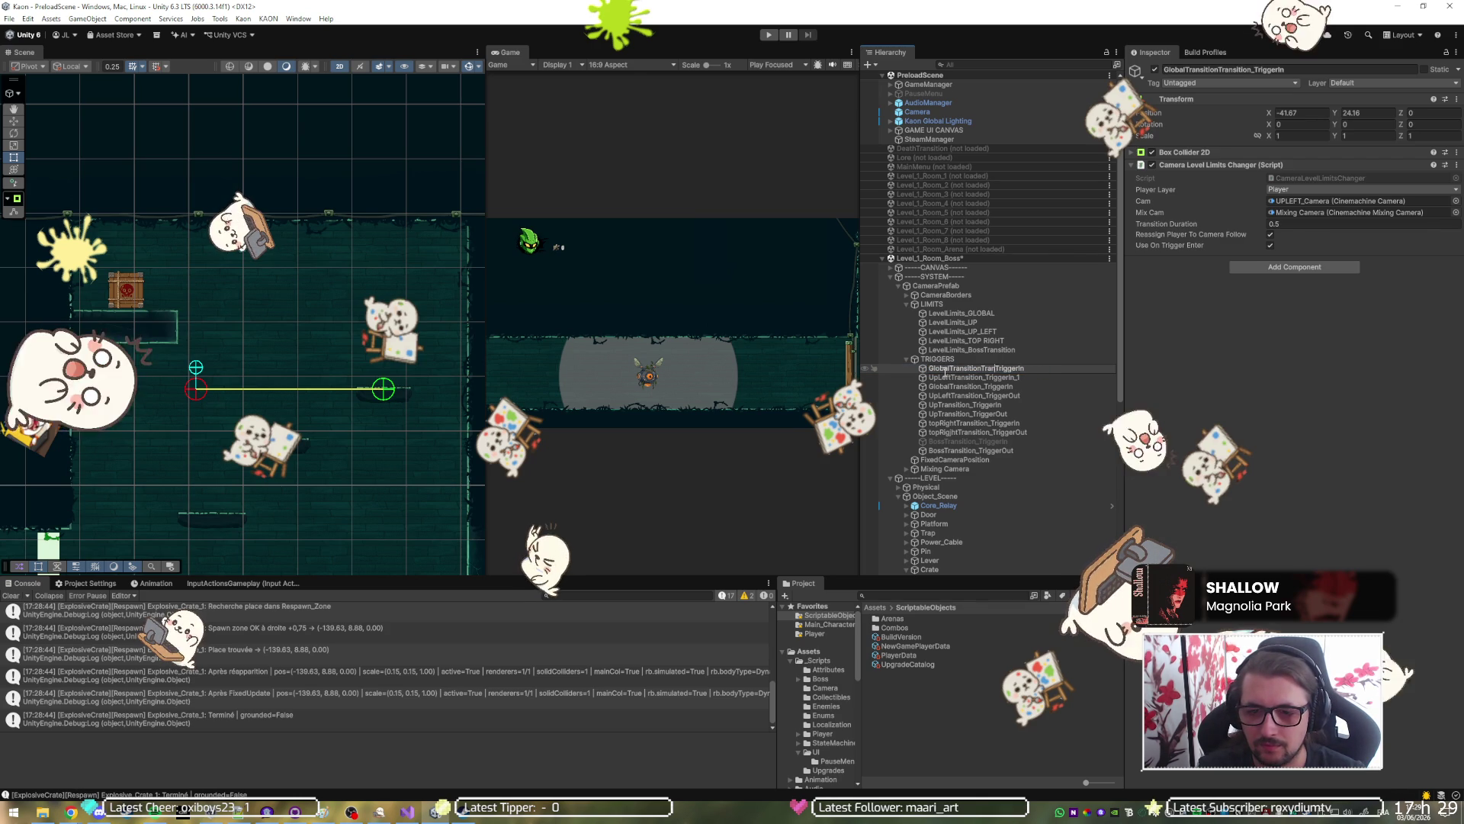
{"action": "key", "text": "Return"}
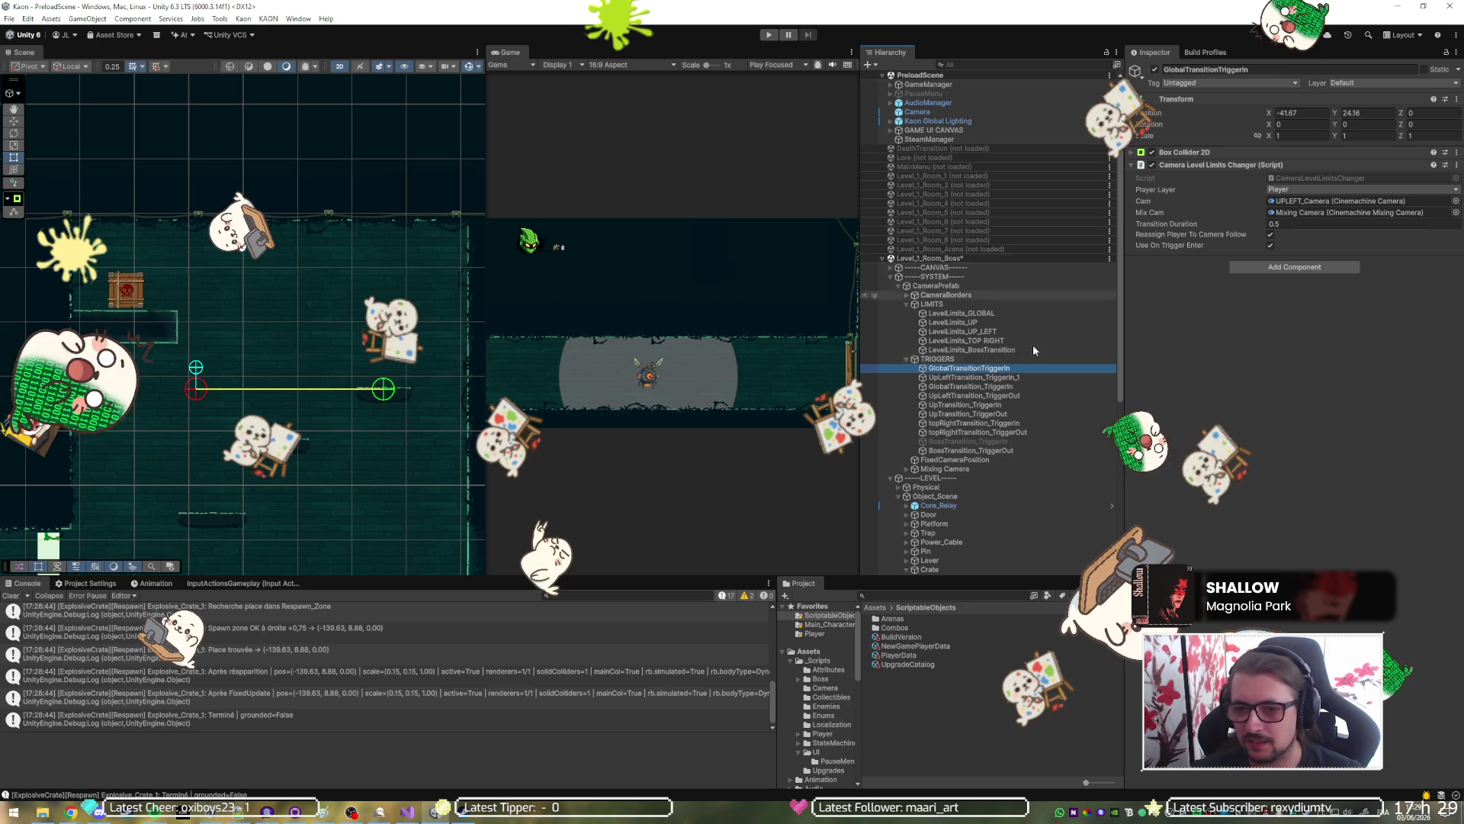
Assign GLOBAL_Camera as the new trigger's Cam and save the scene.
{"action": "scroll", "coordinate": [998, 370], "scroll_direction": "down", "scroll_amount": 3}
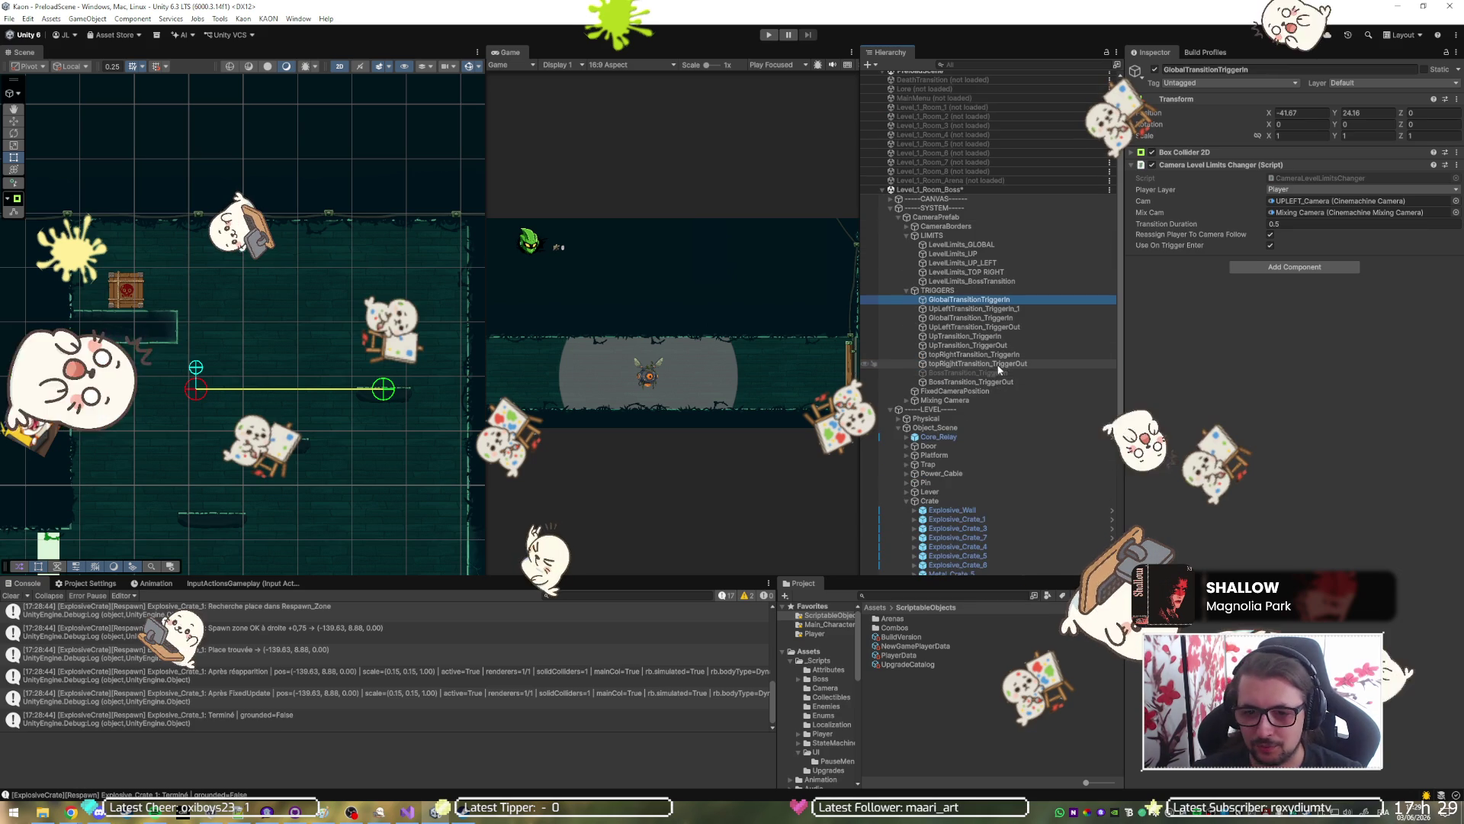
{"action": "left_click", "coordinate": [907, 401]}
{"action": "left_click", "coordinate": [1301, 202]}
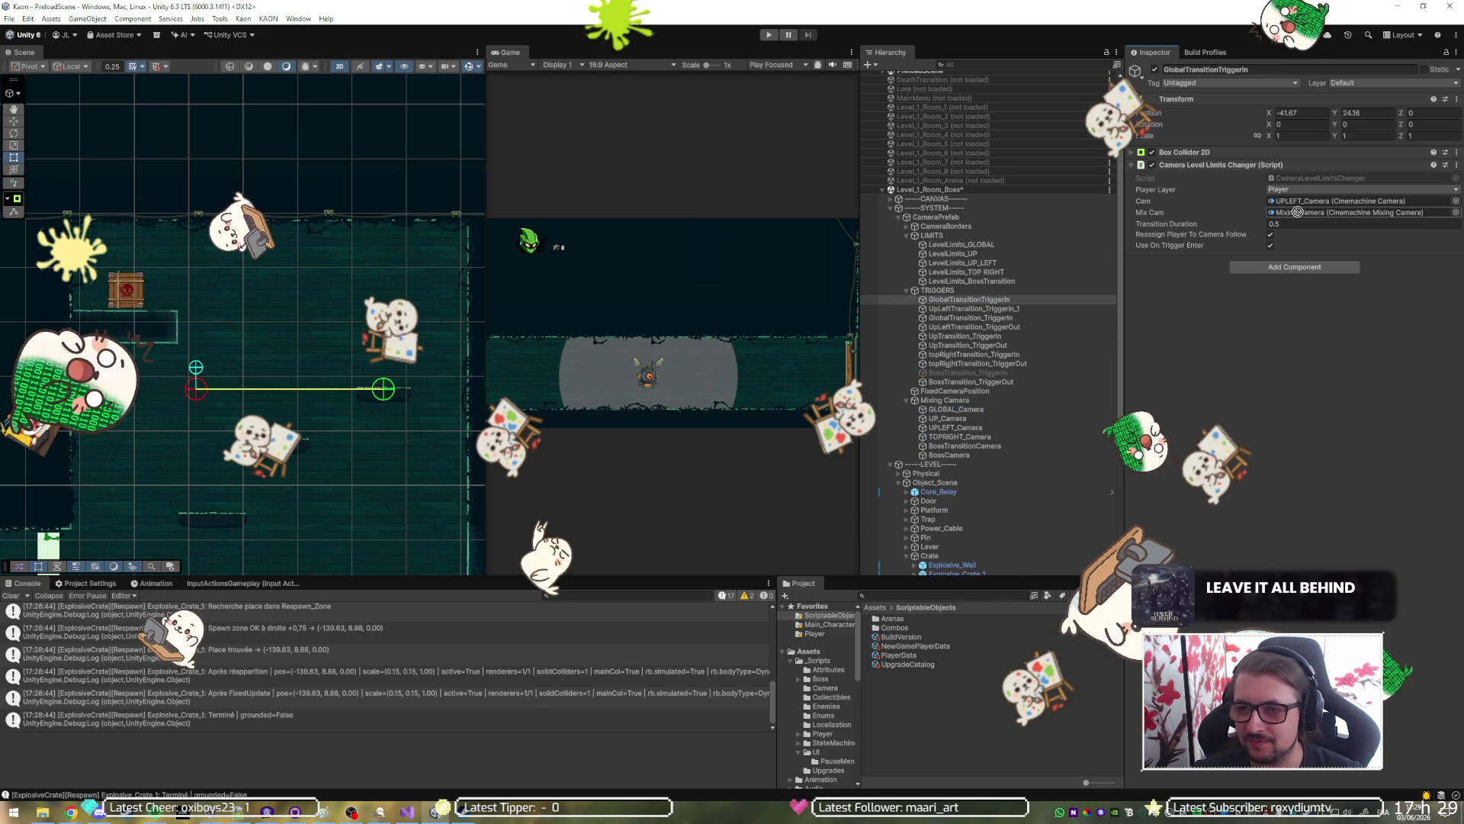
{"action": "left_click_drag", "start_coordinate": [1301, 205], "coordinate": [1302, 204]}
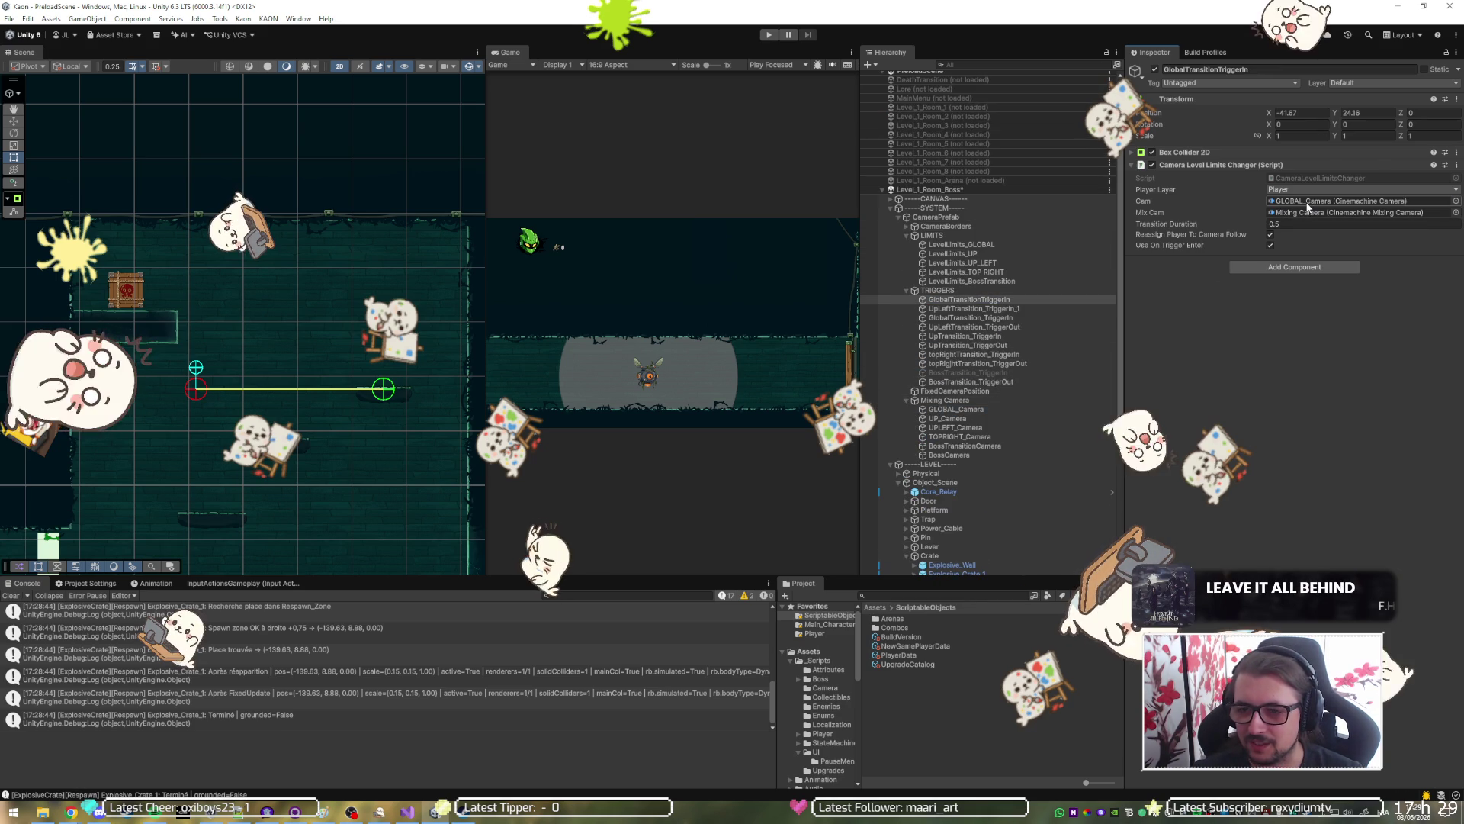
{"action": "key", "text": "ctrl+s"}
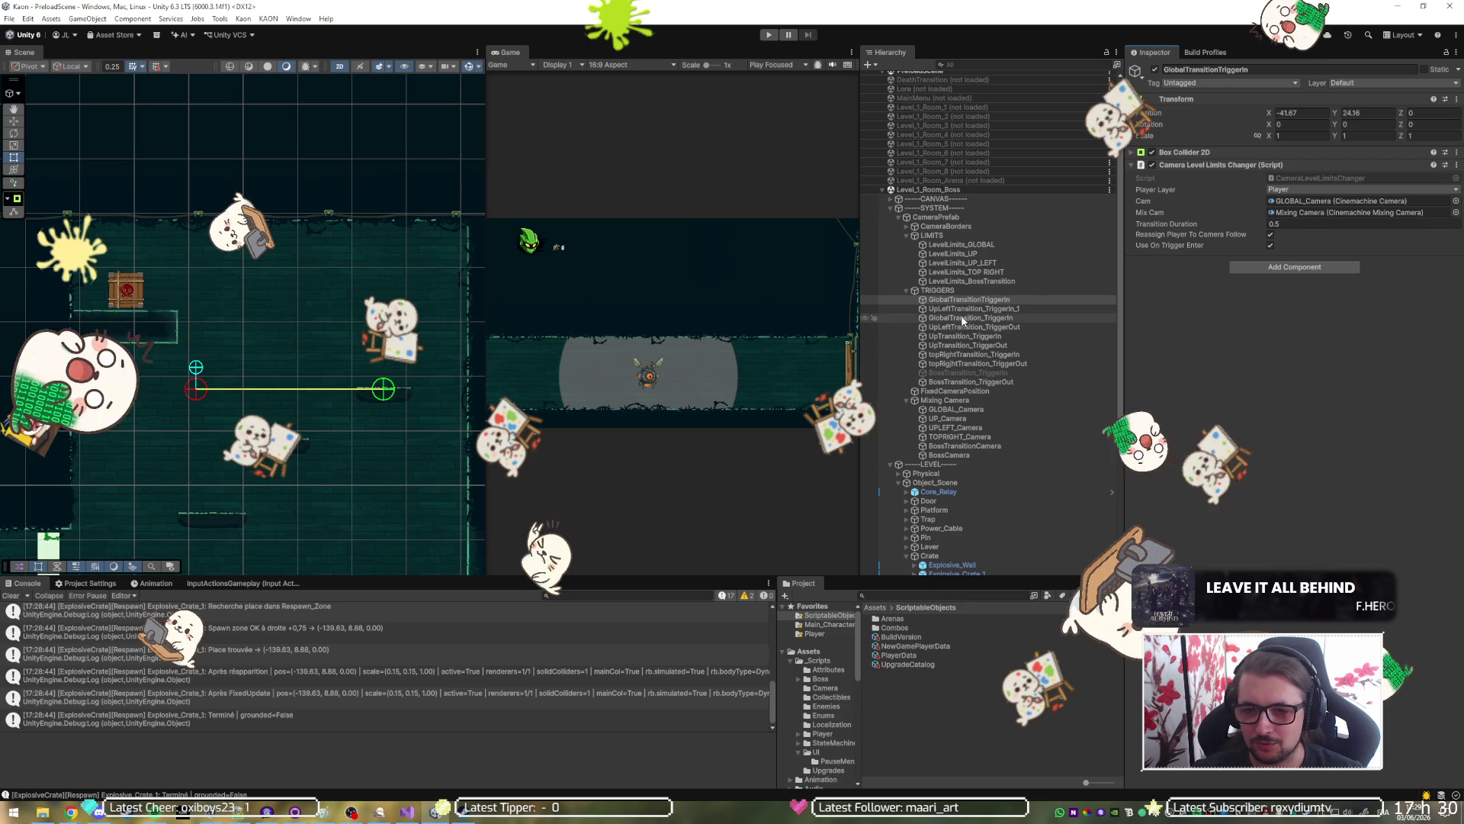
{"action": "left_click", "coordinate": [972, 299]}
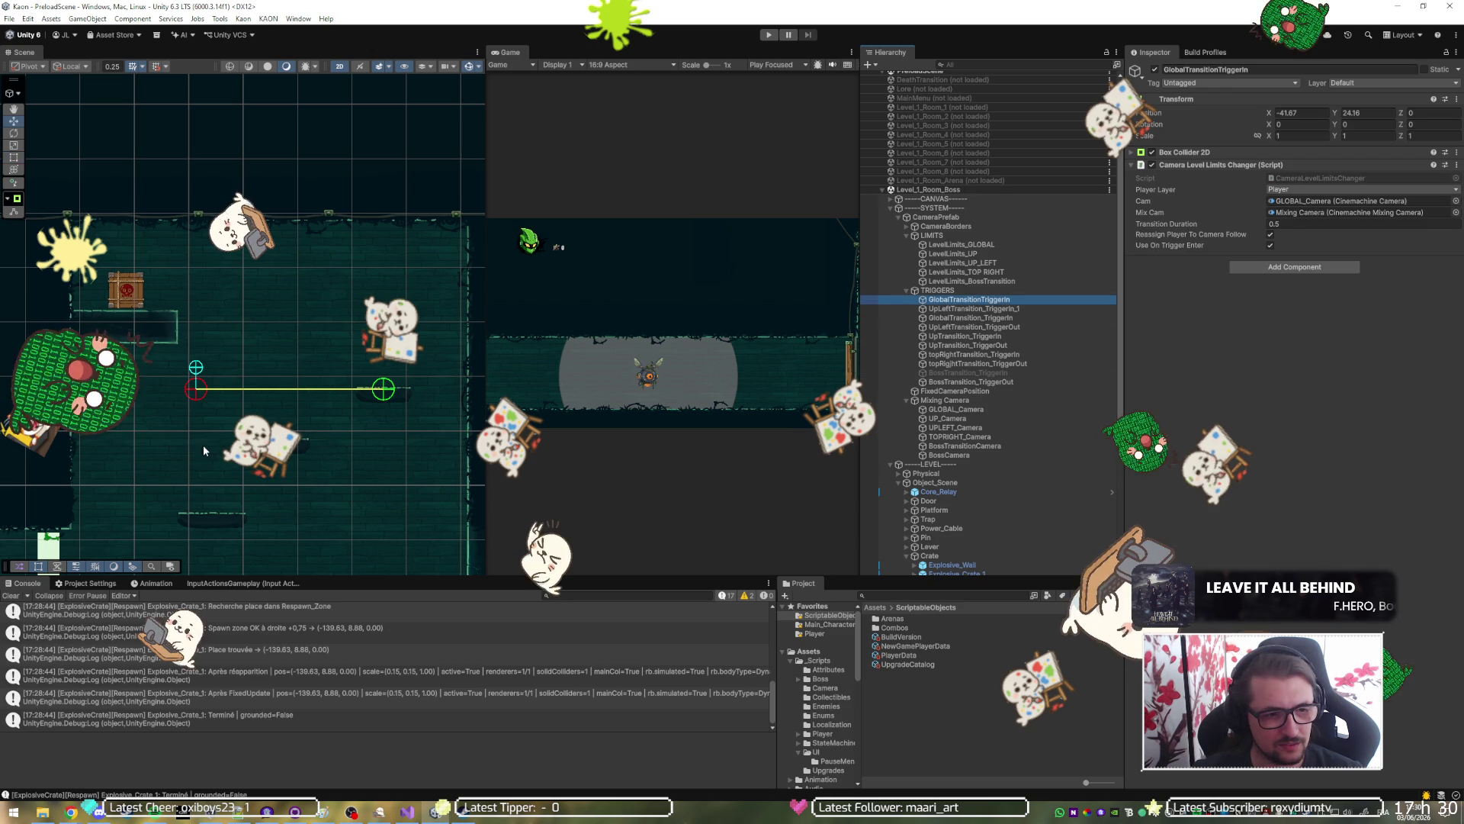
Move GlobalTransitionTriggerIn to about (-100.5, 1.3) in the level's lower left.
{"action": "scroll", "coordinate": [213, 441], "scroll_direction": "down", "scroll_amount": 3}
{"action": "scroll", "coordinate": [214, 439], "scroll_direction": "down", "scroll_amount": 3}
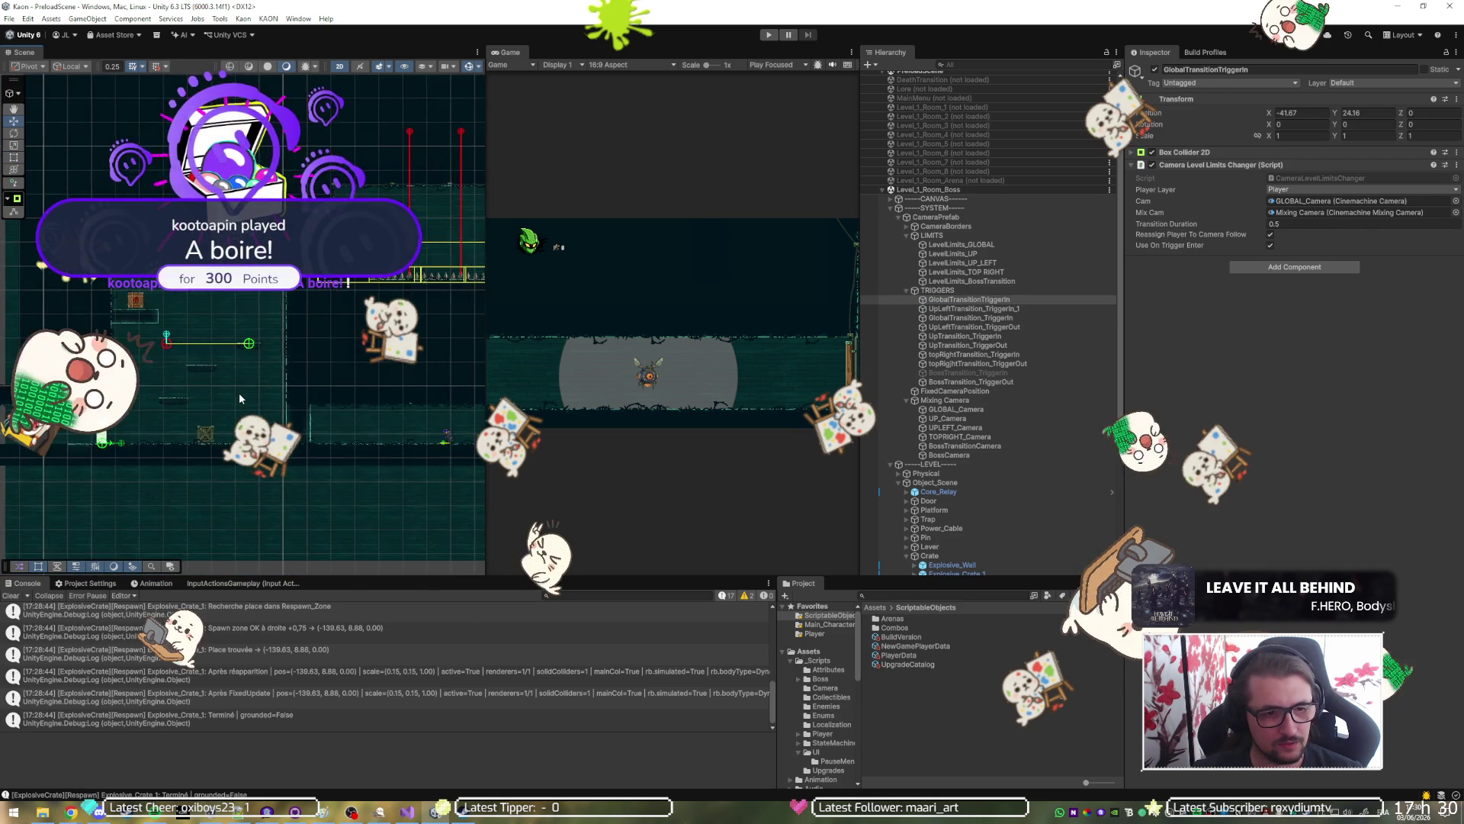
{"action": "scroll", "coordinate": [262, 391], "scroll_direction": "down", "scroll_amount": 3}
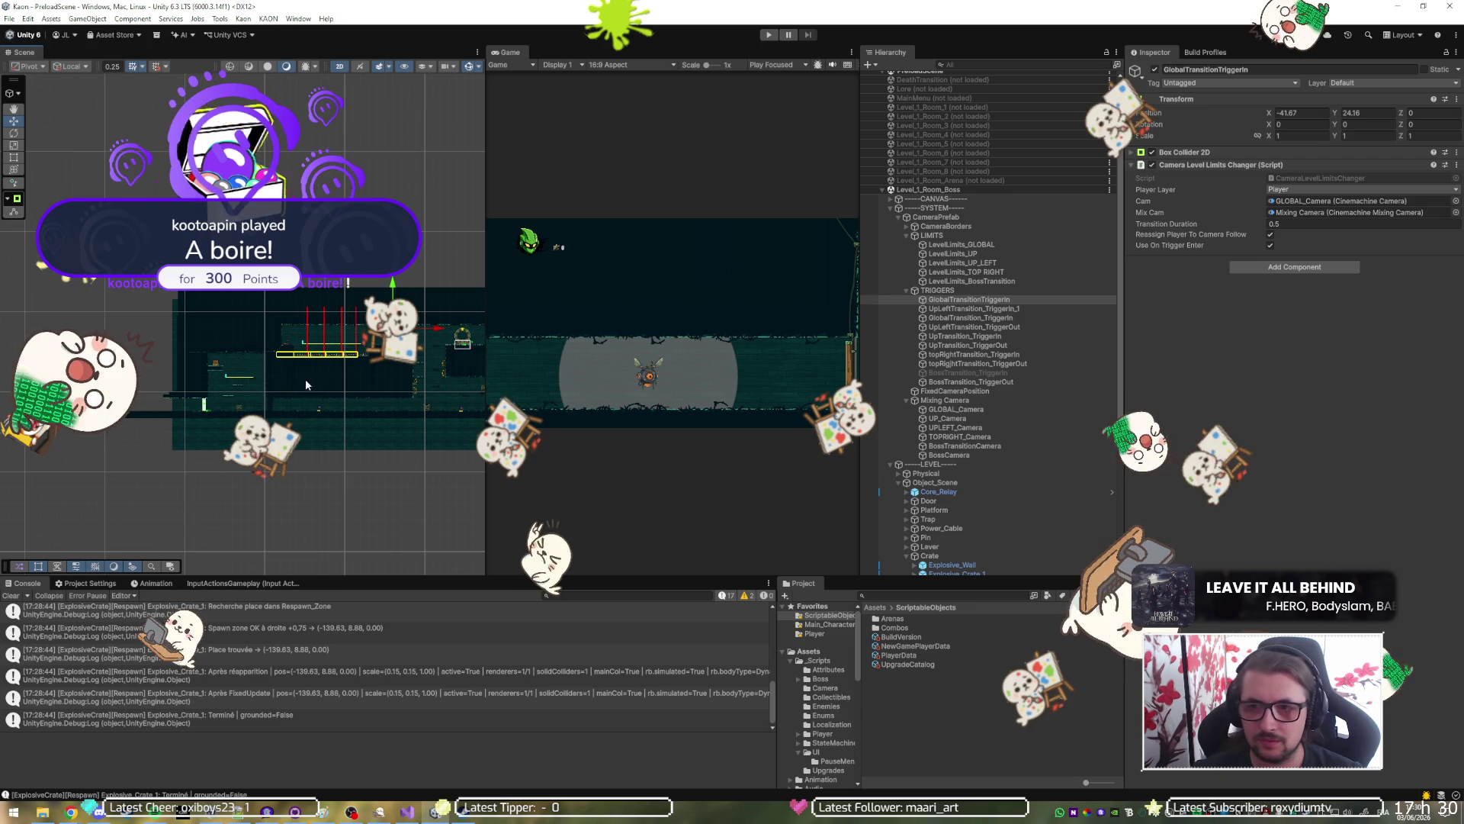
{"action": "mouse_move", "coordinate": [385, 333]}
{"action": "left_mouse_down"}
{"action": "mouse_move", "coordinate": [297, 400]}
{"action": "mouse_move", "coordinate": [206, 402]}
{"action": "left_mouse_up"}
{"action": "scroll", "coordinate": [208, 402], "scroll_direction": "up", "scroll_amount": 3}
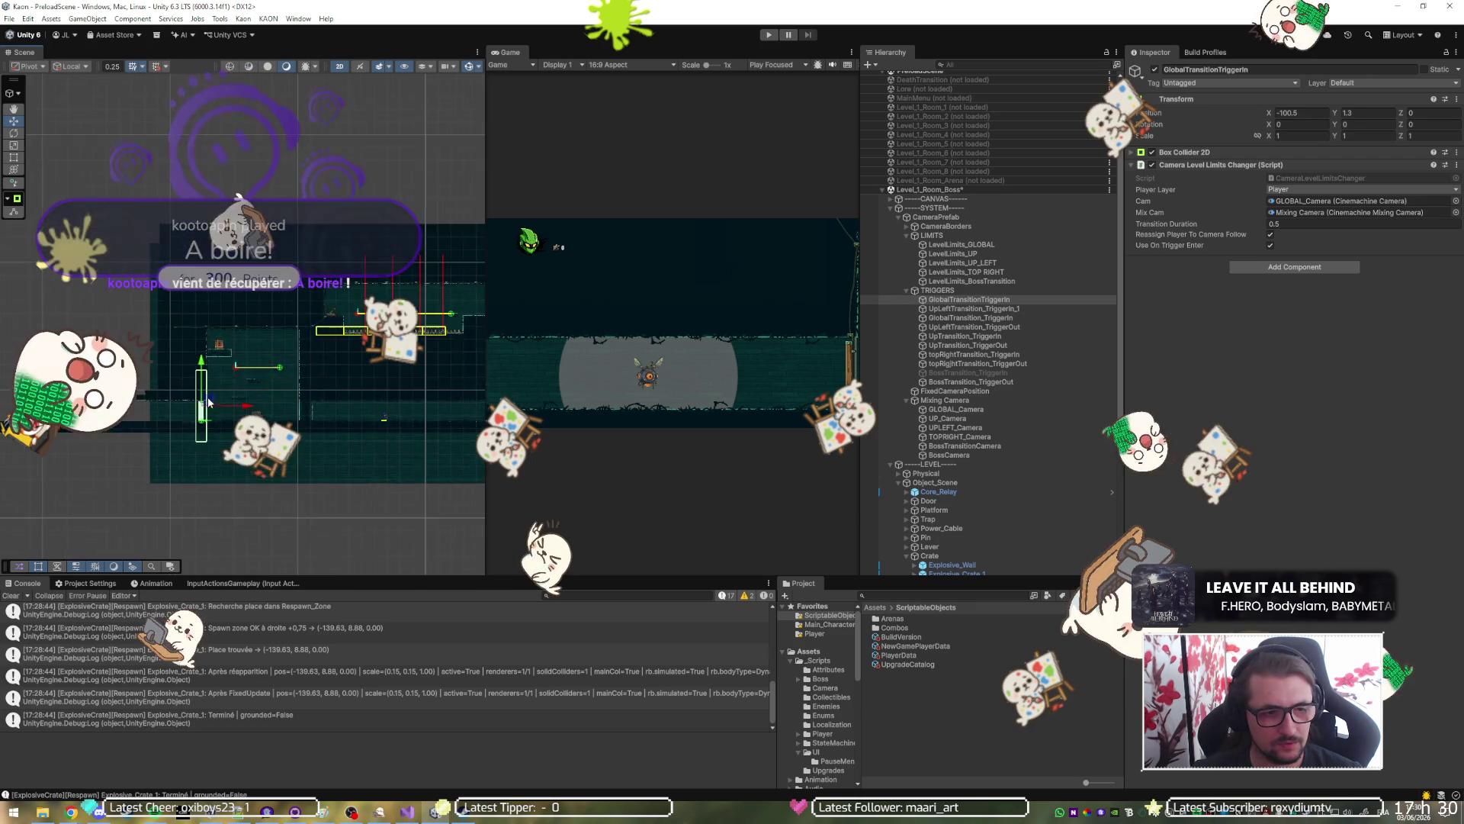
{"action": "scroll", "coordinate": [208, 397], "scroll_direction": "up", "scroll_amount": 2}
{"action": "scroll", "coordinate": [208, 397], "scroll_direction": "up", "scroll_amount": 2}
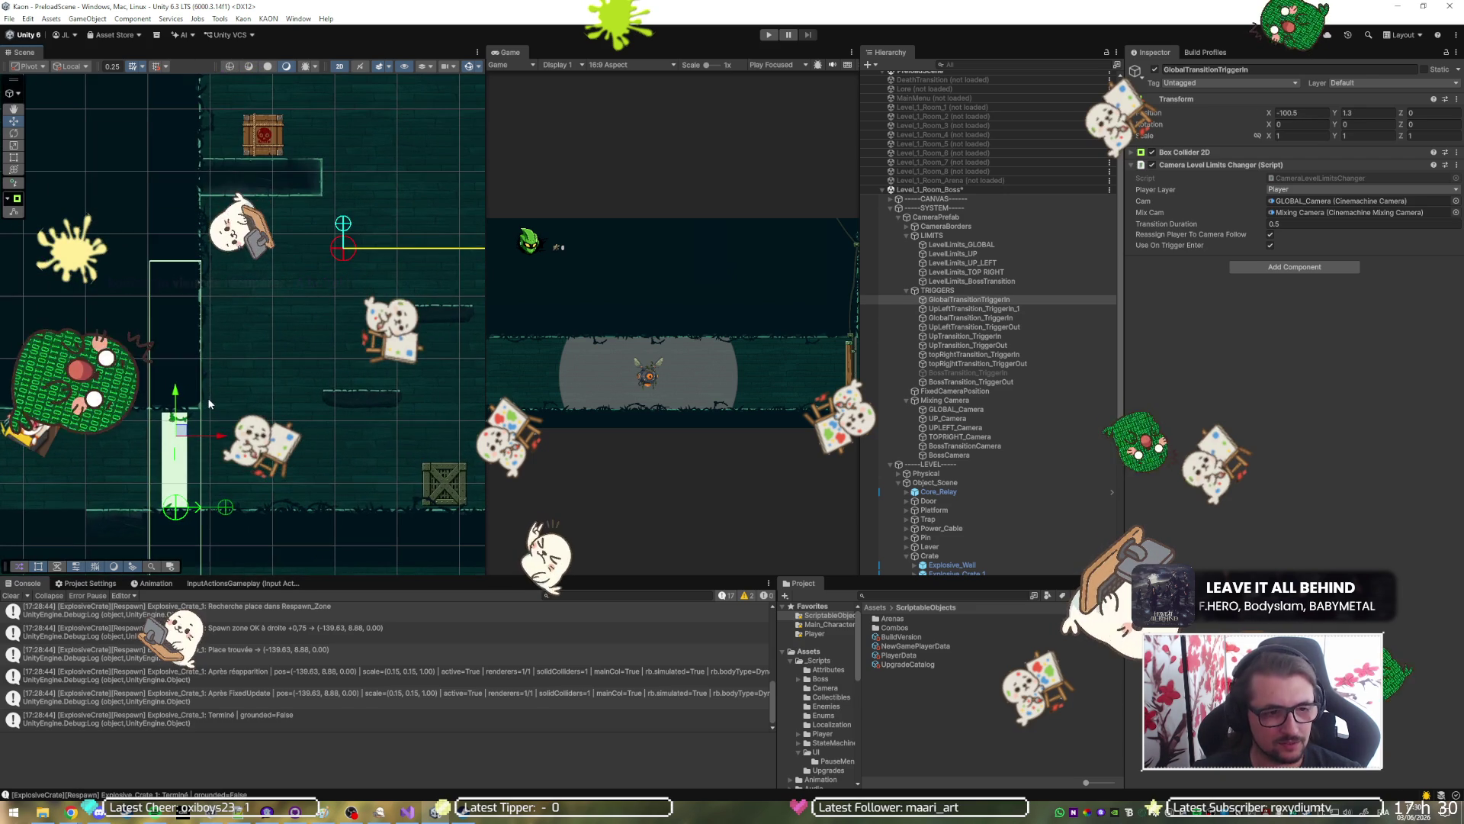
{"action": "left_click_drag", "start_coordinate": [221, 436], "coordinate": [223, 443]}
{"action": "scroll", "coordinate": [229, 442], "scroll_direction": "down", "scroll_amount": 3}
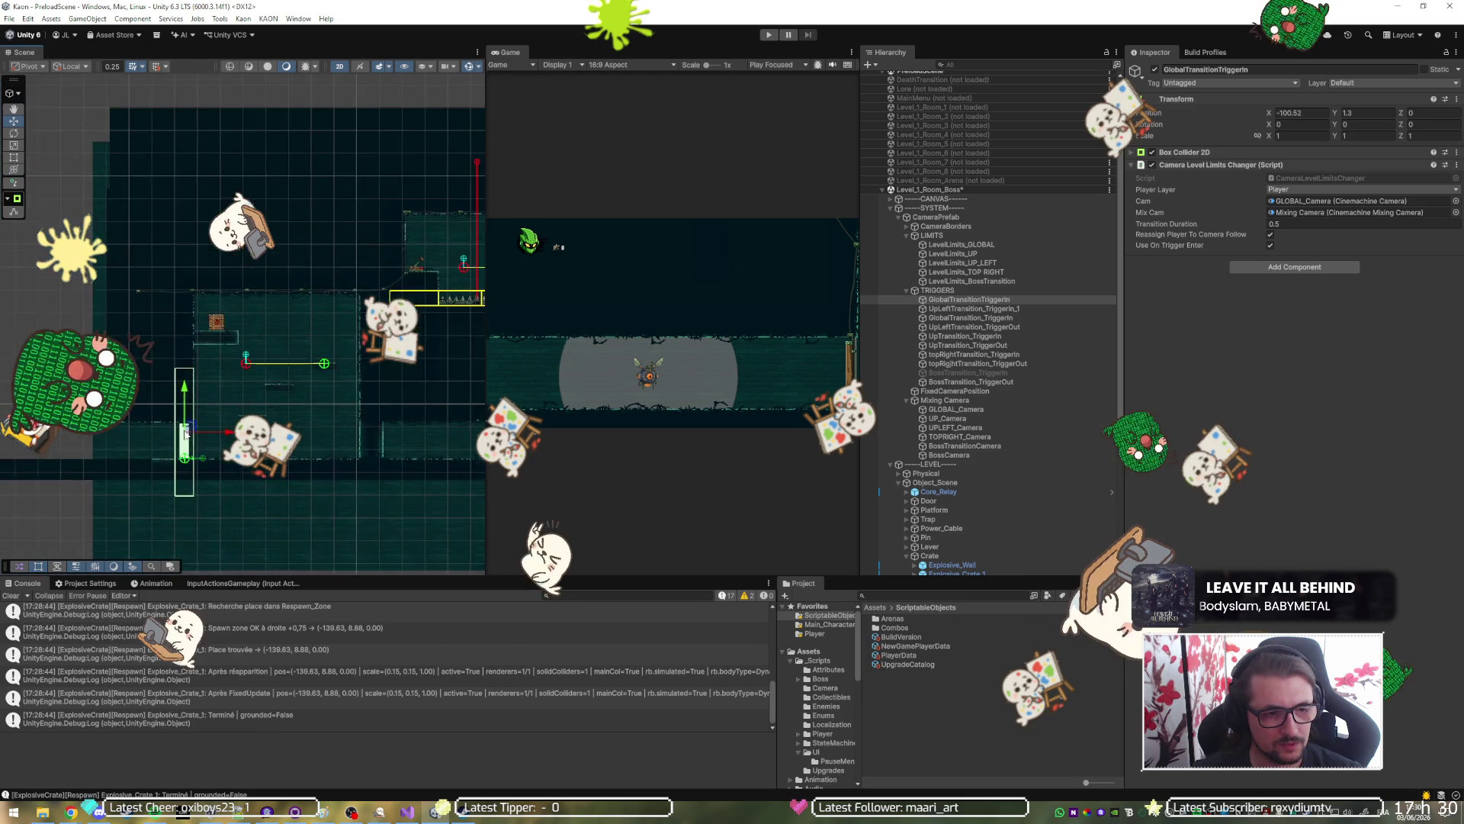
{"action": "left_click_drag", "start_coordinate": [274, 444], "coordinate": [202, 410]}
Undo the stray duplicate, save the scene, and begin renaming the spare UpLeftTransition_TriggerIn_1 copy.
{"action": "key", "text": "ctrl+d"}
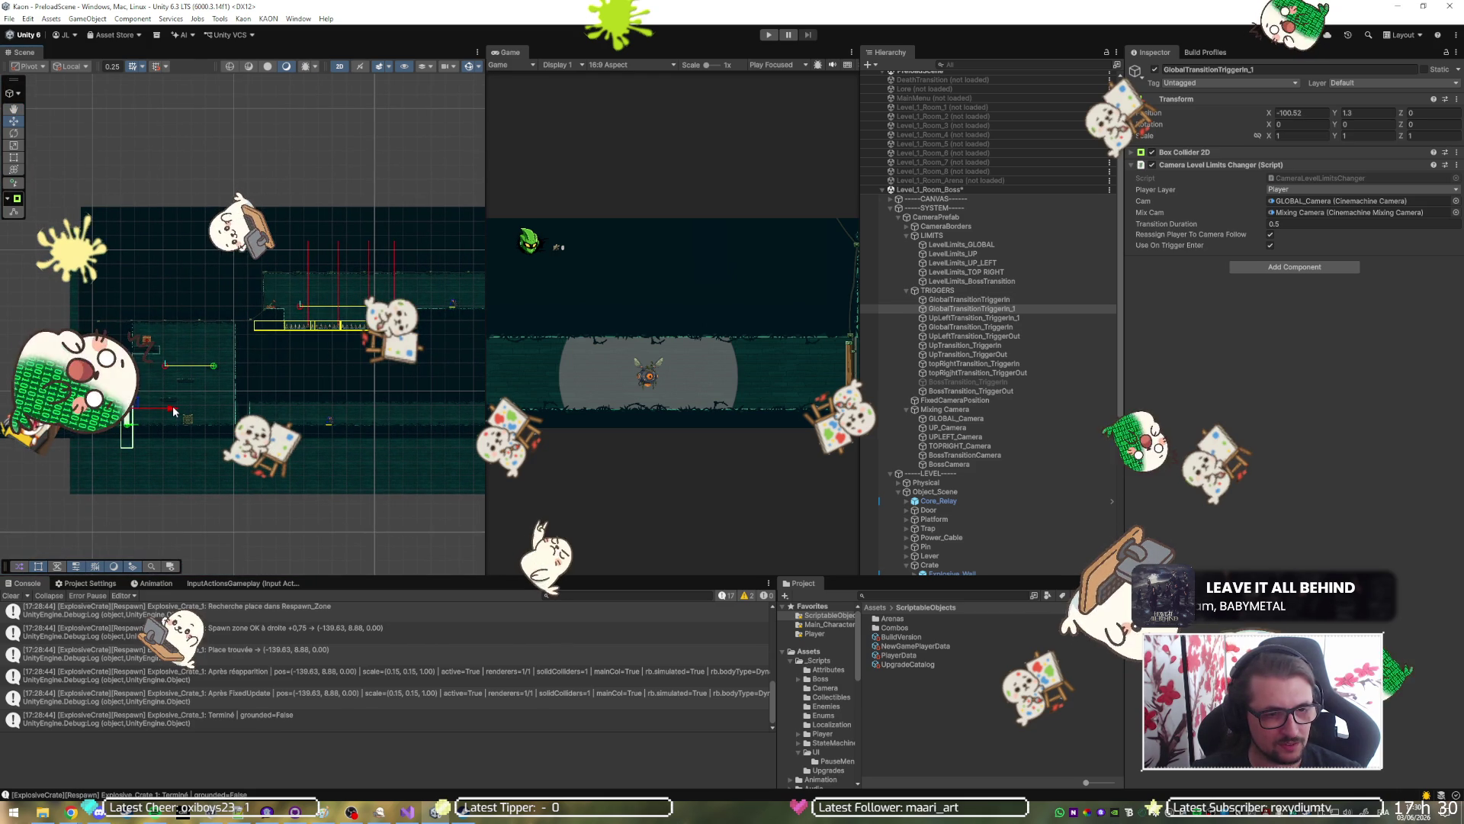
{"action": "key", "text": "ctrl+z"}
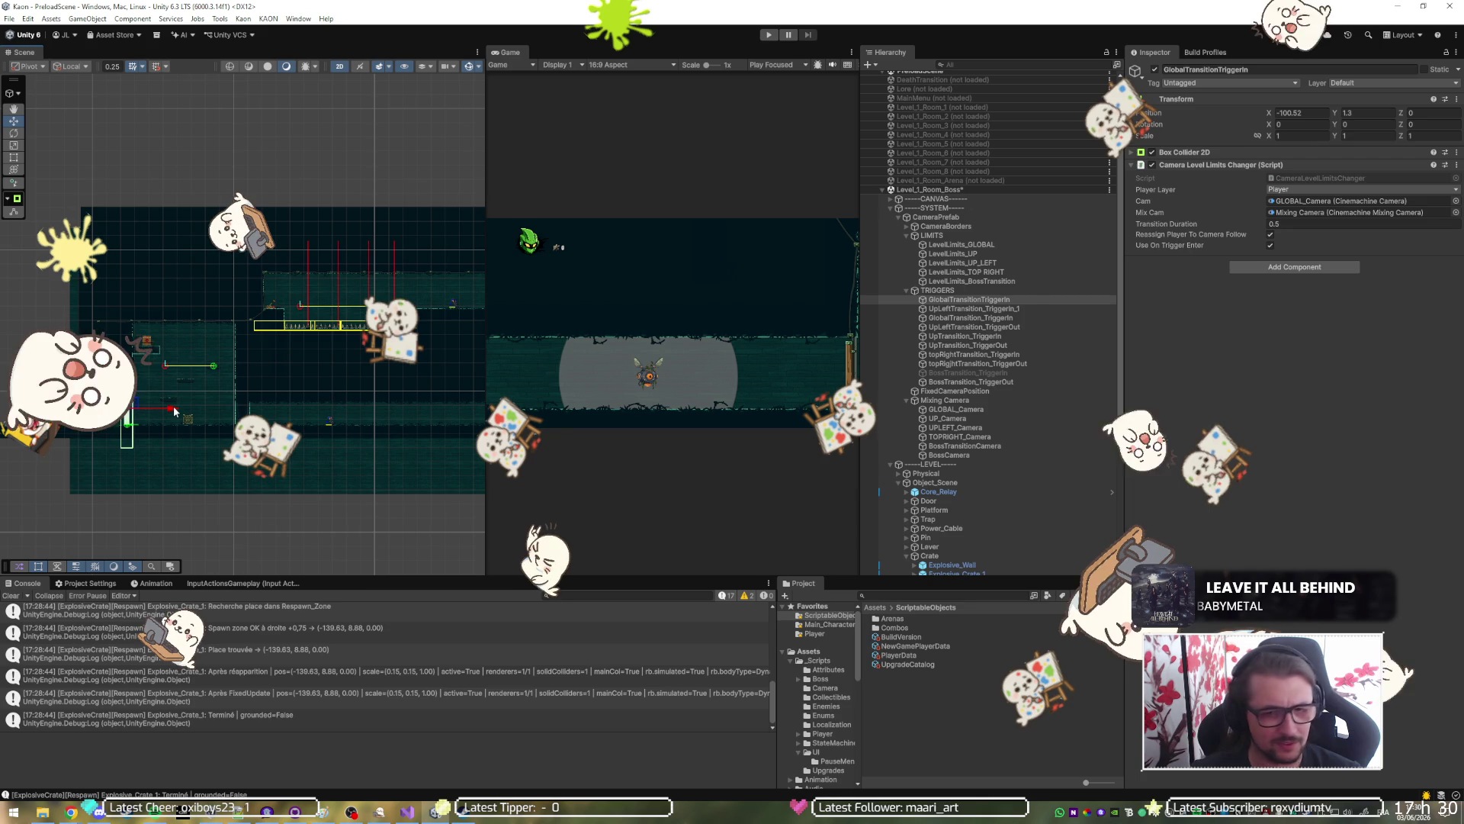
{"action": "key", "text": "ctrl+s"}
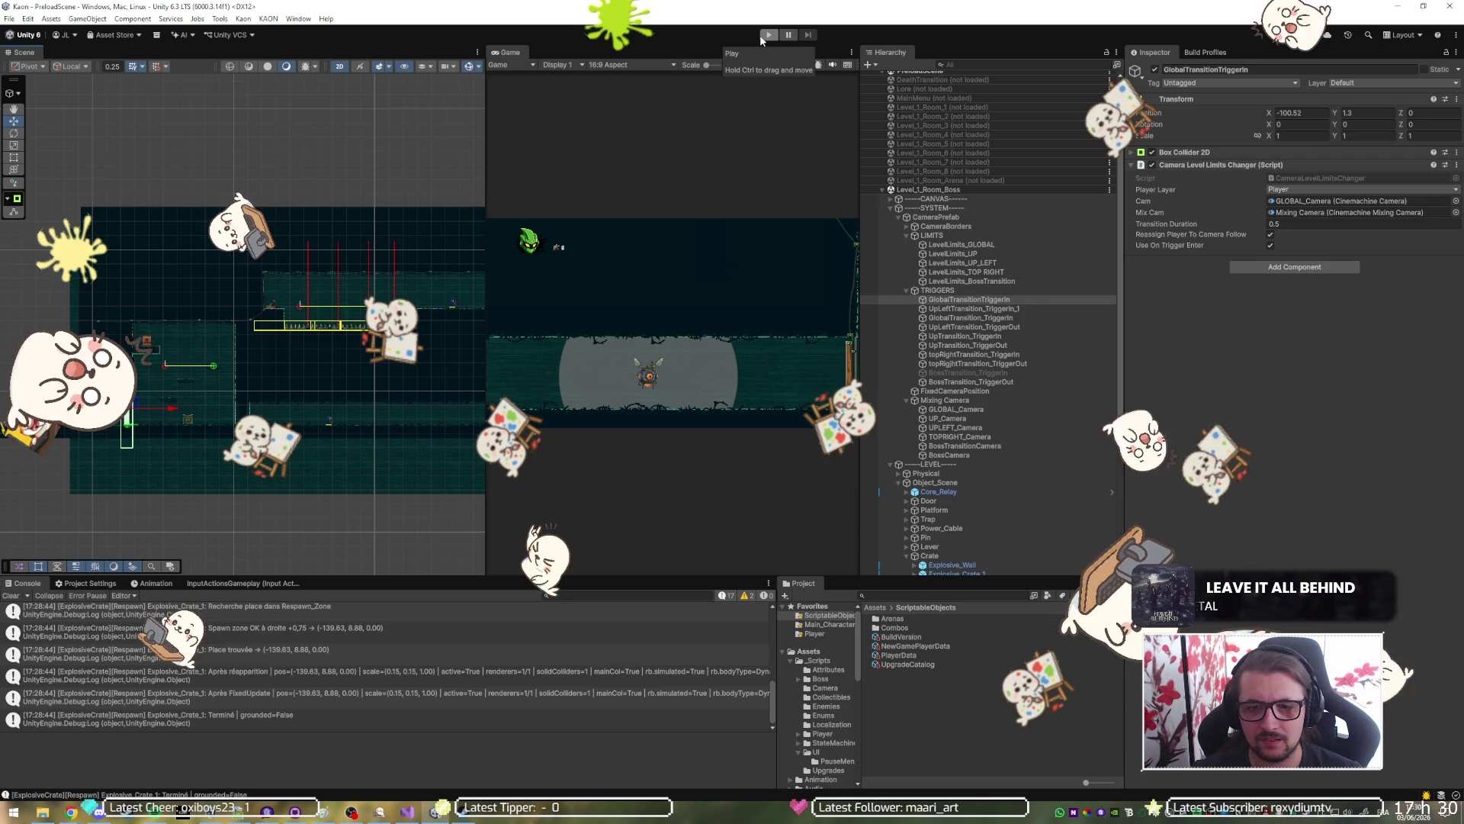
{"action": "left_click", "coordinate": [1003, 308]}
{"action": "left_click", "coordinate": [1003, 308]}
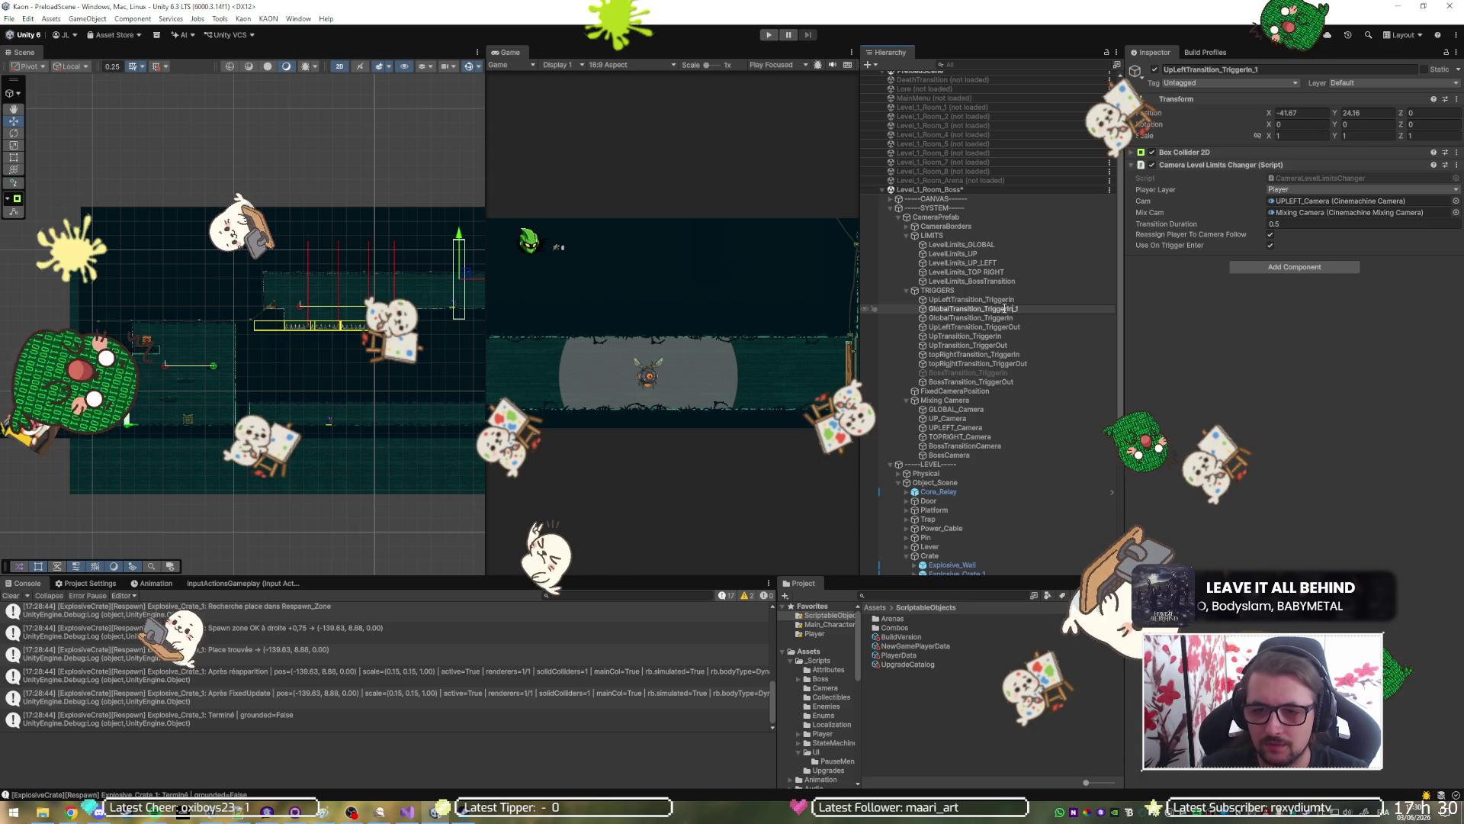
Name the copy GlobalTransition_TriggerIn, move it to the top of TRIGGERS, and set its Cam to GLOBAL_Camera.
{"action": "key", "text": "BackSpace"}
{"action": "key", "text": "BackSpace"}
{"action": "key", "text": "Return"}
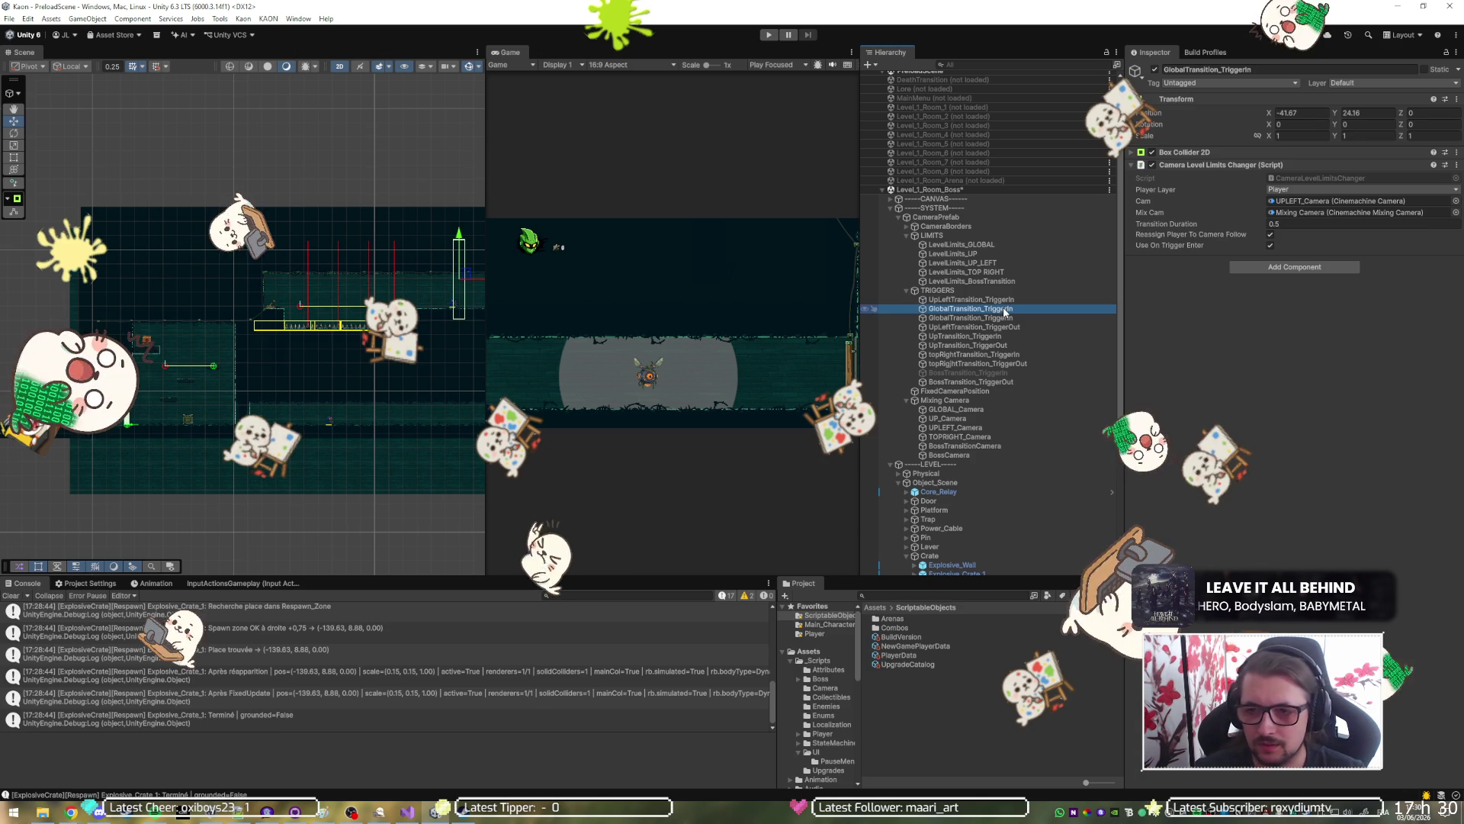
{"action": "left_click_drag", "start_coordinate": [1004, 311], "coordinate": [1024, 301]}
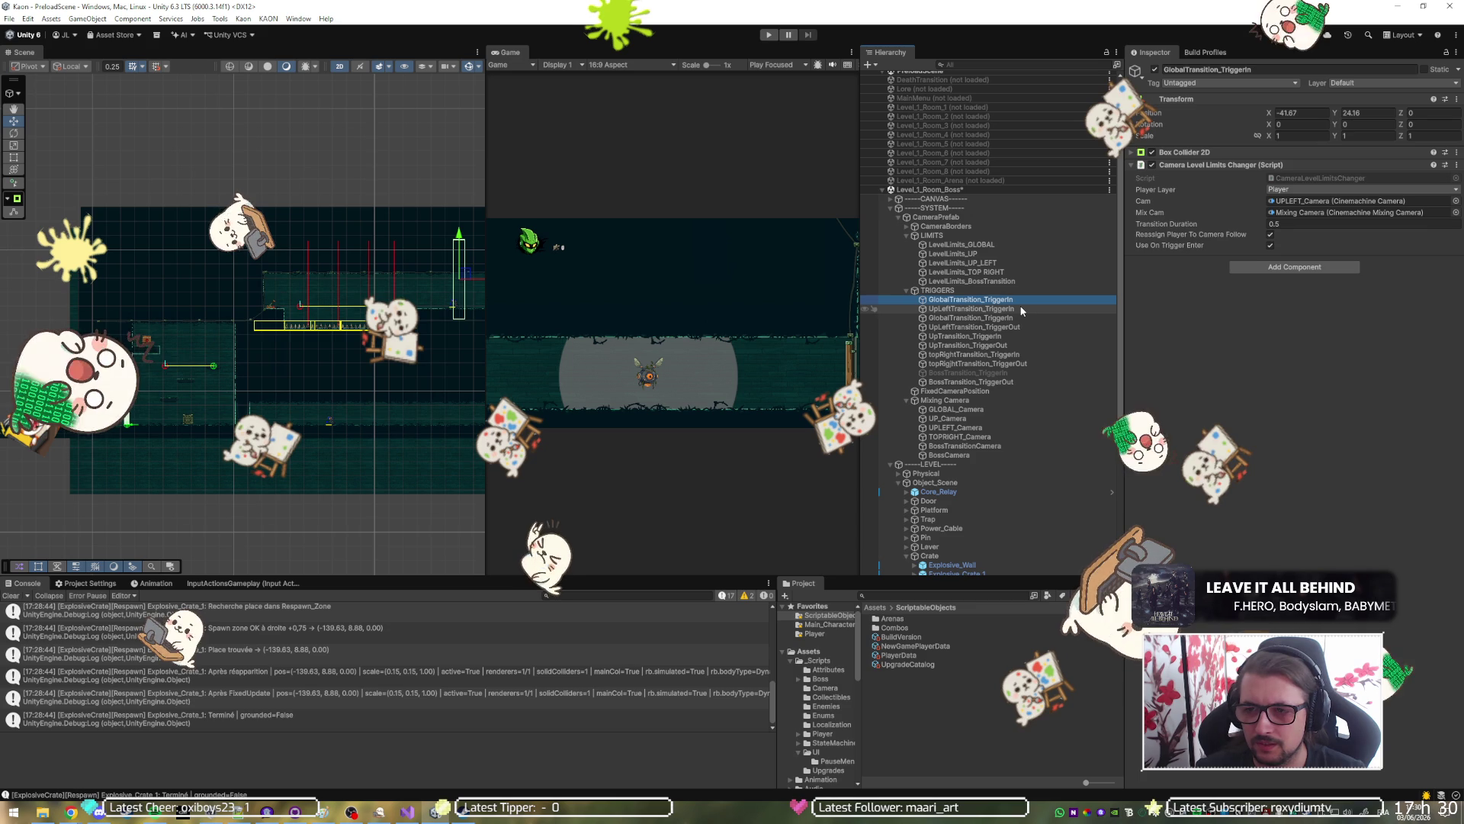
{"action": "left_click", "coordinate": [1014, 307]}
{"action": "mouse_move", "coordinate": [991, 299]}
{"action": "left_mouse_down"}
{"action": "mouse_move", "coordinate": [1014, 300]}
{"action": "mouse_move", "coordinate": [1007, 420]}
{"action": "mouse_move", "coordinate": [1203, 204]}
{"action": "mouse_move", "coordinate": [1296, 202]}
{"action": "left_mouse_up"}
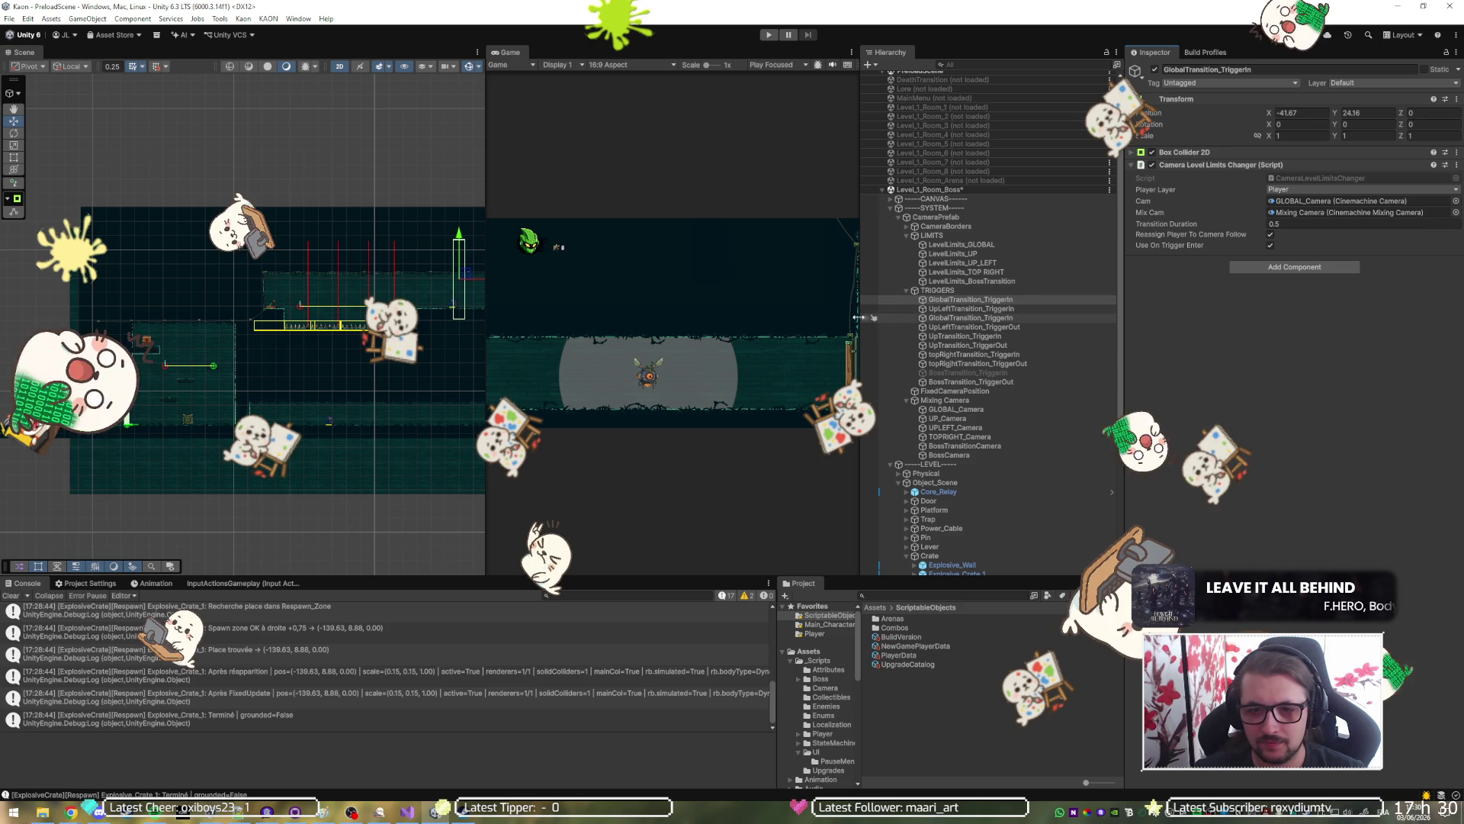
Place GlobalTransition_TriggerIn at about (-100.58, 1.43) in the level's lower left.
{"action": "scroll", "coordinate": [223, 365], "scroll_direction": "down", "scroll_amount": 2}
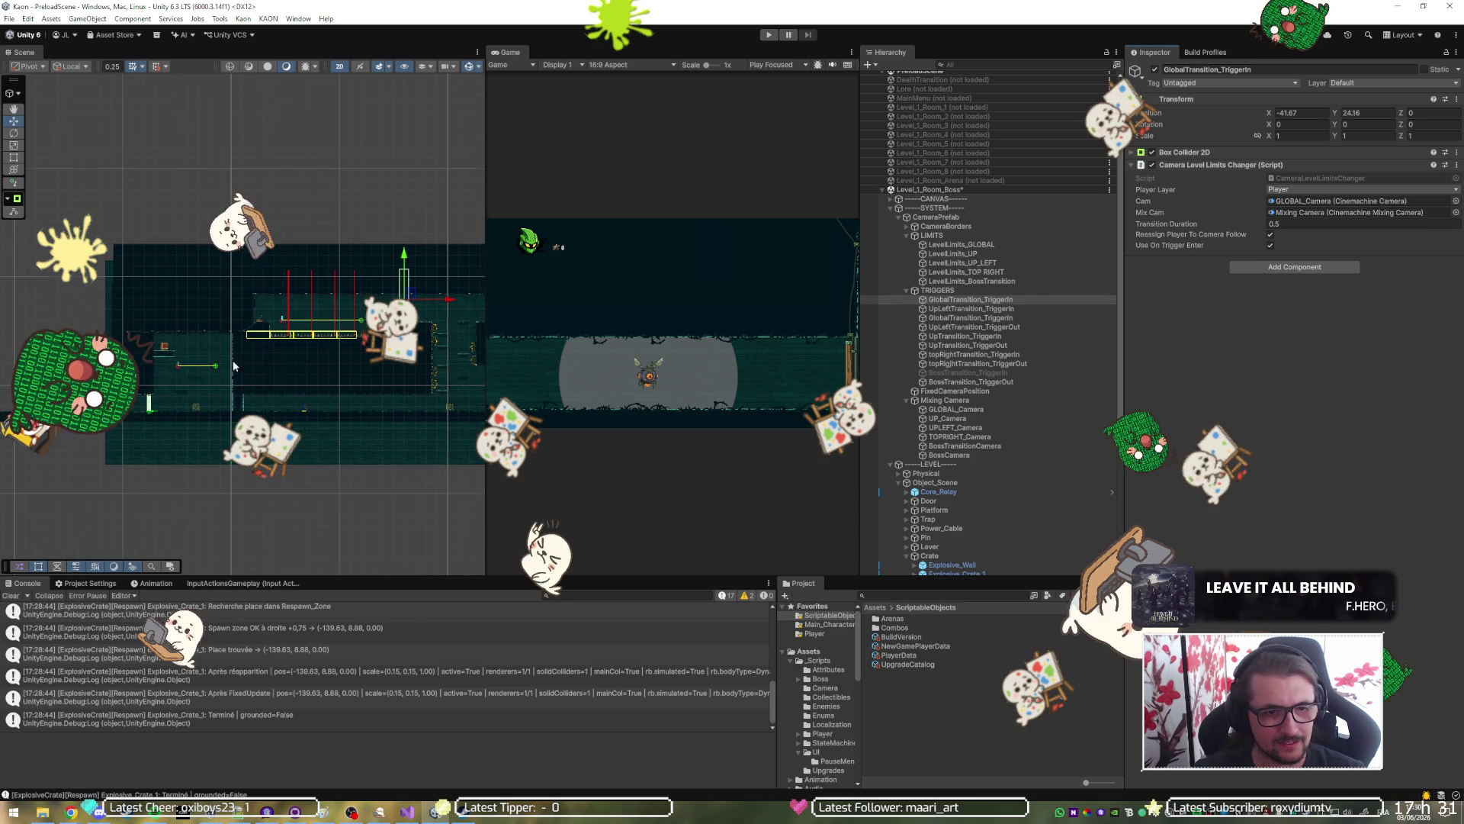
{"action": "mouse_move", "coordinate": [427, 290]}
{"action": "left_mouse_down"}
{"action": "mouse_move", "coordinate": [135, 388]}
{"action": "mouse_move", "coordinate": [156, 395]}
{"action": "left_mouse_up"}
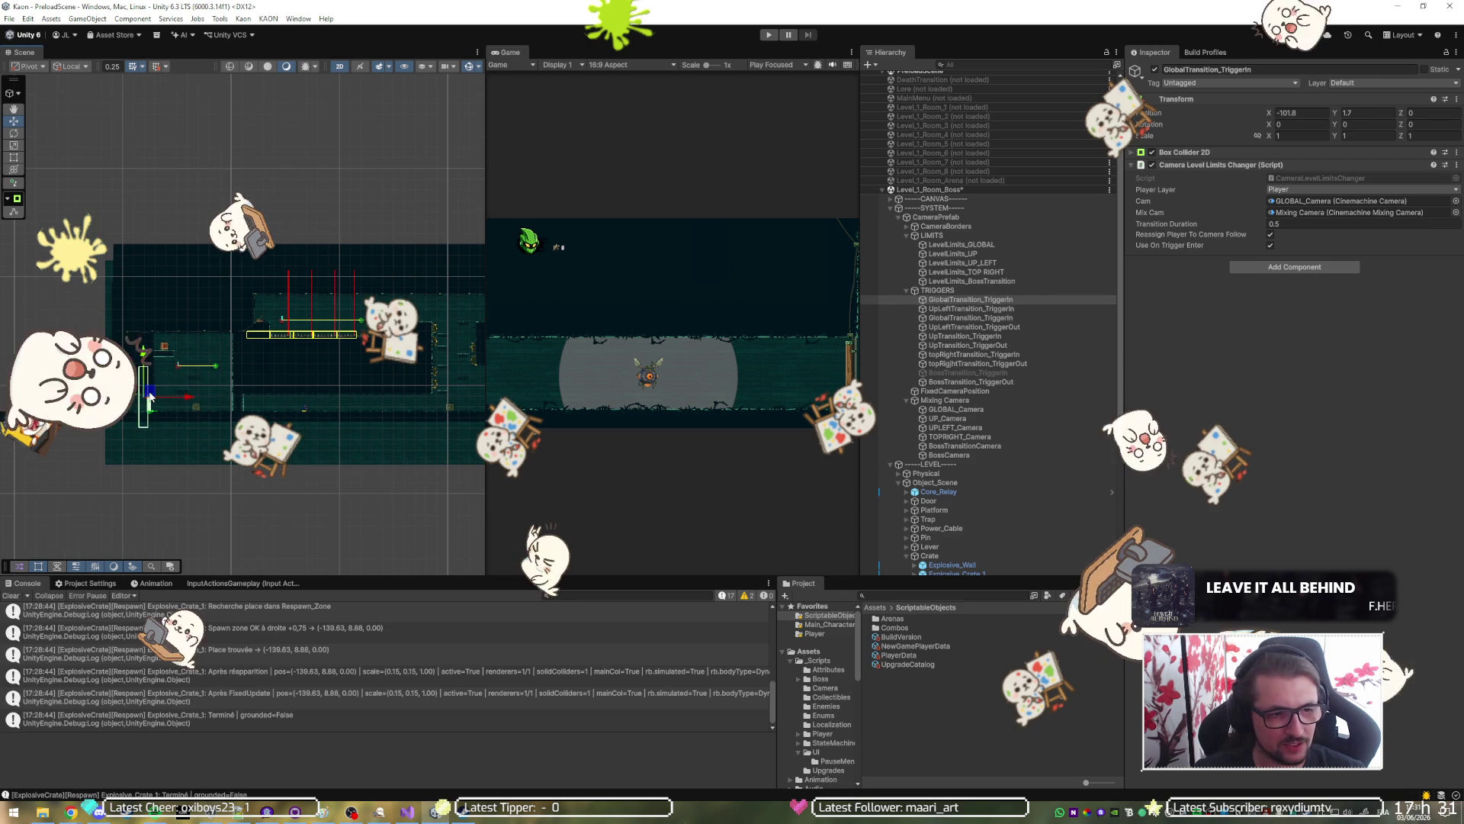
{"action": "scroll", "coordinate": [250, 322], "scroll_direction": "up", "scroll_amount": 4}
{"action": "left_click_drag", "start_coordinate": [249, 321], "coordinate": [290, 334]}
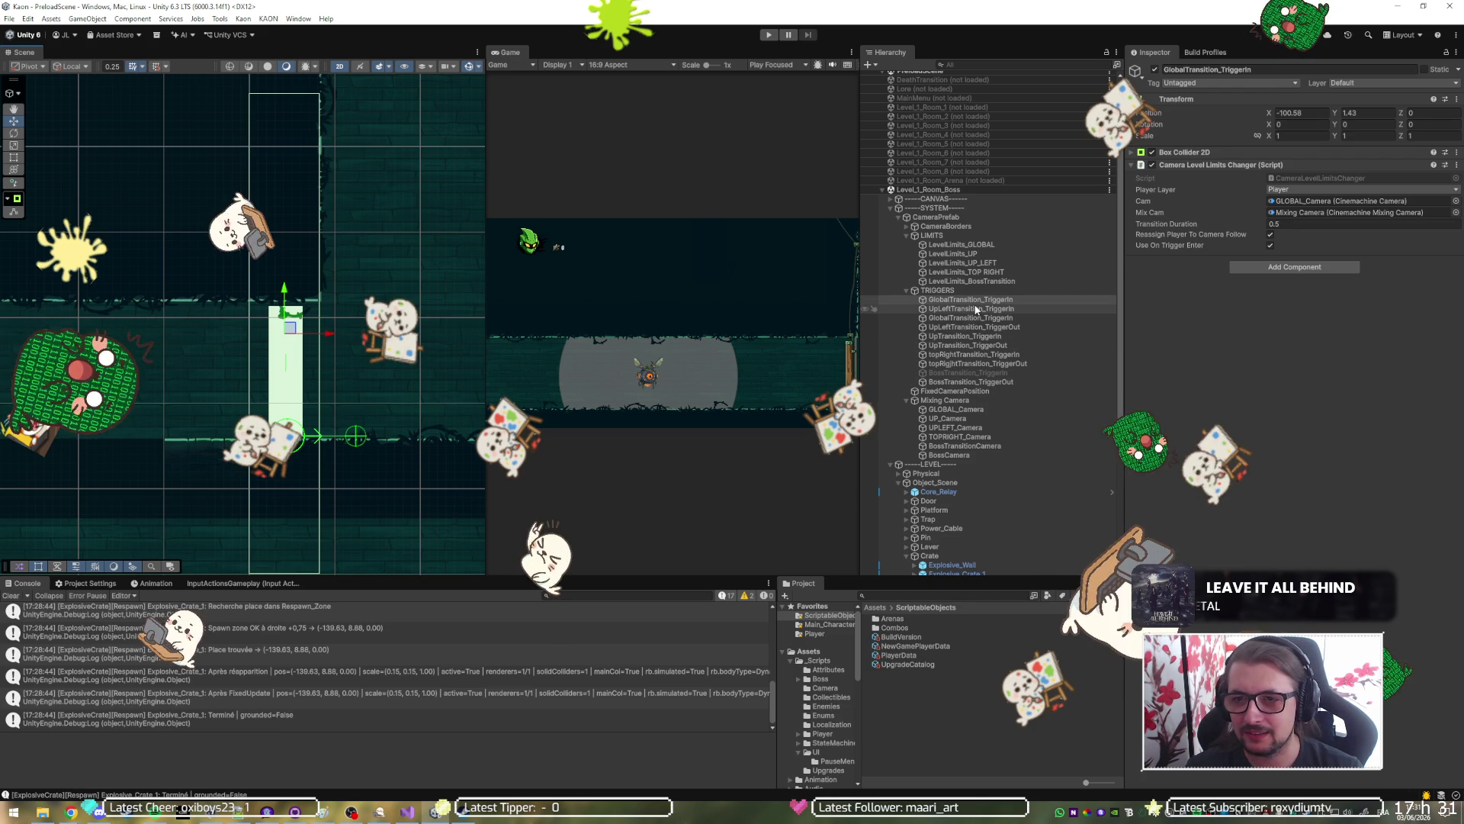
{"action": "scroll", "coordinate": [975, 308], "scroll_direction": "down", "scroll_amount": 8}
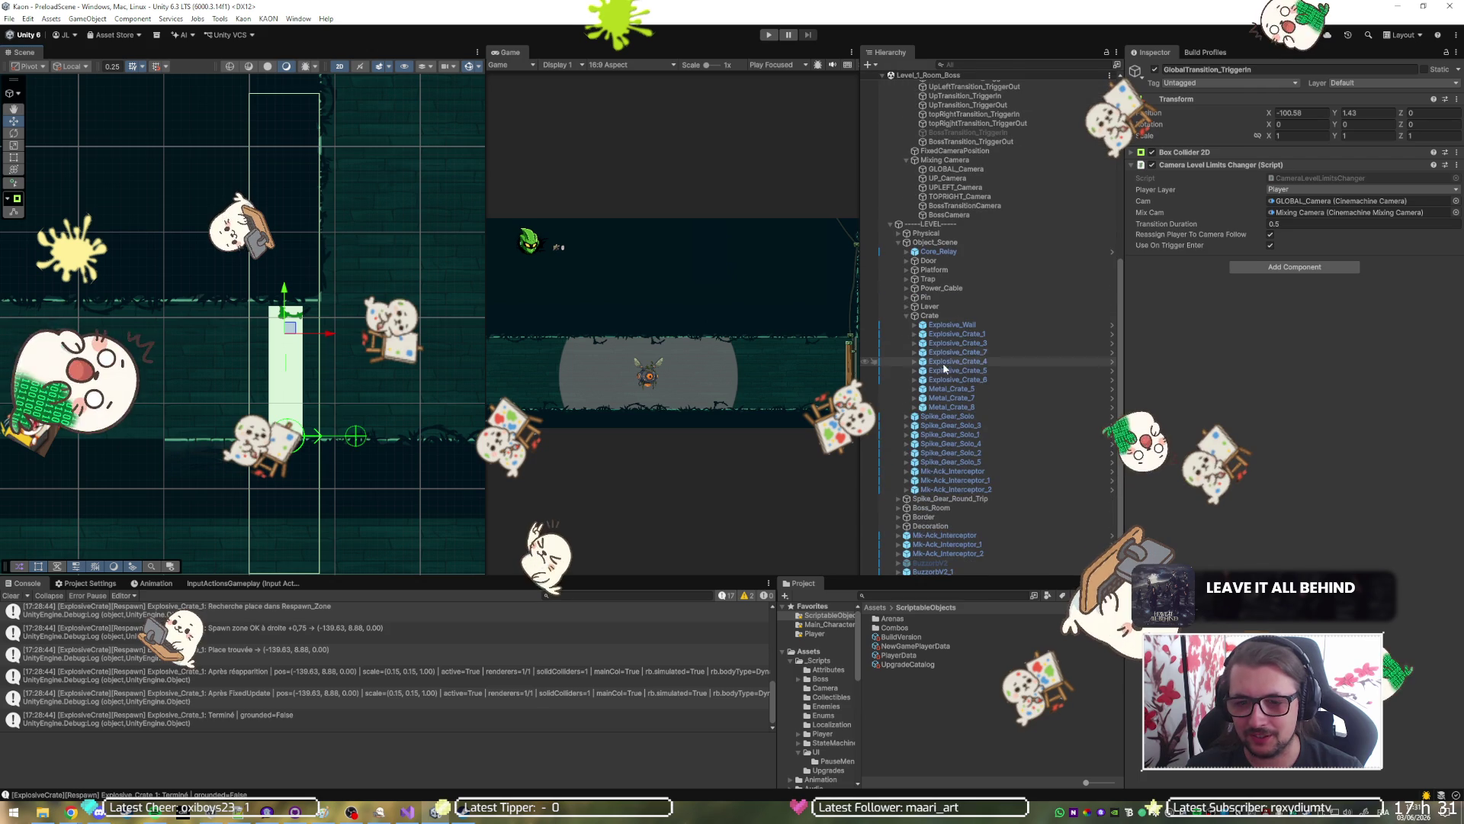
Expand Boss_Room > Gameplay > RESPAWN > RespawnSetters and frame Respawn_Entry_Setters in the Scene view.
{"action": "left_click", "coordinate": [907, 316]}
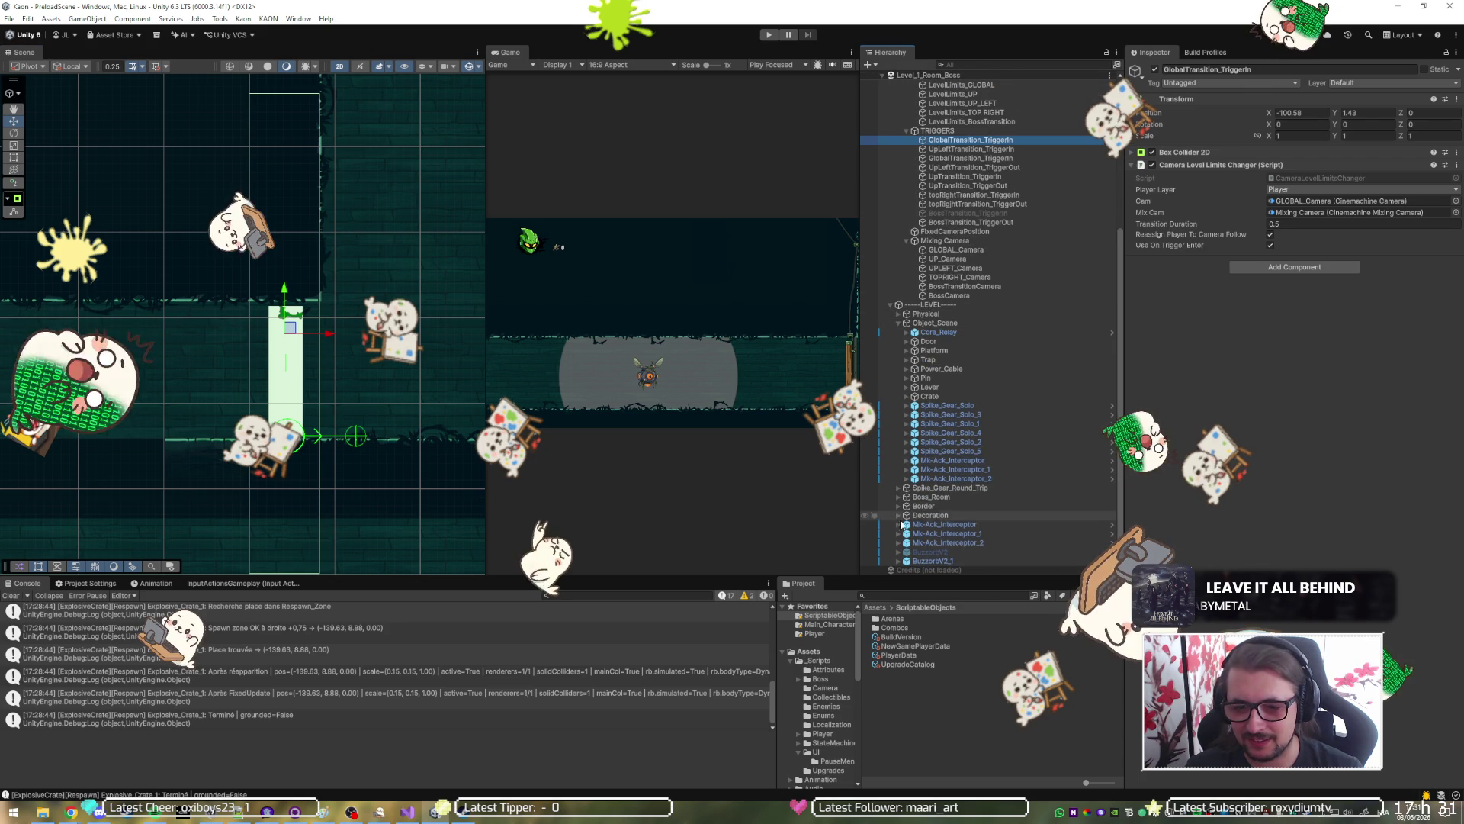
{"action": "left_click", "coordinate": [899, 497]}
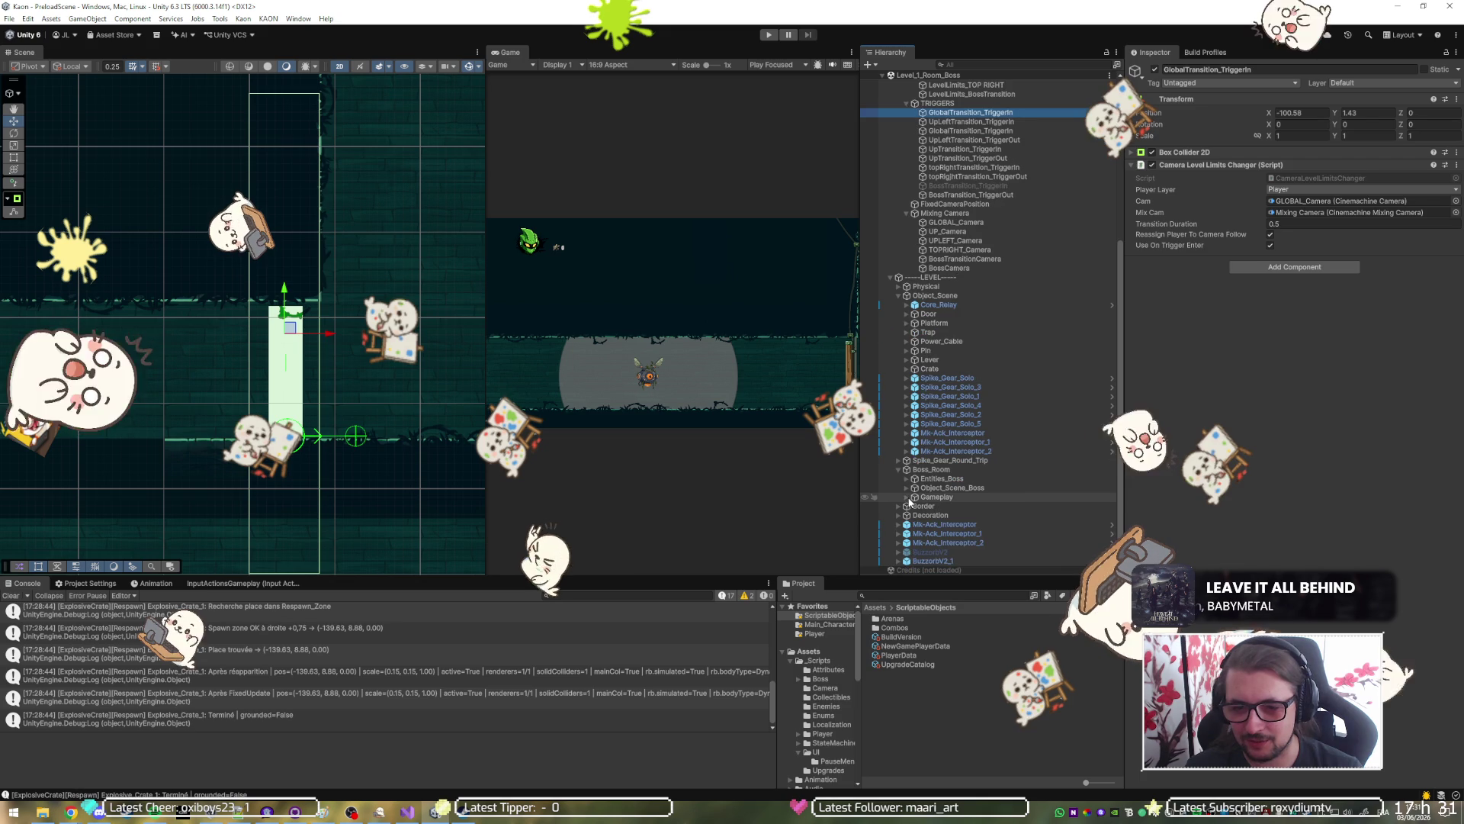
{"action": "left_click", "coordinate": [907, 496]}
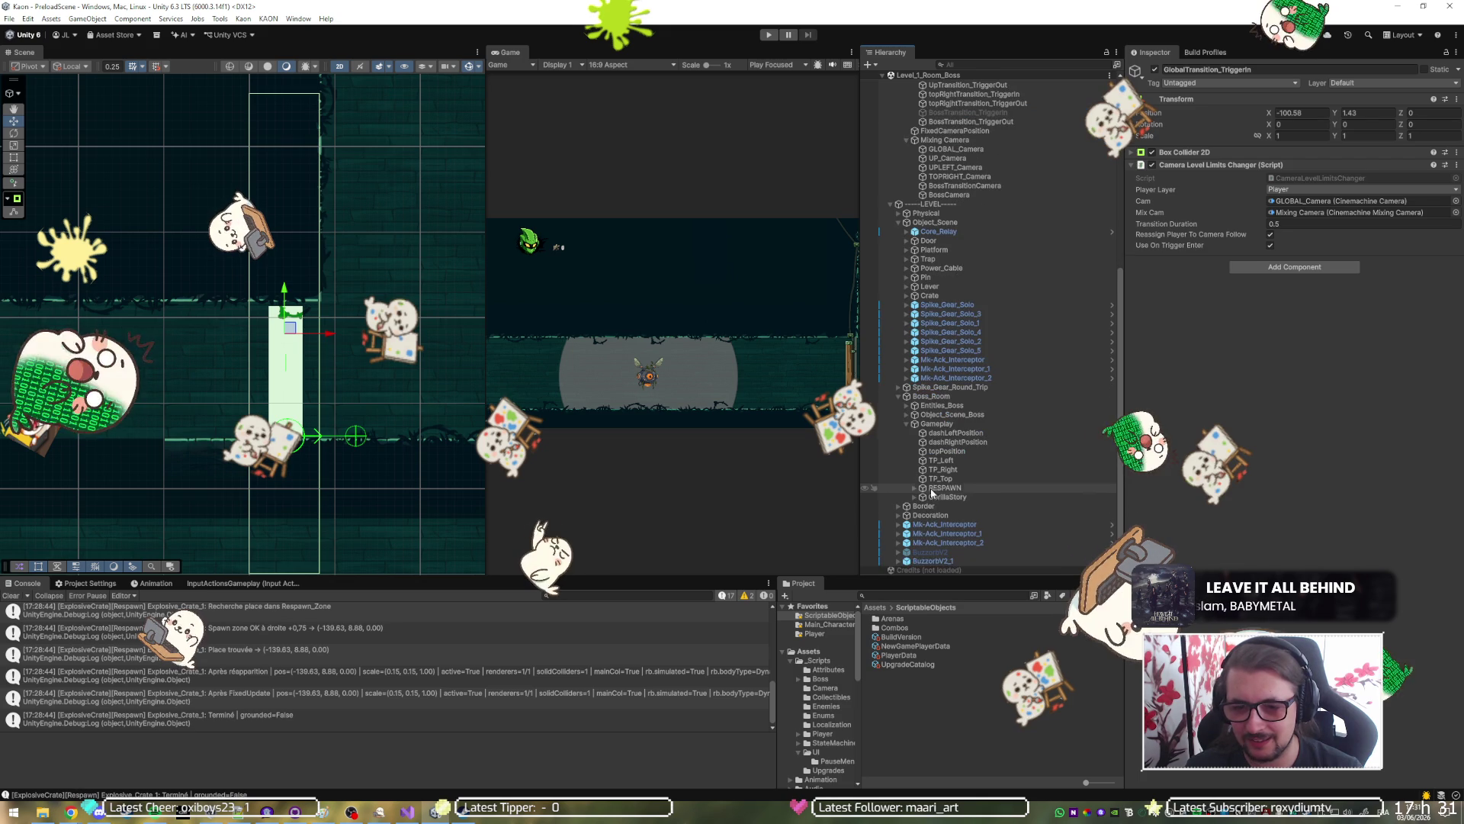
{"action": "left_click", "coordinate": [915, 488]}
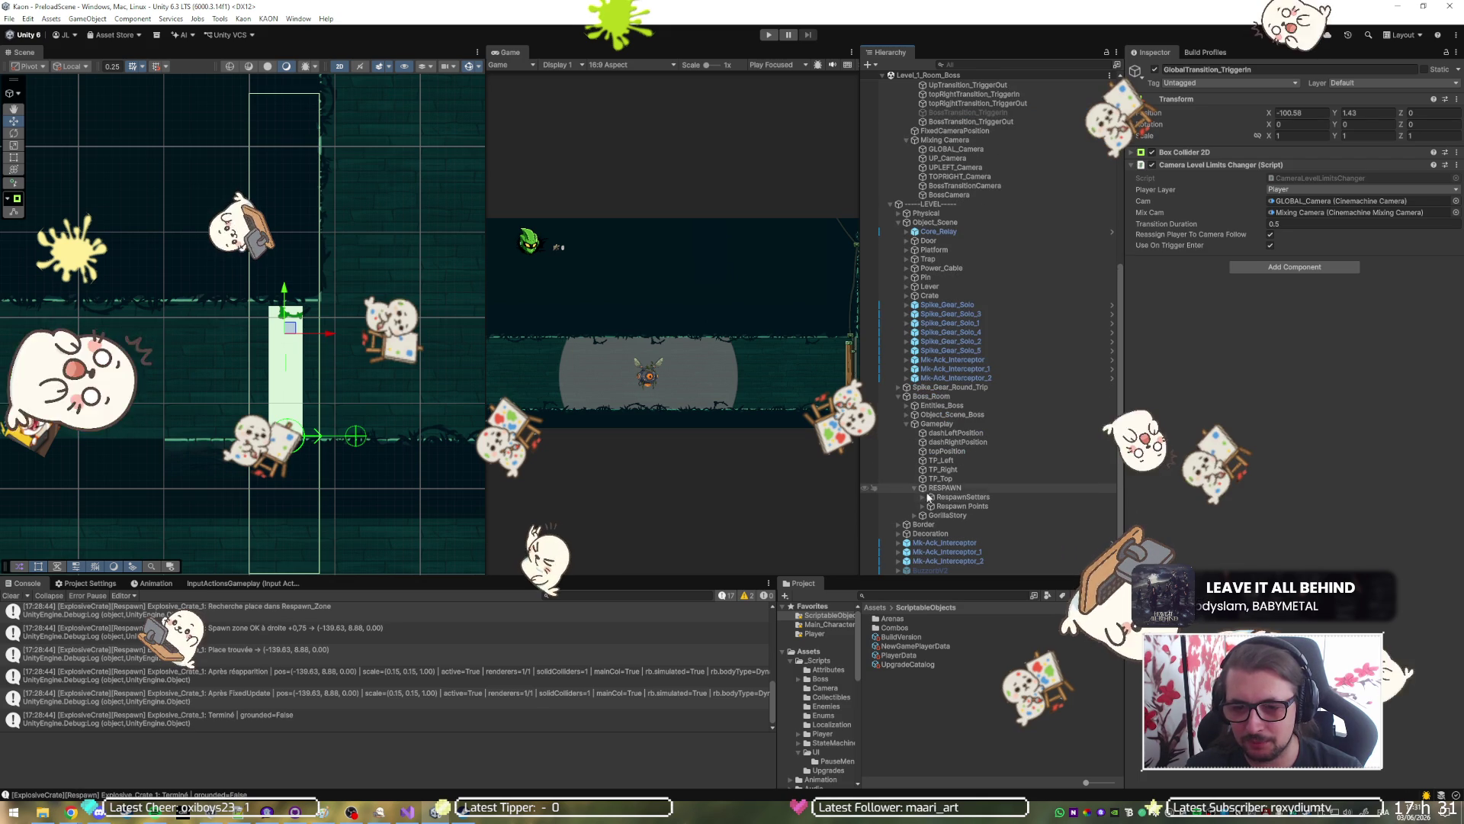
{"action": "left_click", "coordinate": [923, 497]}
{"action": "left_click", "coordinate": [961, 506]}
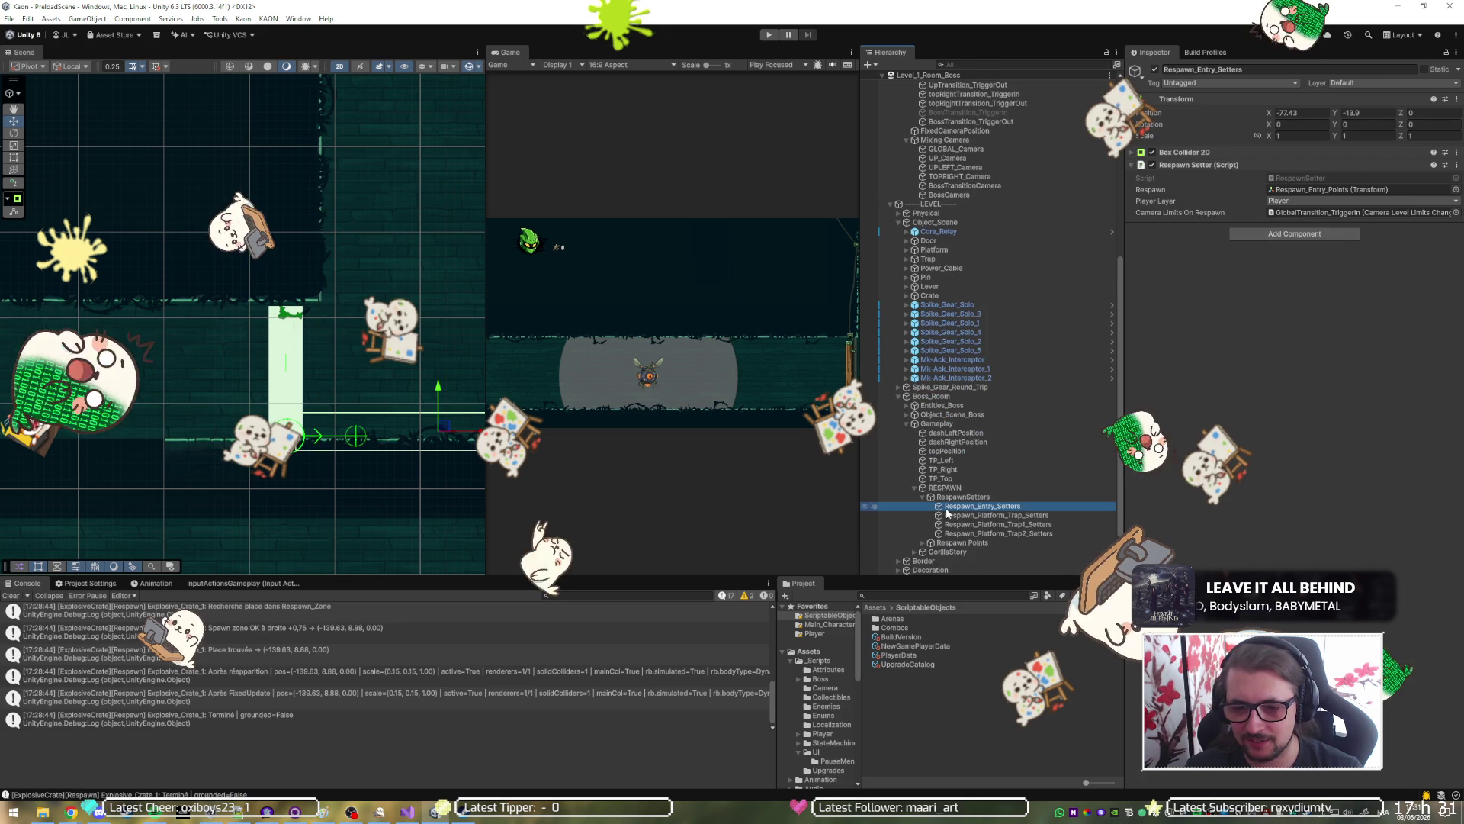
{"action": "double_click", "coordinate": [963, 506]}
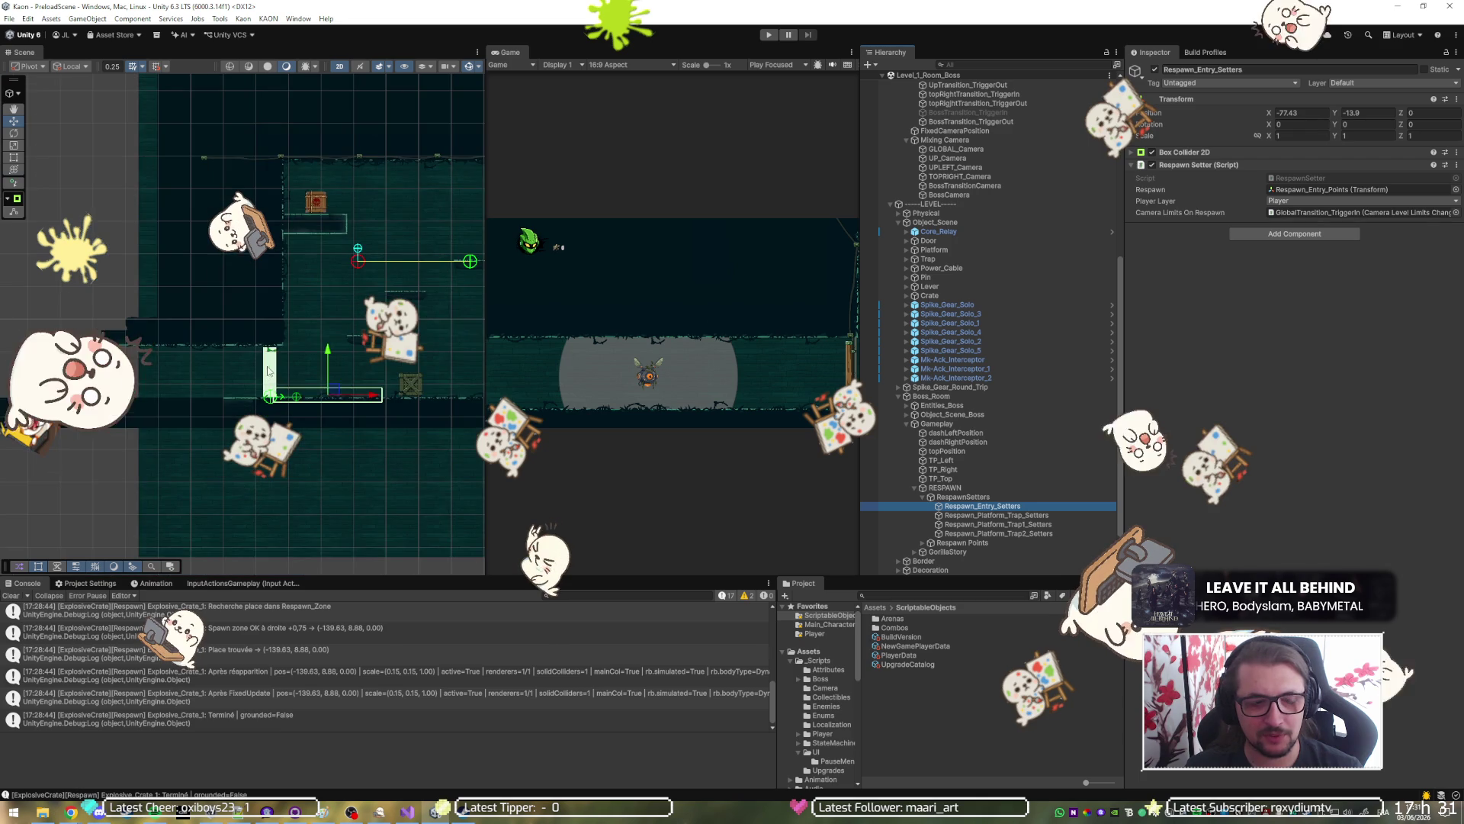
{"action": "scroll", "coordinate": [268, 371], "scroll_direction": "down", "scroll_amount": 5}
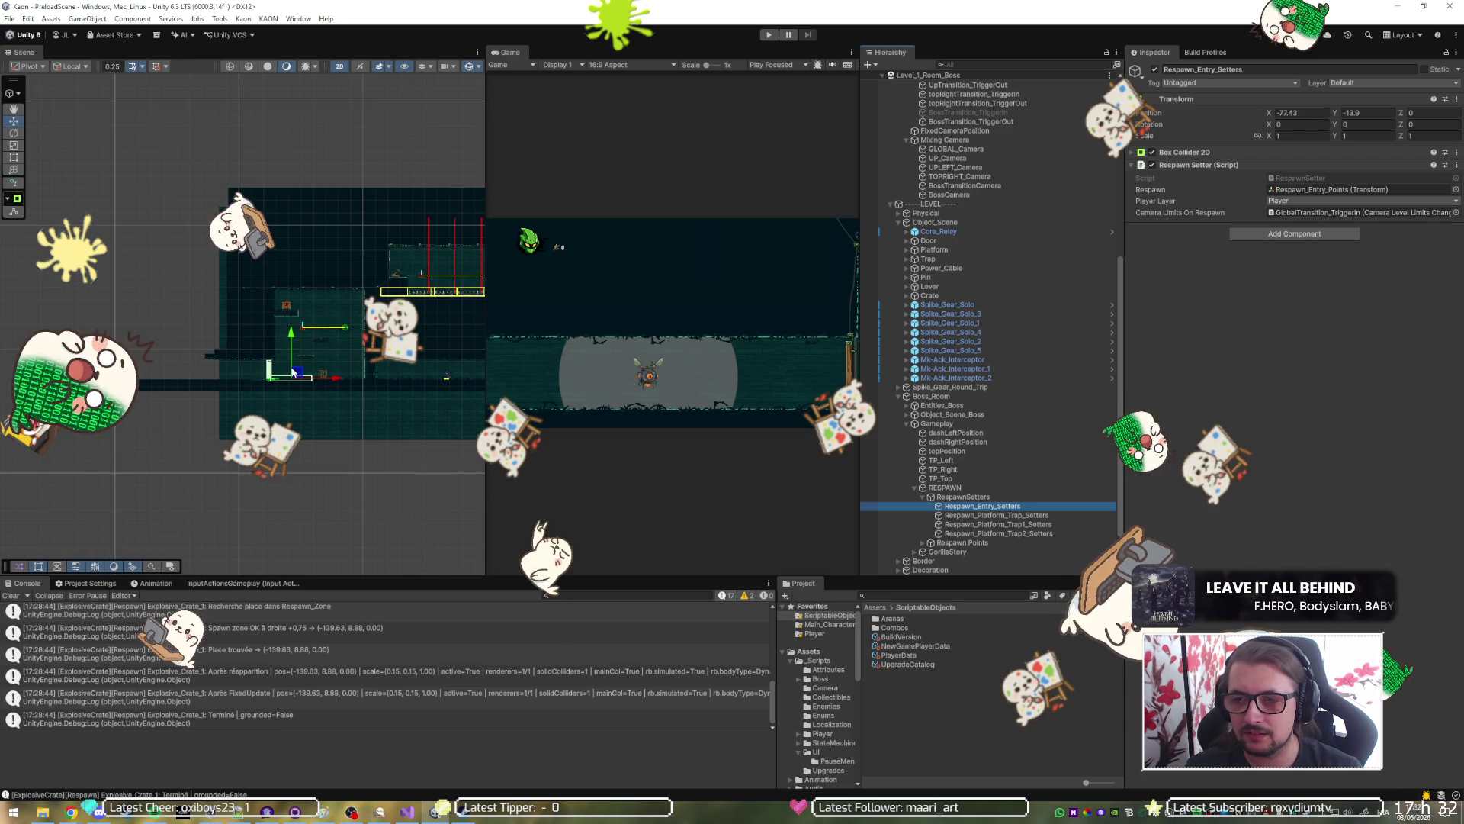
Compare with Respawn_Platform_Trap_Setters, then ping the trigger in Respawn_Entry_Setters' Camera Limits On Respawn field.
{"action": "left_click", "coordinate": [1031, 514]}
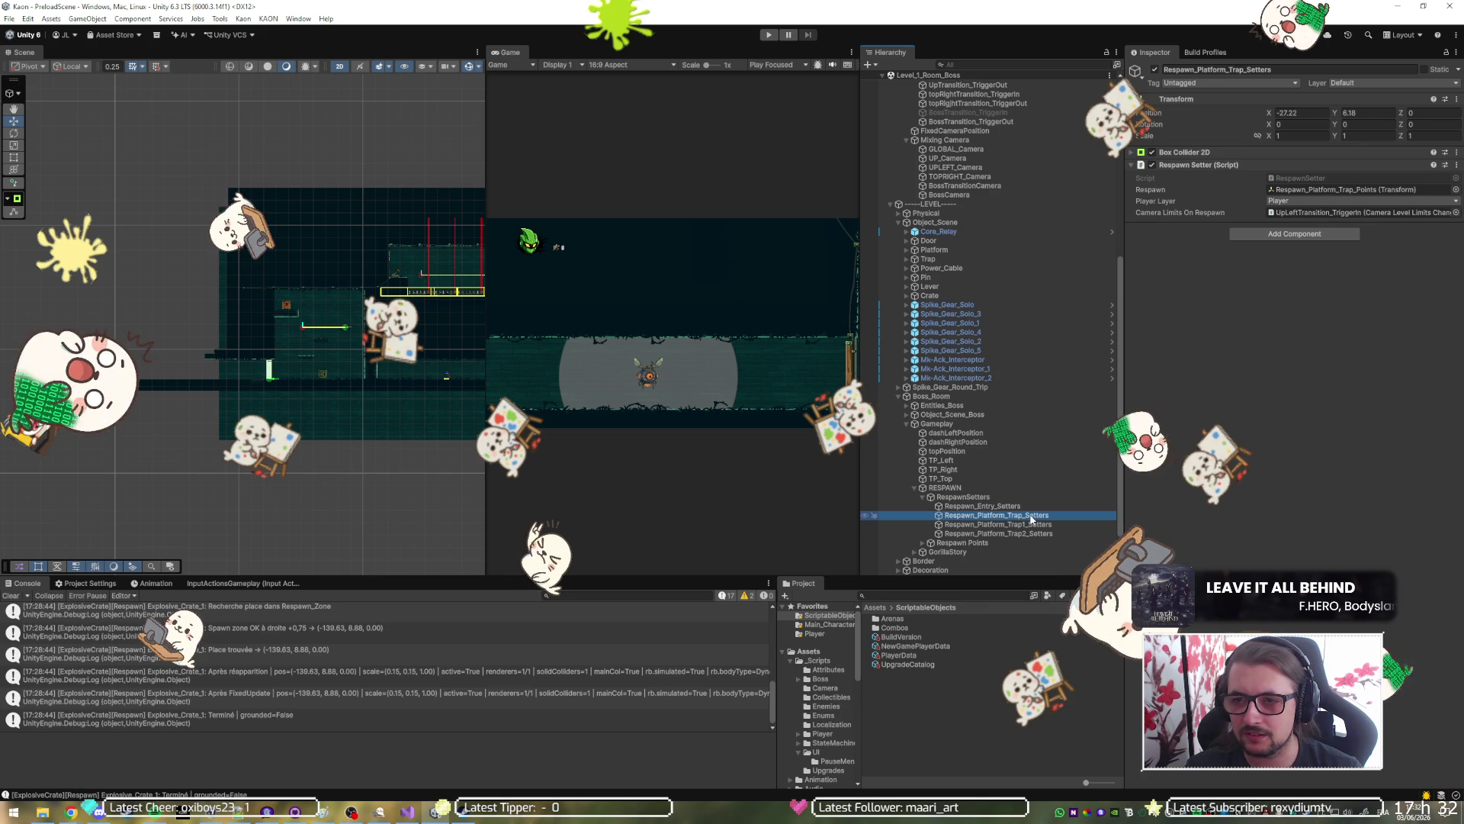
{"action": "left_click", "coordinate": [1030, 509]}
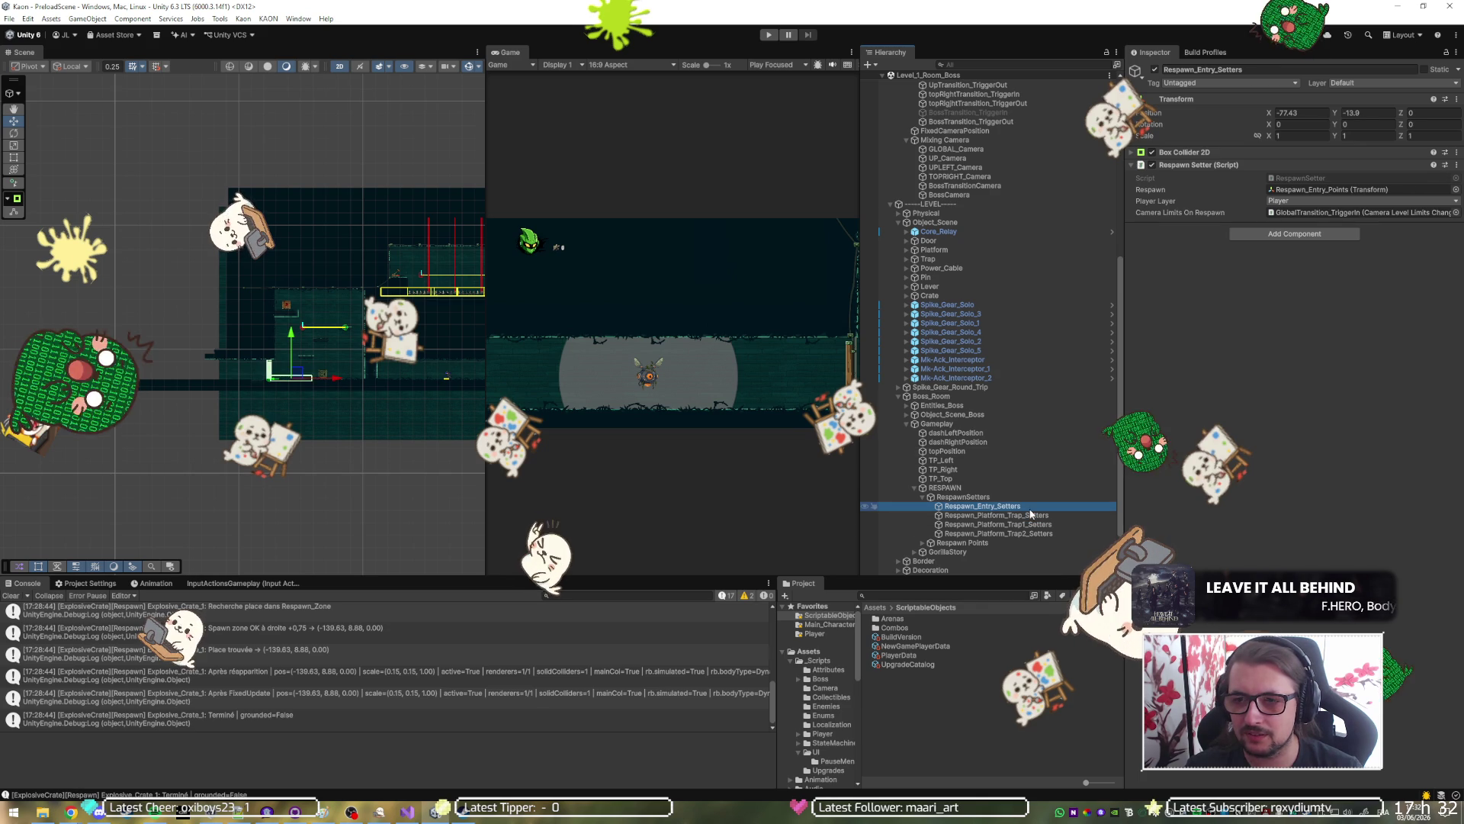
{"action": "left_click", "coordinate": [1312, 214]}
{"action": "scroll", "coordinate": [1045, 235], "scroll_direction": "up", "scroll_amount": 3}
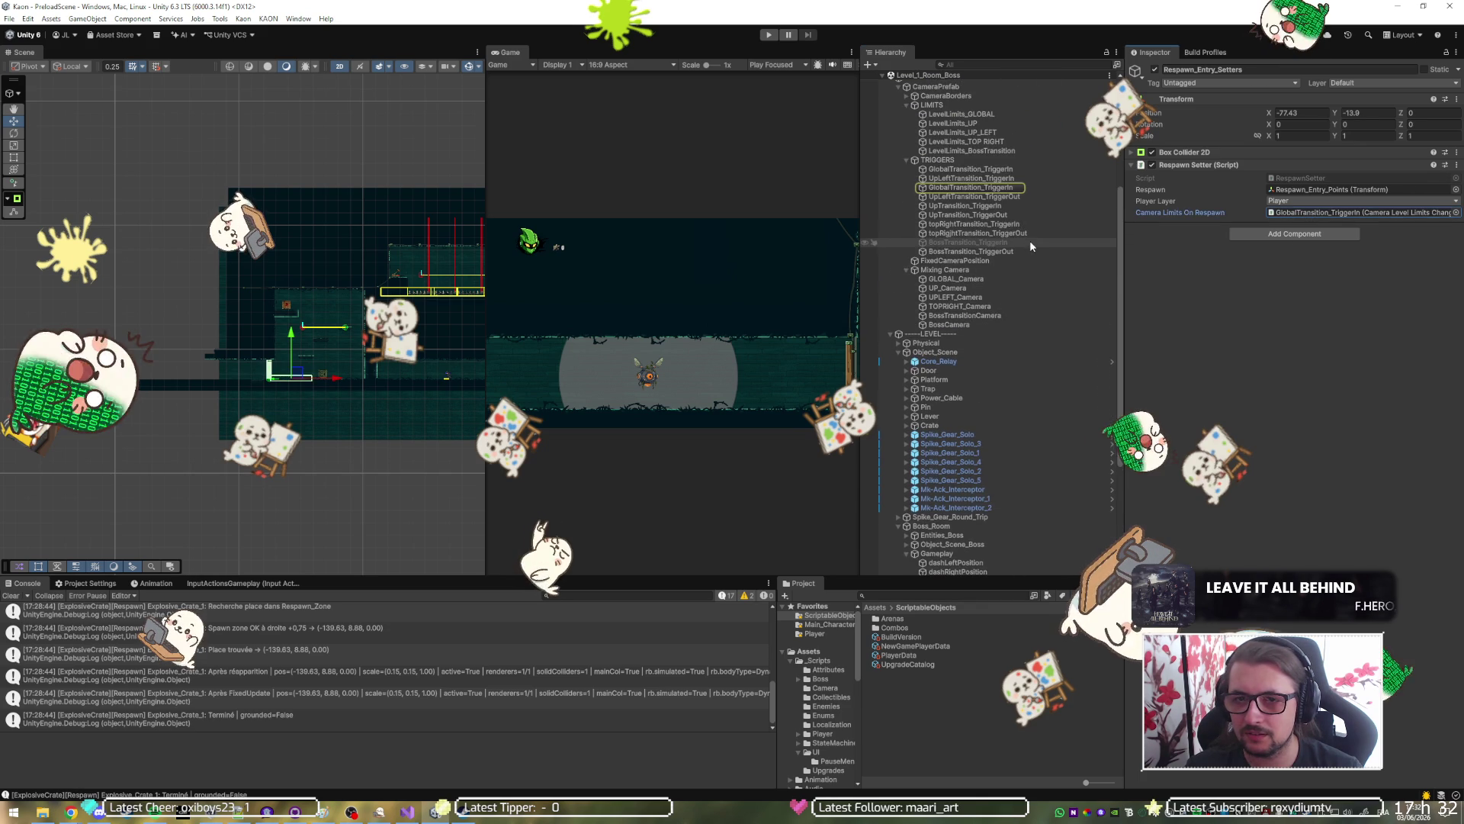
Nudge GlobalTransition_TriggerIn slightly lower and further left in the Scene view.
{"action": "left_click", "coordinate": [996, 169]}
{"action": "key", "text": "Delete"}
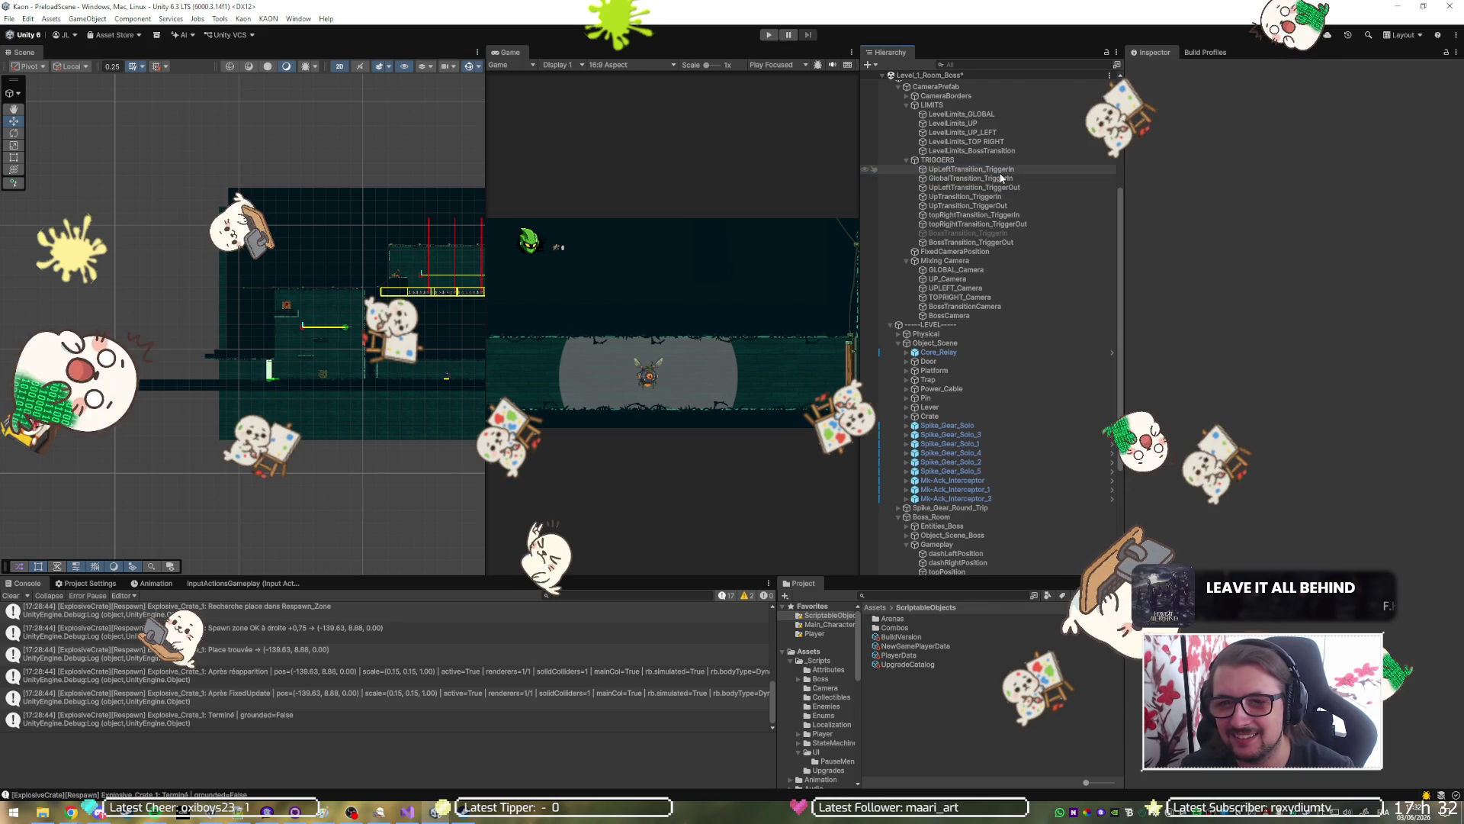
{"action": "left_click", "coordinate": [1003, 175]}
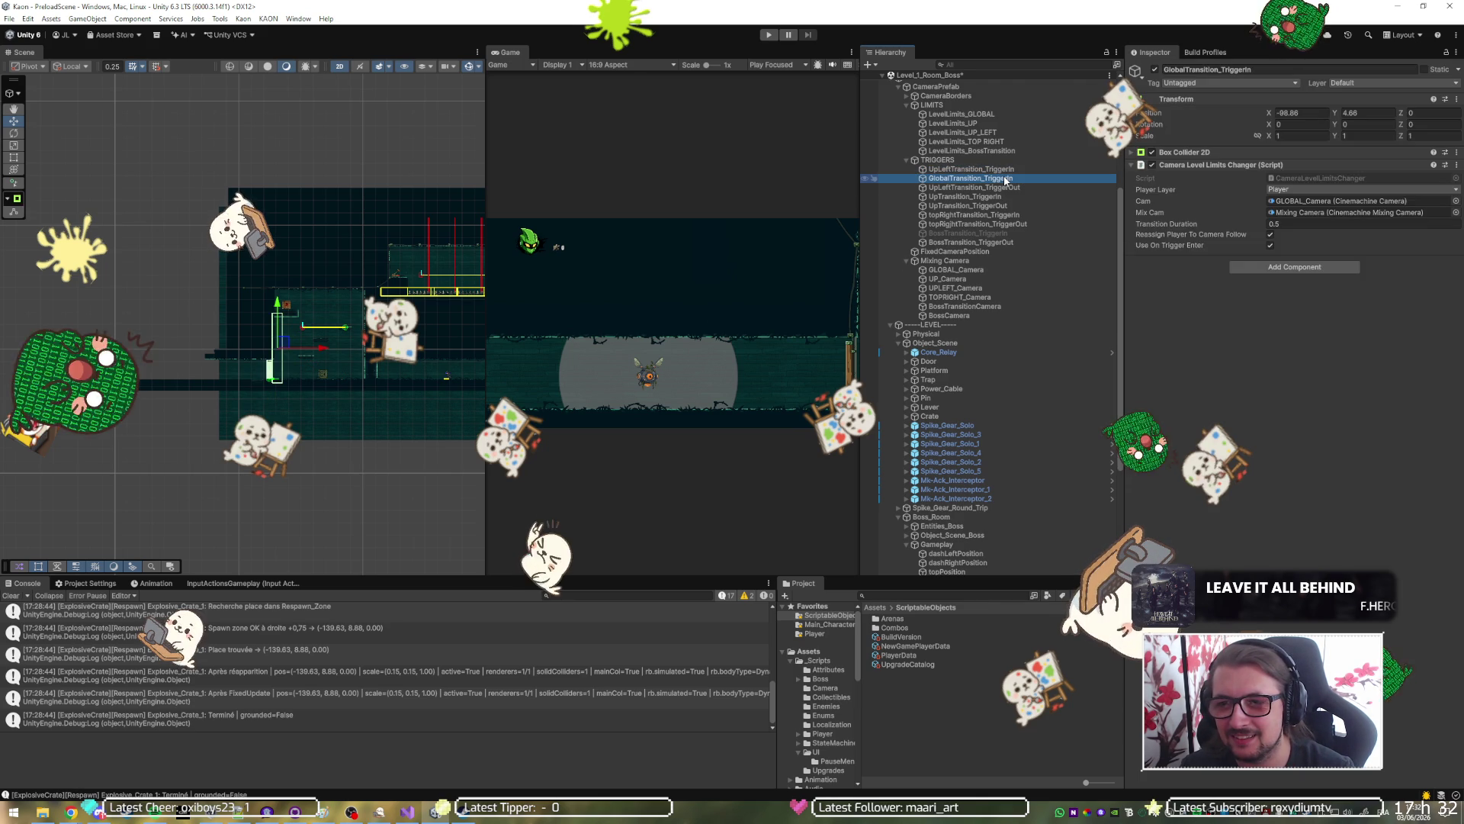
{"action": "scroll", "coordinate": [229, 316], "scroll_direction": "up", "scroll_amount": 10}
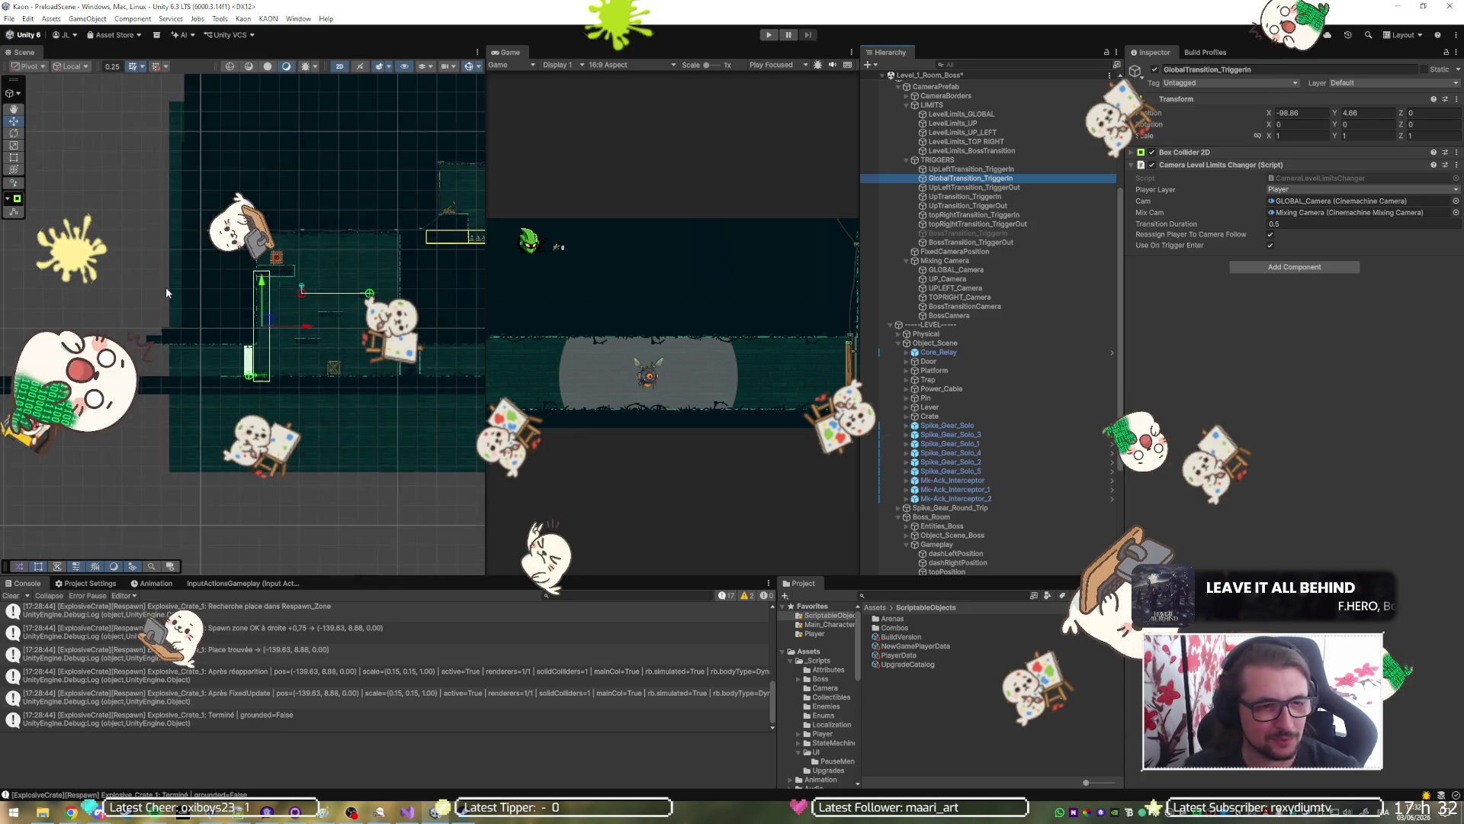
{"action": "left_click_drag", "start_coordinate": [347, 373], "coordinate": [327, 398]}
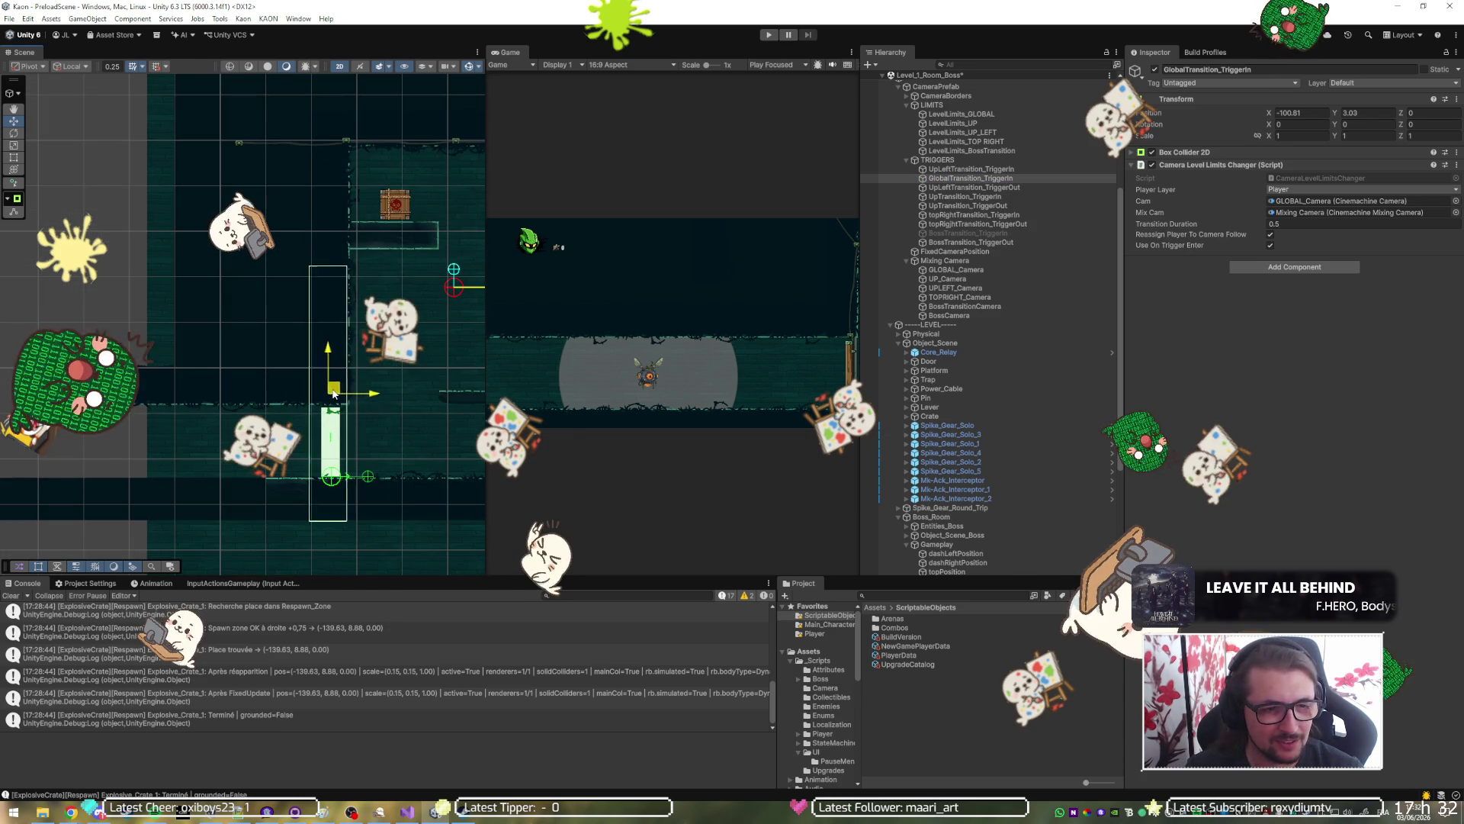
{"action": "scroll", "coordinate": [330, 391], "scroll_direction": "up", "scroll_amount": 5}
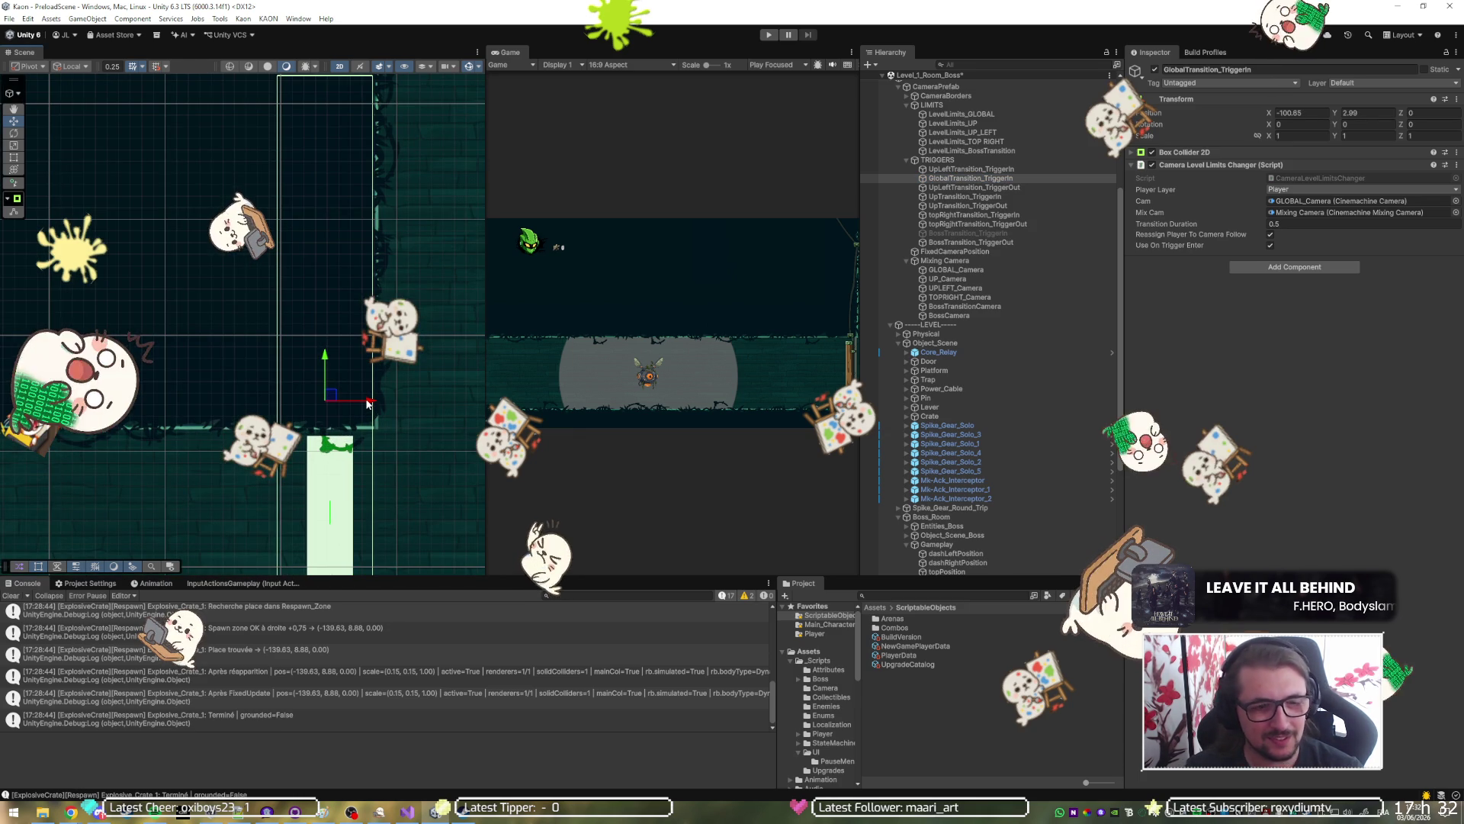
Playtest with a maximized Game view, climbing up and dropping onto the crate, then stop.
{"action": "left_click", "coordinate": [768, 36]}
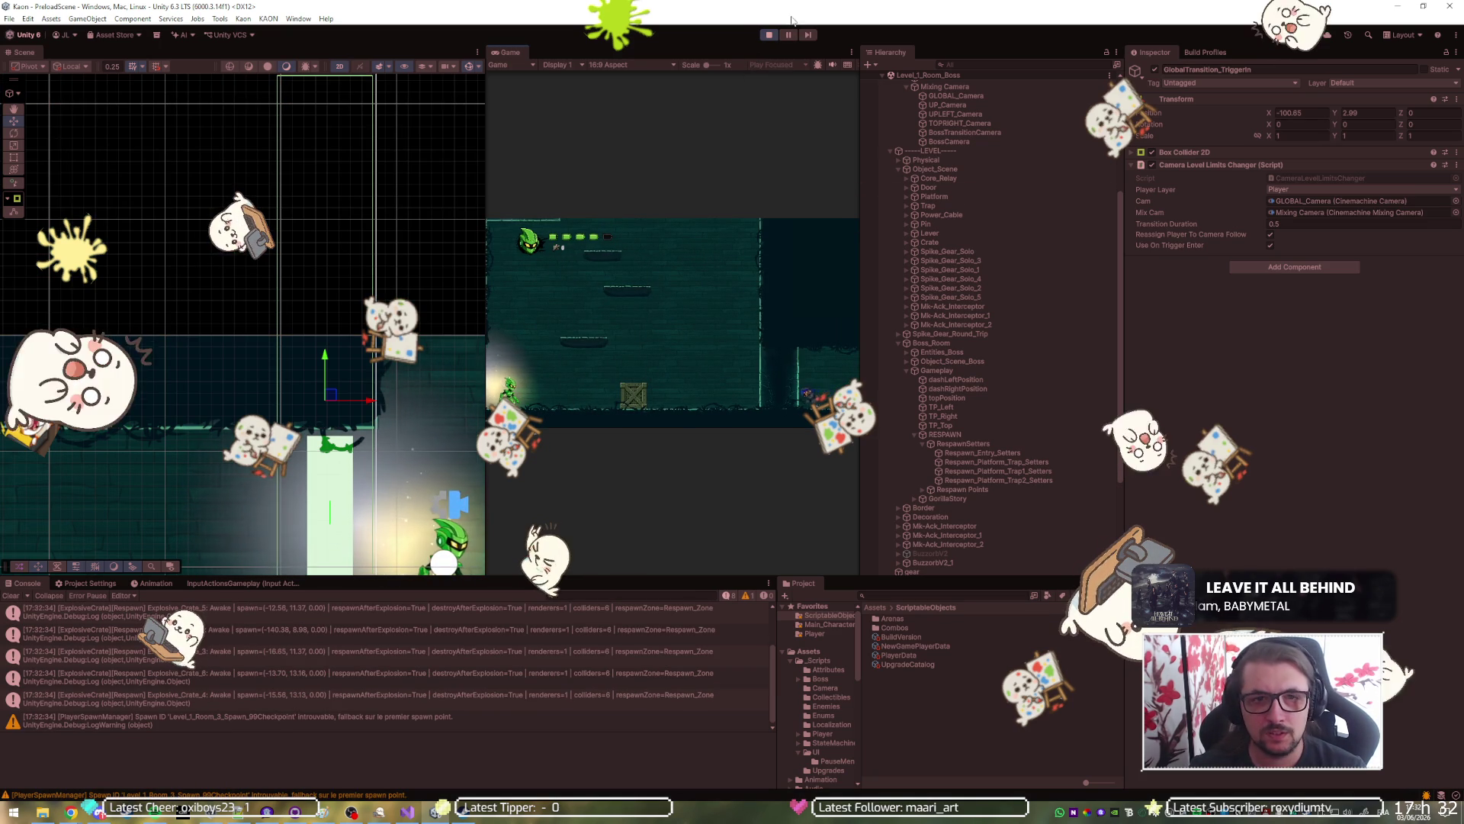
{"action": "key", "text": "shift+space"}
{"action": "key", "text": "d"}
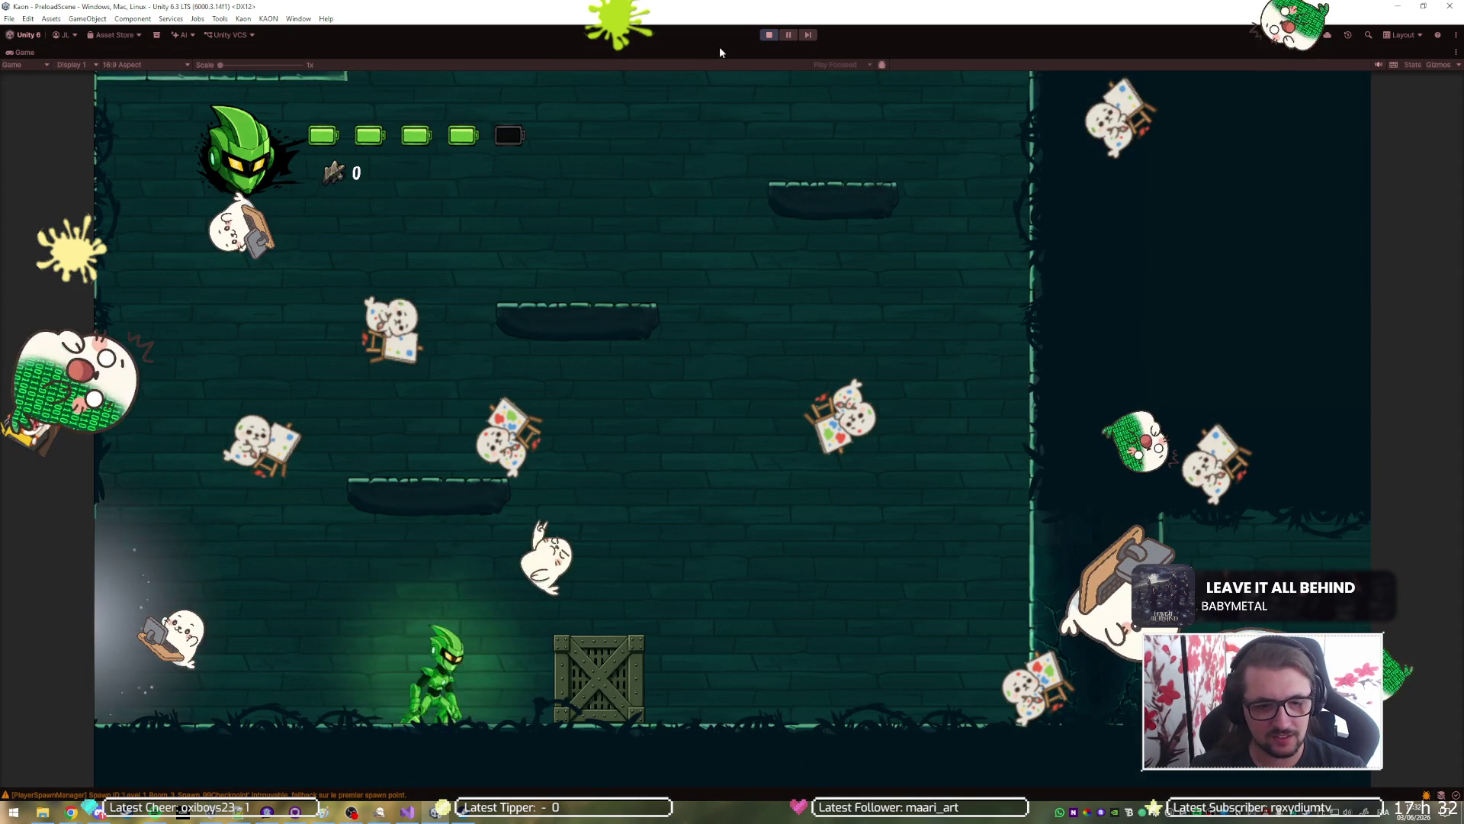
{"action": "key", "text": "space"}
{"action": "key", "text": "a"}
{"action": "key", "text": "space"}
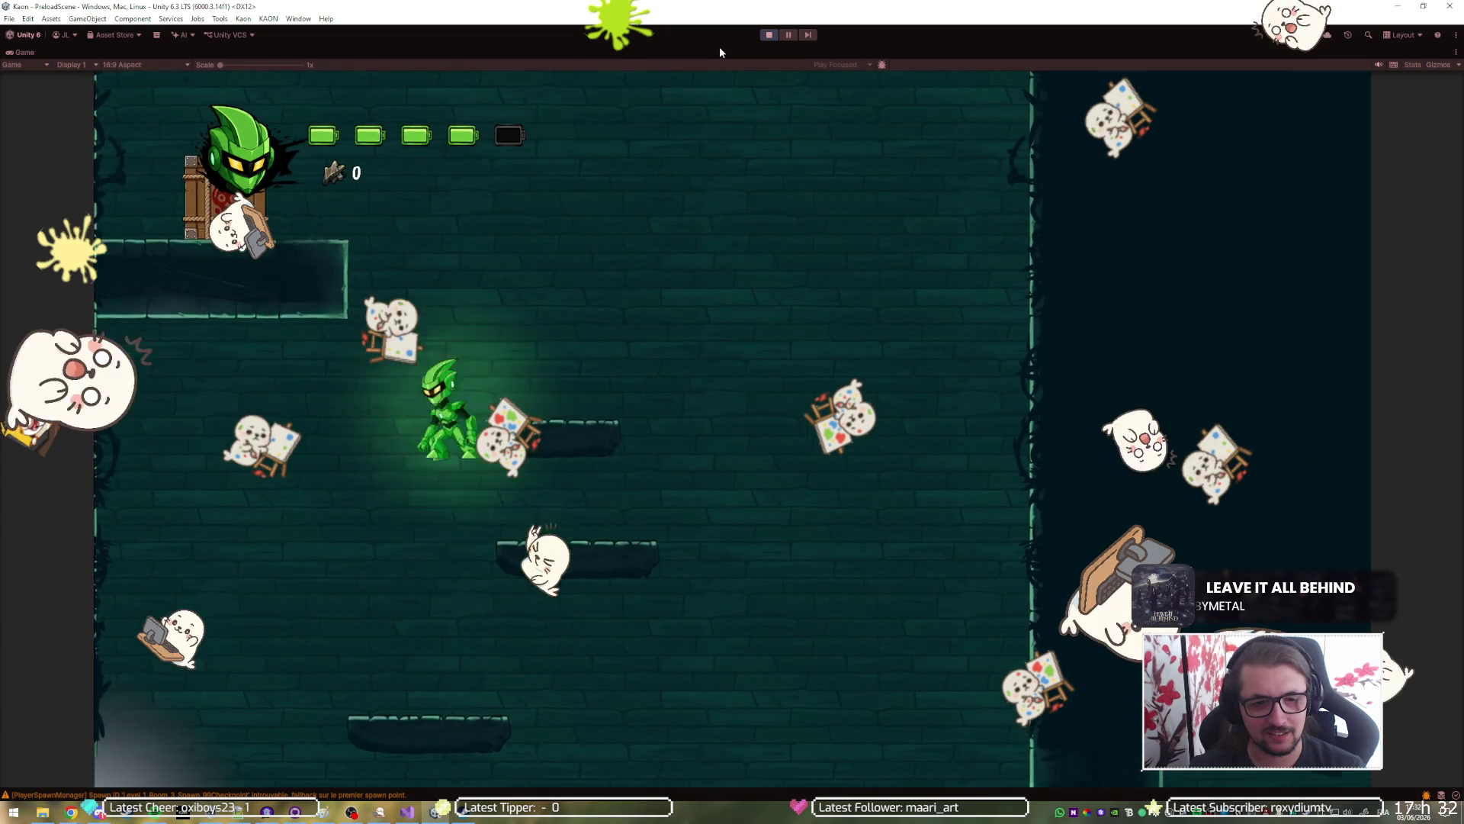
{"action": "key", "text": "a"}
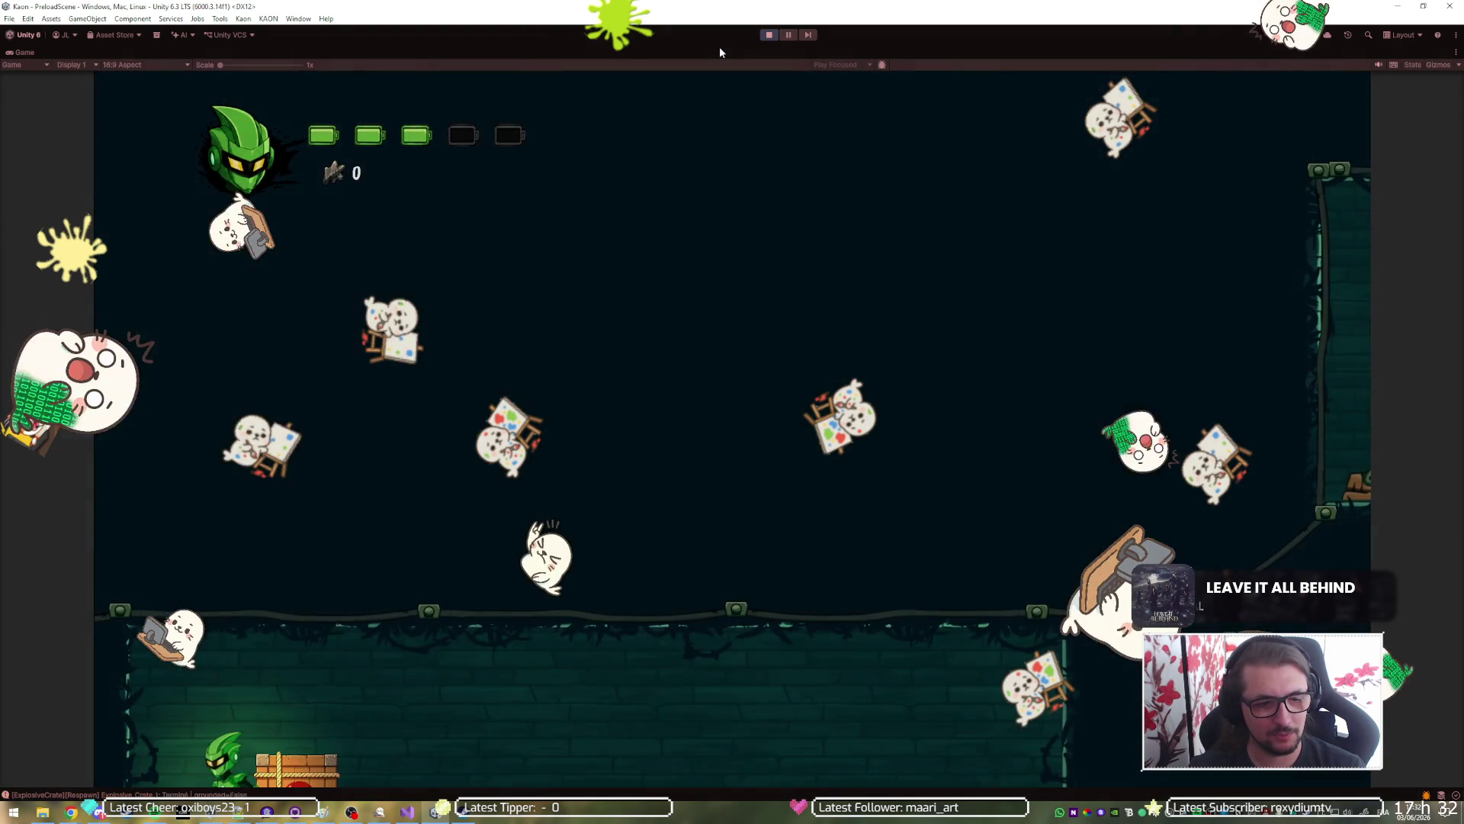
{"action": "left_click", "coordinate": [768, 37]}
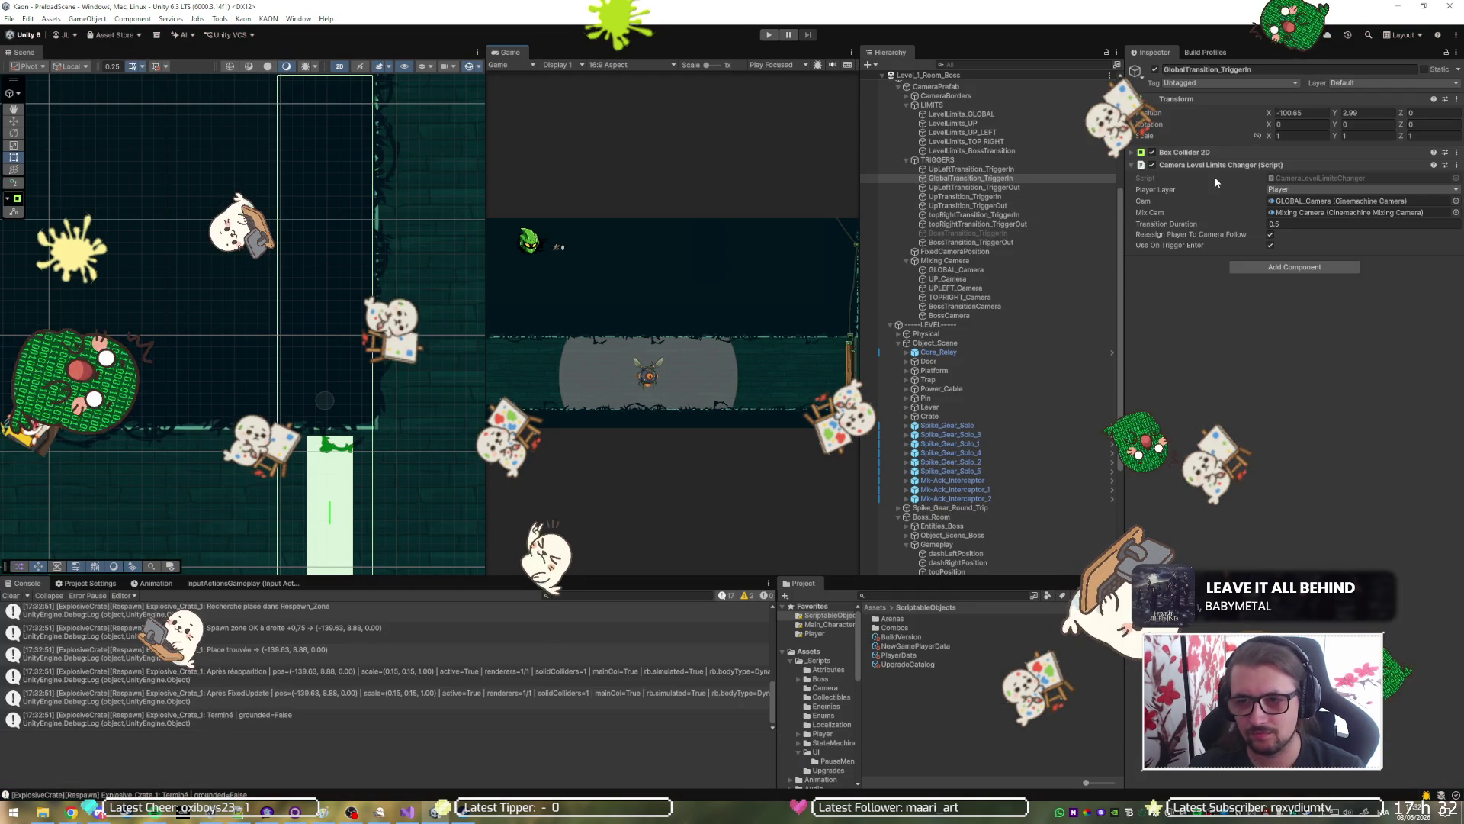
Select Respawn_Entry_Setters and frame it in the Scene view.
{"action": "scroll", "coordinate": [970, 317], "scroll_direction": "down", "scroll_amount": 5}
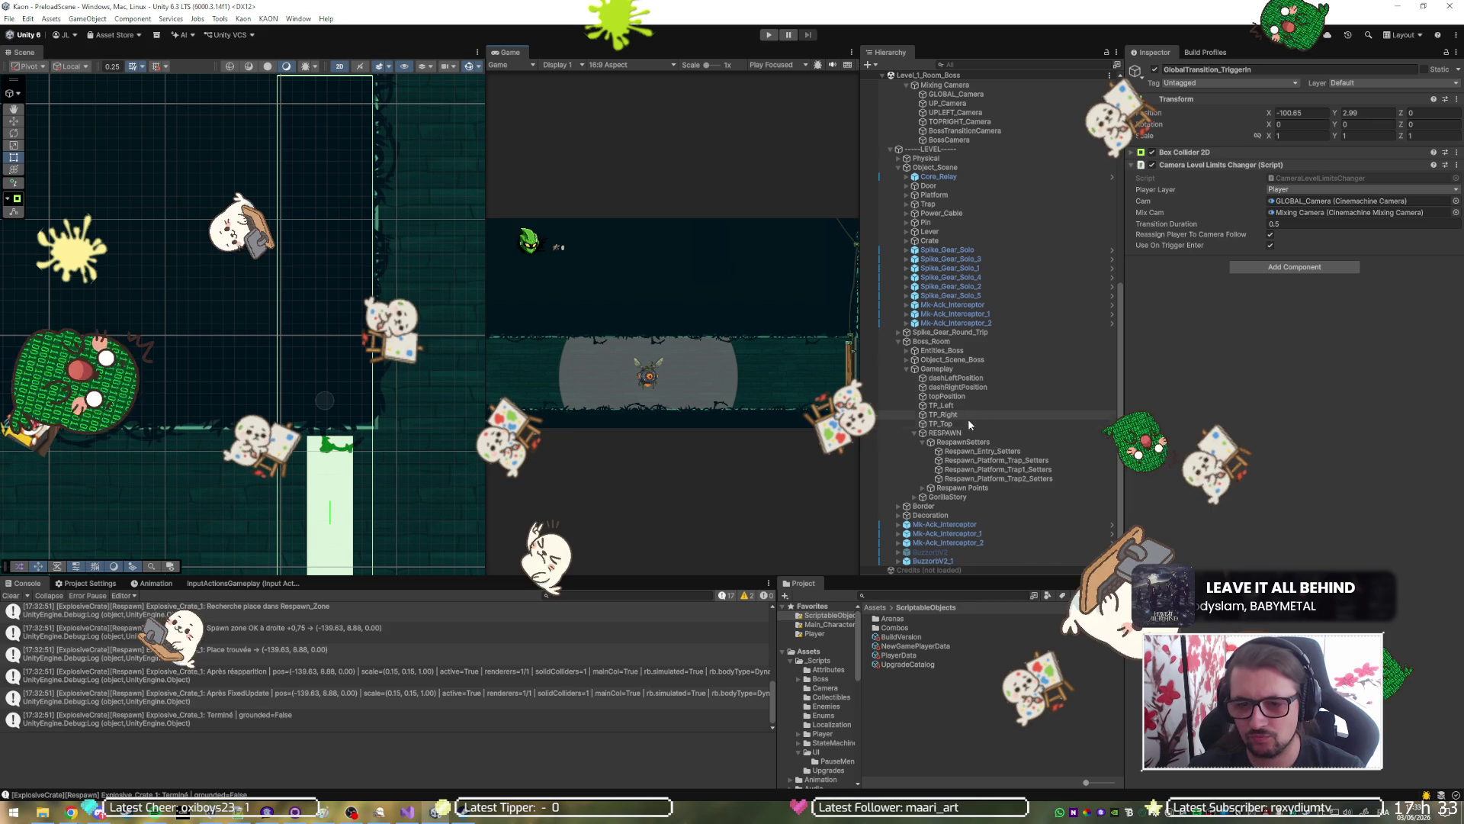
{"action": "left_click", "coordinate": [986, 451]}
{"action": "key", "text": "f"}
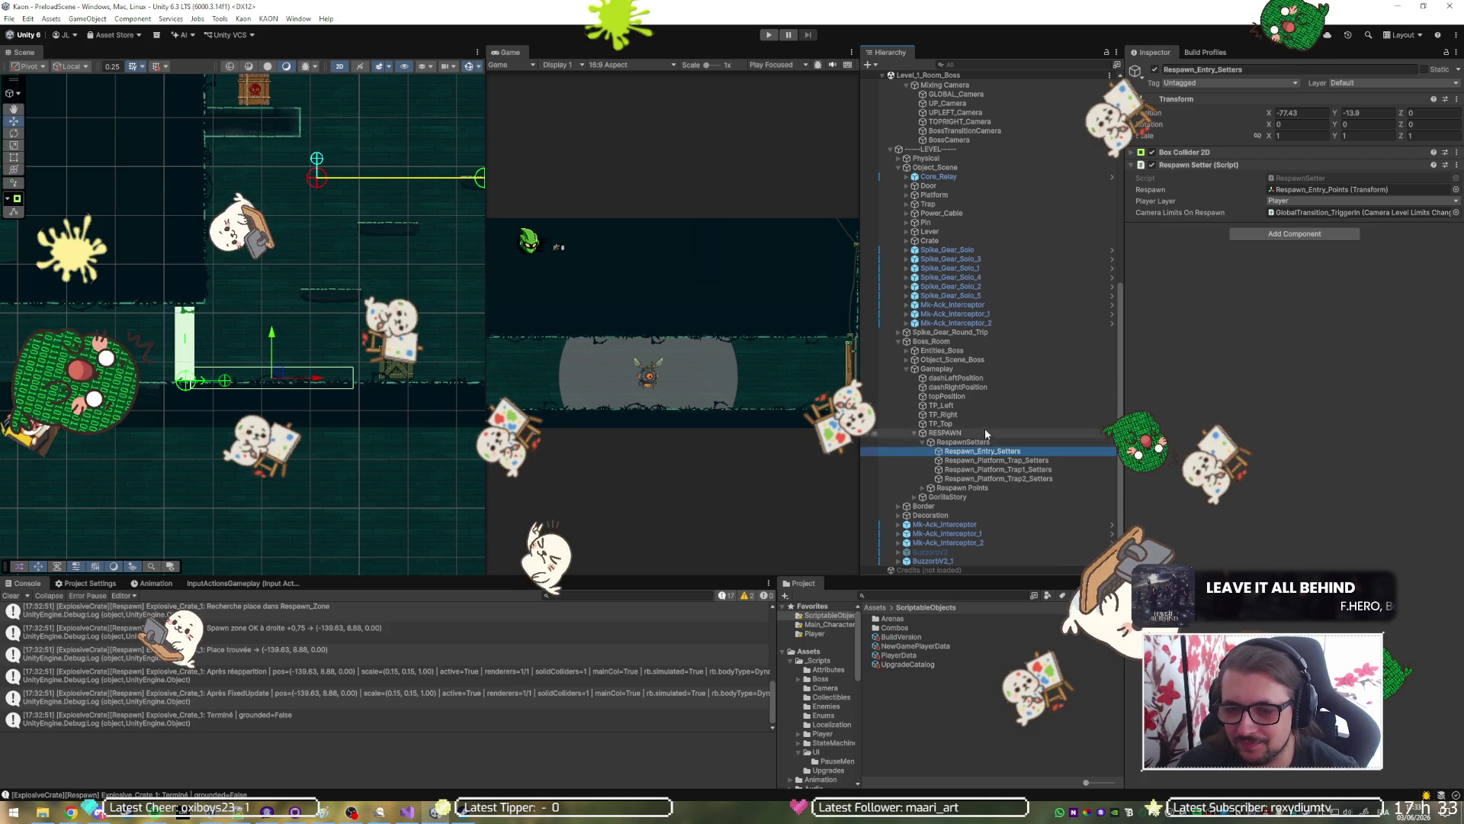
Put GlobalTransition_TriggerIn back above UpLeftTransition_TriggerIn and ping the RespawnSetter script.
{"action": "scroll", "coordinate": [982, 433], "scroll_direction": "up", "scroll_amount": 8}
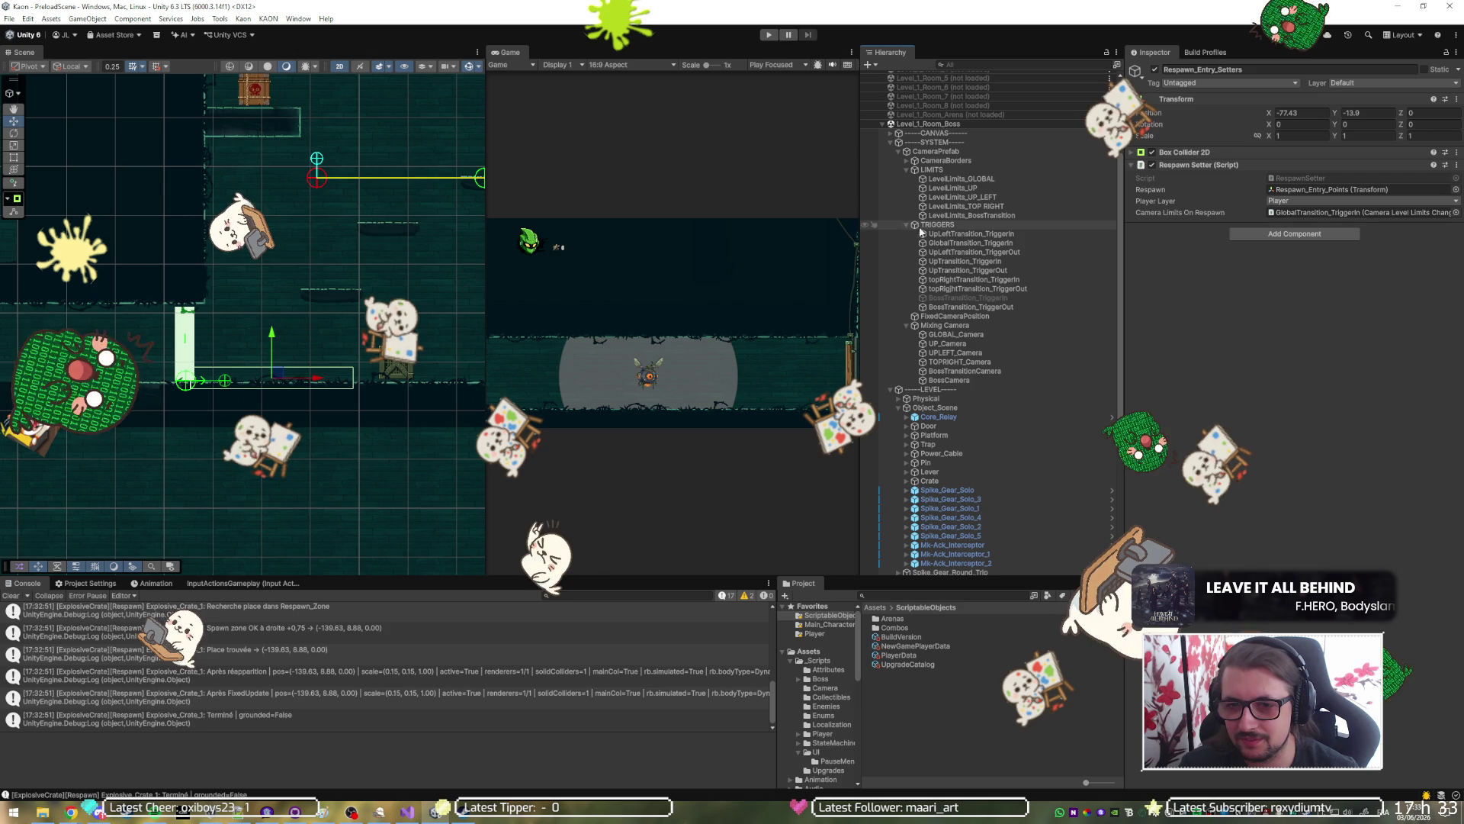
{"action": "left_click_drag", "start_coordinate": [967, 244], "coordinate": [962, 226]}
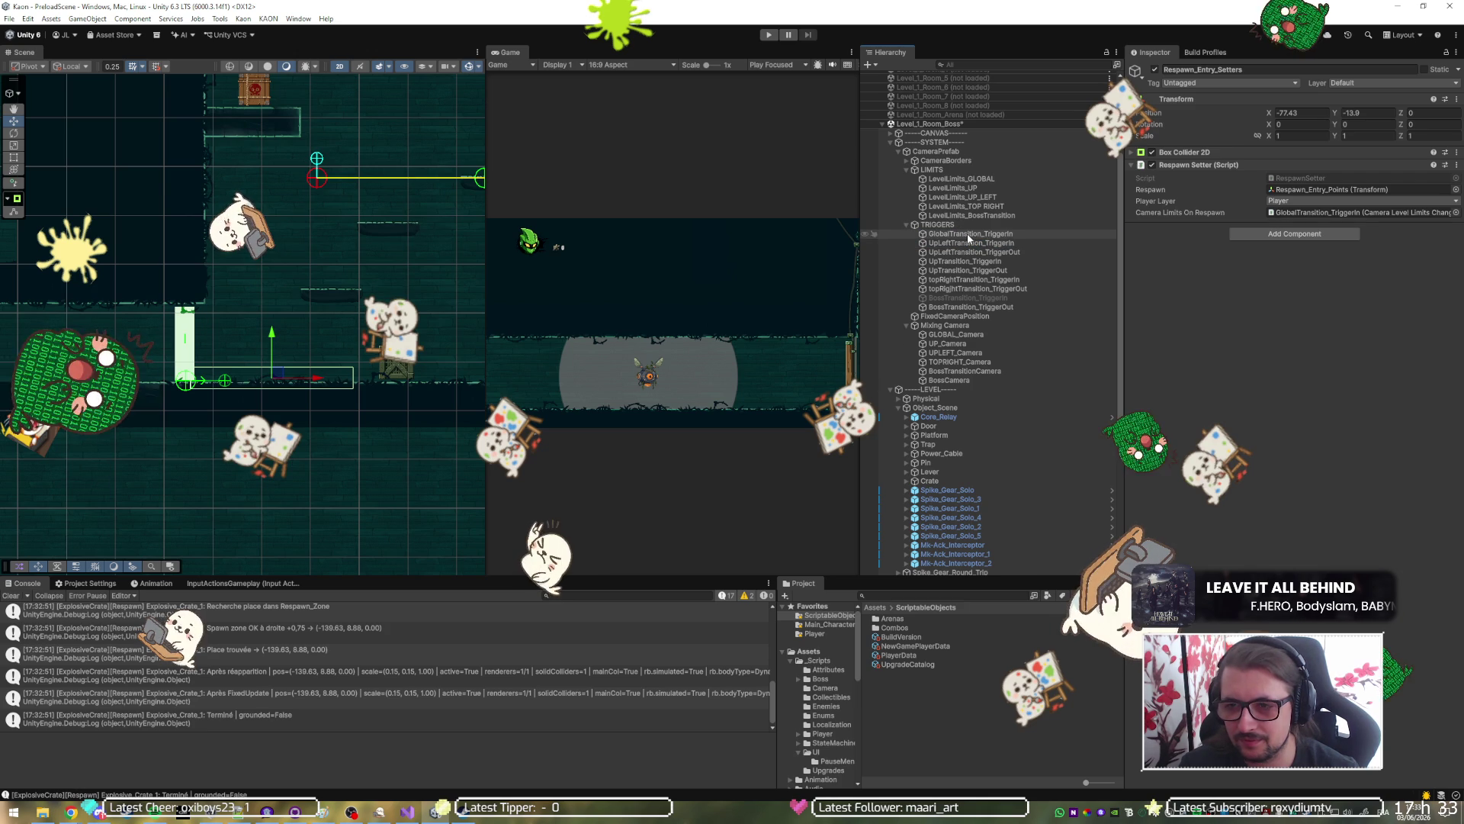
{"action": "left_click", "coordinate": [1312, 177]}
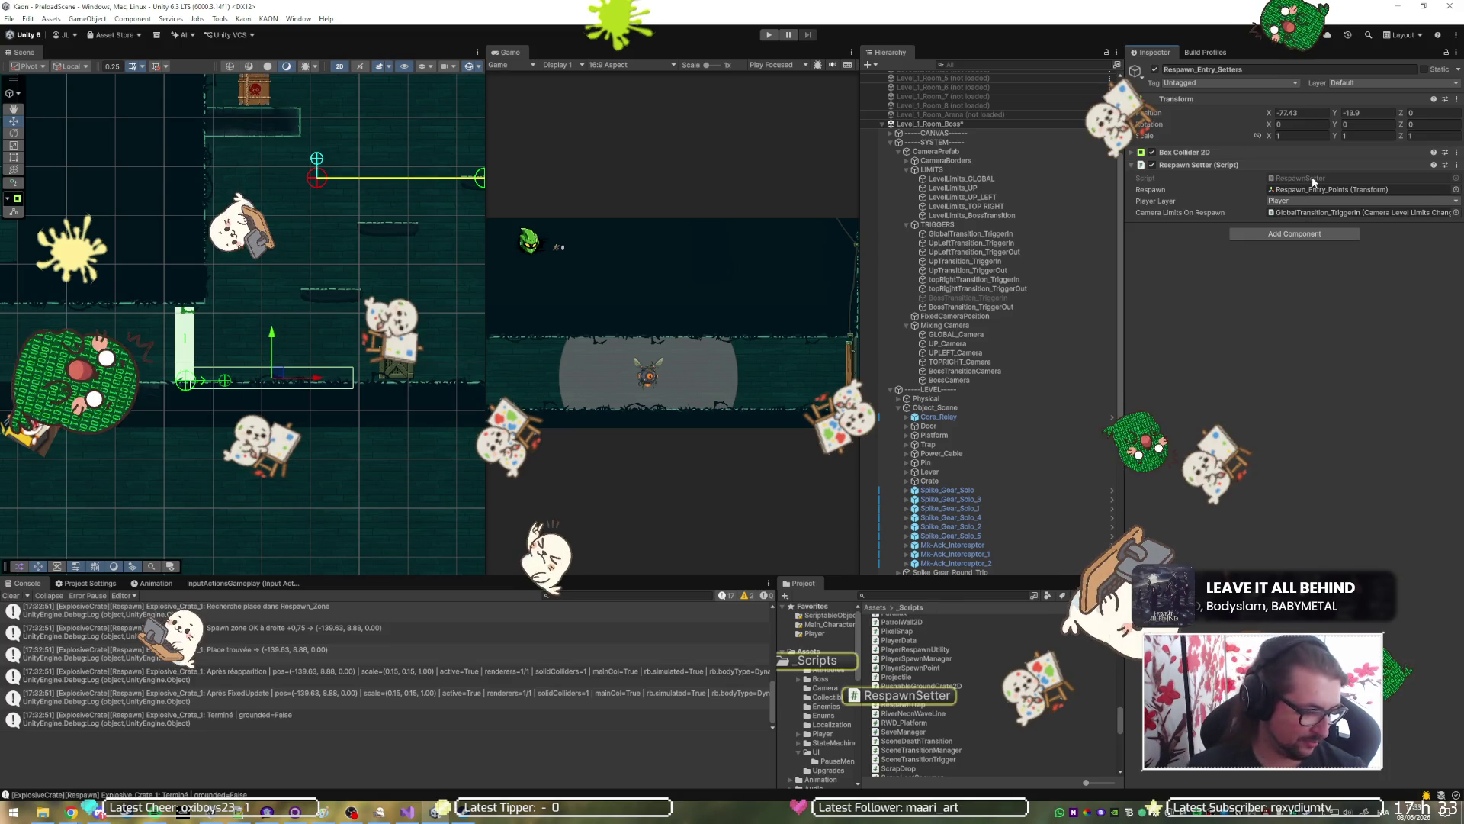
Open RespawnSetter in Visual Studio and highlight every use of cameraLimitsOnRespawn.
{"action": "double_click", "coordinate": [1311, 176]}
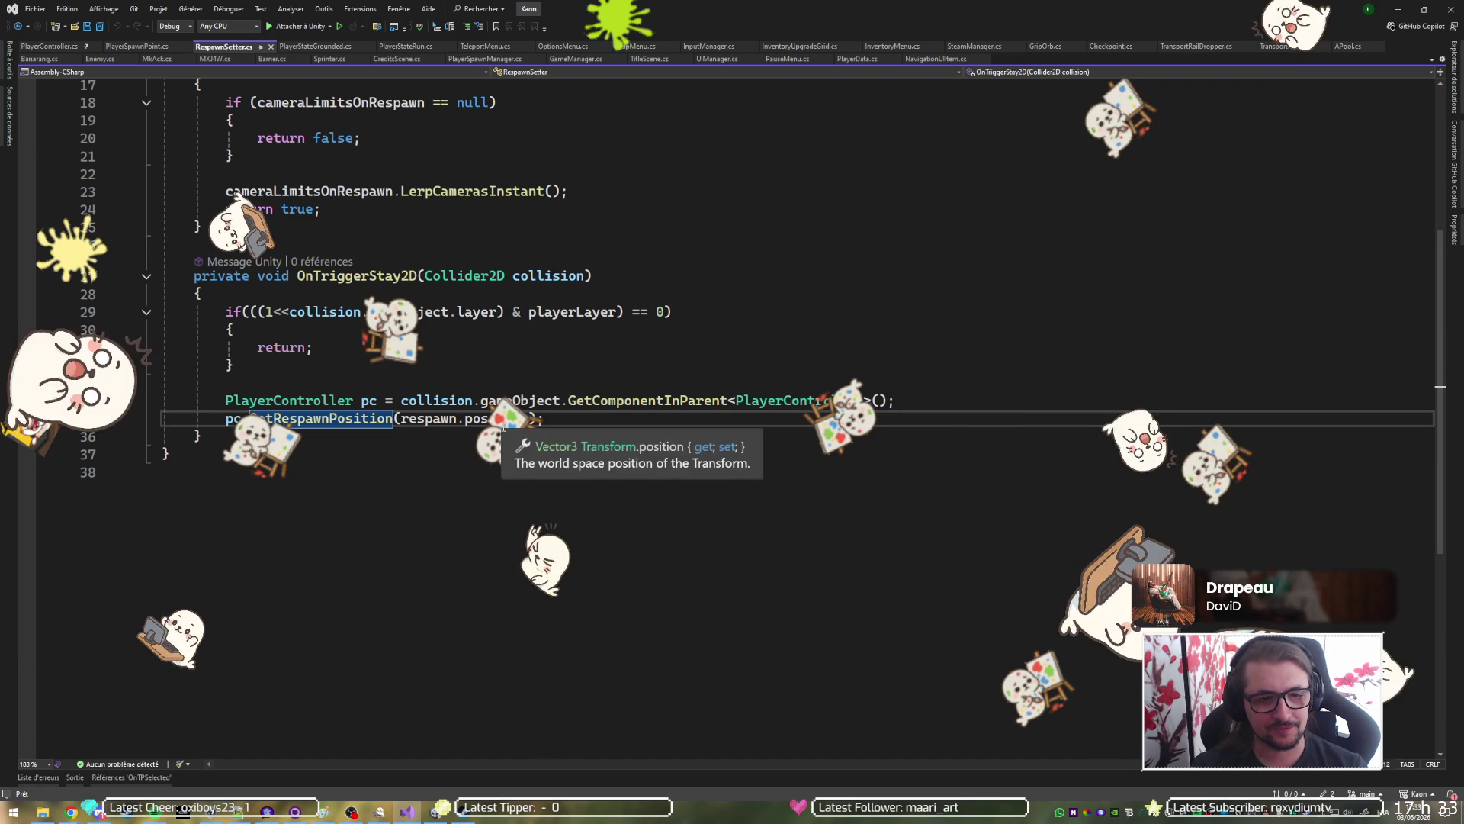
{"action": "scroll", "coordinate": [524, 425], "scroll_direction": "up", "scroll_amount": 1}
{"action": "scroll", "coordinate": [641, 473], "scroll_direction": "up", "scroll_amount": 5}
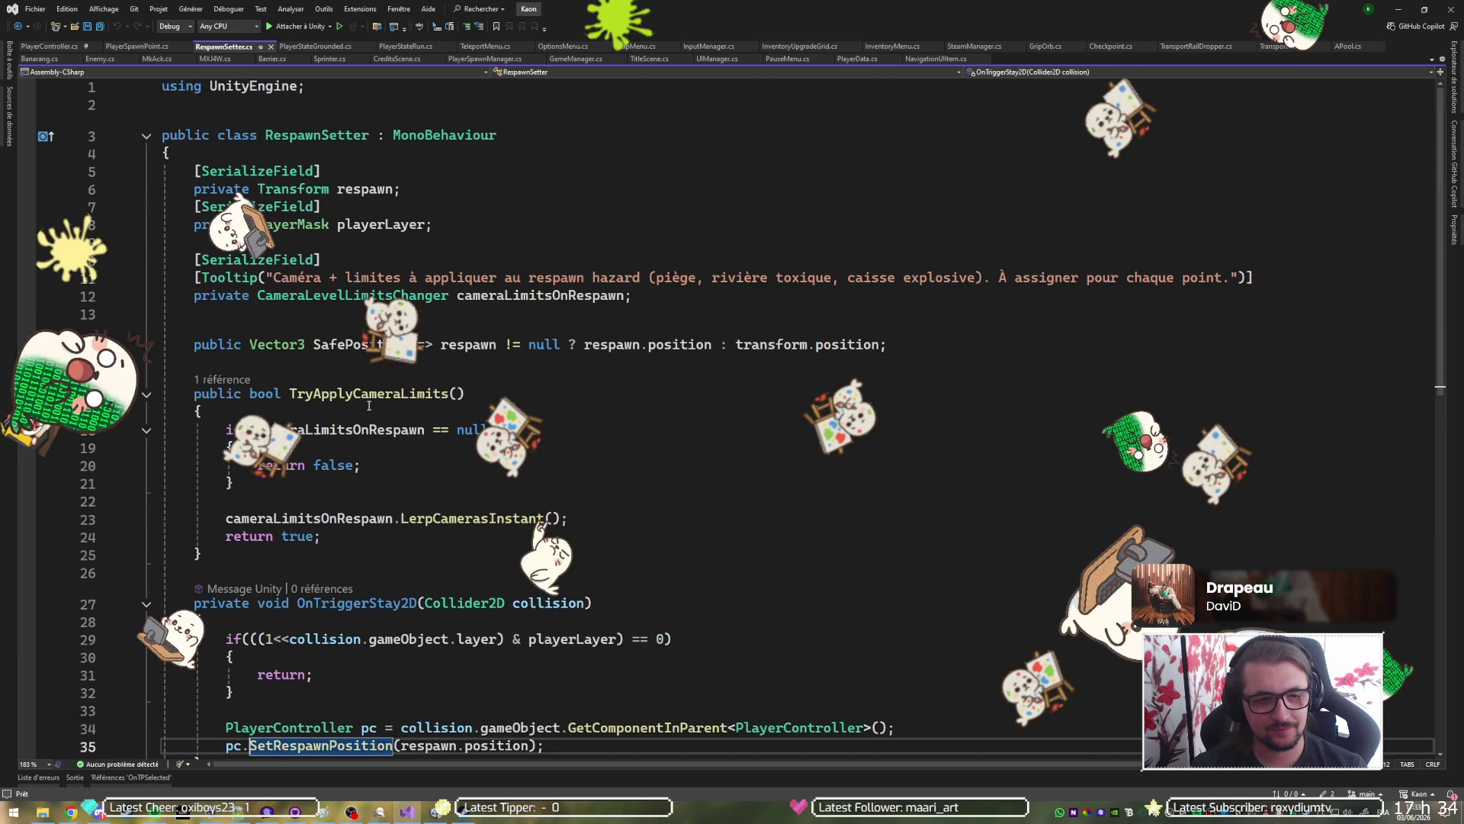
{"action": "left_click", "coordinate": [317, 430]}
{"action": "scroll", "coordinate": [654, 389], "scroll_direction": "down", "scroll_amount": 4}
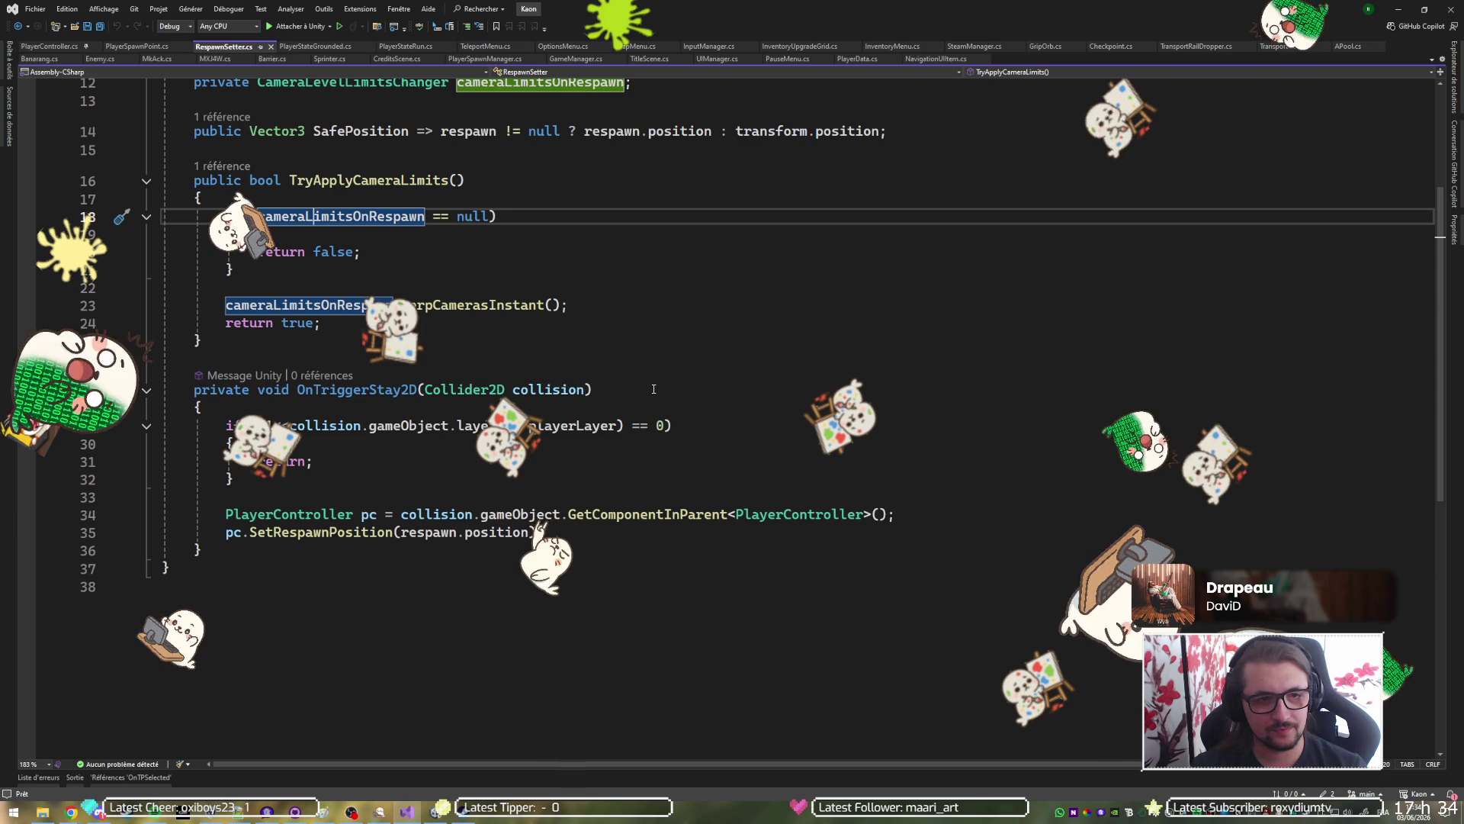
{"action": "scroll", "coordinate": [654, 389], "scroll_direction": "up", "scroll_amount": 2}
{"action": "scroll", "coordinate": [653, 389], "scroll_direction": "down", "scroll_amount": 1}
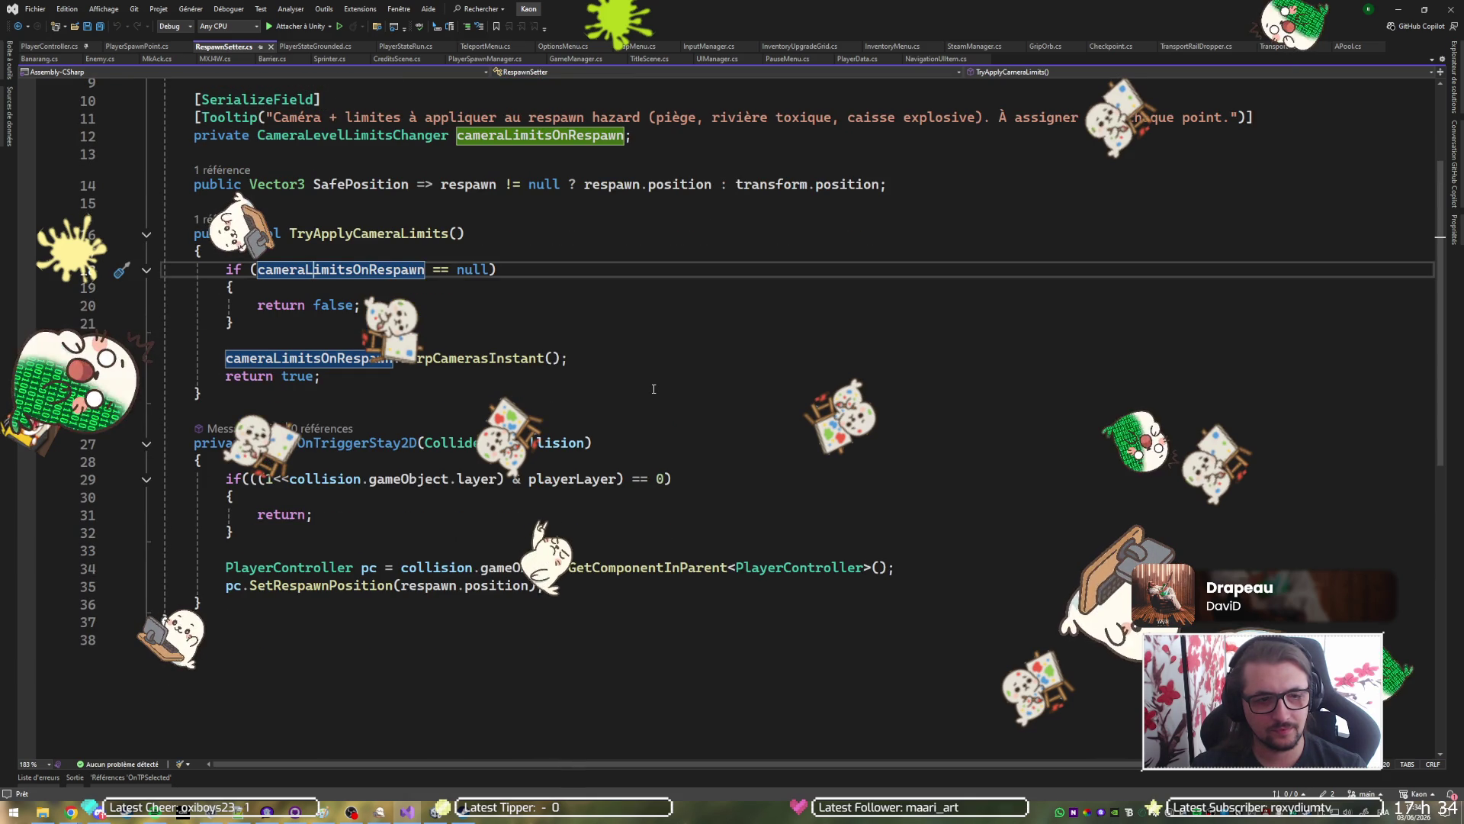
{"action": "scroll", "coordinate": [654, 389], "scroll_direction": "up", "scroll_amount": 1}
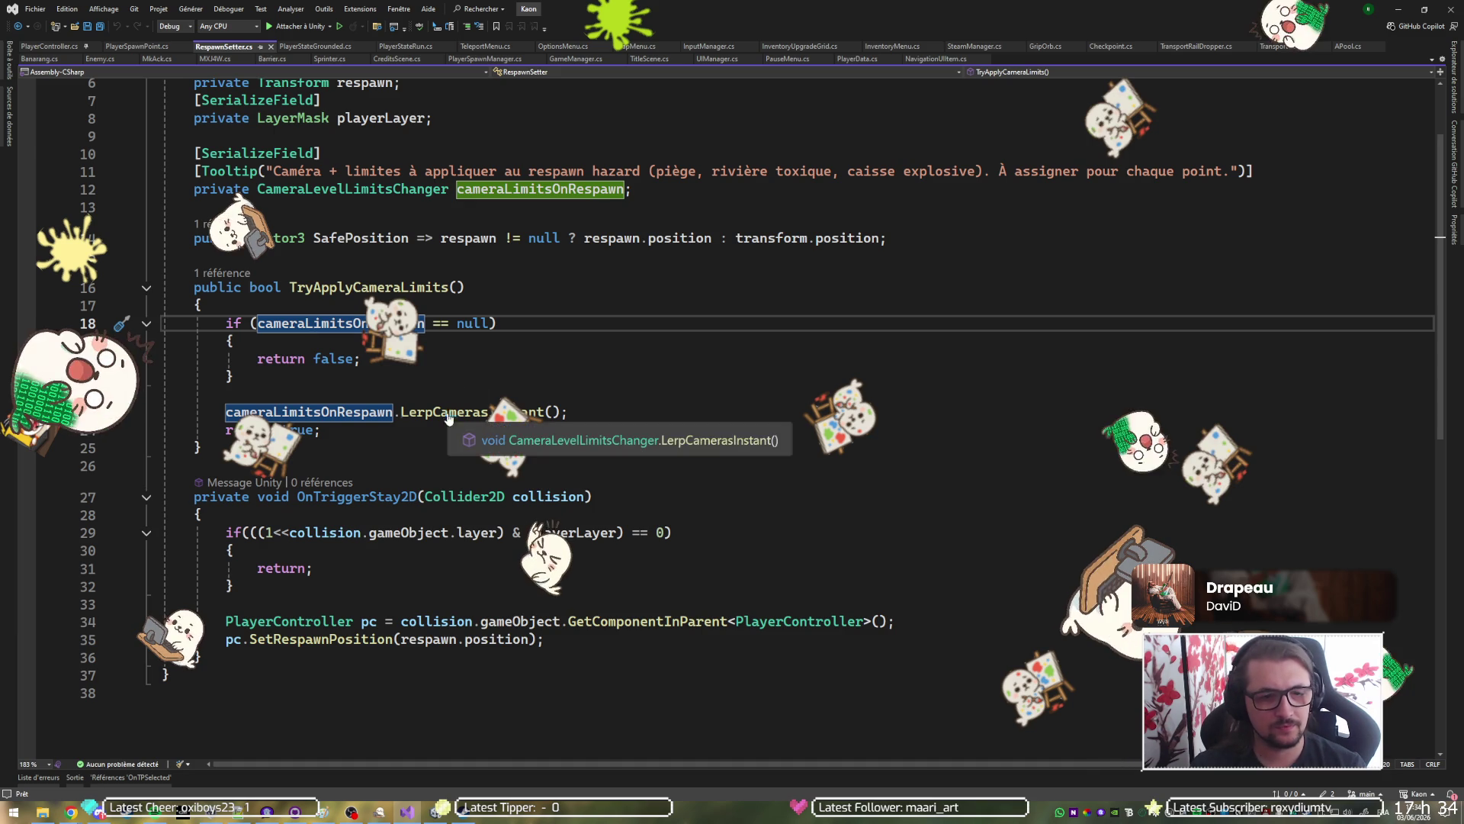
Review LerpCamerasInstant in CameraLevelLimitsChanger.cs, then minimise Visual Studio and ping the respawn camera trigger.
{"action": "left_click", "coordinate": [493, 406], "text": "ctrl"}
{"action": "scroll", "coordinate": [504, 404], "scroll_direction": "down", "scroll_amount": 4}
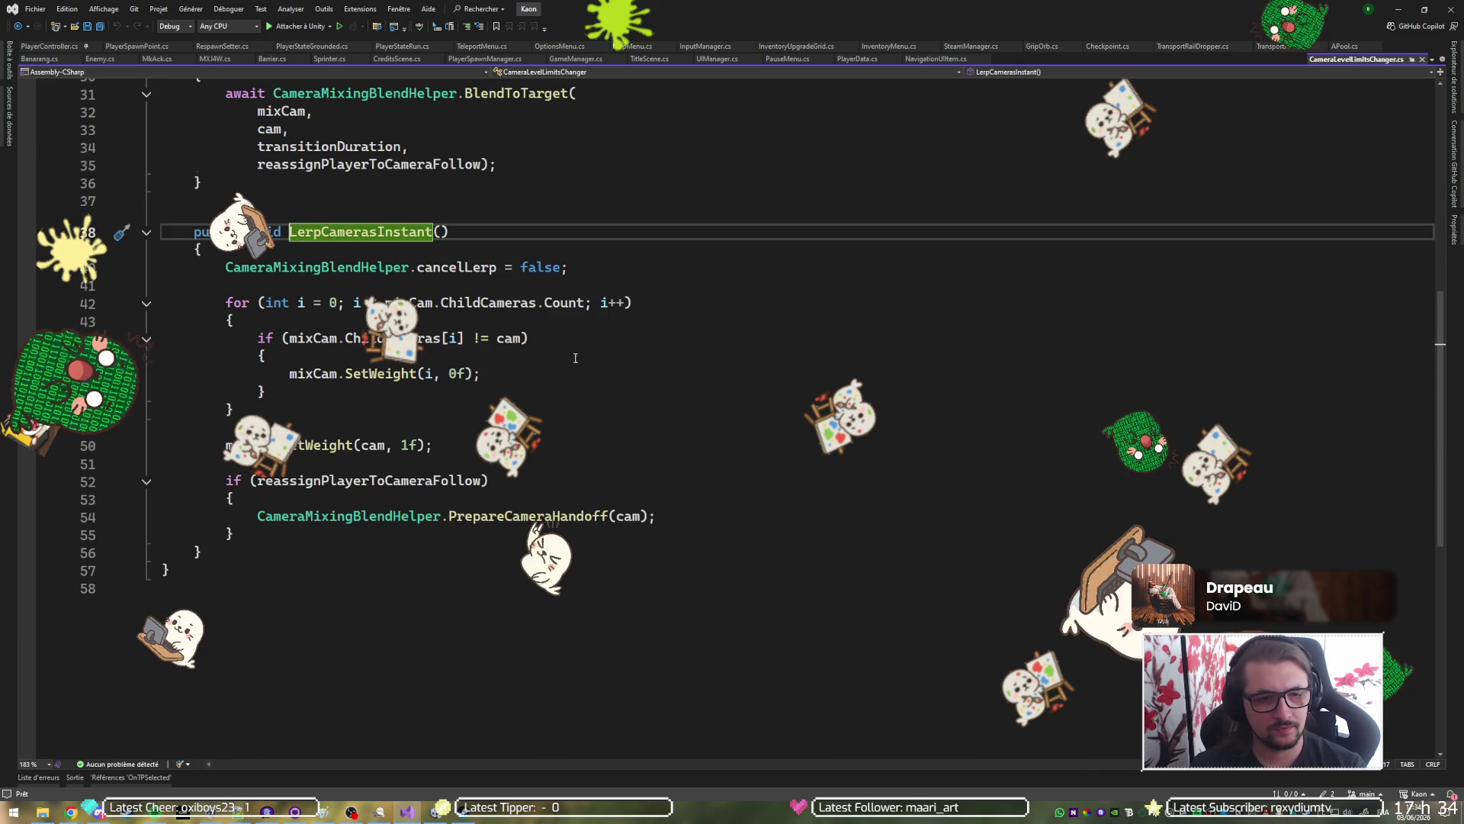
{"action": "scroll", "coordinate": [630, 323], "scroll_direction": "up", "scroll_amount": 3}
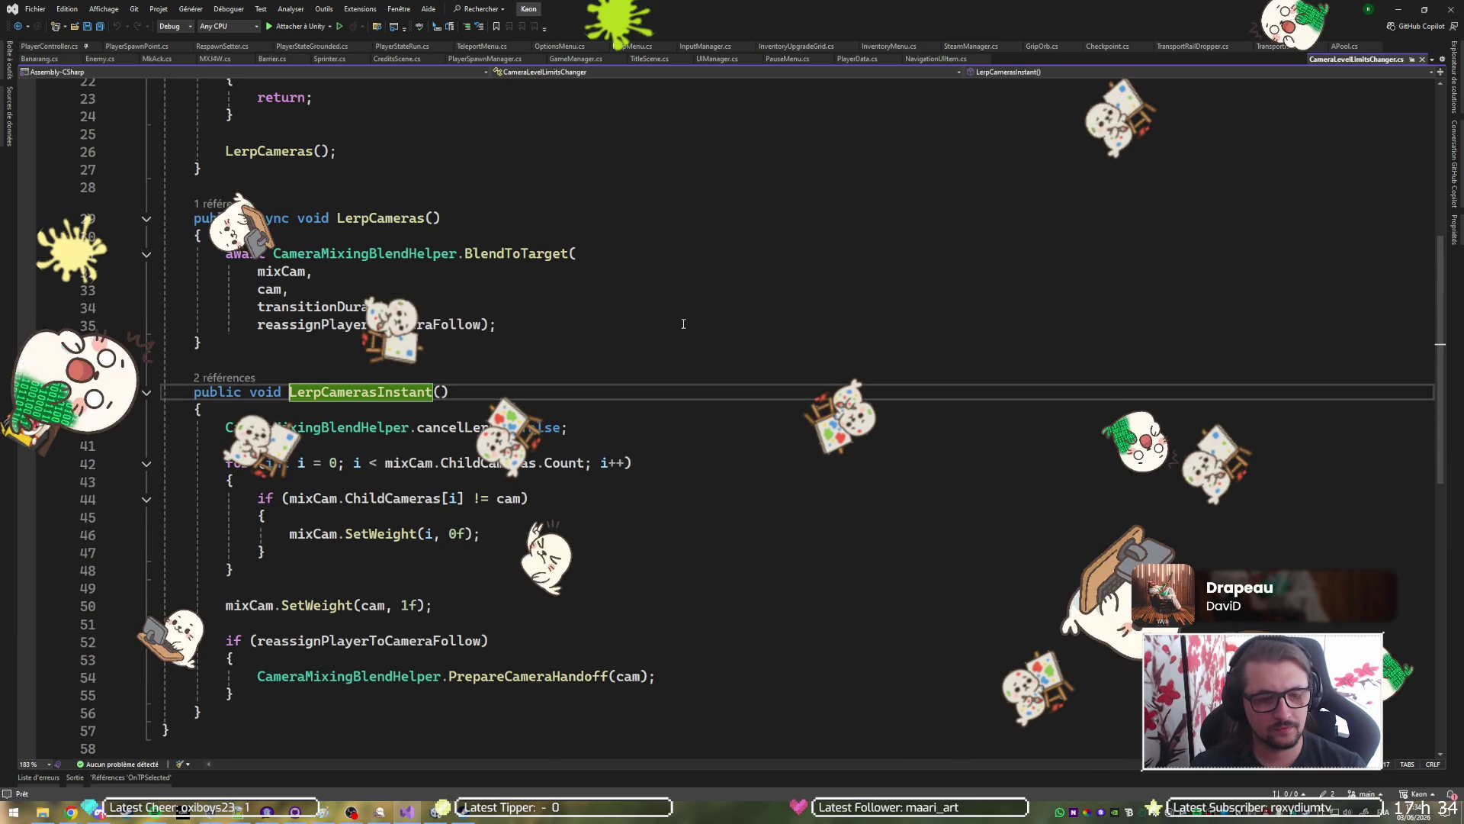
{"action": "left_click", "coordinate": [1399, 14]}
{"action": "left_click", "coordinate": [1301, 212]}
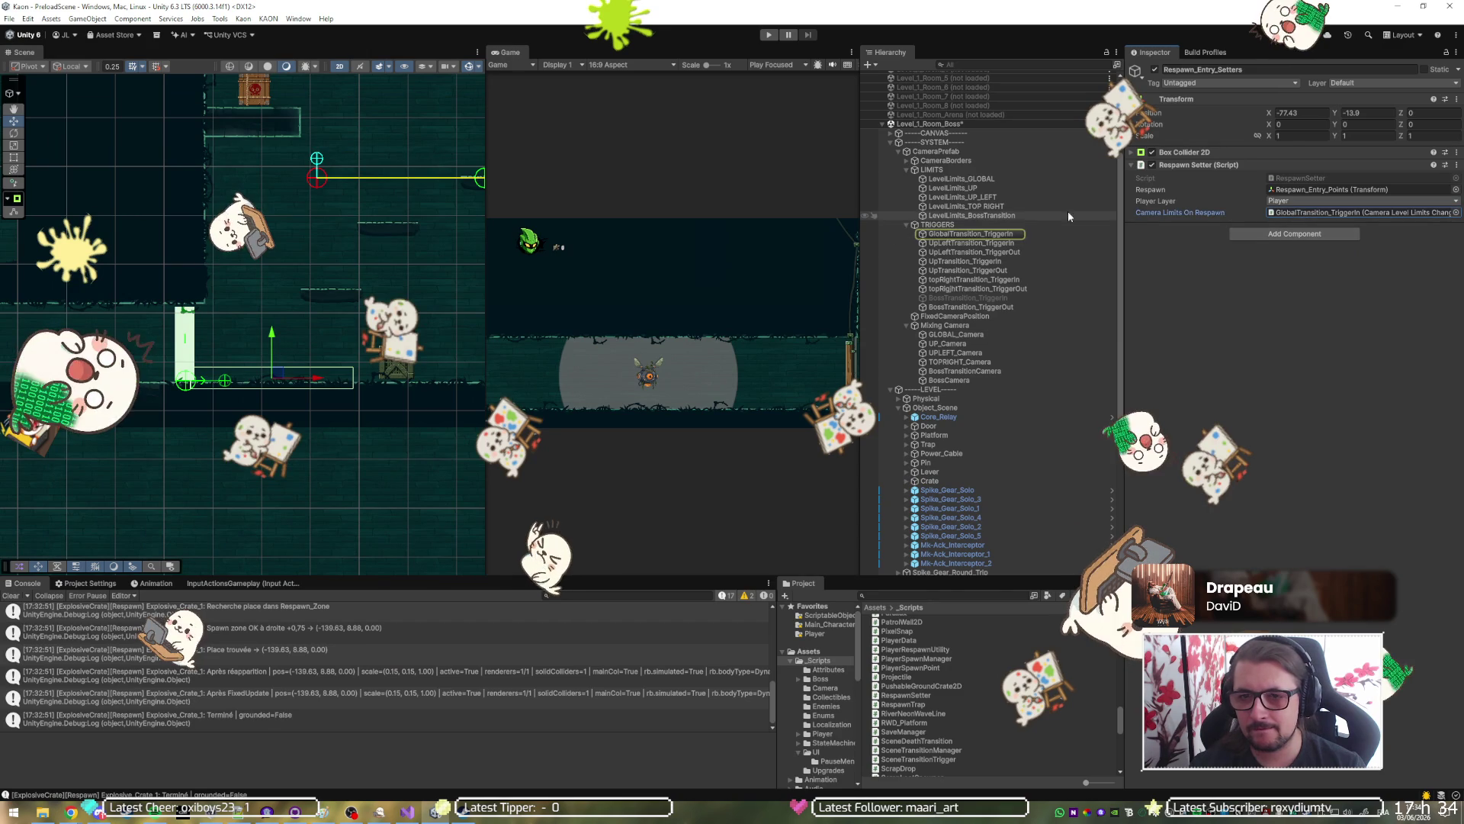
Inspect GlobalTransition_TriggerIn's settings, collapse Boss_Room, and enter play mode.
{"action": "left_click", "coordinate": [1000, 233]}
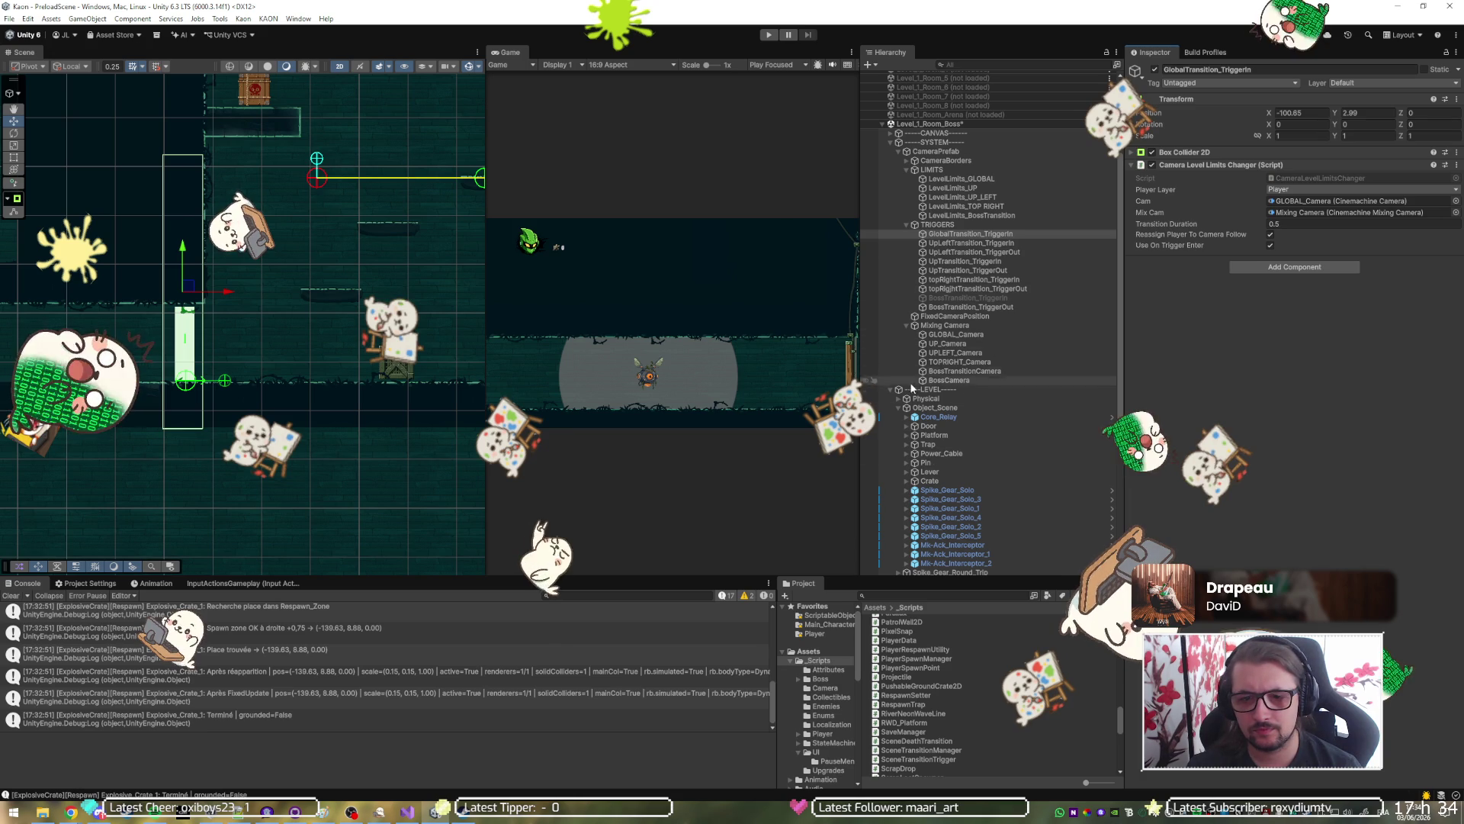
{"action": "scroll", "coordinate": [906, 229], "scroll_direction": "down", "scroll_amount": 5}
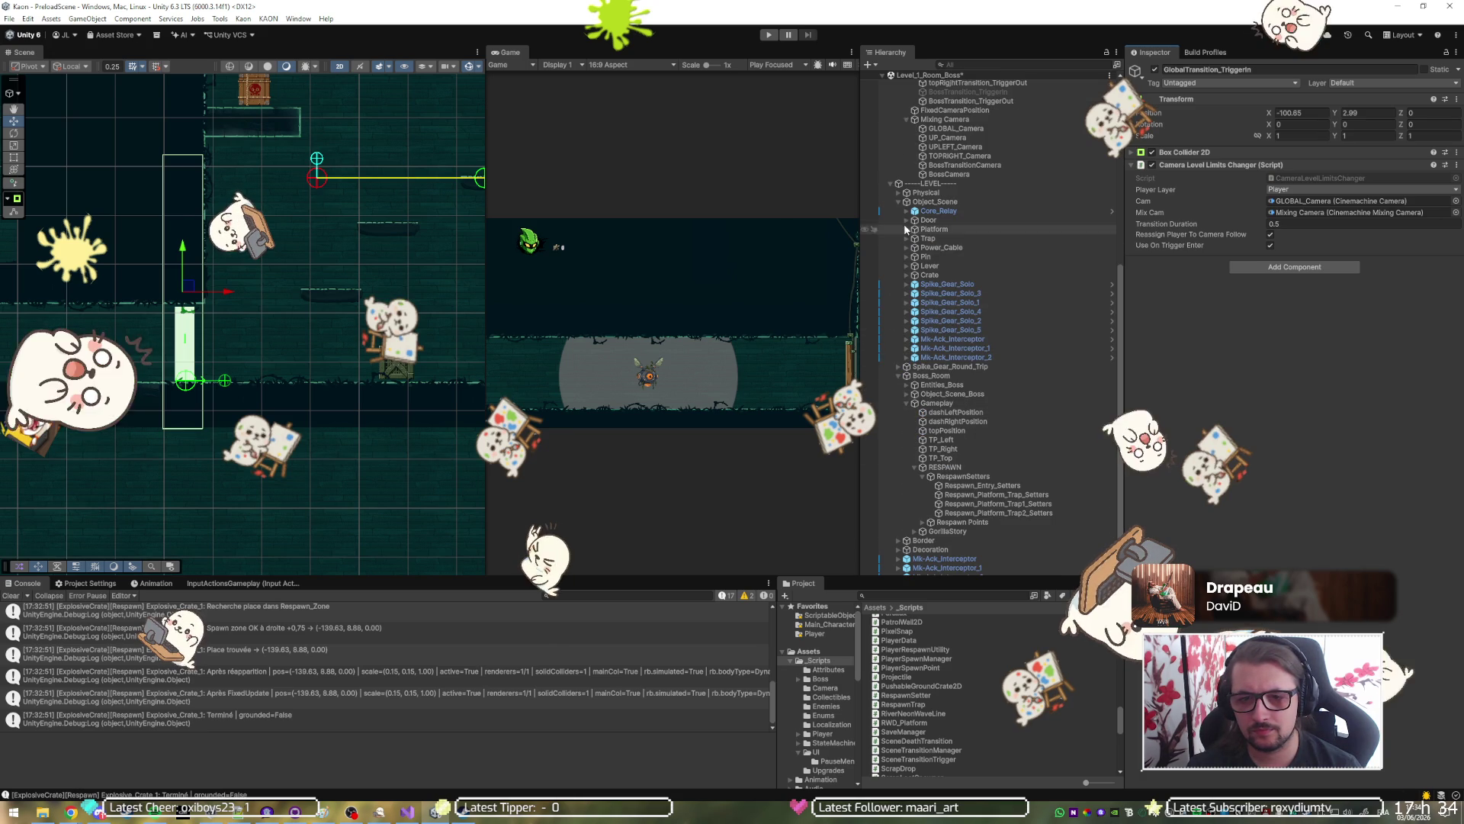
{"action": "scroll", "coordinate": [888, 368], "scroll_direction": "down", "scroll_amount": 1}
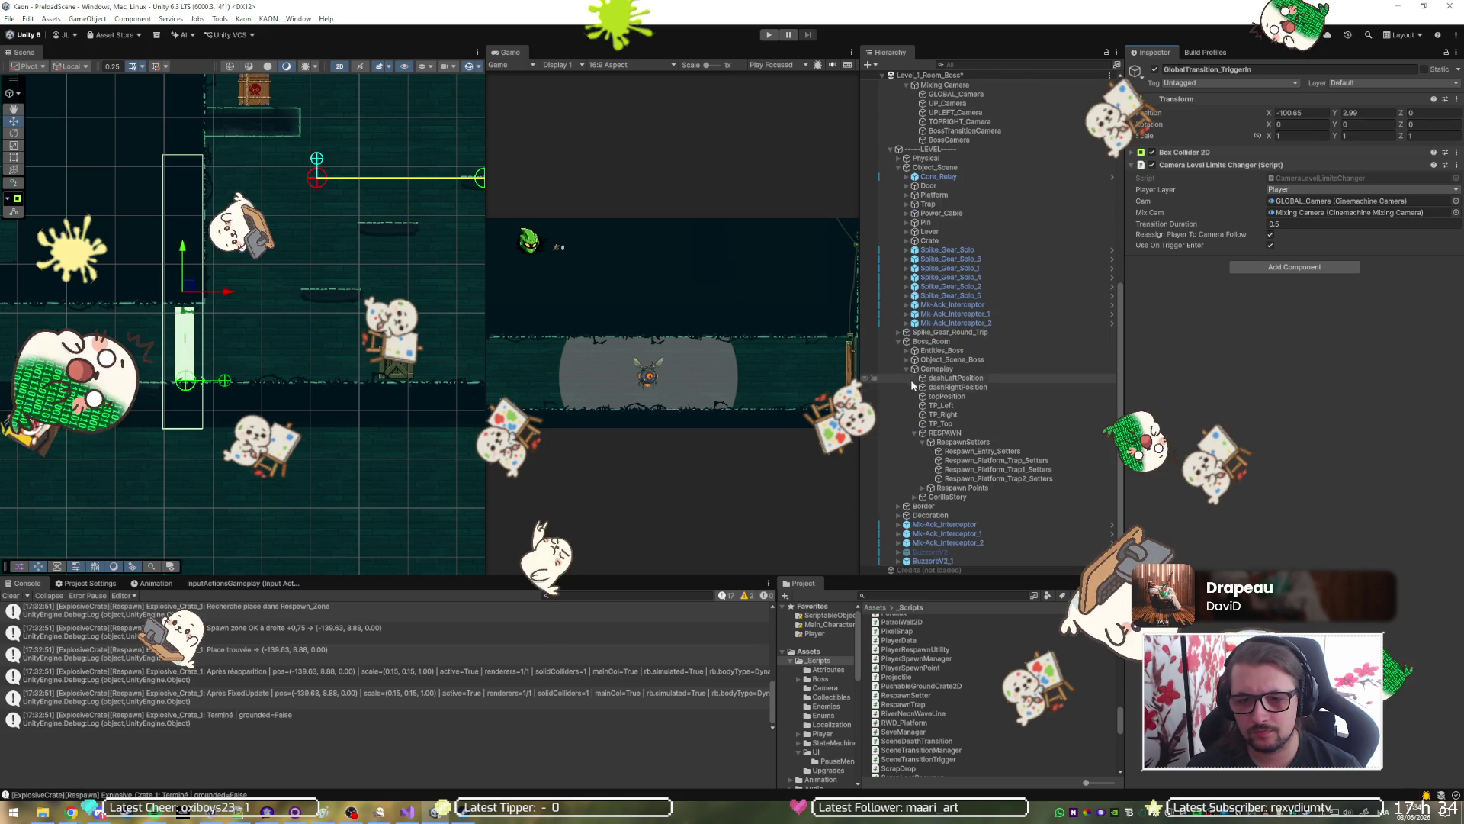
{"action": "left_click", "coordinate": [899, 341]}
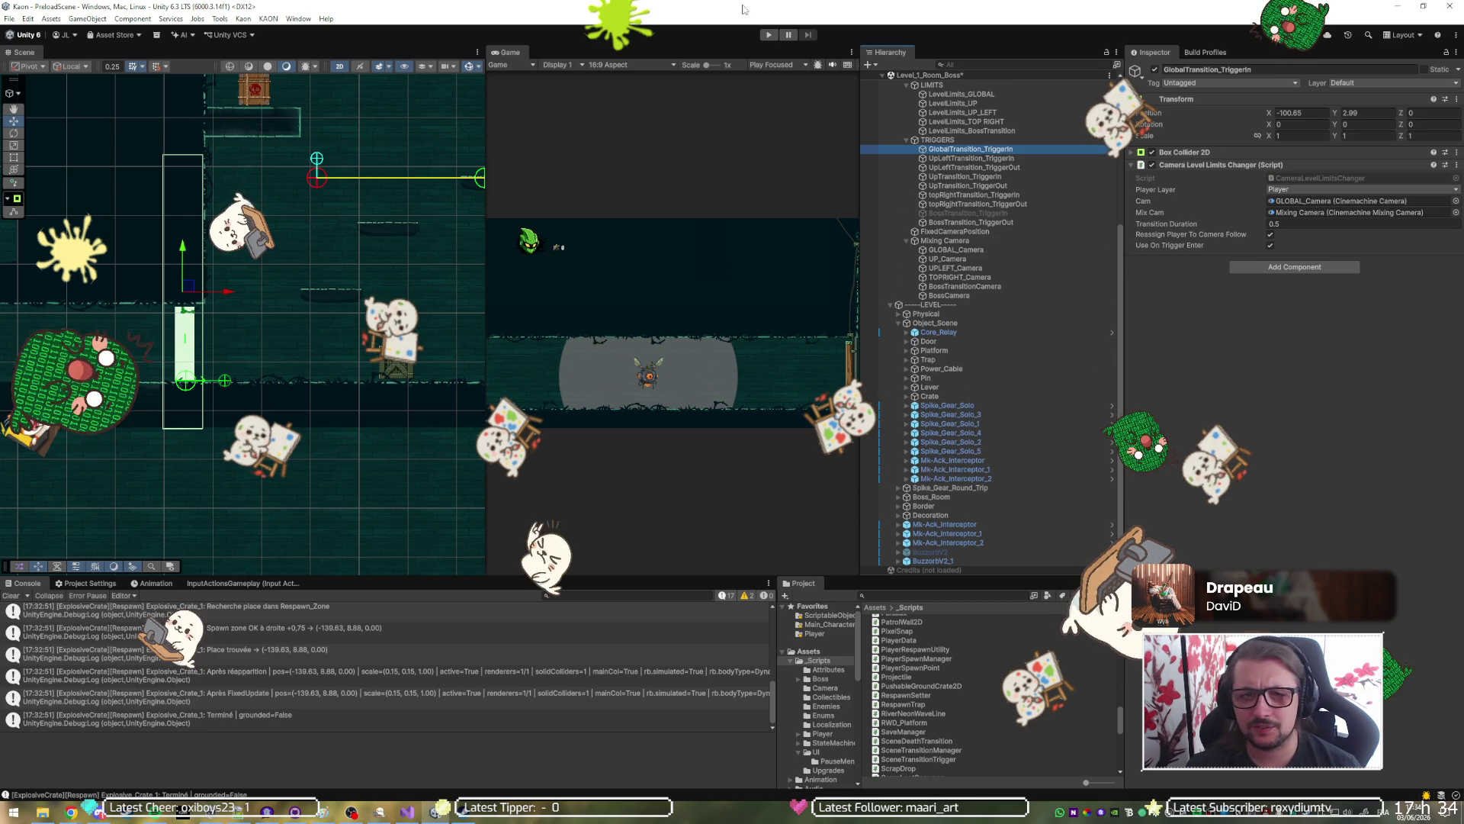
{"action": "left_click", "coordinate": [770, 35]}
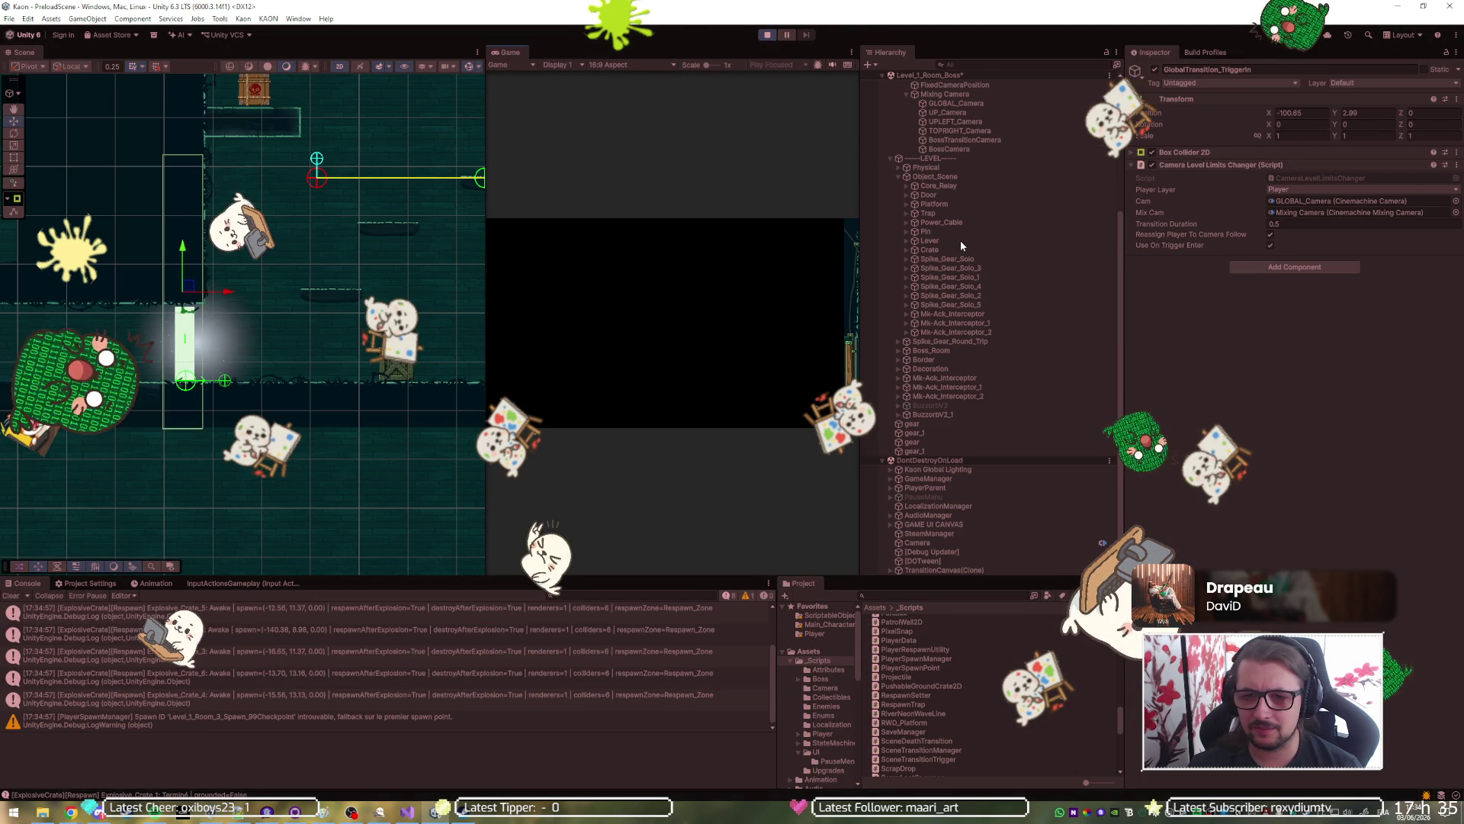
Select Mixing Camera, then run and jump the player across the platforms toward the crate.
{"action": "left_click", "coordinate": [960, 285]}
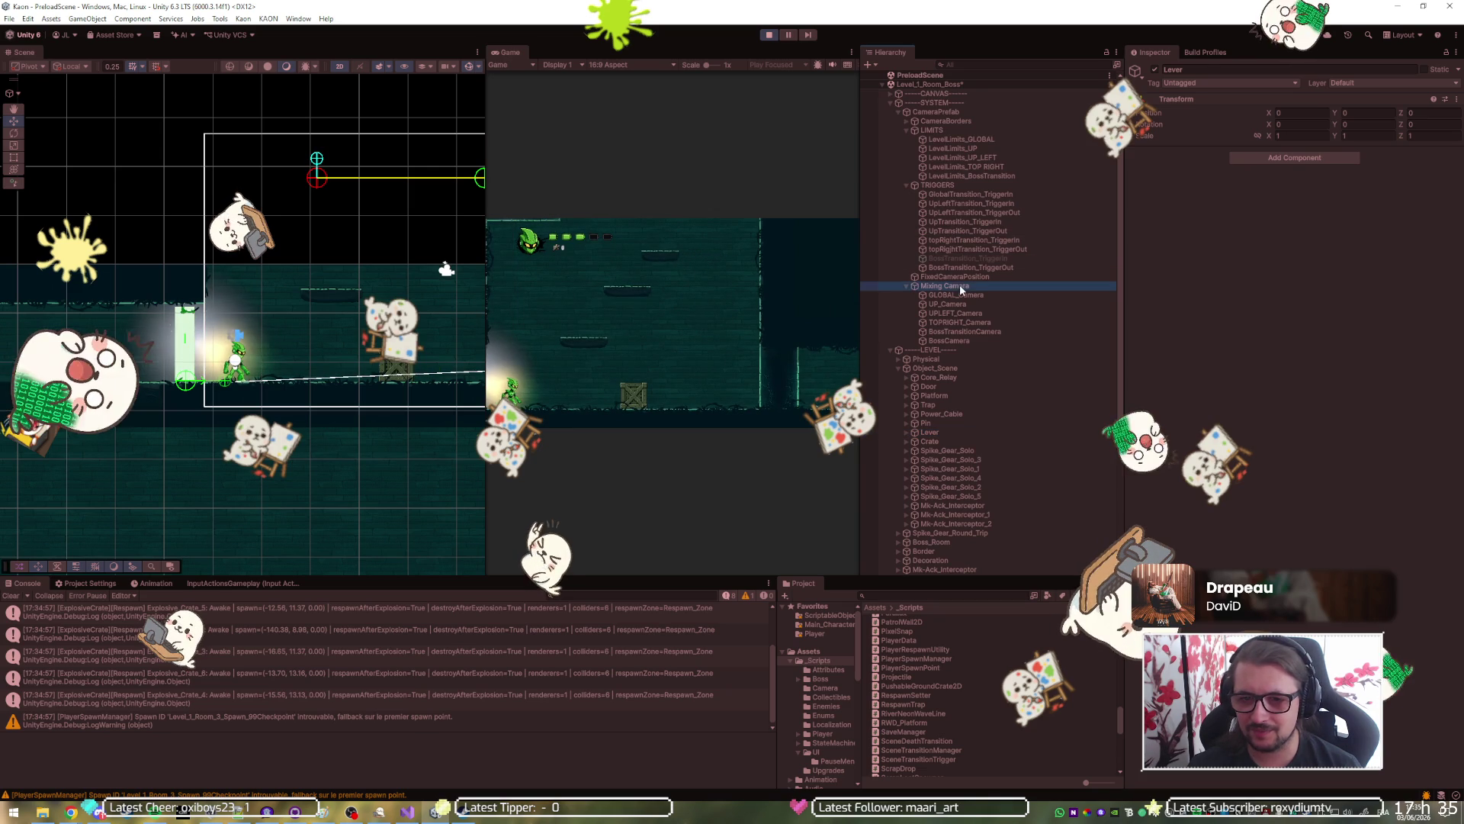
{"action": "scroll", "coordinate": [193, 380], "scroll_direction": "down", "scroll_amount": 5}
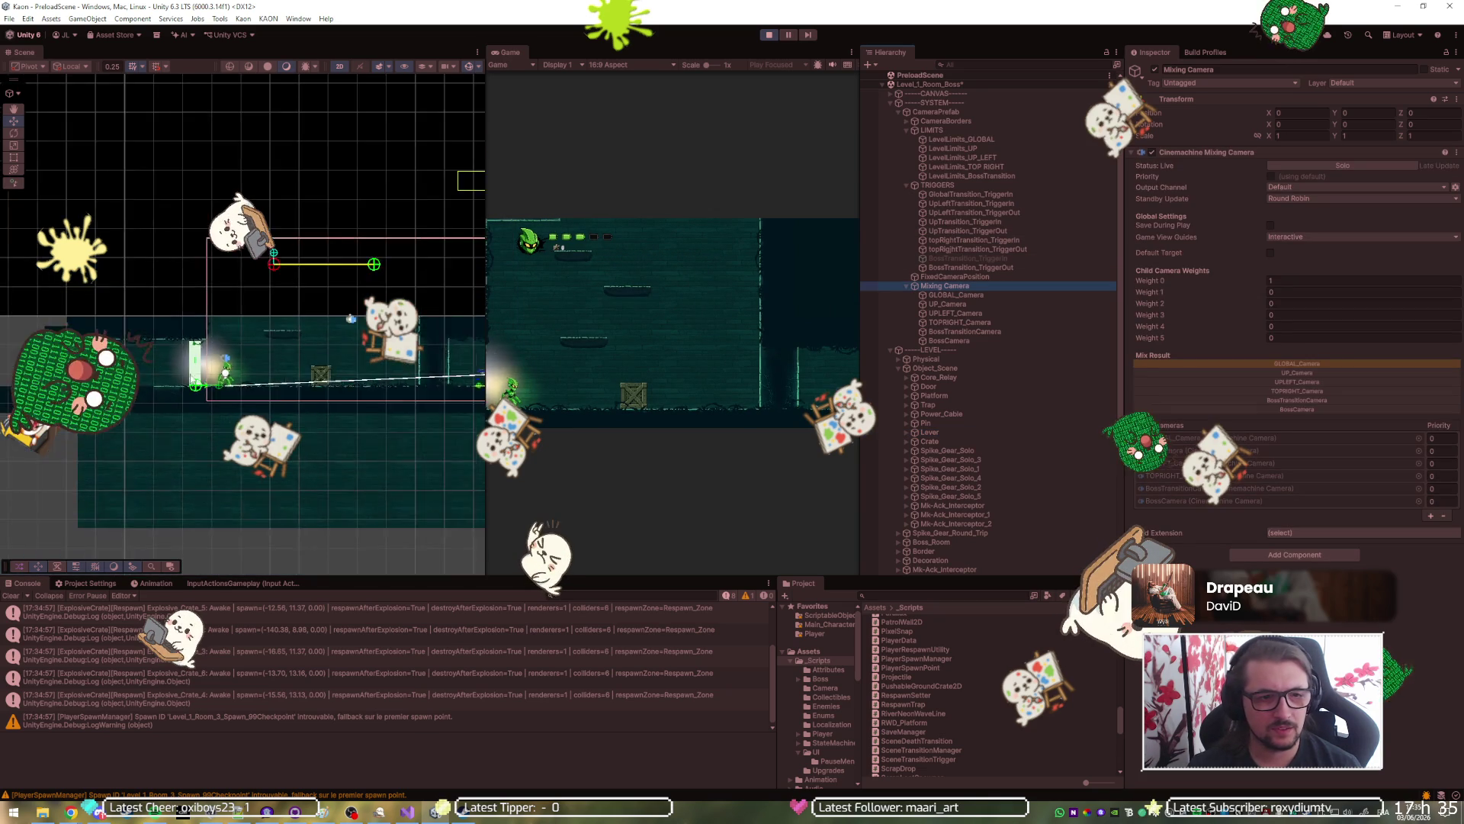
{"action": "scroll", "coordinate": [873, 574], "scroll_direction": "down", "scroll_amount": 5}
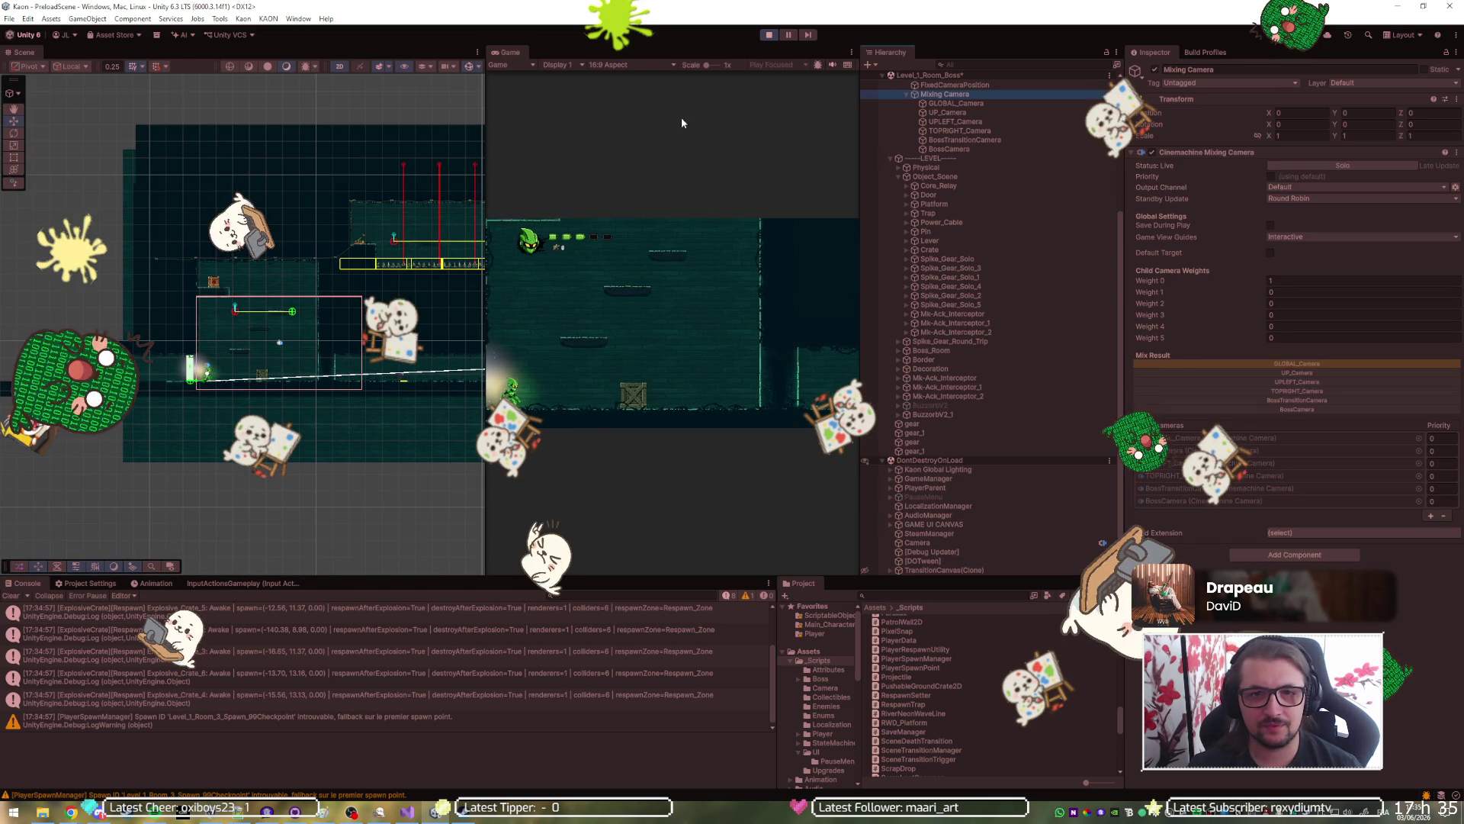
{"action": "key", "text": "d"}
{"action": "key", "text": "space"}
{"action": "key", "text": "d"}
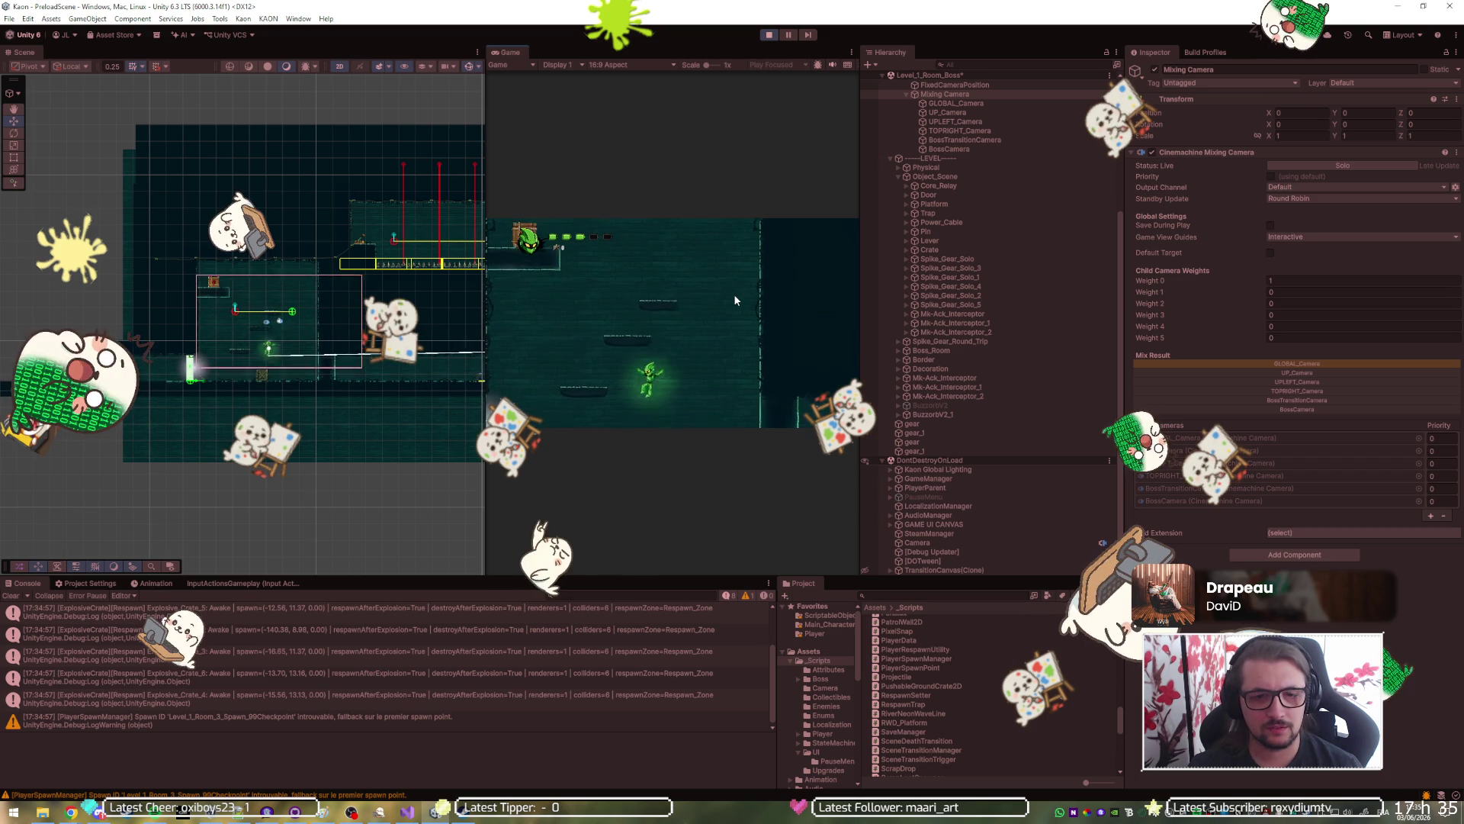
{"action": "key", "text": "d"}
{"action": "key", "text": "space"}
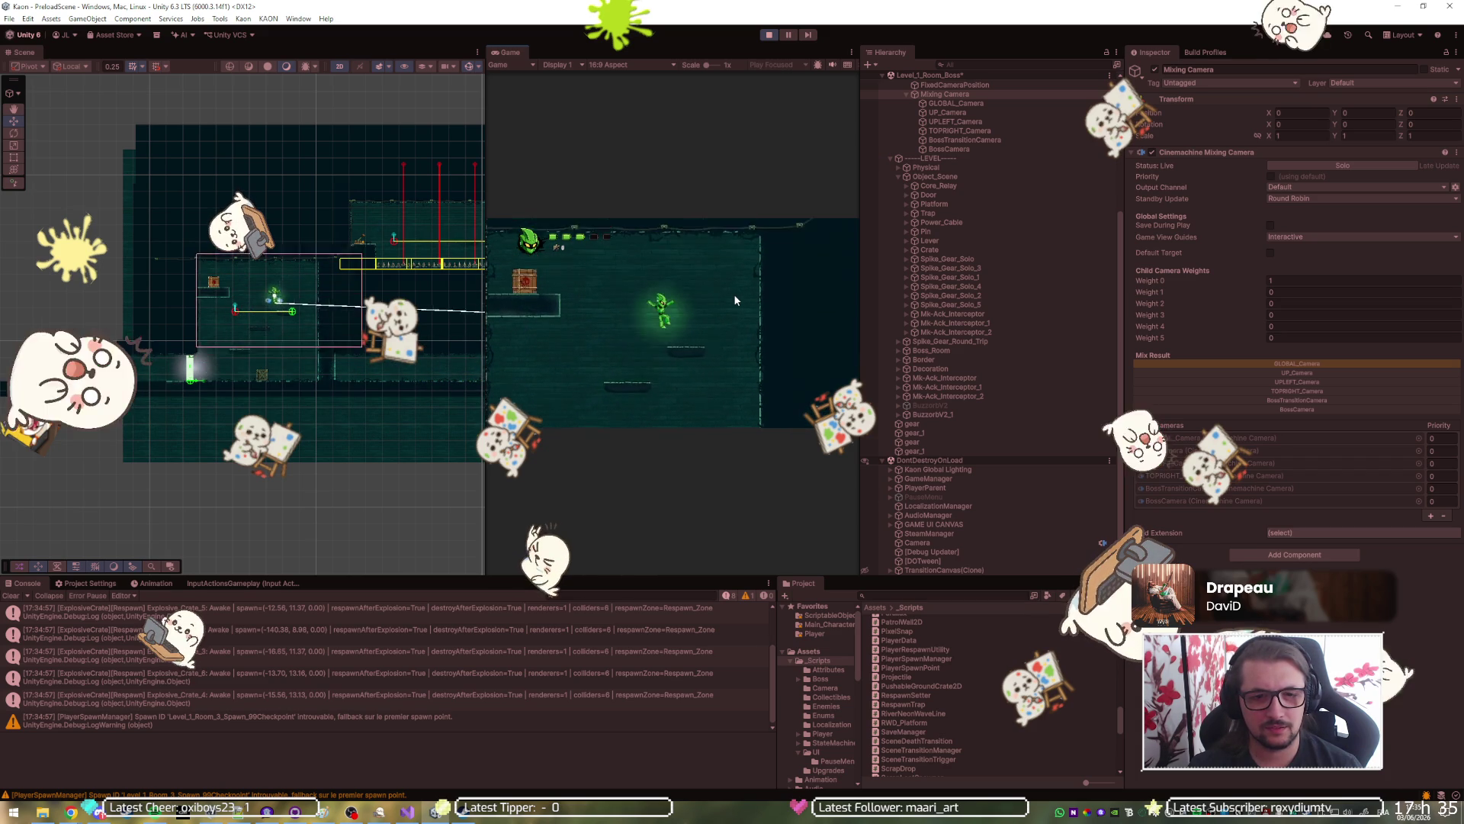
{"action": "key", "text": "space"}
{"action": "key", "text": "a"}
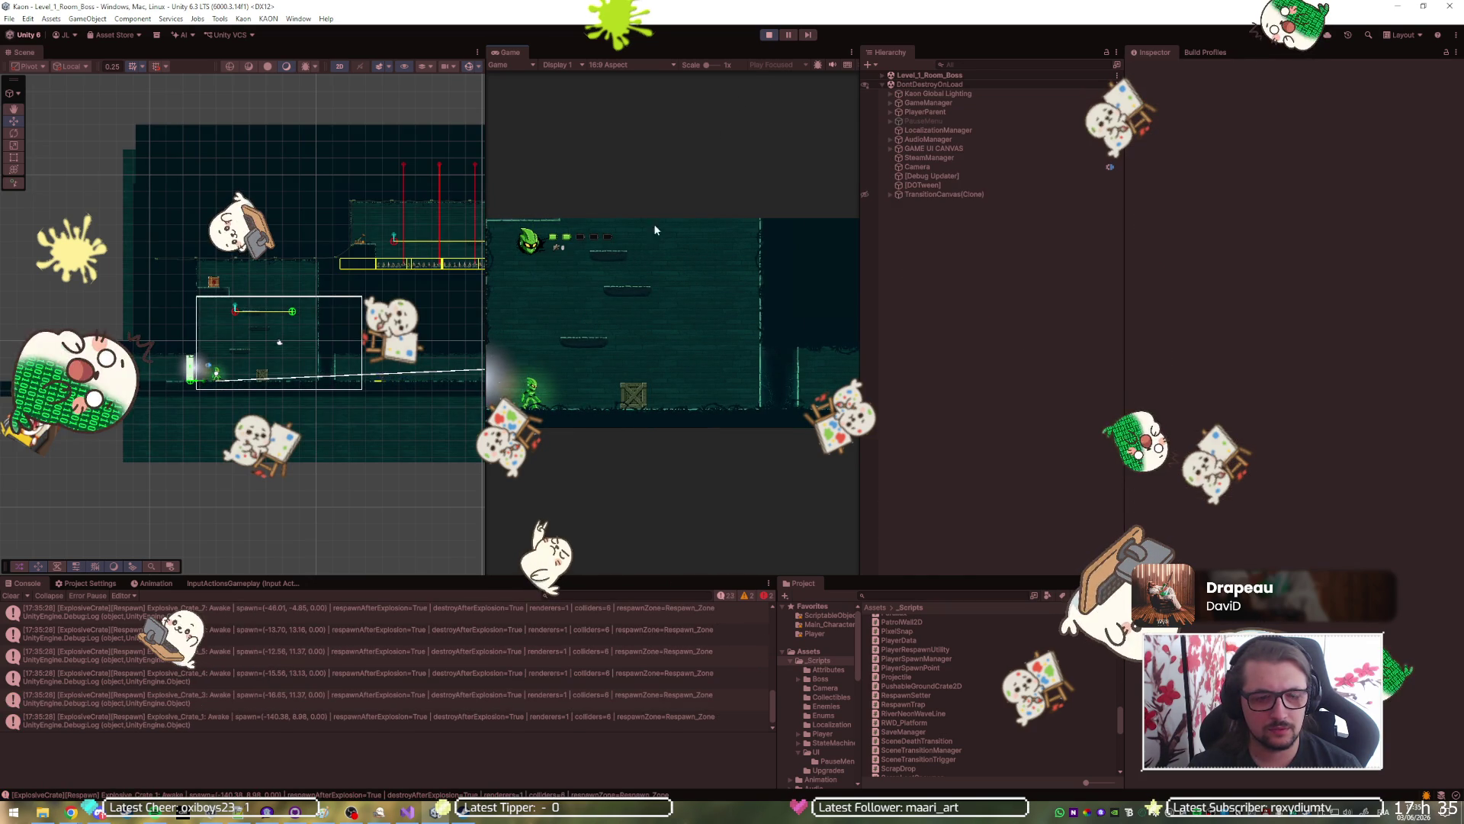
{"action": "key", "text": "d"}
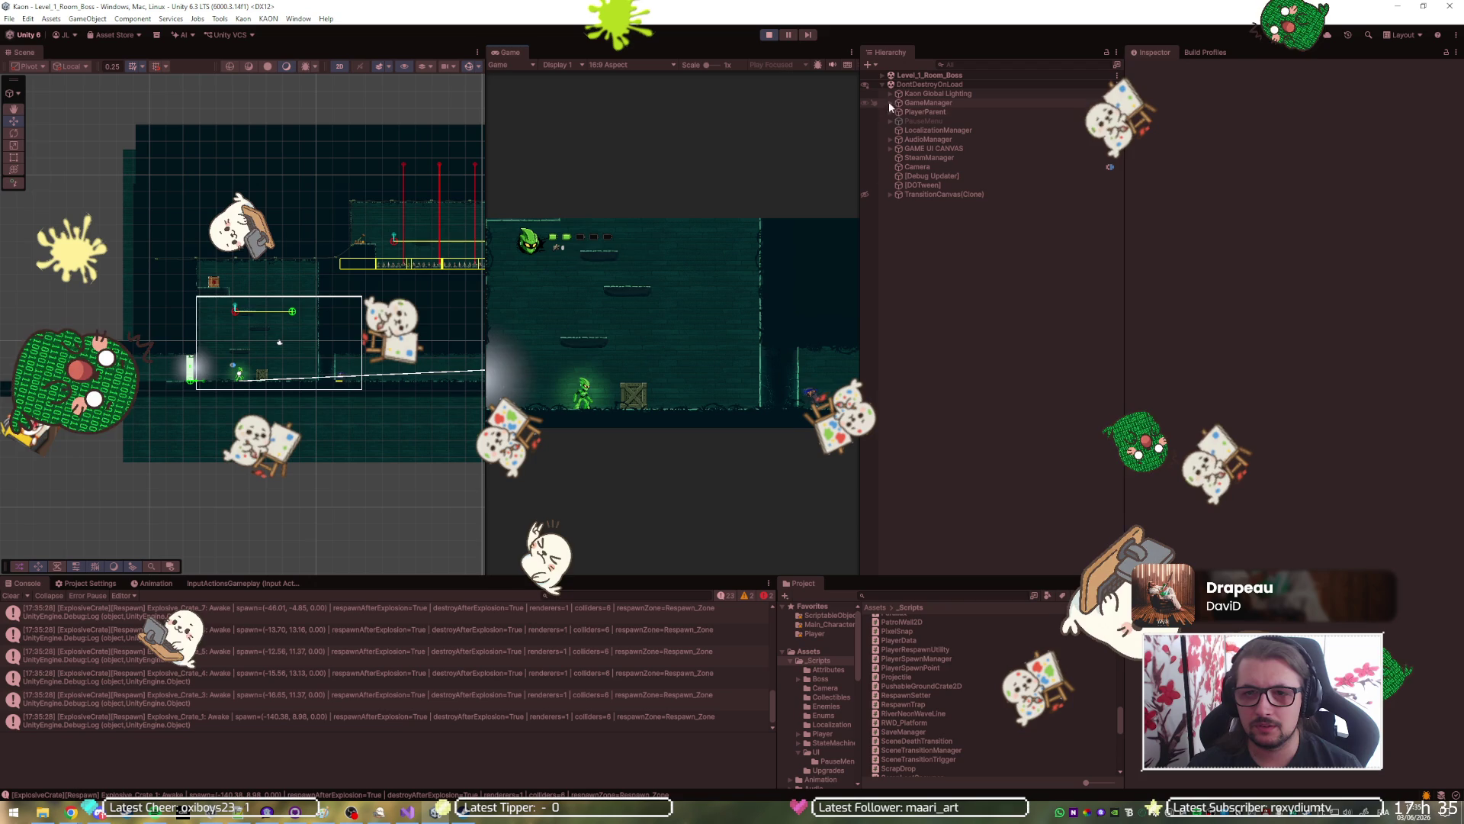
Reselect Mixing Camera through Level_1_Room_Boss > SYSTEM > CameraPrefab to view its weights.
{"action": "left_click", "coordinate": [882, 77]}
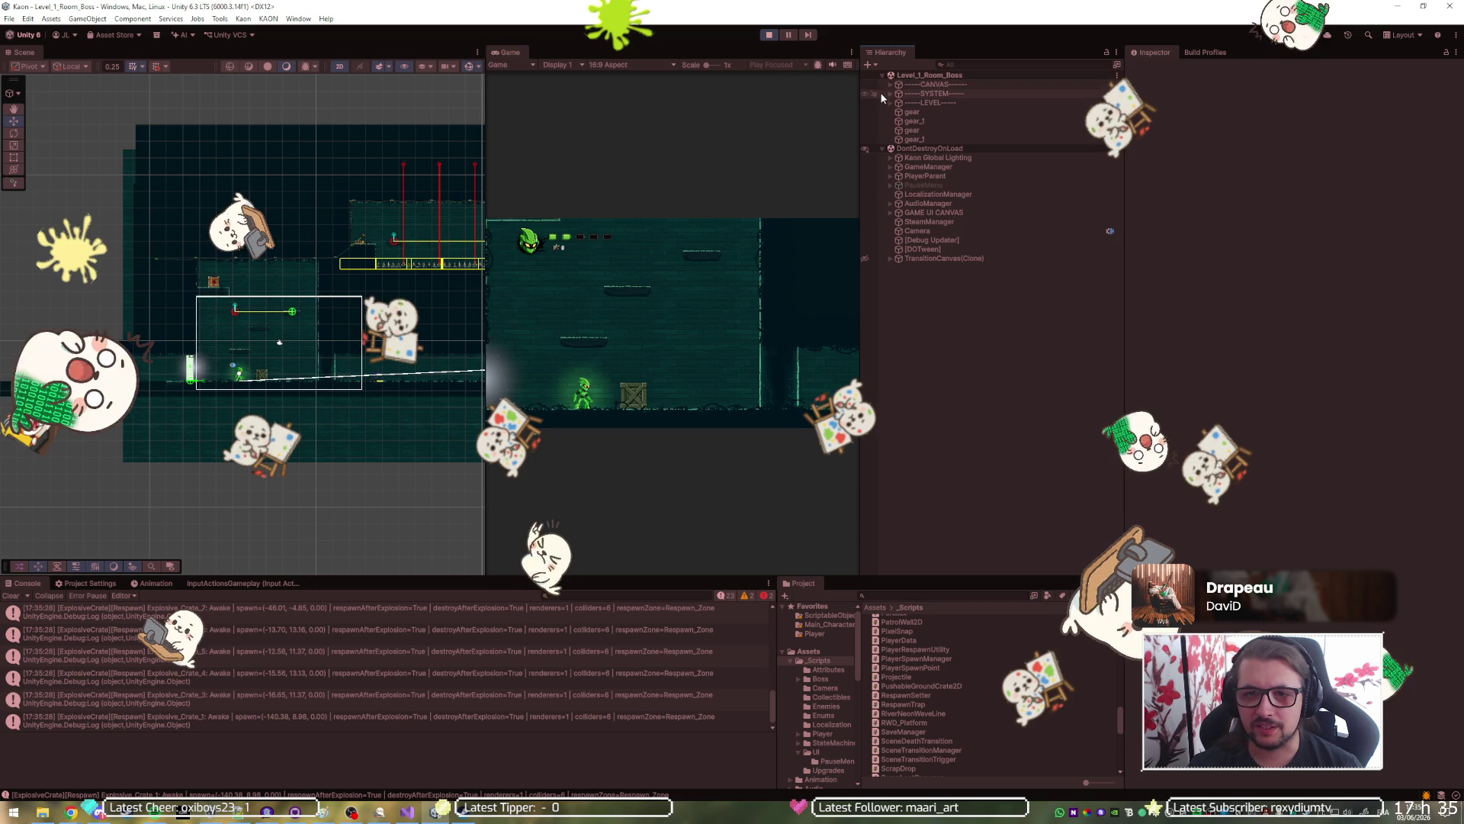
{"action": "left_click", "coordinate": [891, 93]}
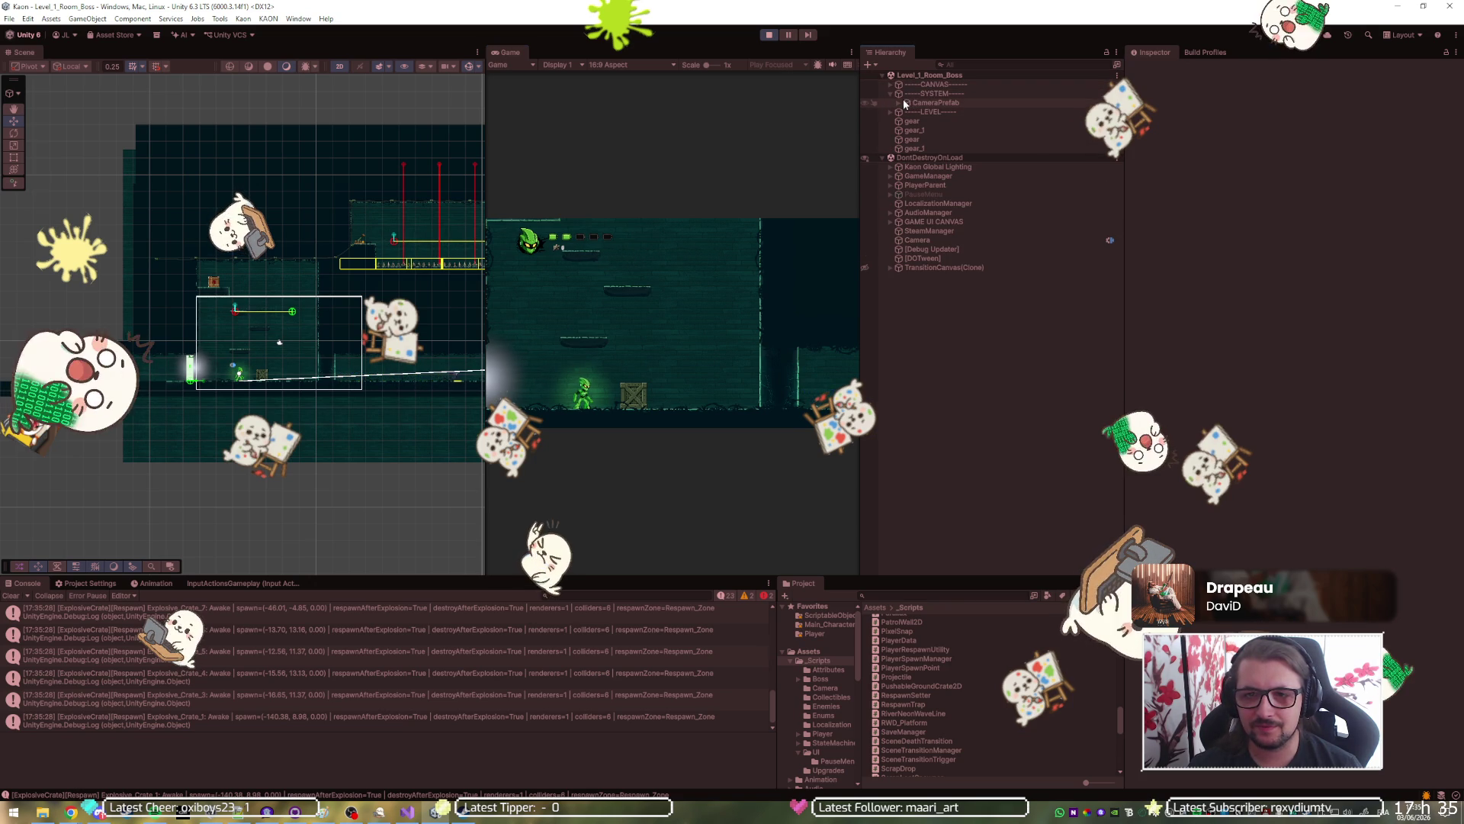
{"action": "left_click", "coordinate": [907, 93]}
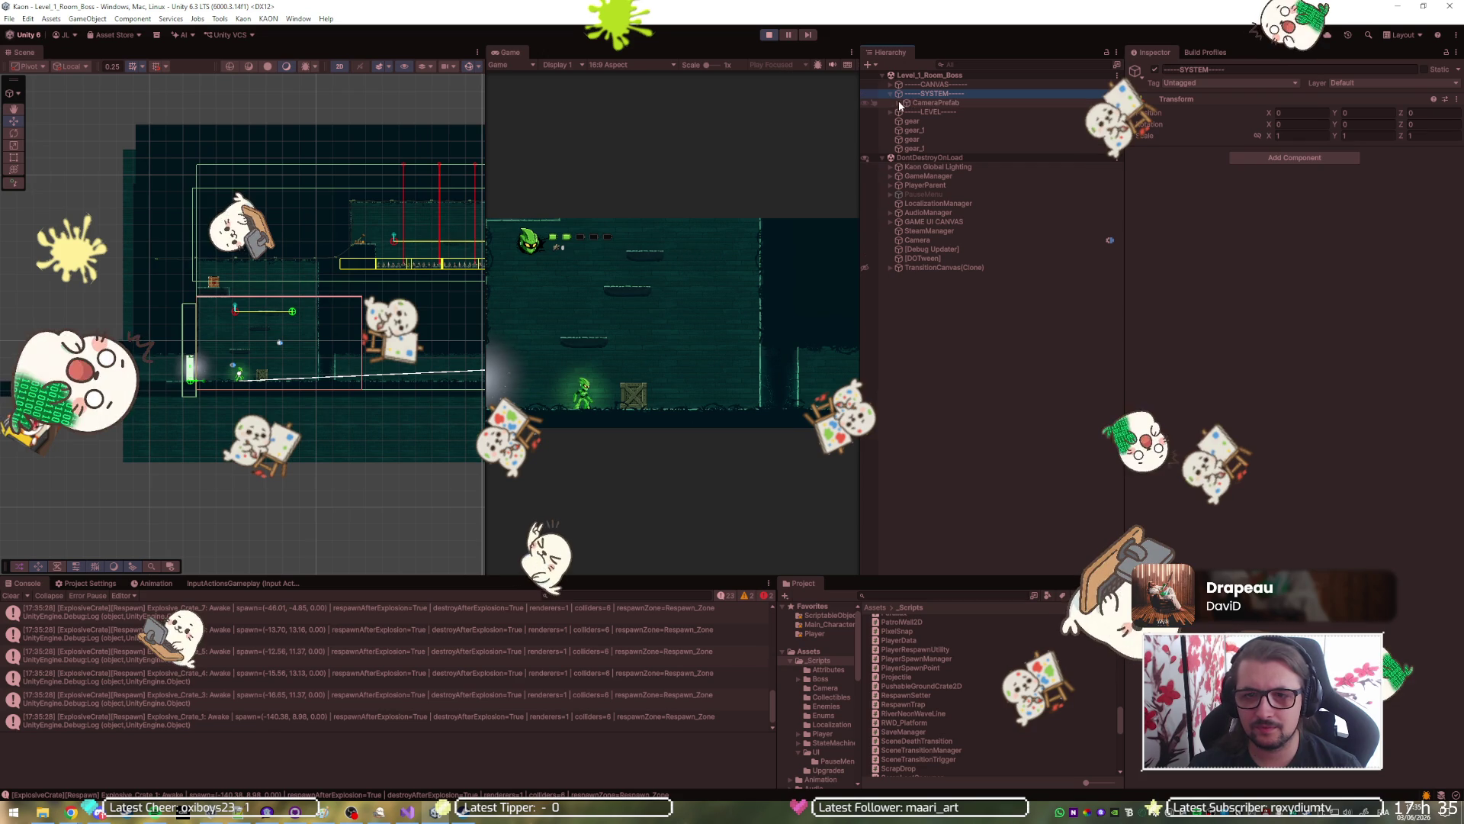
{"action": "left_click", "coordinate": [898, 102]}
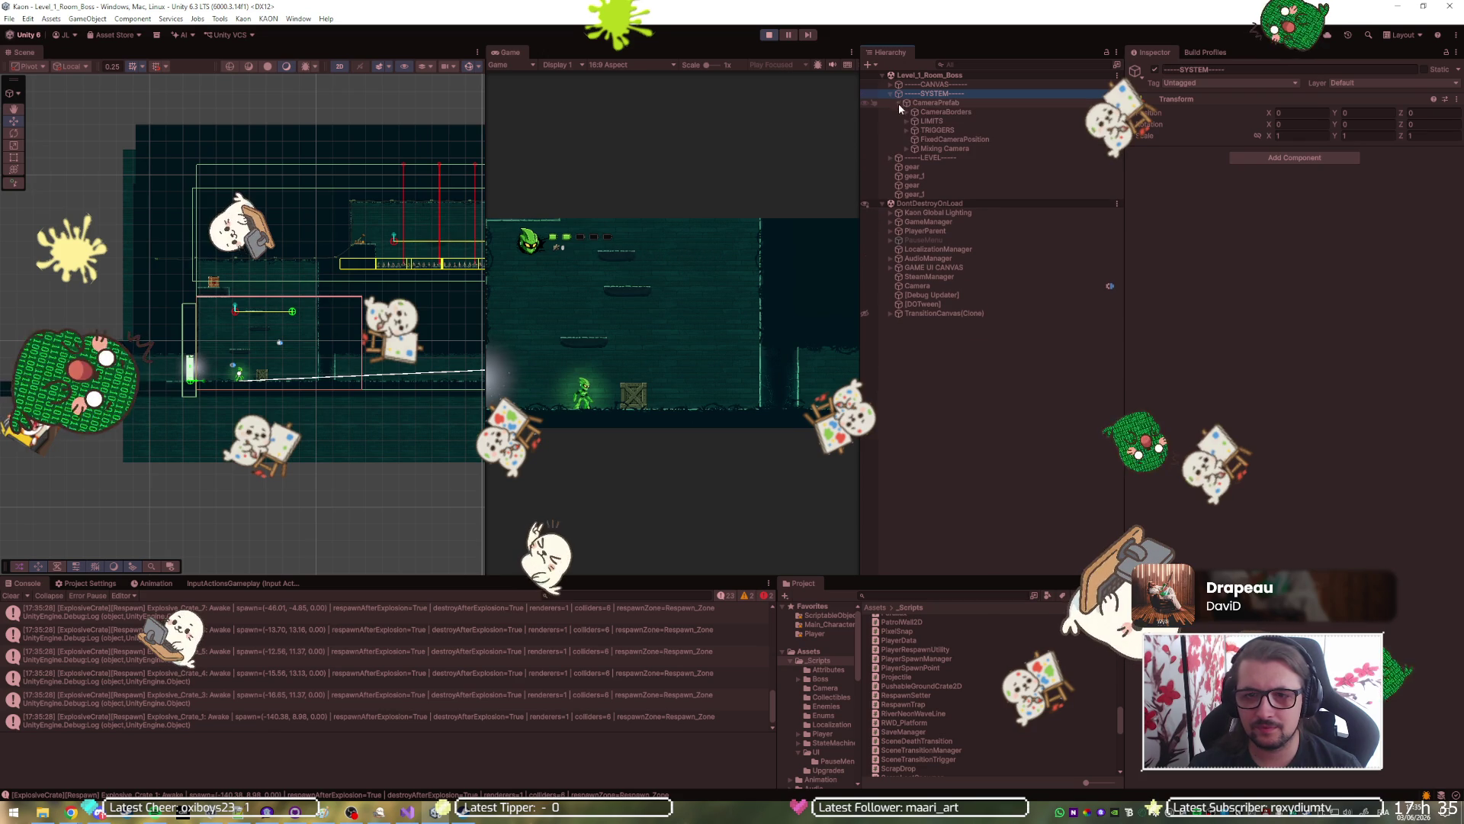
{"action": "left_click", "coordinate": [909, 150]}
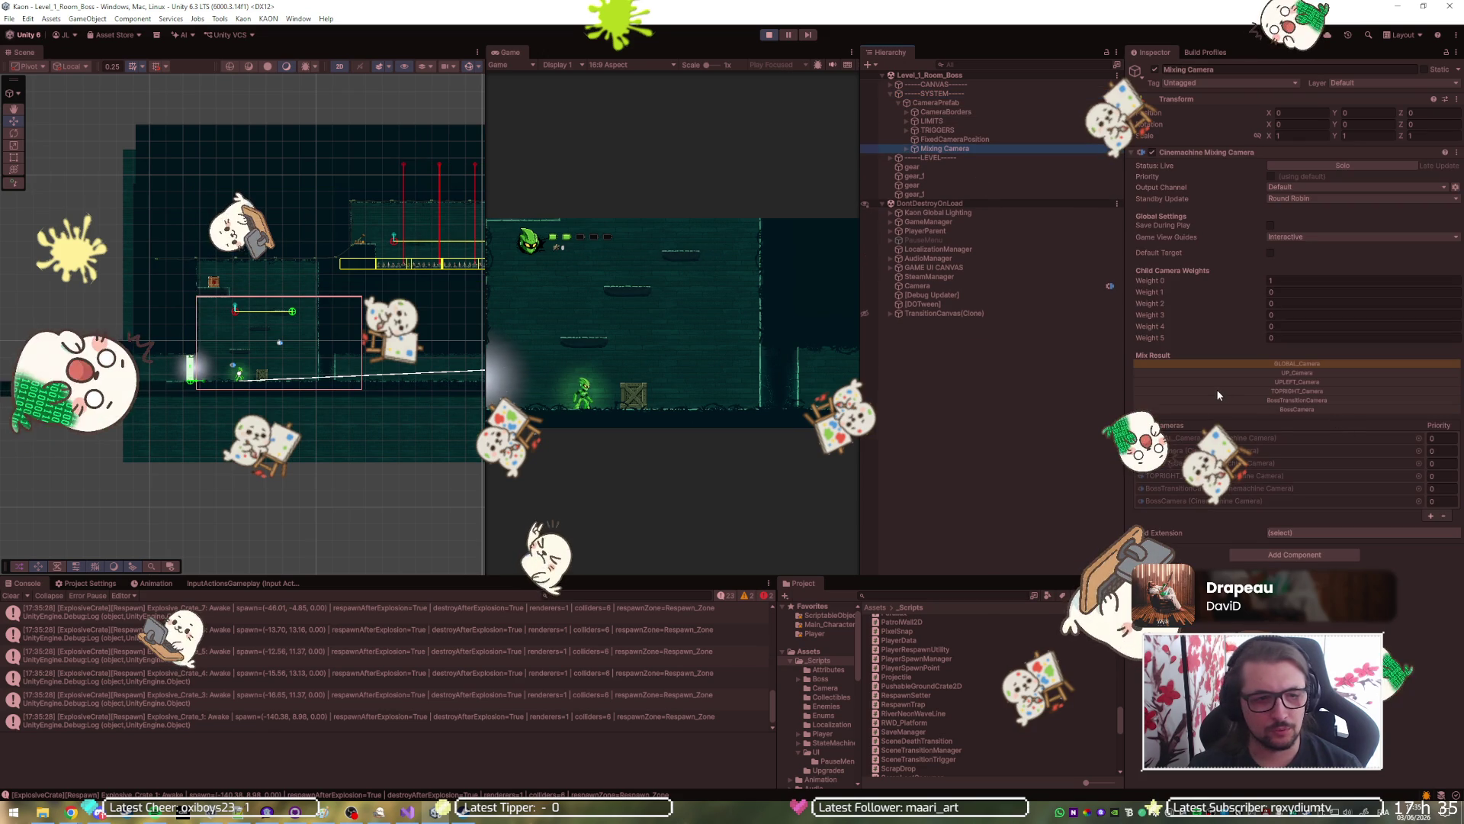
Set off the explosive crate, jump clear, and reach the ledge by the respawned crate.
{"action": "left_click", "coordinate": [615, 348]}
{"action": "key", "text": "space"}
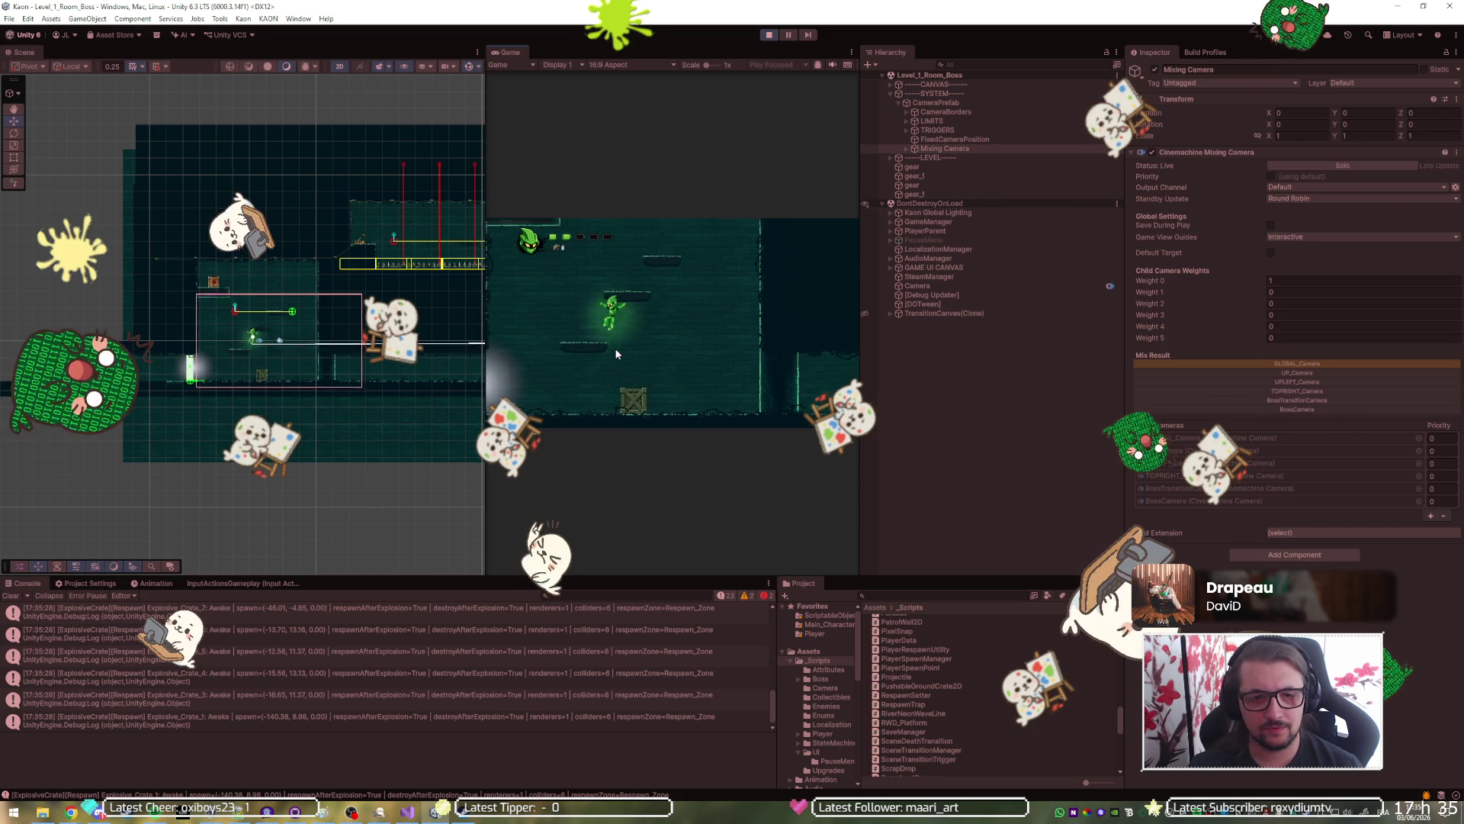
{"action": "key", "text": "a"}
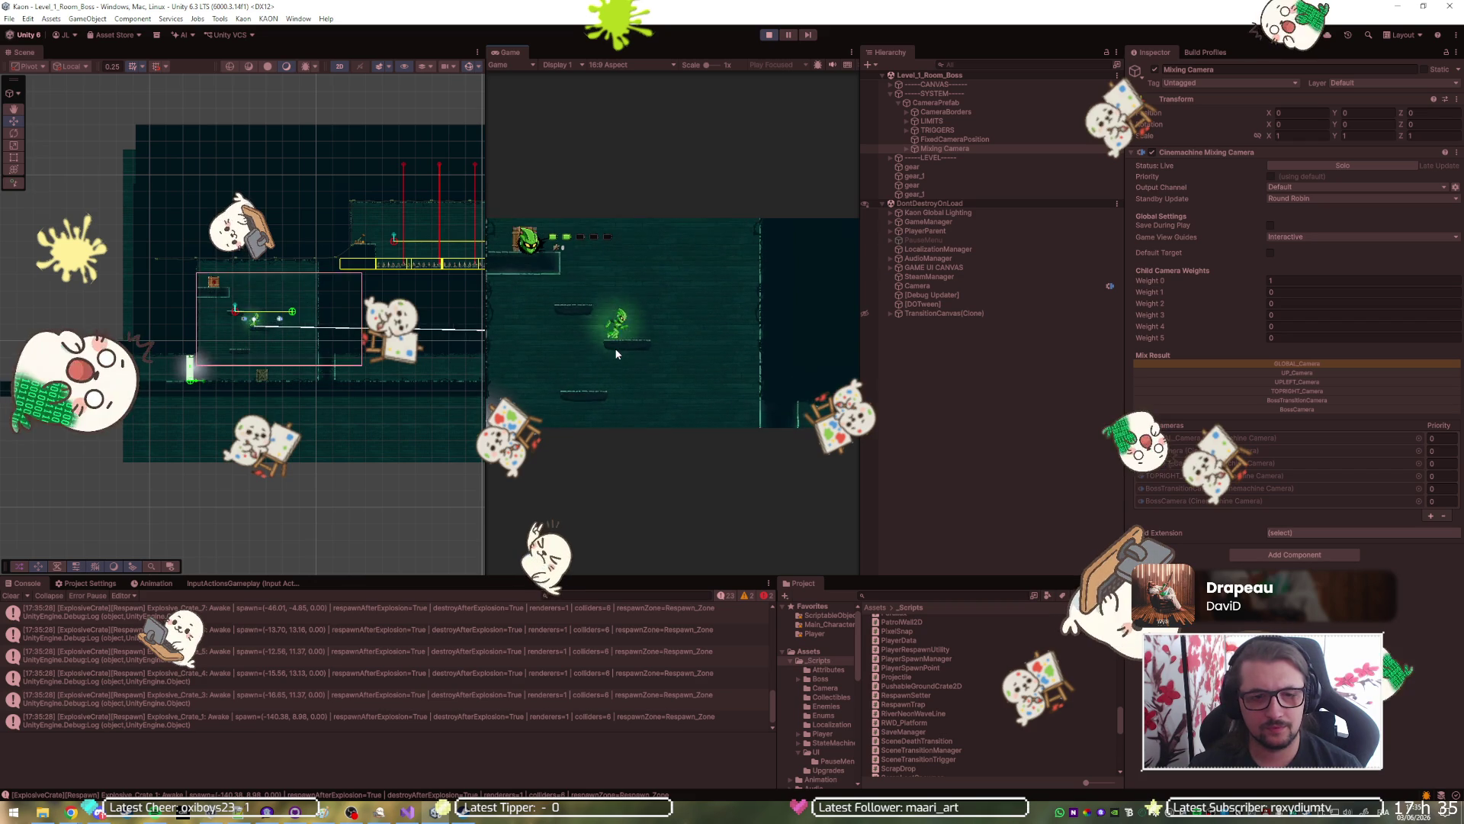
{"action": "key", "text": "space"}
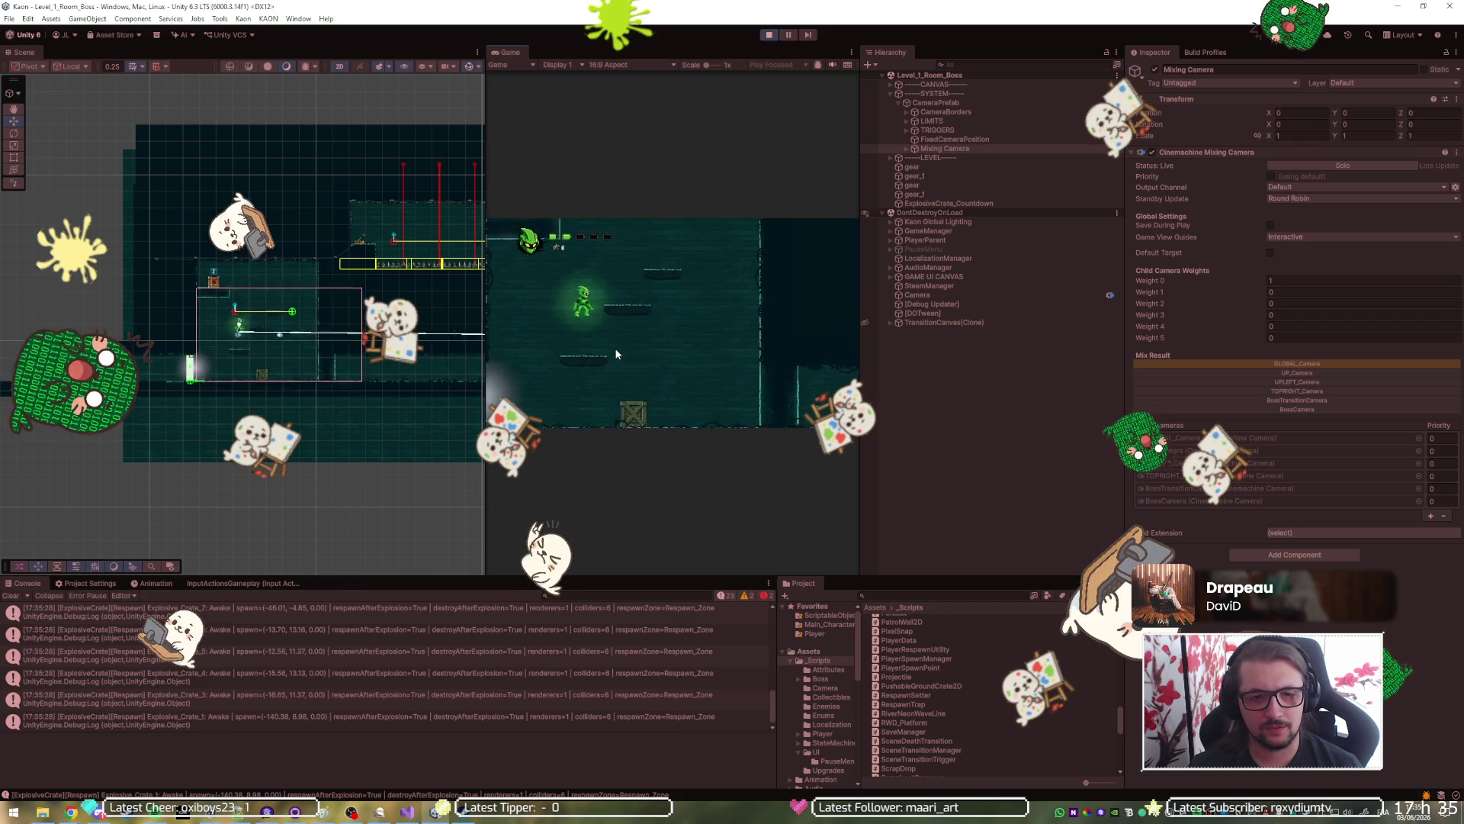
{"action": "key", "text": "space"}
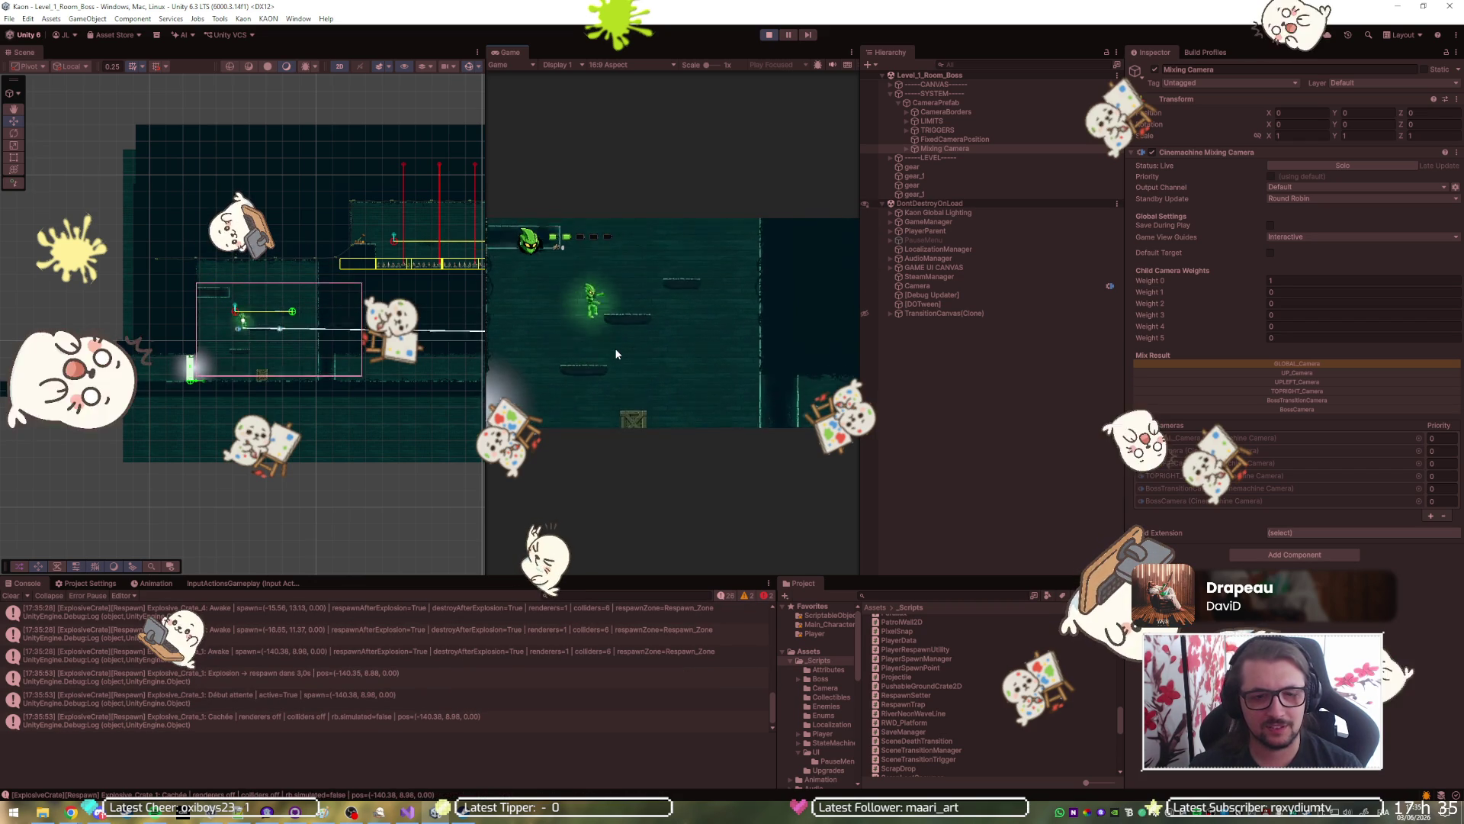
{"action": "key", "text": "space"}
{"action": "key", "text": "a"}
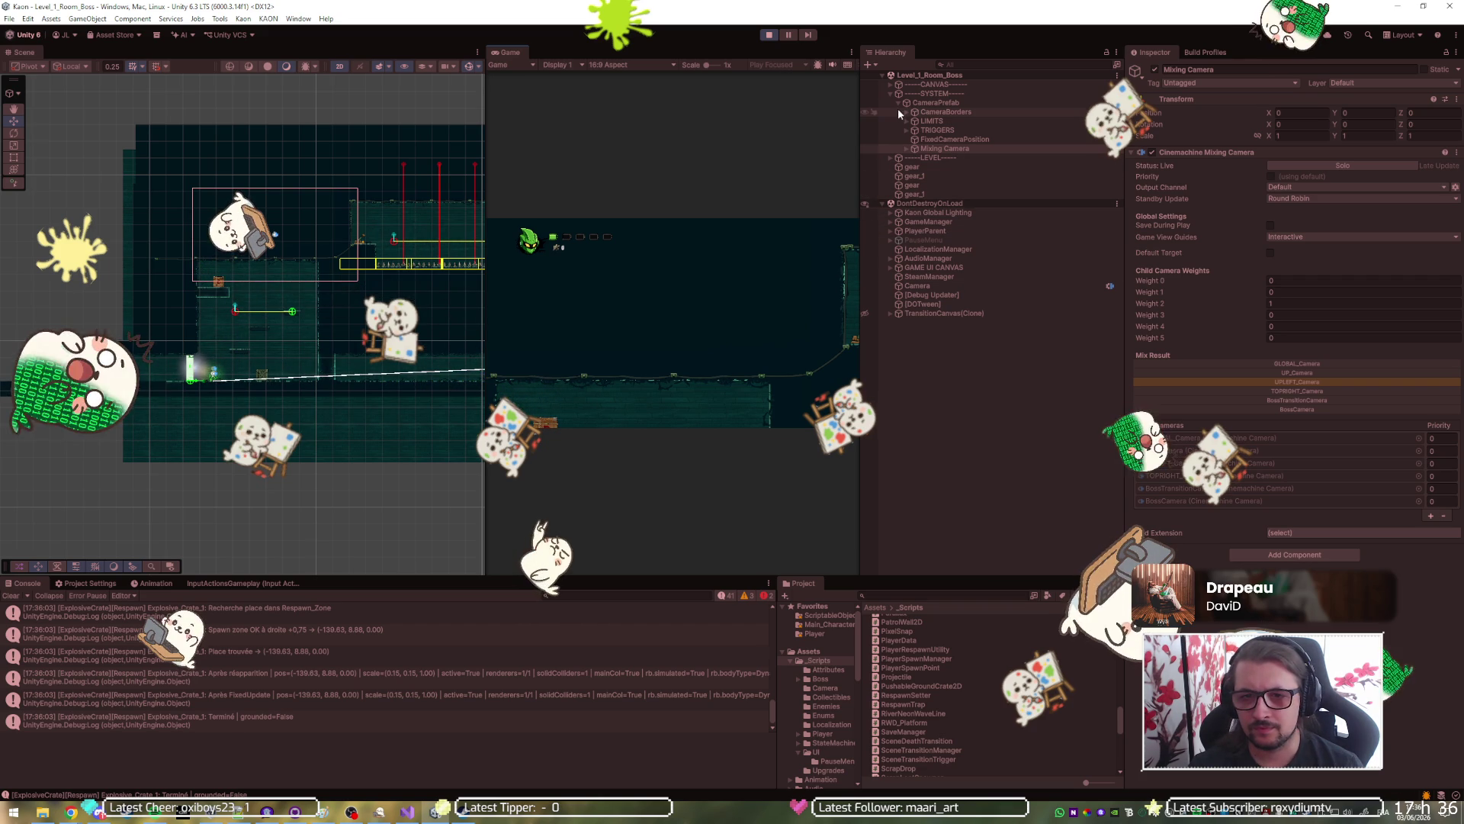
During play, shift GlobalTransition_TriggerIn right to X -98.15, then stop play mode.
{"action": "left_click", "coordinate": [907, 131]}
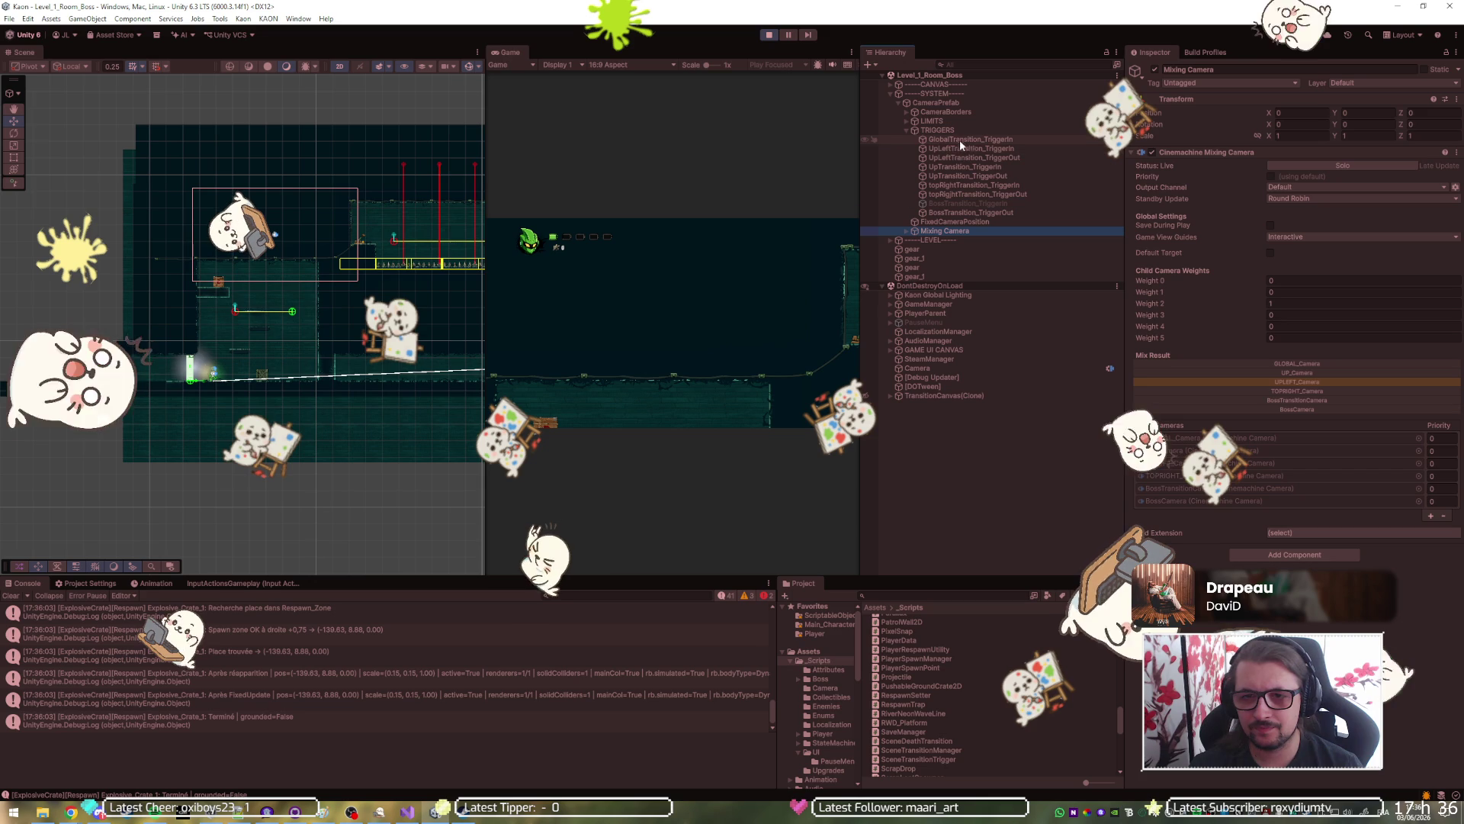
{"action": "left_click", "coordinate": [959, 140]}
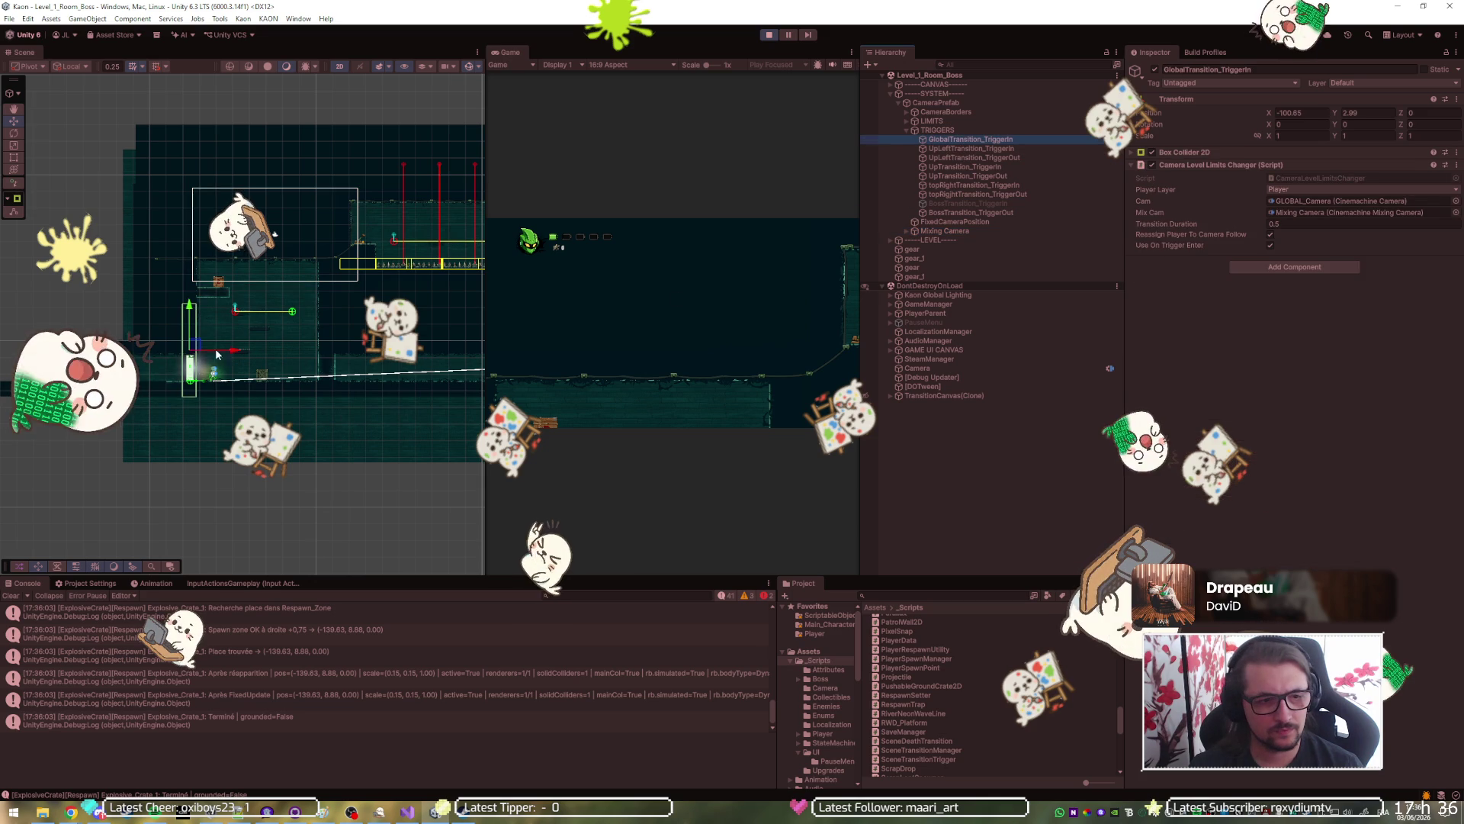
{"action": "left_click_drag", "start_coordinate": [243, 353], "coordinate": [254, 354]}
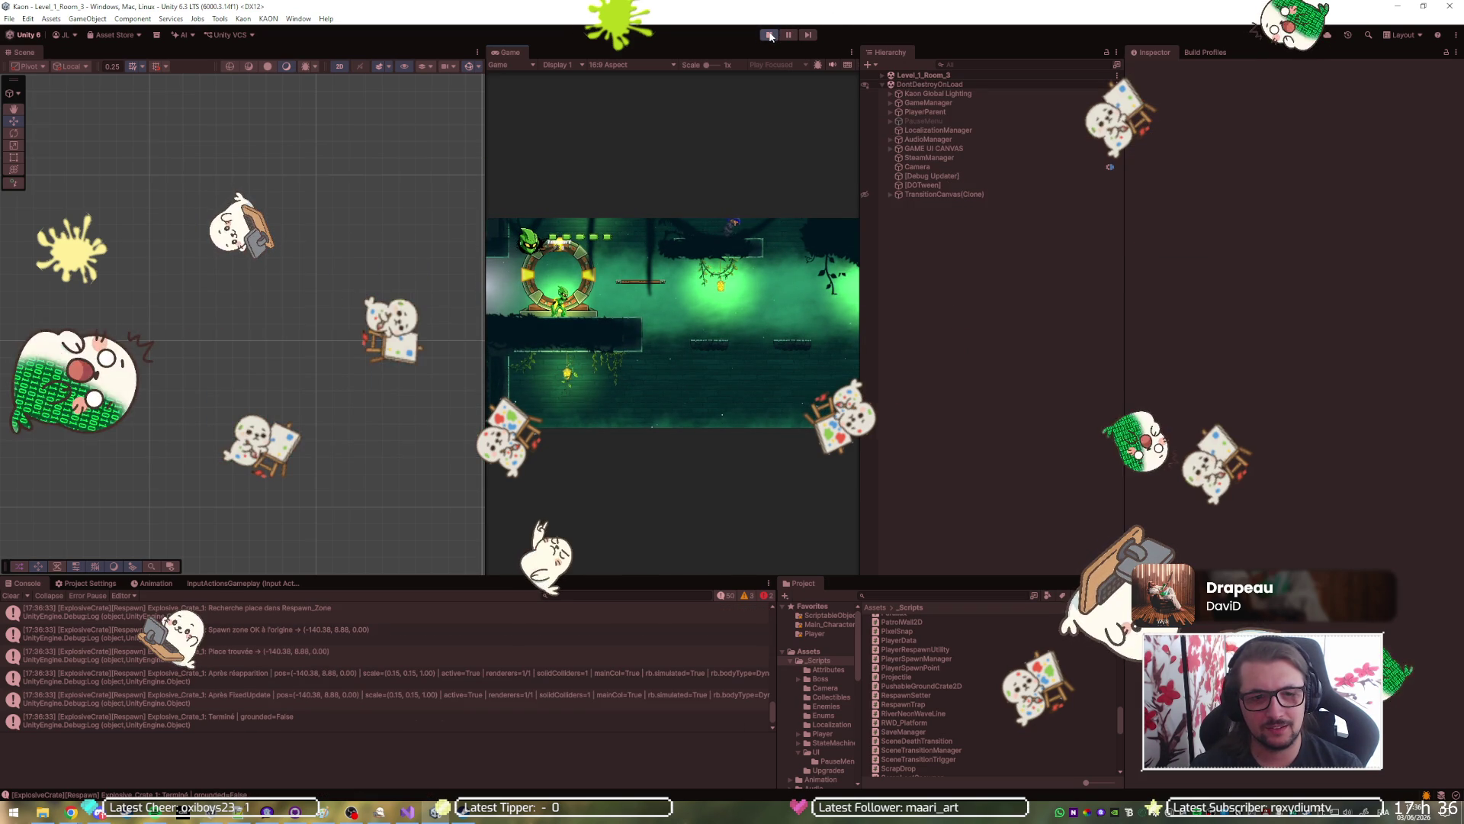
{"action": "left_click", "coordinate": [770, 35]}
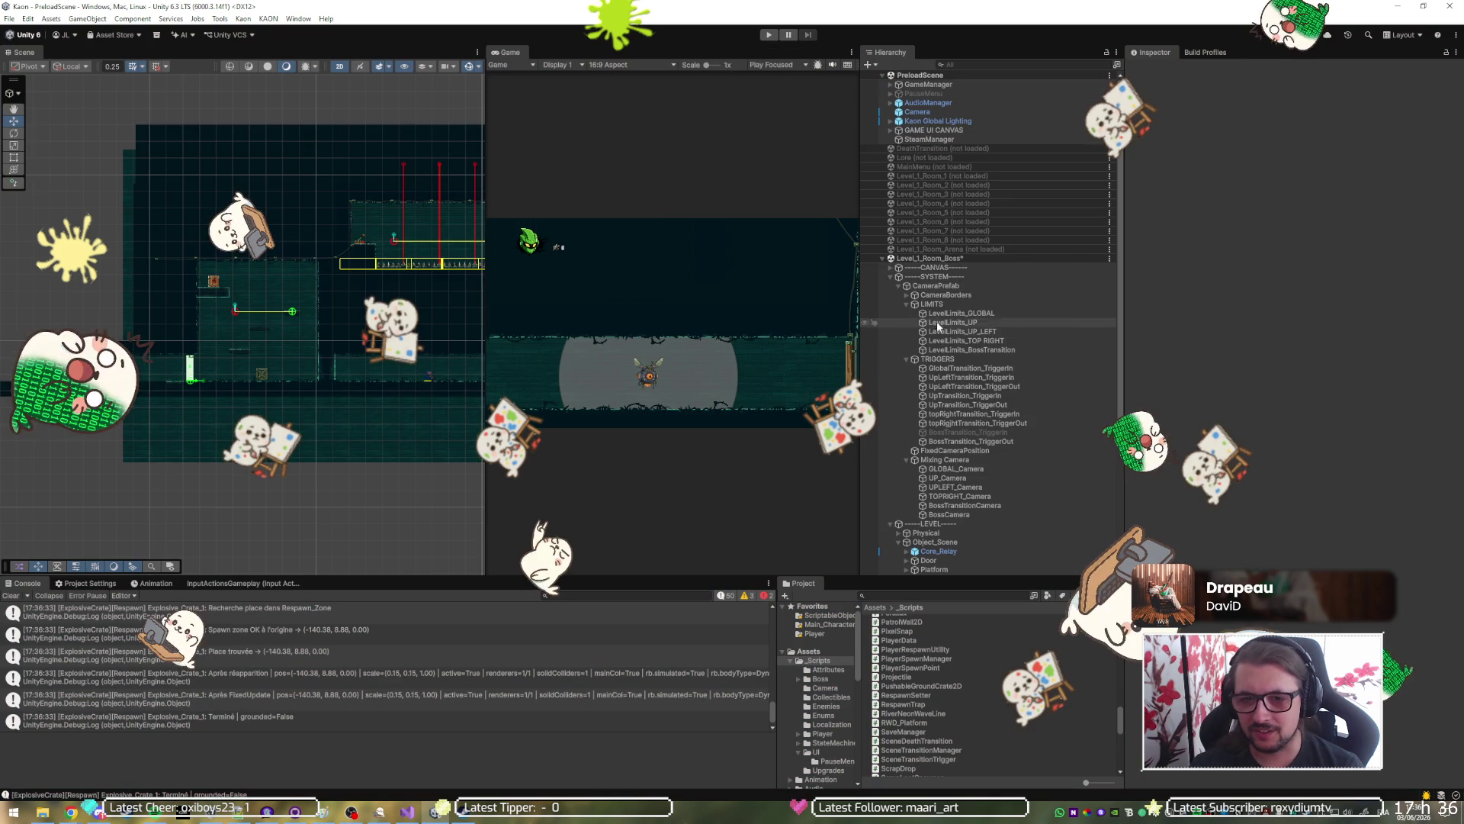
Move GlobalTransition_TriggerIn right to X -99.02, then play-test by jumping the player to the countdown crate.
{"action": "left_click", "coordinate": [971, 370]}
{"action": "left_click_drag", "start_coordinate": [234, 357], "coordinate": [245, 353]}
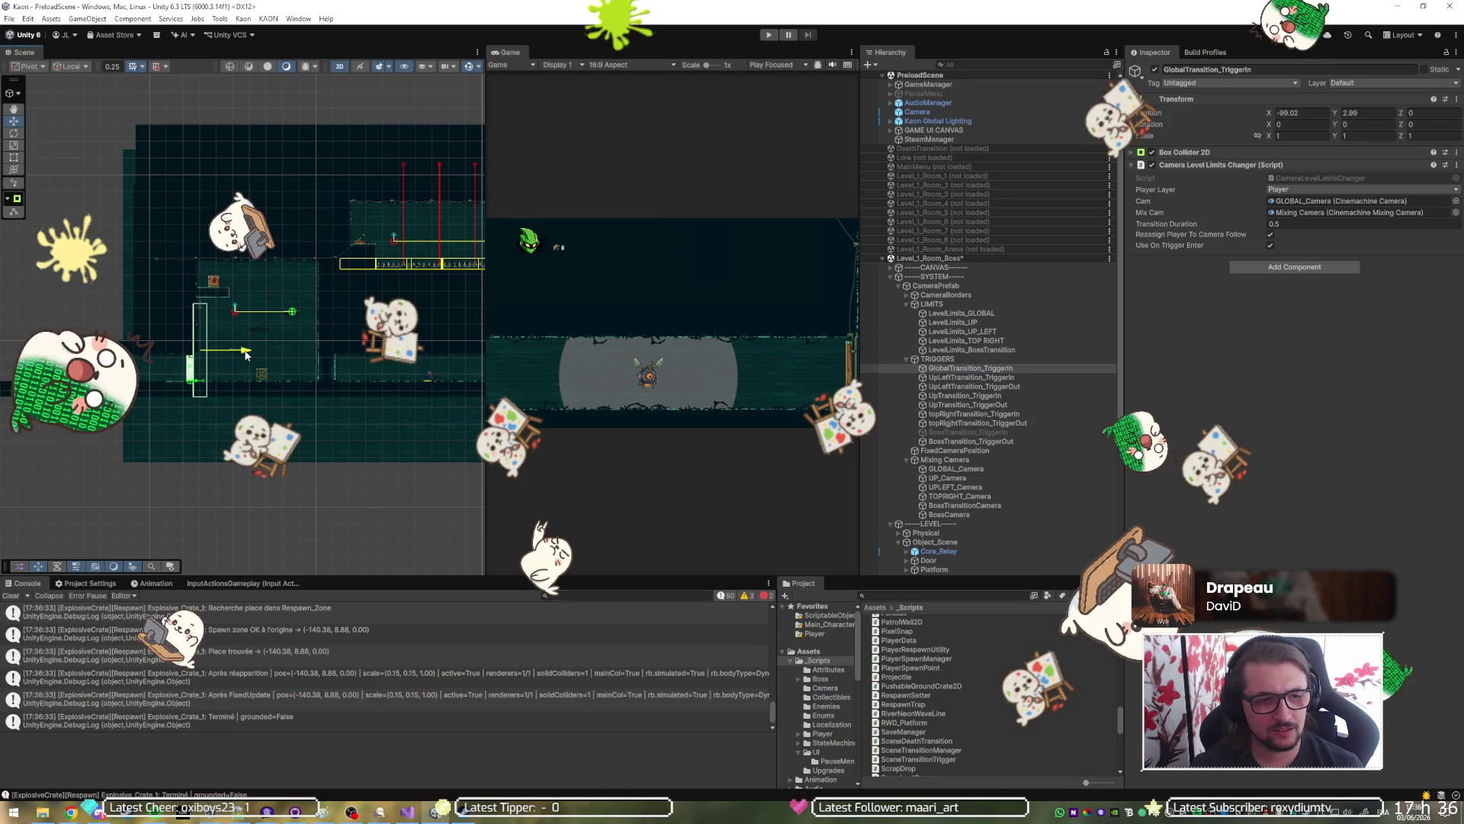
{"action": "left_click", "coordinate": [767, 36]}
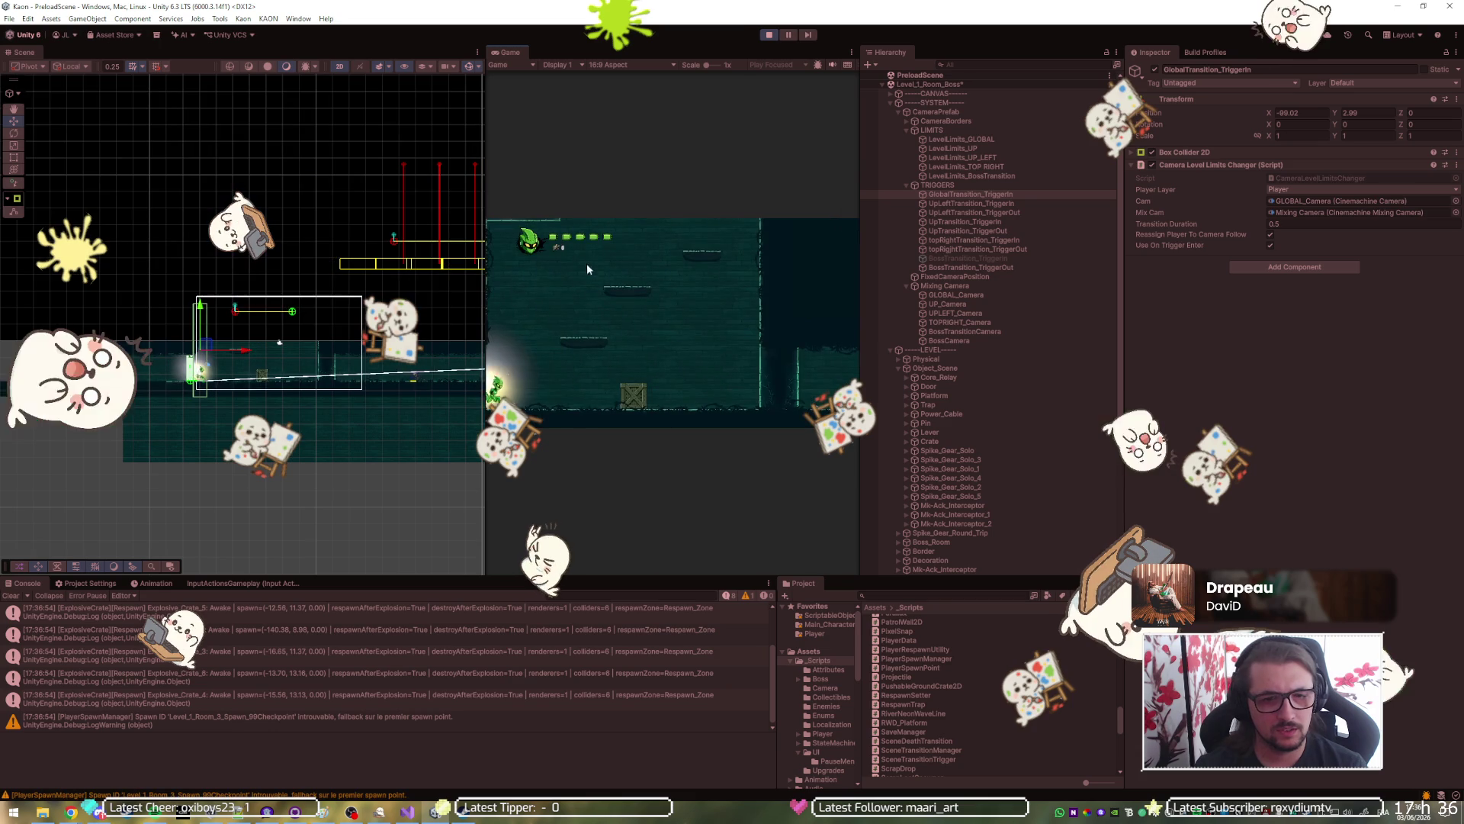
{"action": "key", "text": "space"}
{"action": "key", "text": "Left"}
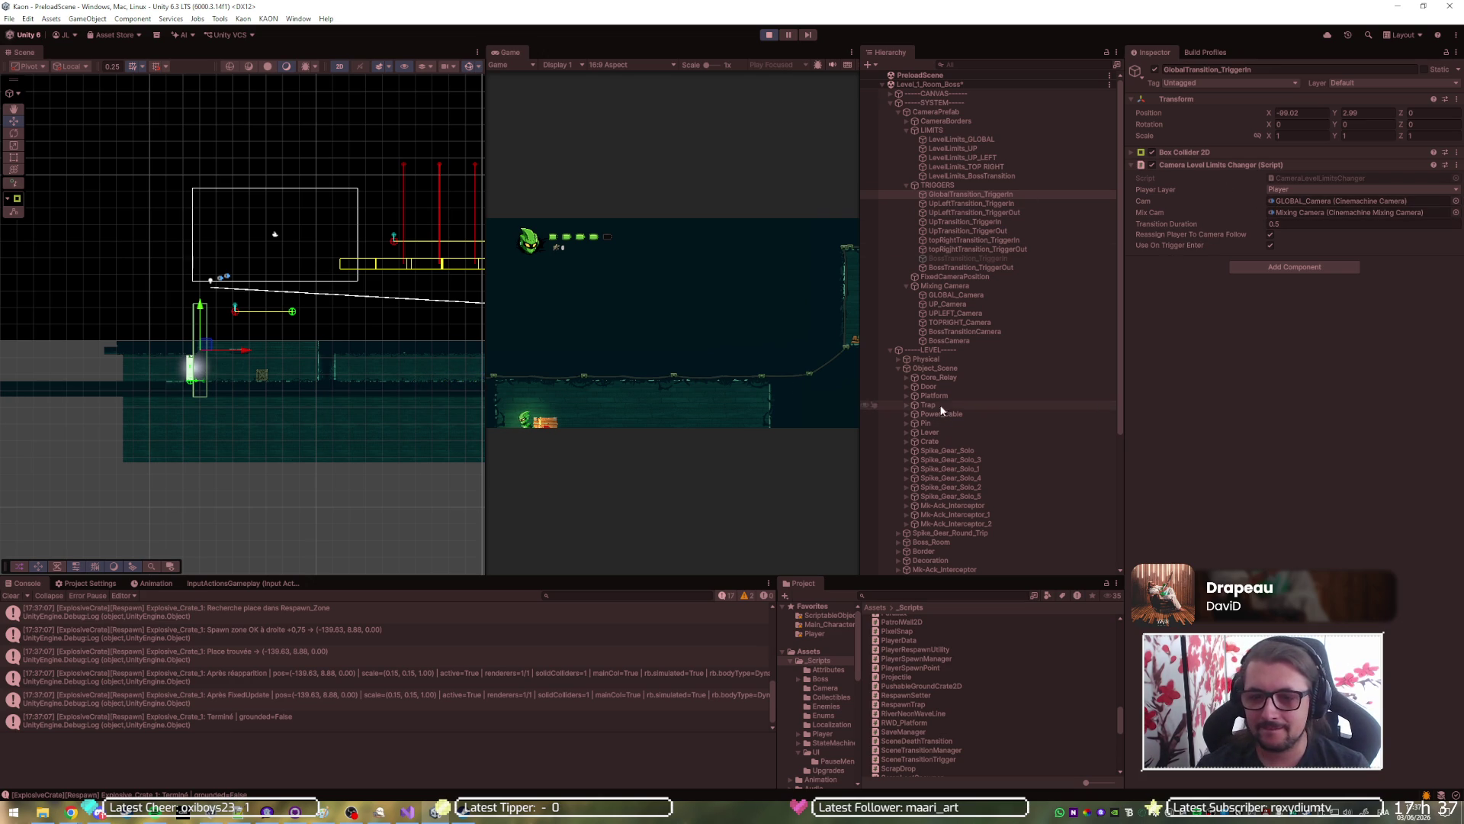
Select the explosive crate and the global transition trigger, then expand Boss_Room to reveal RESPAWN.
{"action": "scroll", "coordinate": [908, 451], "scroll_direction": "down", "scroll_amount": 5}
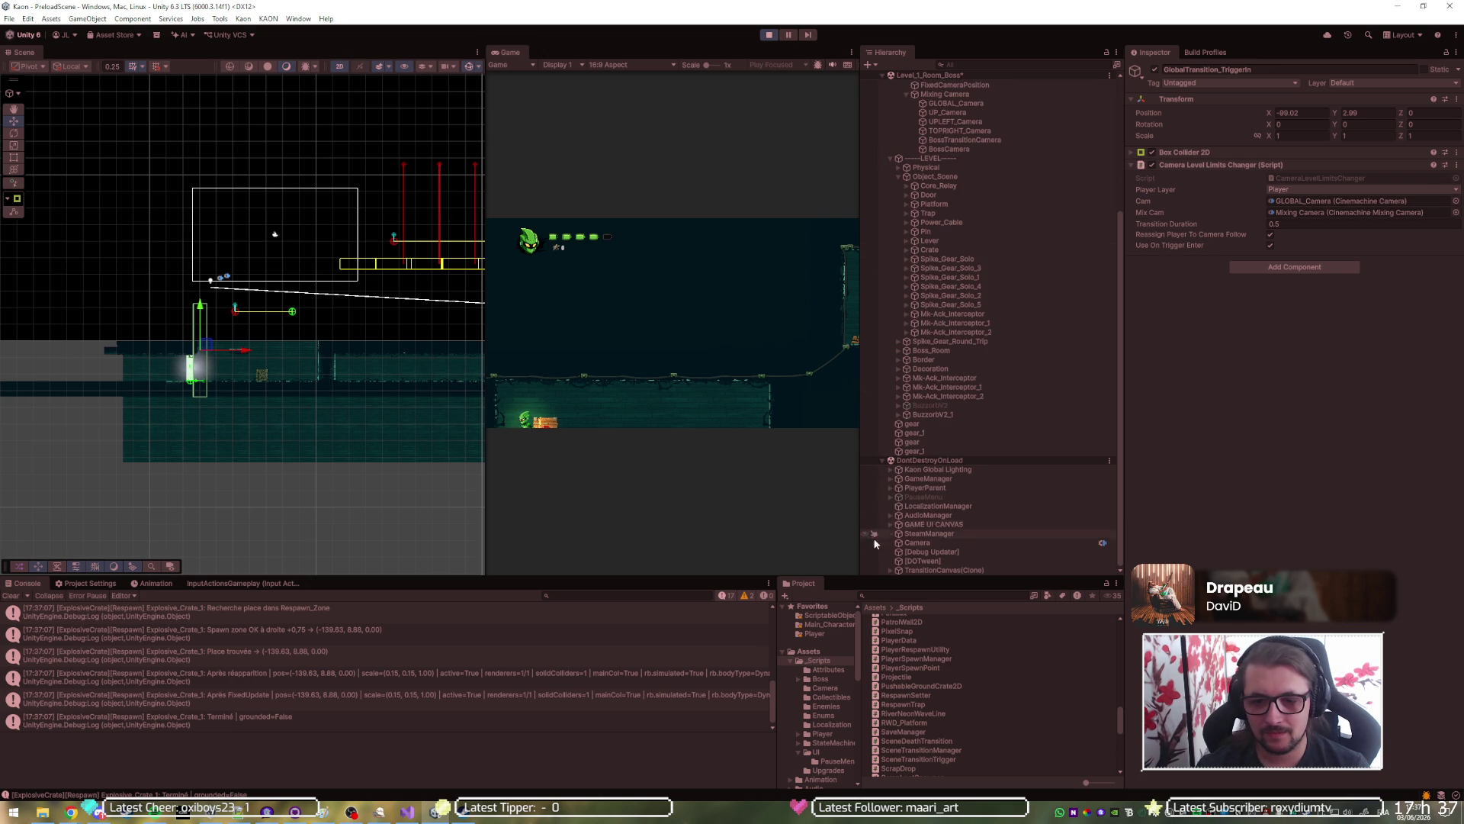
{"action": "scroll", "coordinate": [204, 262], "scroll_direction": "up", "scroll_amount": 6}
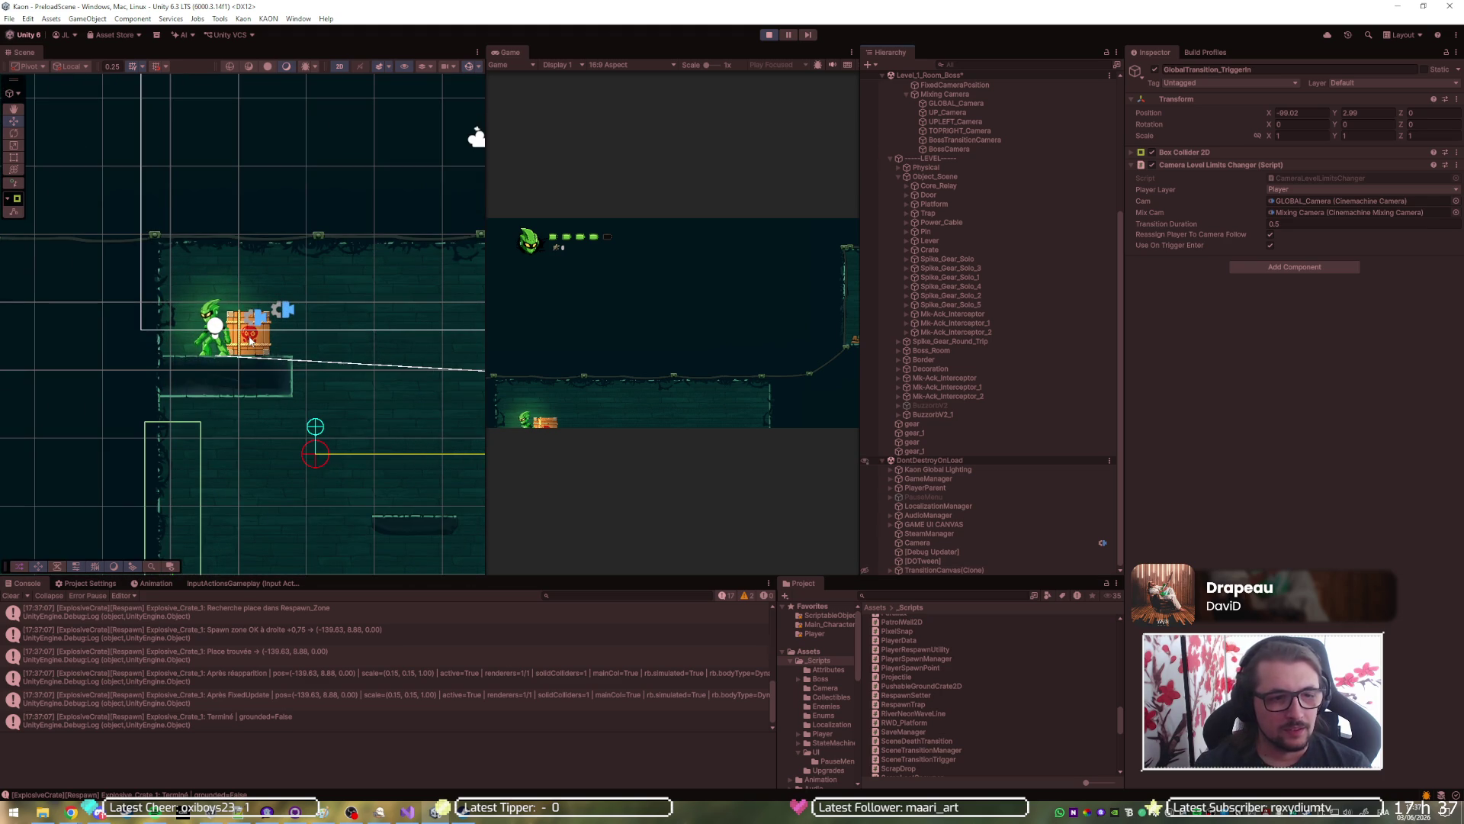
{"action": "left_click", "coordinate": [250, 340]}
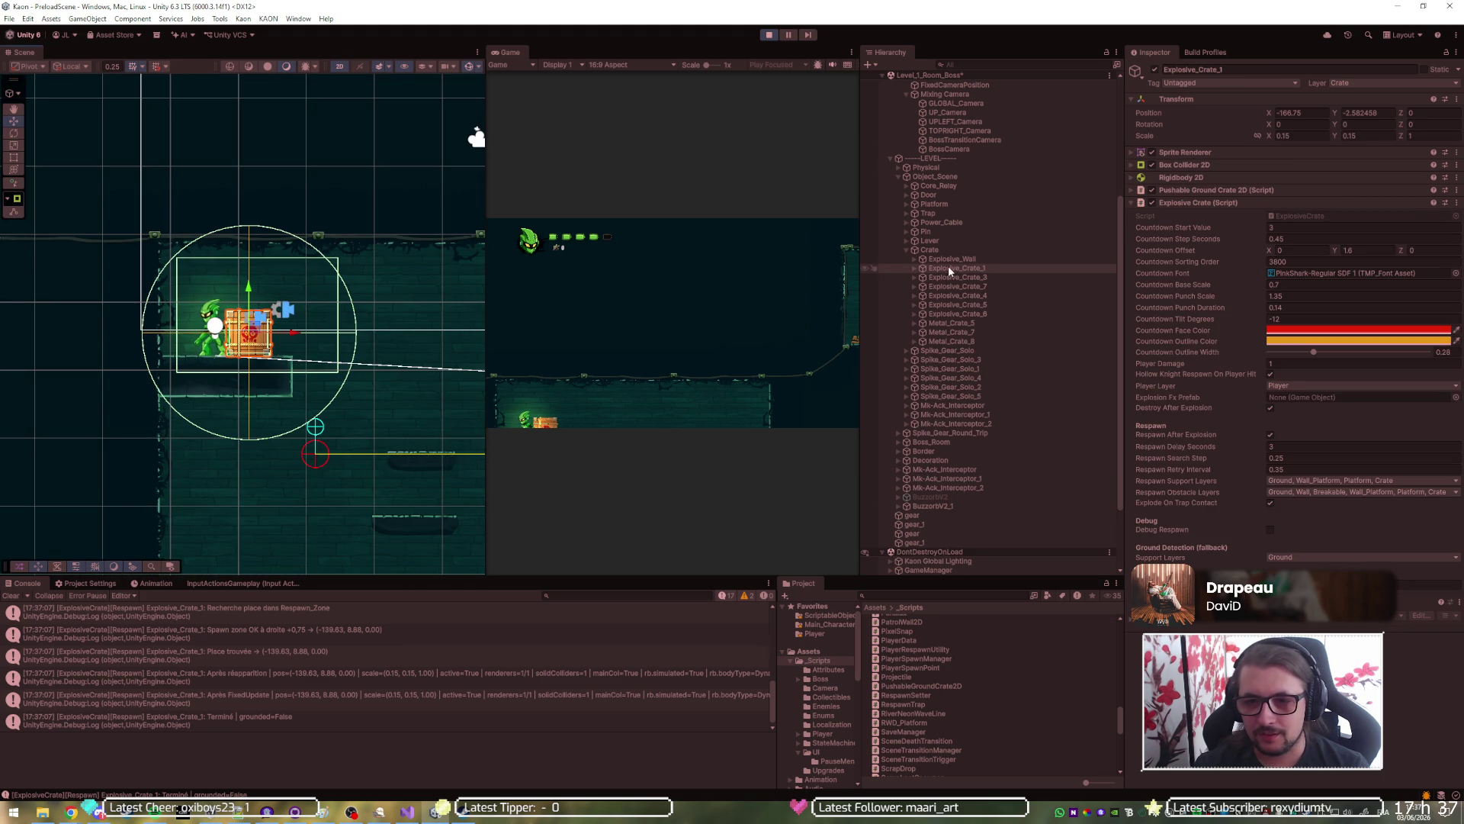
{"action": "scroll", "coordinate": [931, 253], "scroll_direction": "up", "scroll_amount": 5}
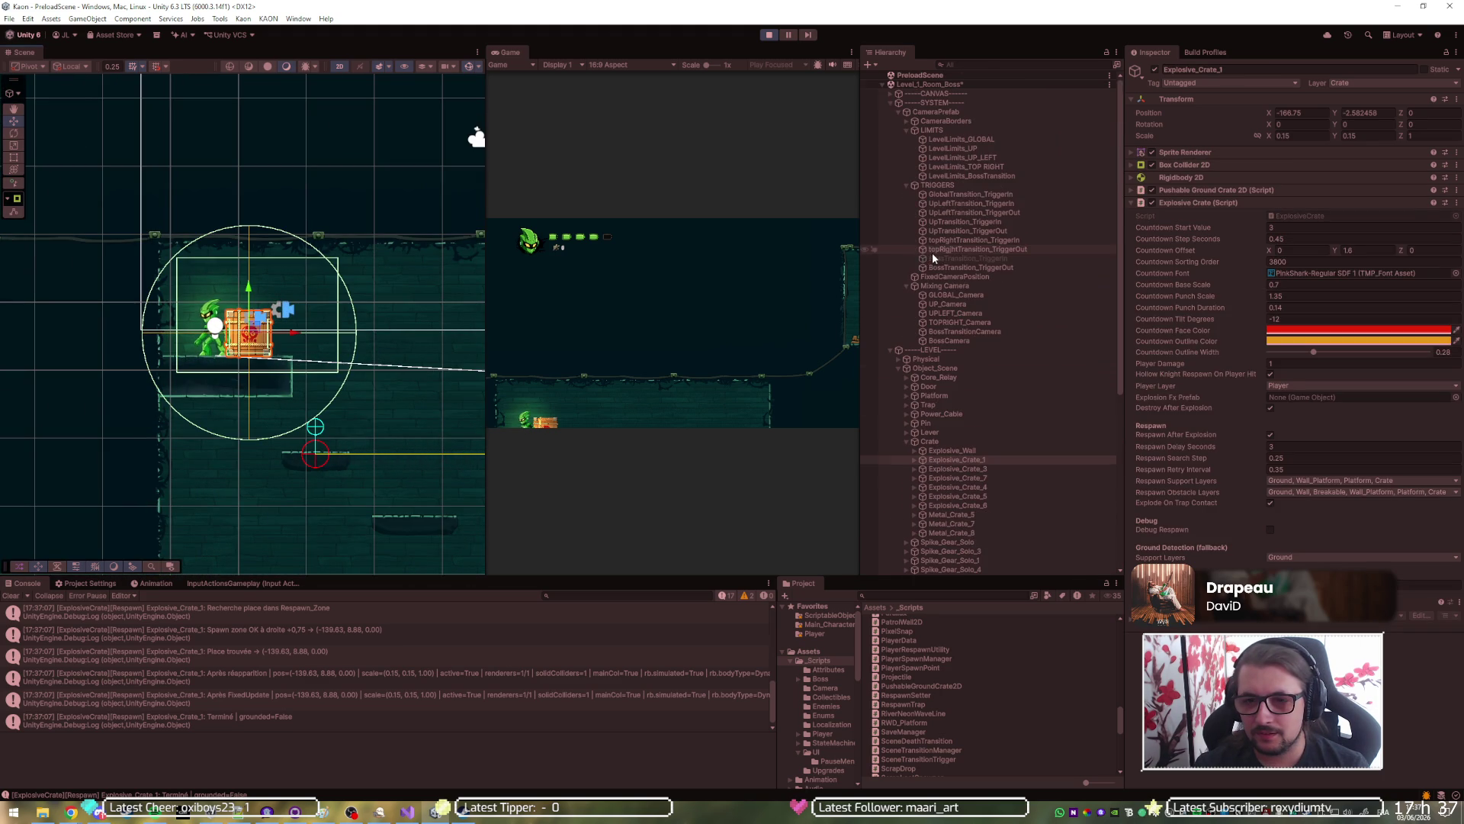
{"action": "left_click", "coordinate": [950, 194]}
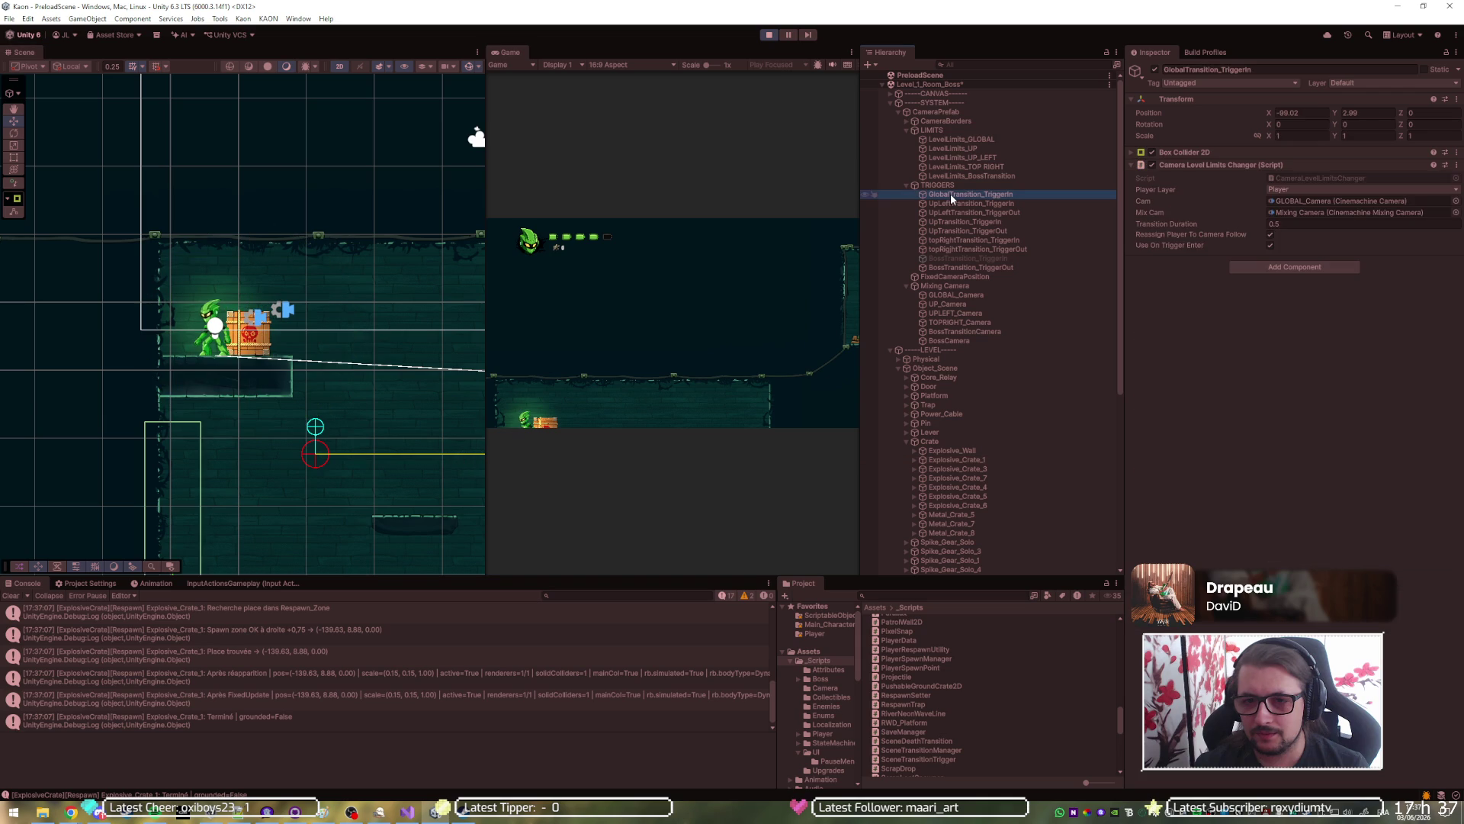
{"action": "scroll", "coordinate": [941, 349], "scroll_direction": "down", "scroll_amount": 6}
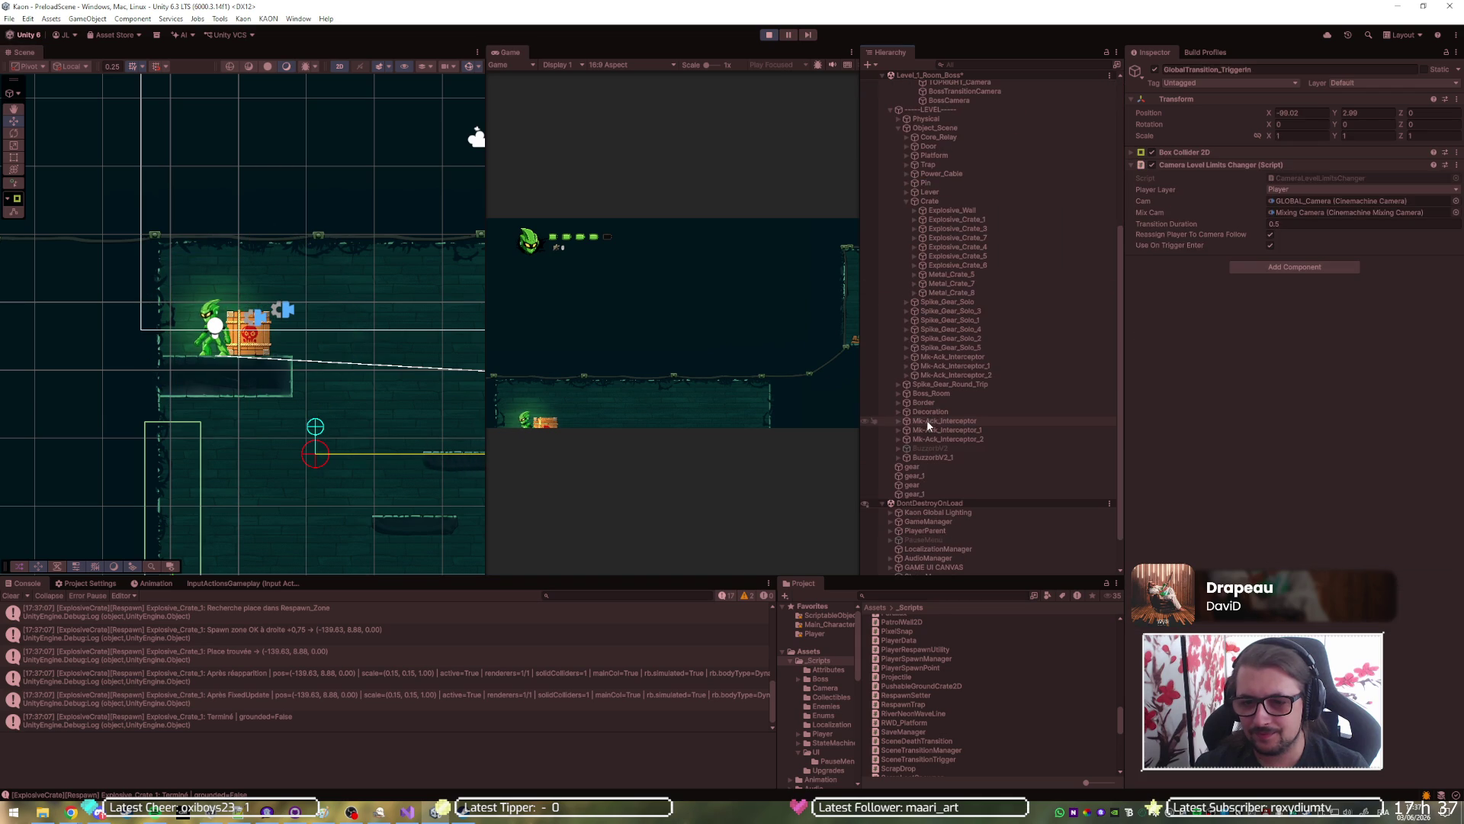
{"action": "left_click", "coordinate": [898, 393]}
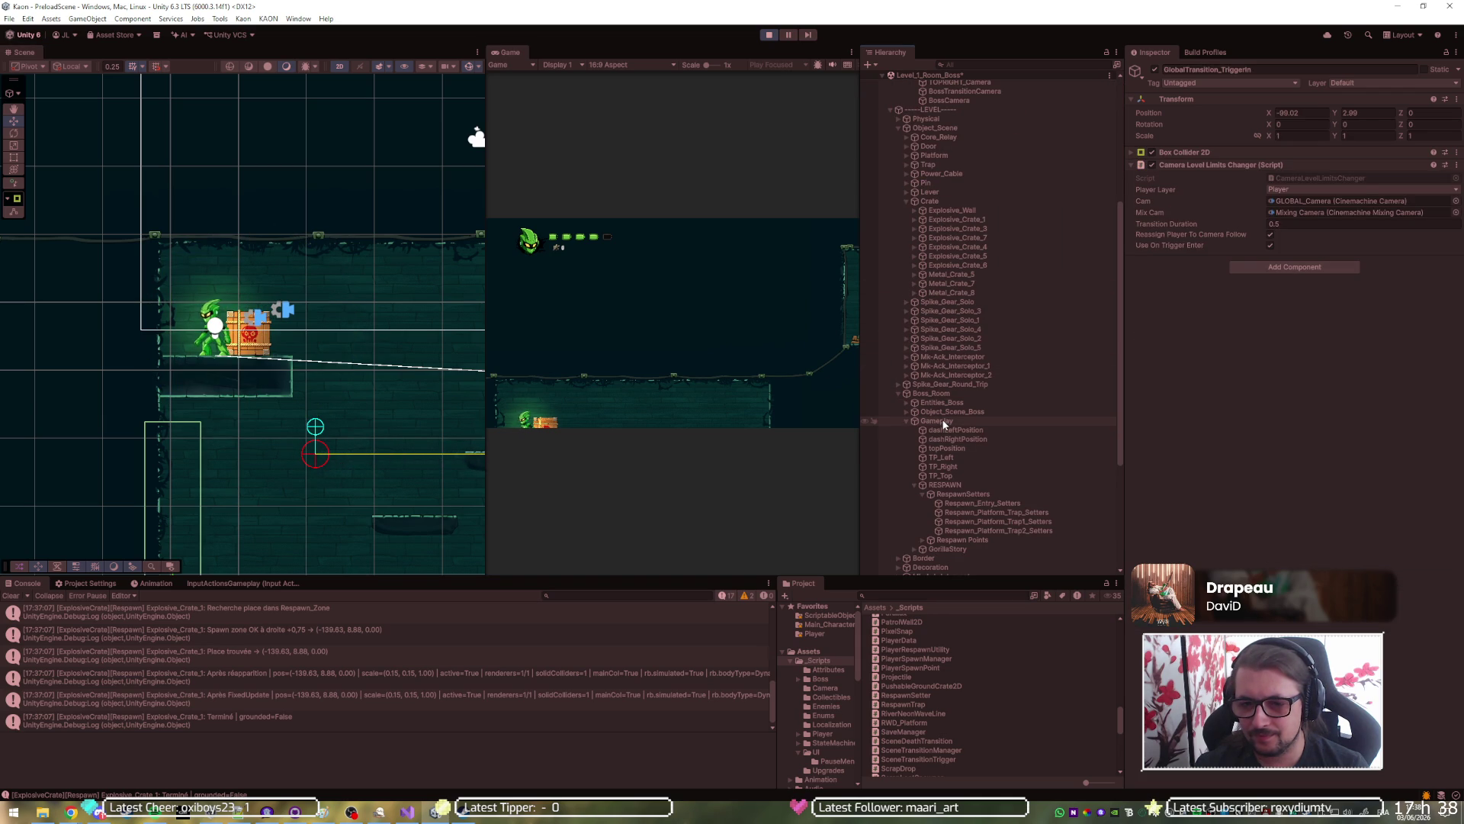
Frame RespawnSetters and check the Entry, Trap, Trap1 and Trap2 setters in the Inspector, then stop play mode.
{"action": "double_click", "coordinate": [949, 497]}
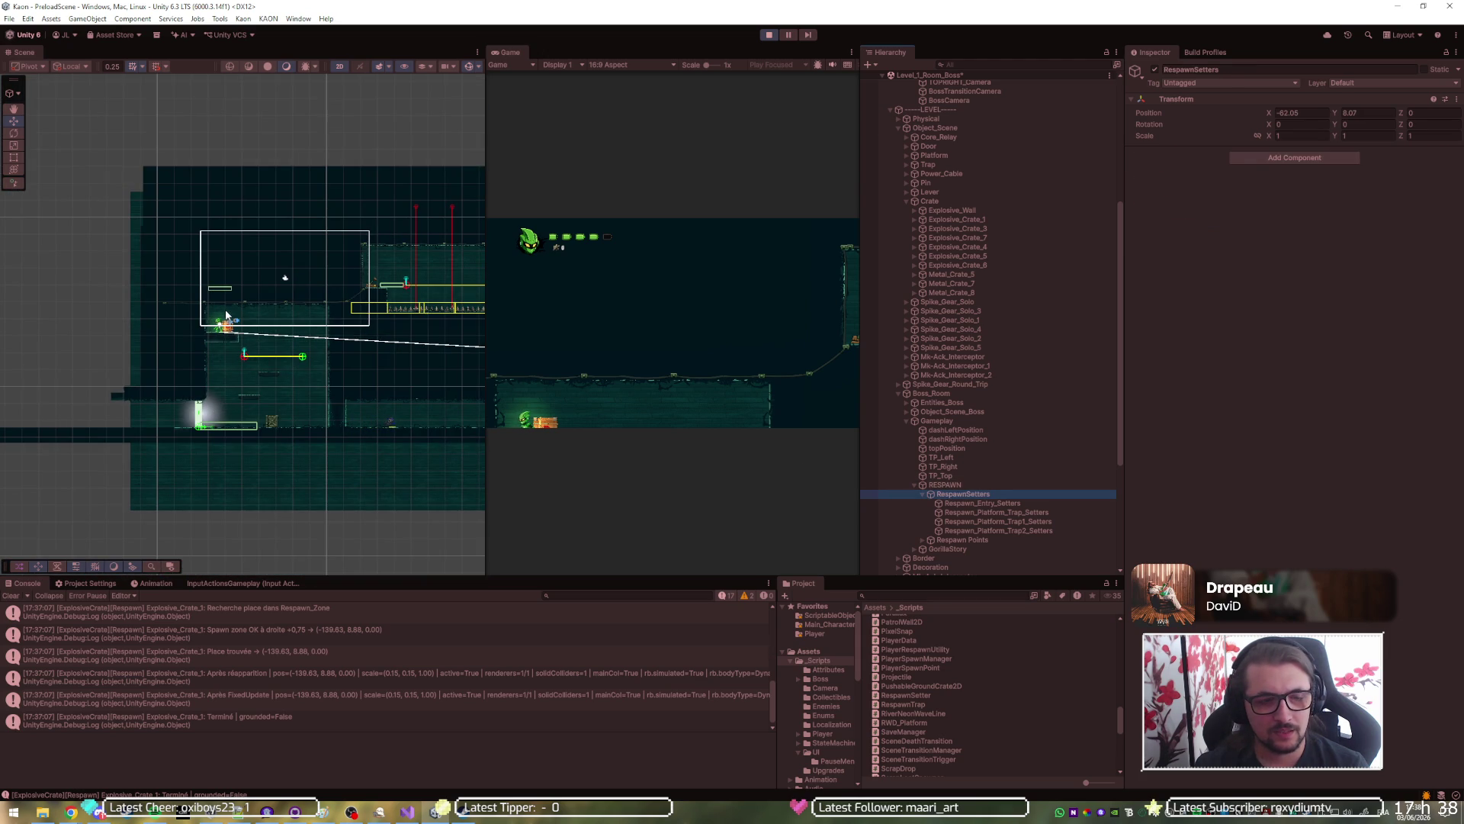
{"action": "left_click", "coordinate": [1005, 503]}
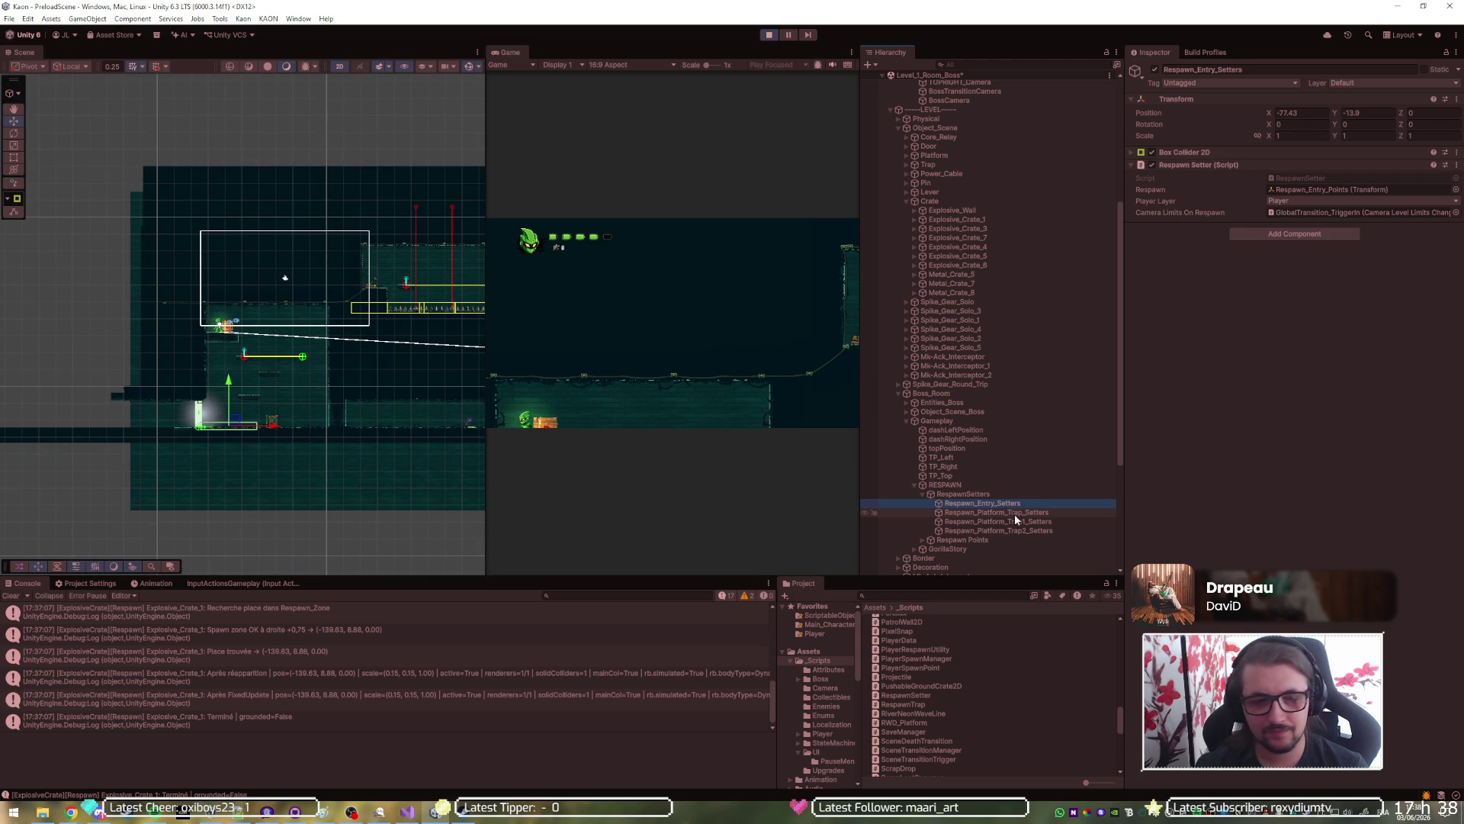
{"action": "key", "text": "Down"}
{"action": "key", "text": "Down"}
{"action": "key", "text": "Down"}
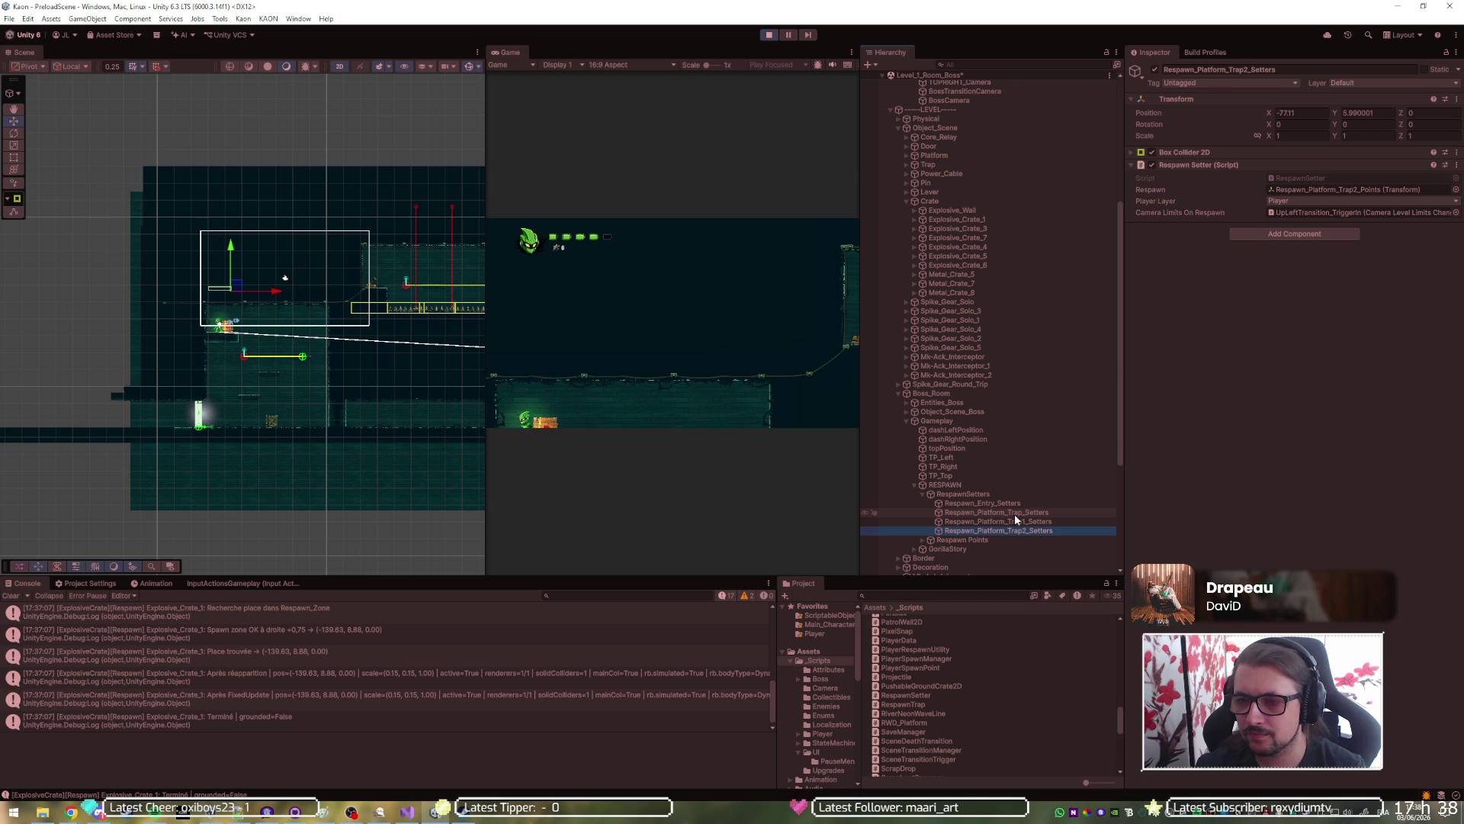
{"action": "key", "text": "Up"}
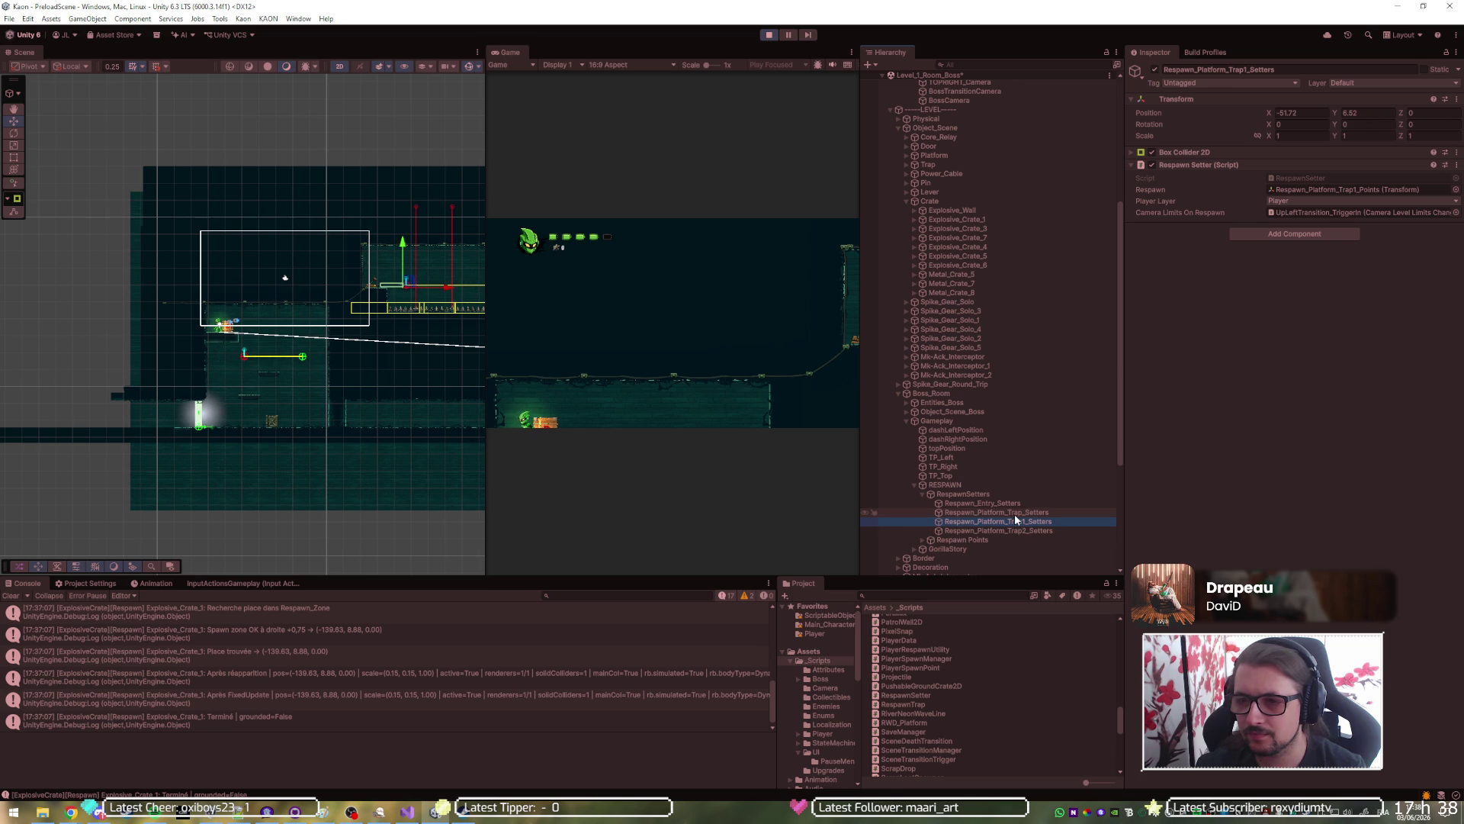
{"action": "key", "text": "Up"}
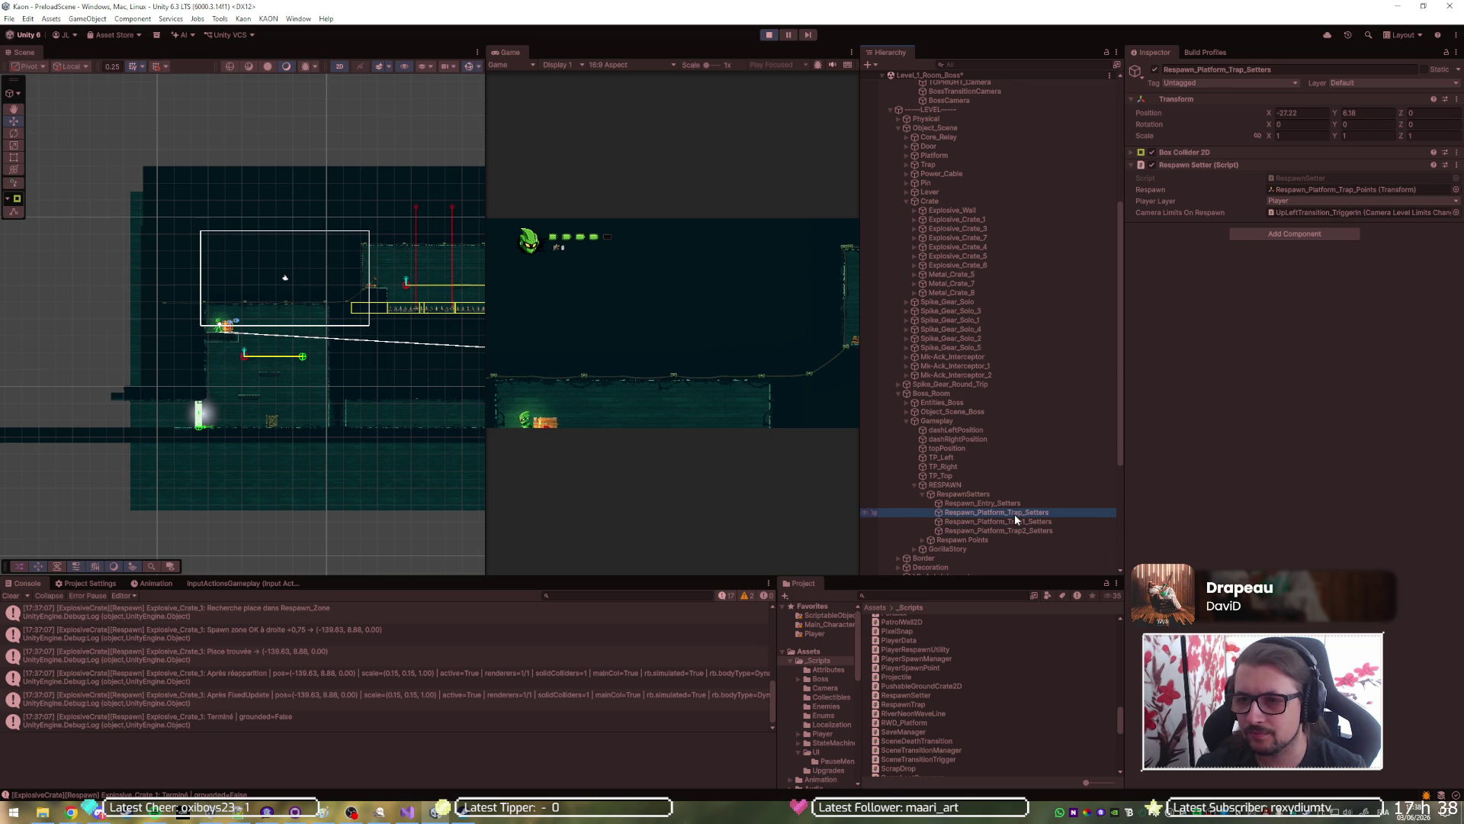
{"action": "key", "text": "Down"}
{"action": "key", "text": "Down"}
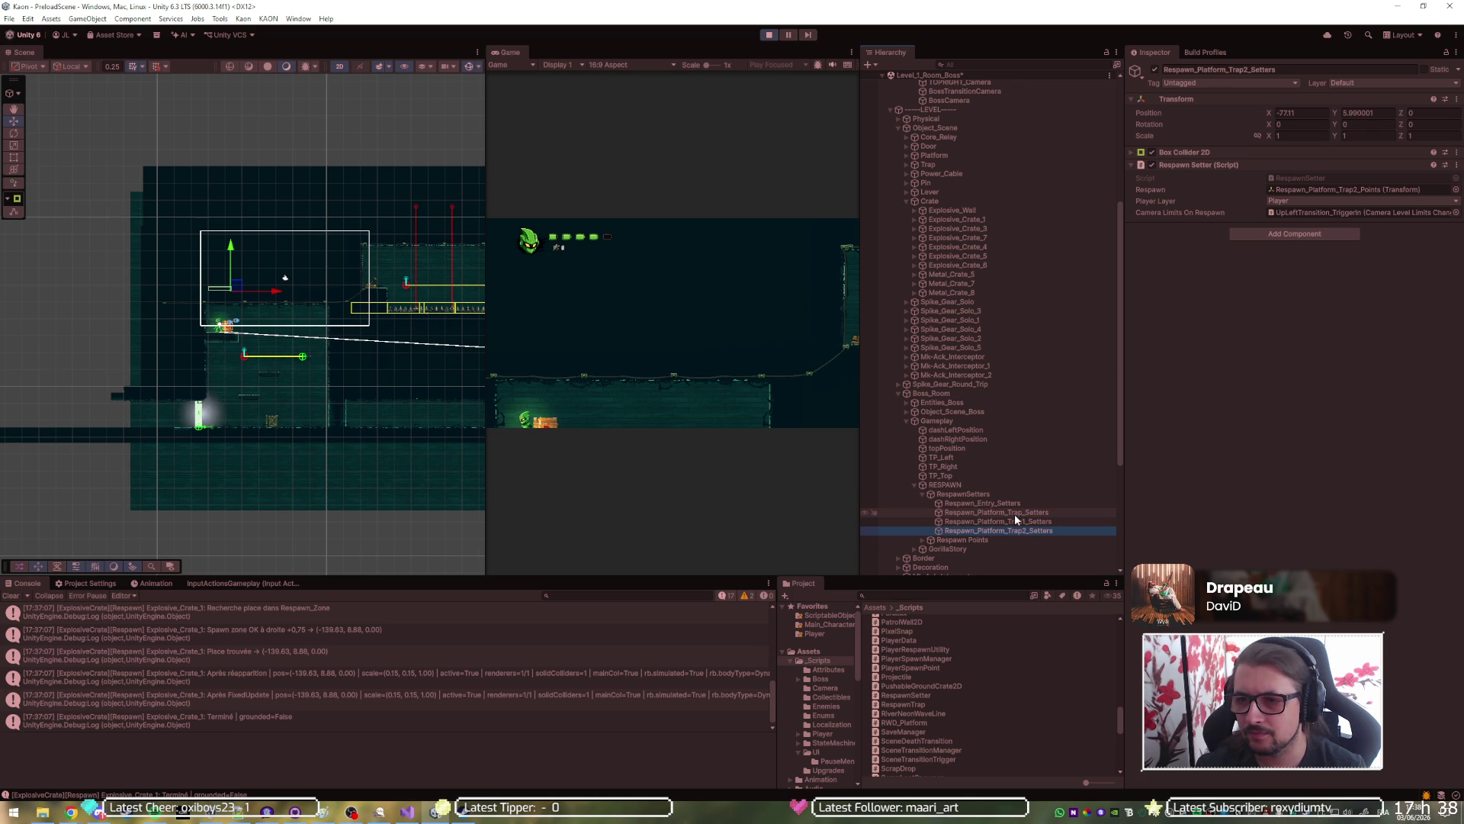
{"action": "key", "text": "Up"}
{"action": "key", "text": "Up"}
{"action": "key", "text": "Up"}
{"action": "key", "text": "Down"}
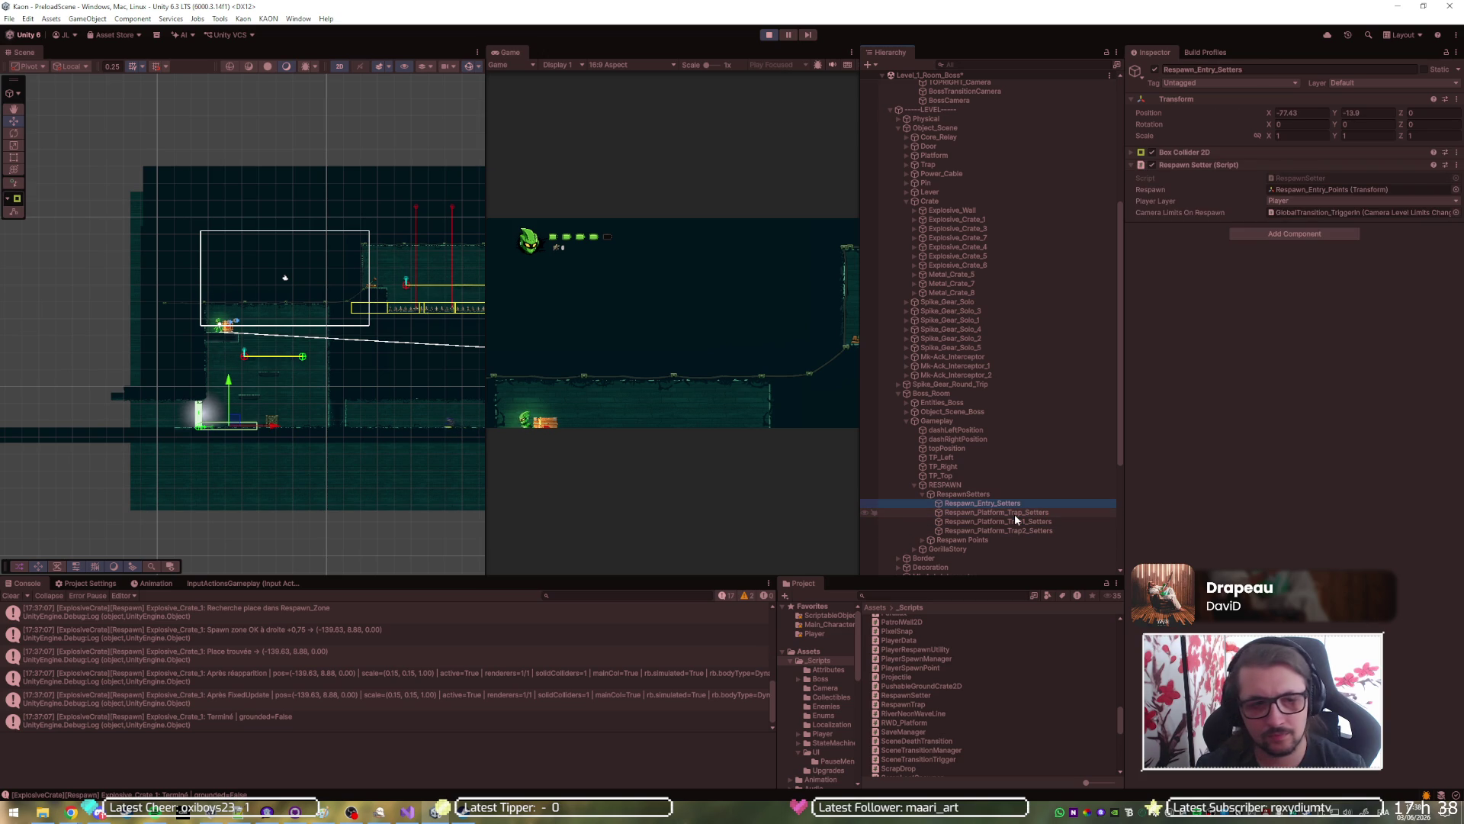
{"action": "key", "text": "Down"}
{"action": "key", "text": "Down"}
{"action": "key", "text": "Down"}
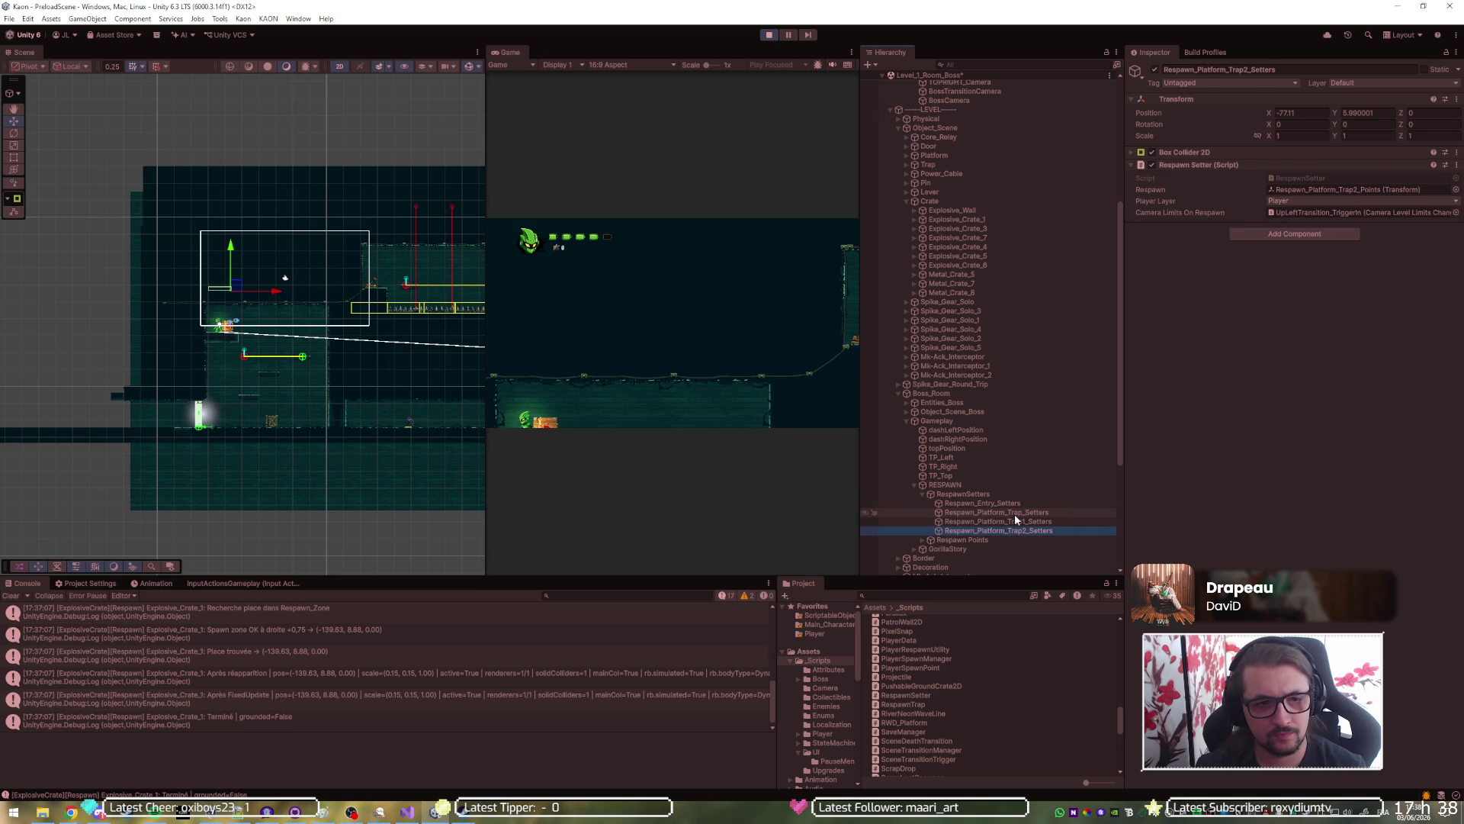
{"action": "key", "text": "Home"}
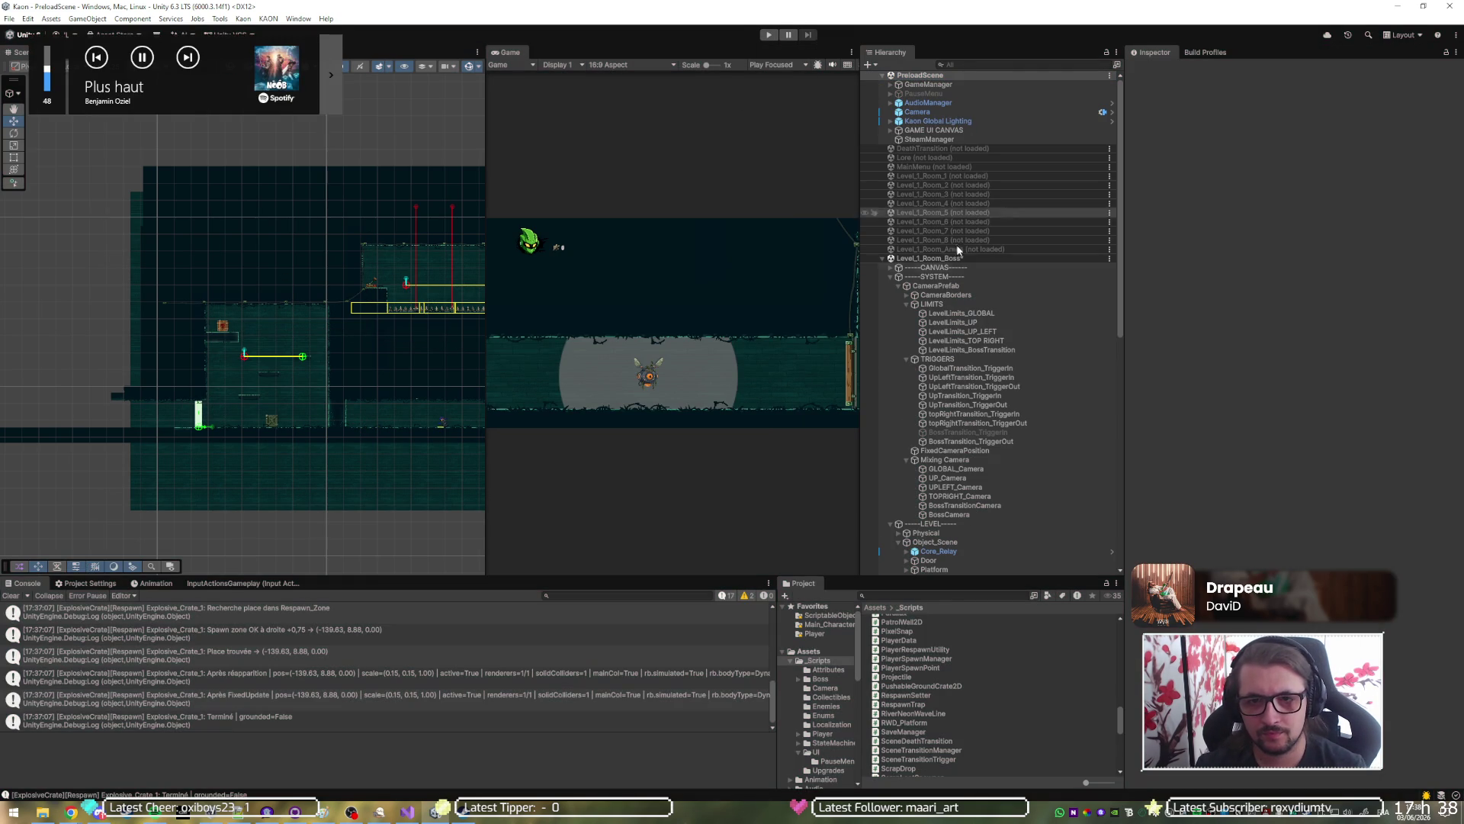
Scroll the Hierarchy down to Boss_Room's RESPAWN group and select Respawn_Platform_Trap2_Setters.
{"action": "scroll", "coordinate": [915, 481], "scroll_direction": "down", "scroll_amount": 10}
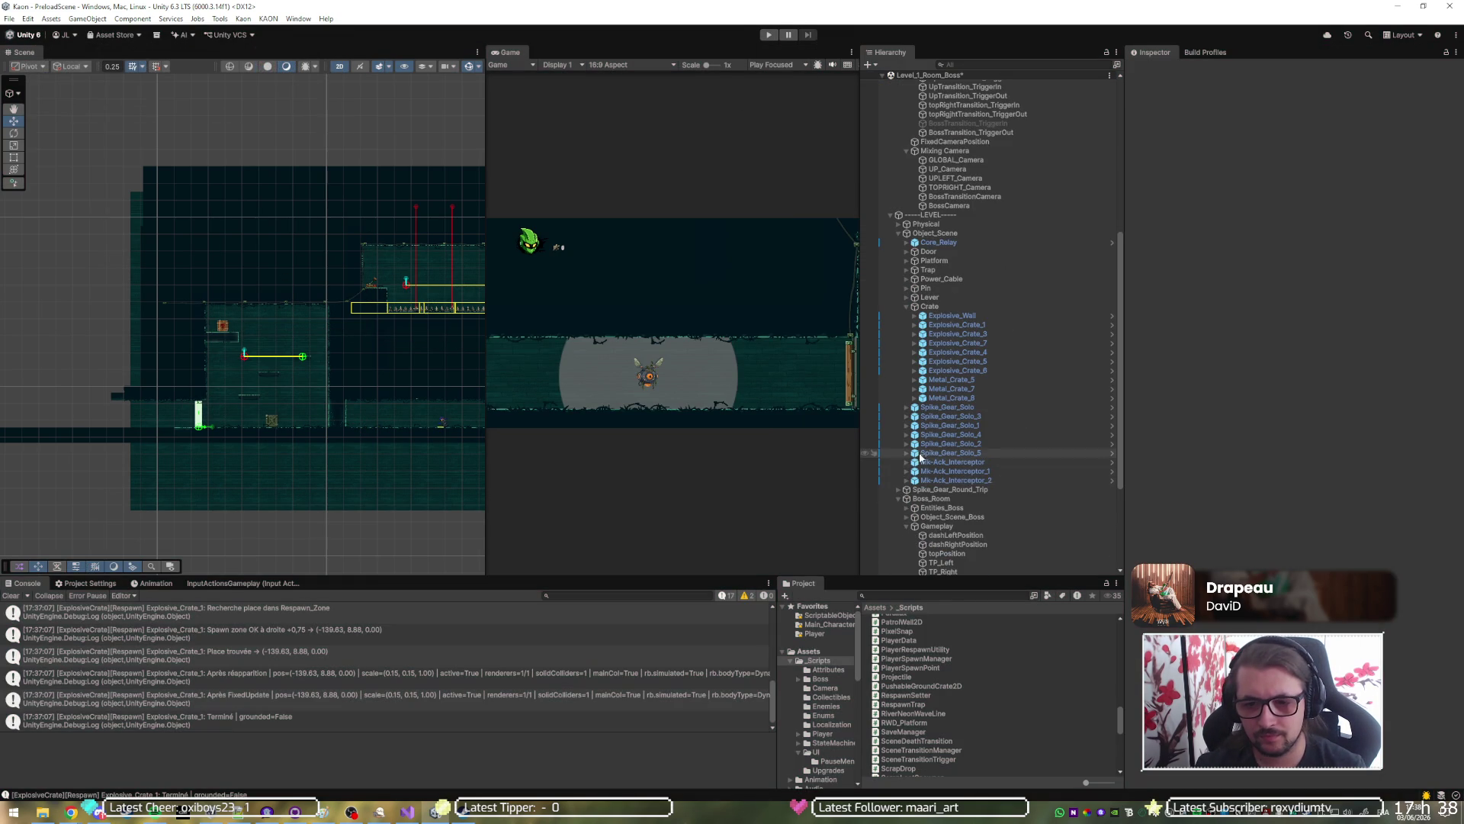
{"action": "scroll", "coordinate": [928, 434], "scroll_direction": "down", "scroll_amount": 5}
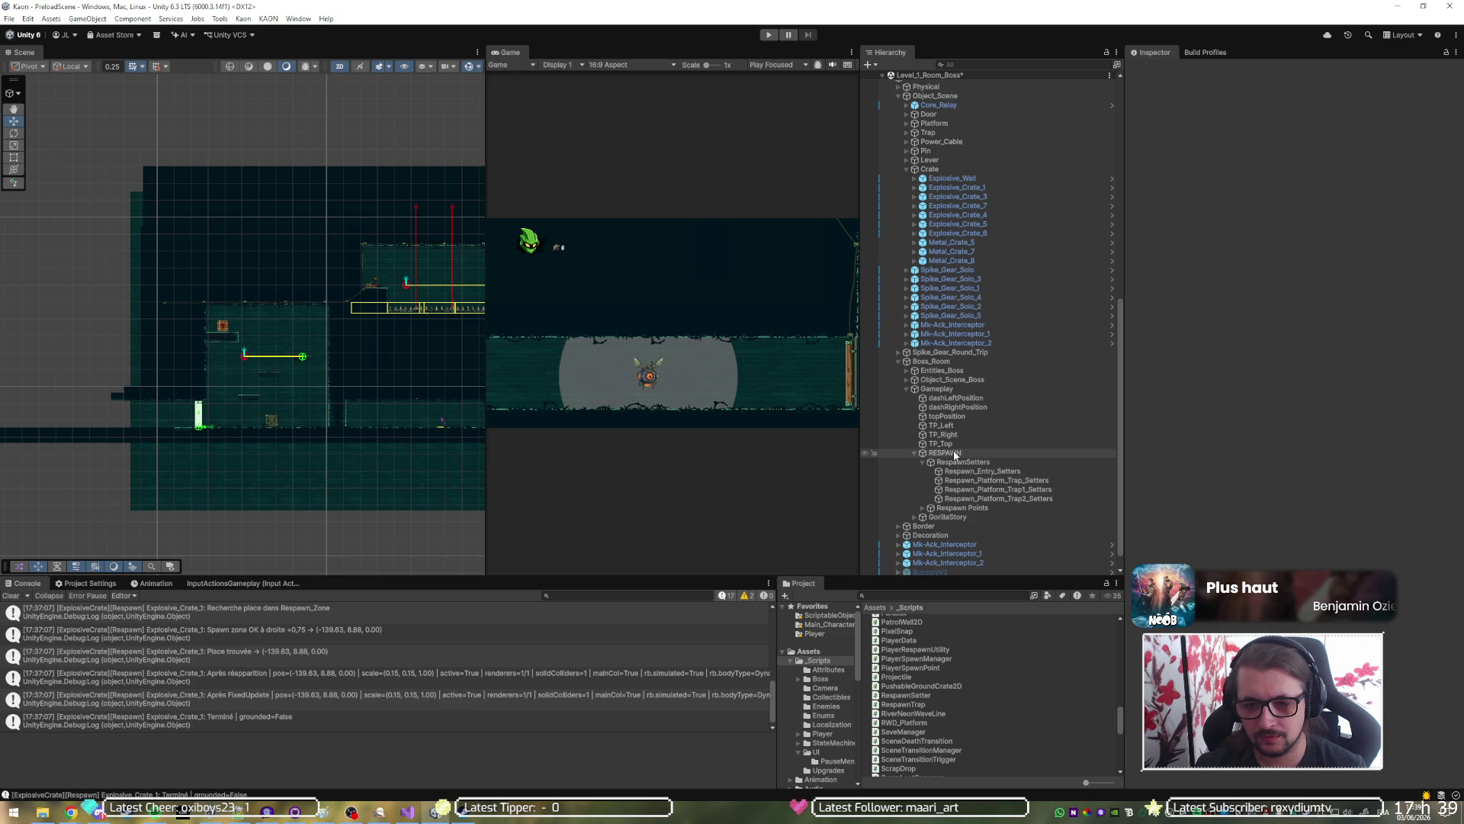
{"action": "scroll", "coordinate": [945, 488], "scroll_direction": "down", "scroll_amount": 1}
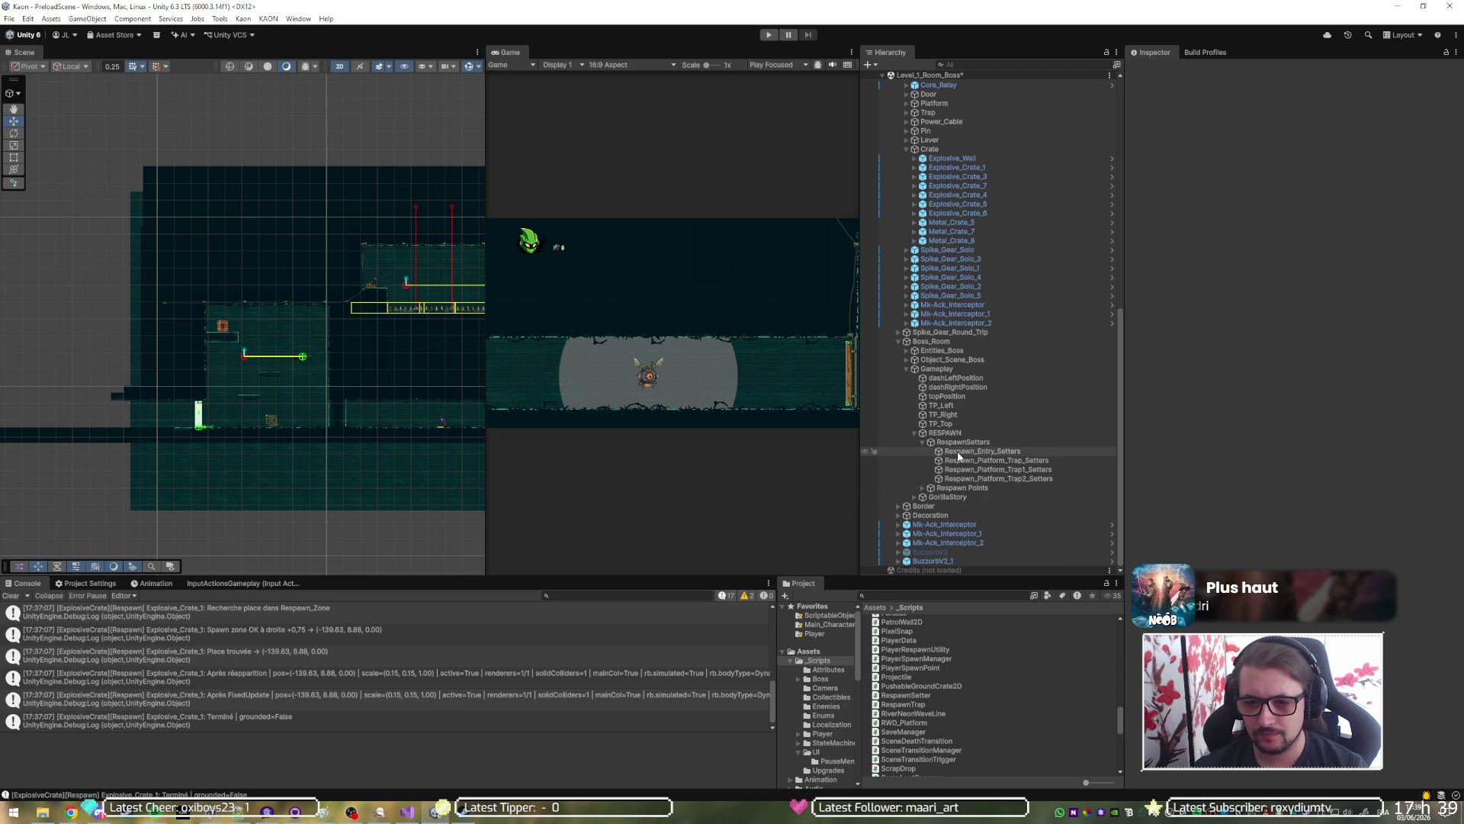
{"action": "left_click", "coordinate": [967, 479]}
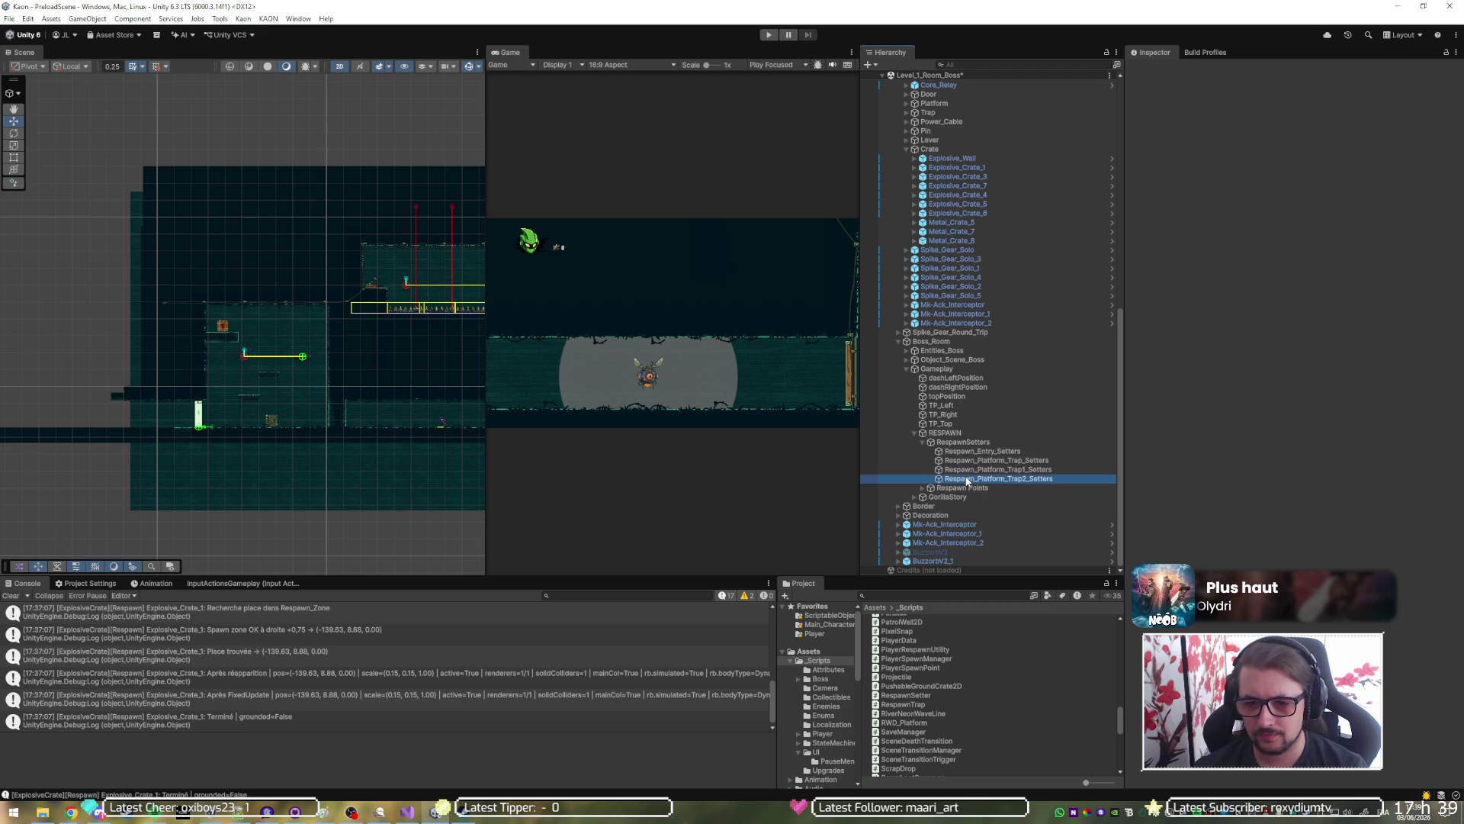
Duplicate Respawn_Entry_Setters, drag the copy right to (-5.1, -13.0), and start play mode.
{"action": "key", "text": "Up"}
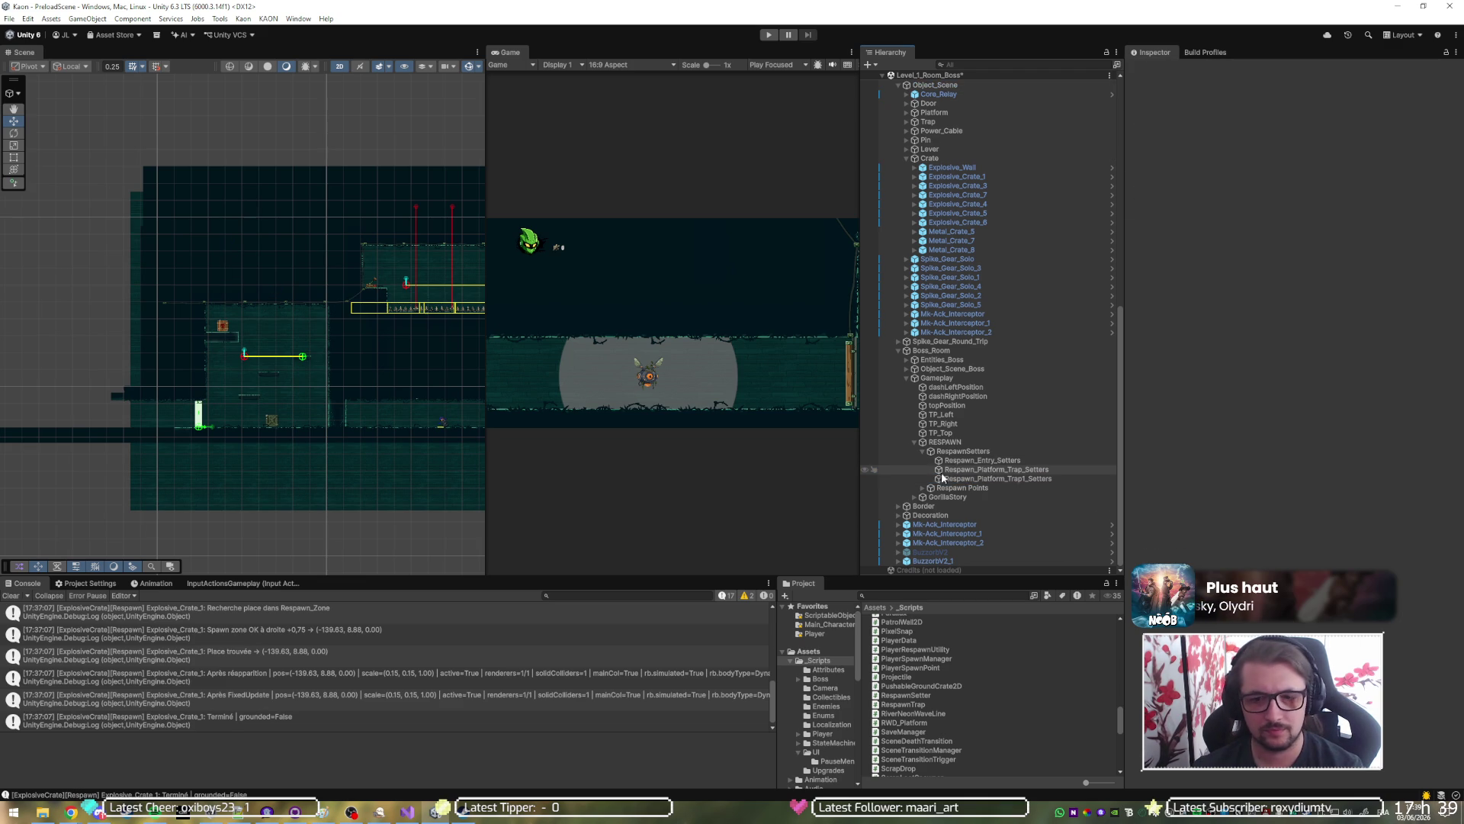
{"action": "scroll", "coordinate": [953, 482], "scroll_direction": "up", "scroll_amount": 1}
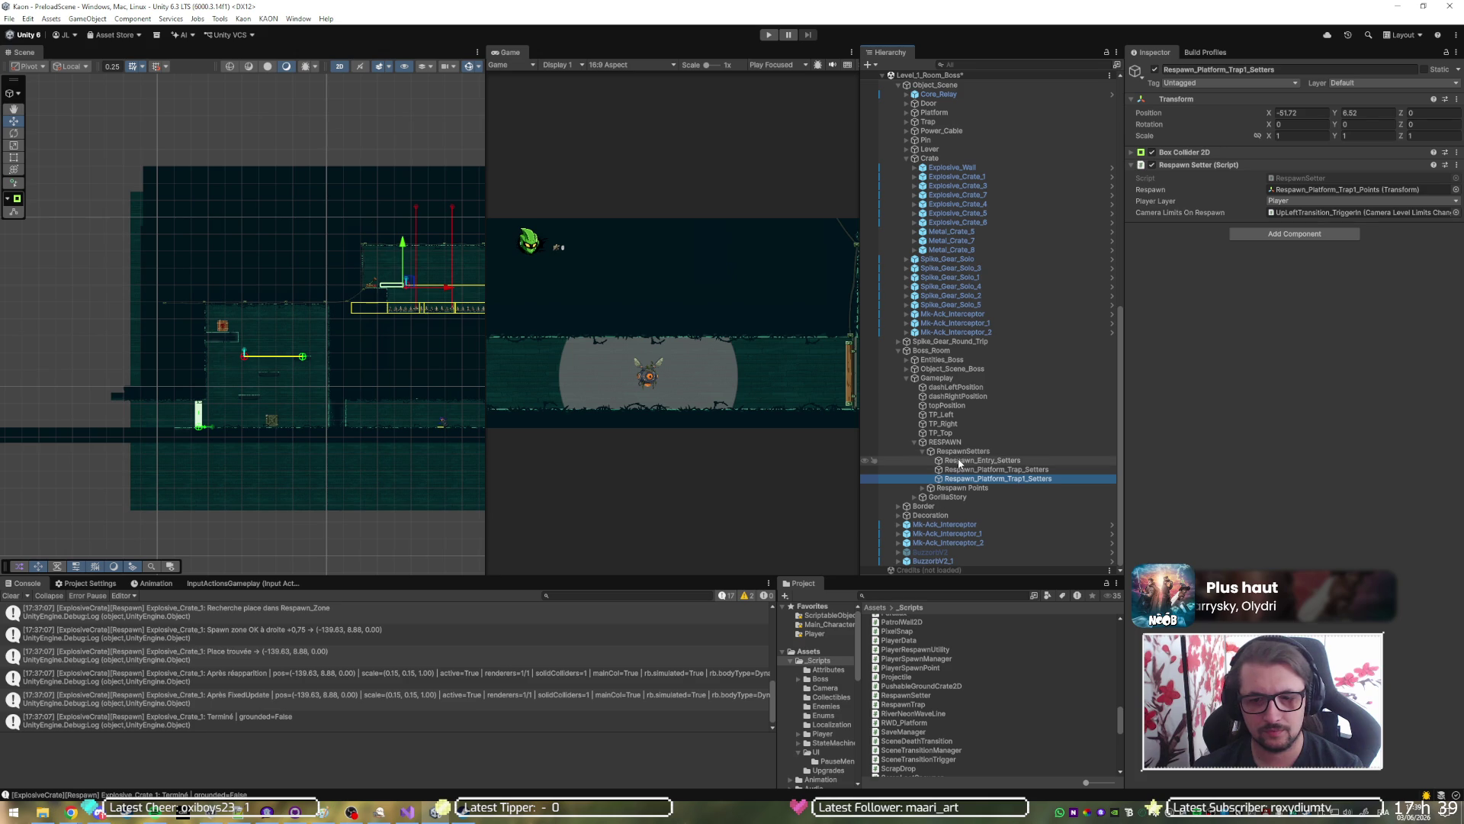
{"action": "left_click", "coordinate": [959, 461]}
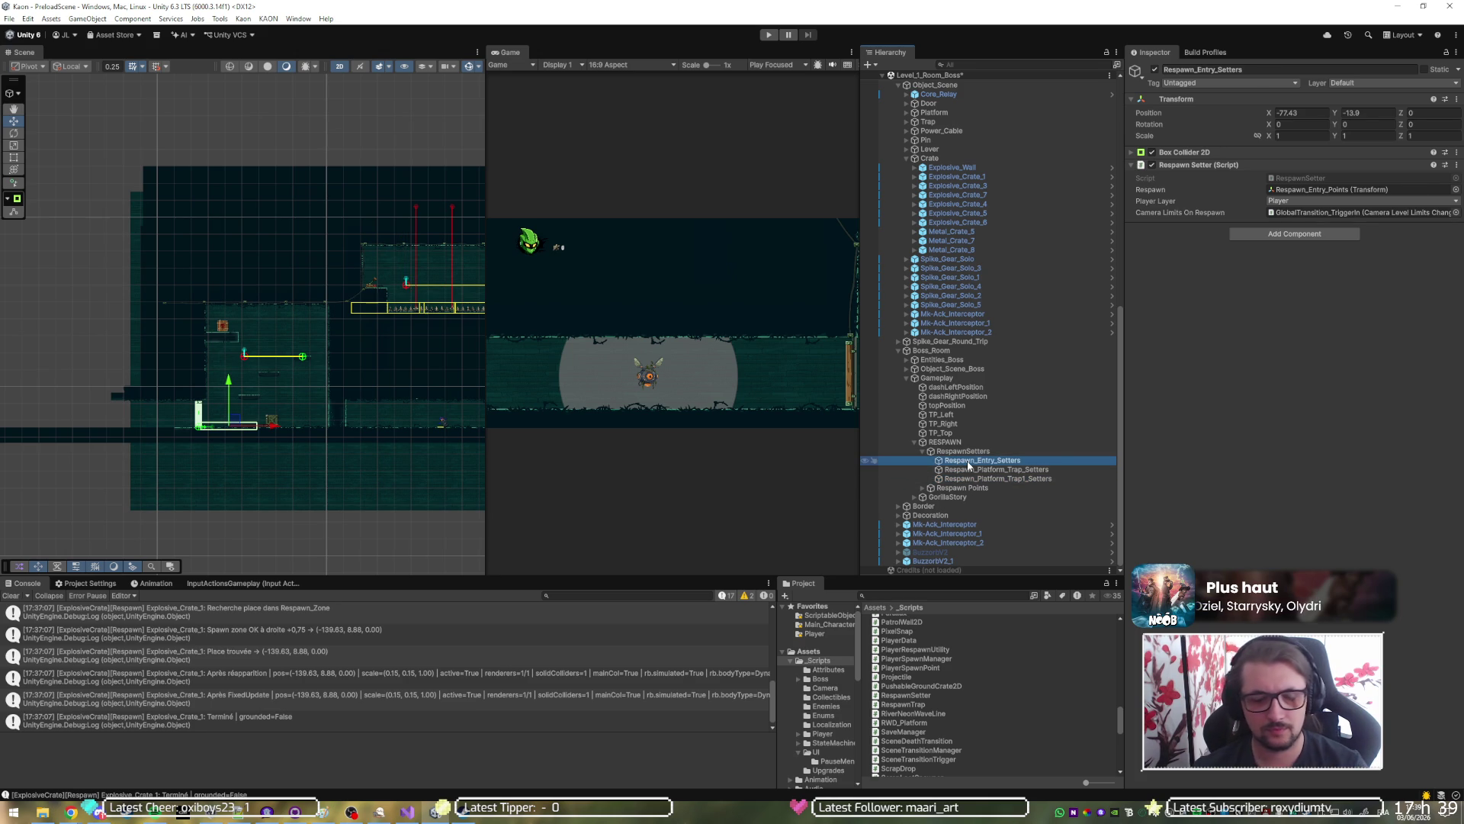
{"action": "key", "text": "ctrl+d"}
{"action": "scroll", "coordinate": [103, 418], "scroll_direction": "down", "scroll_amount": 5}
{"action": "mouse_move", "coordinate": [199, 417]}
{"action": "left_mouse_down"}
{"action": "mouse_move", "coordinate": [407, 412]}
{"action": "mouse_move", "coordinate": [388, 411]}
{"action": "left_mouse_up"}
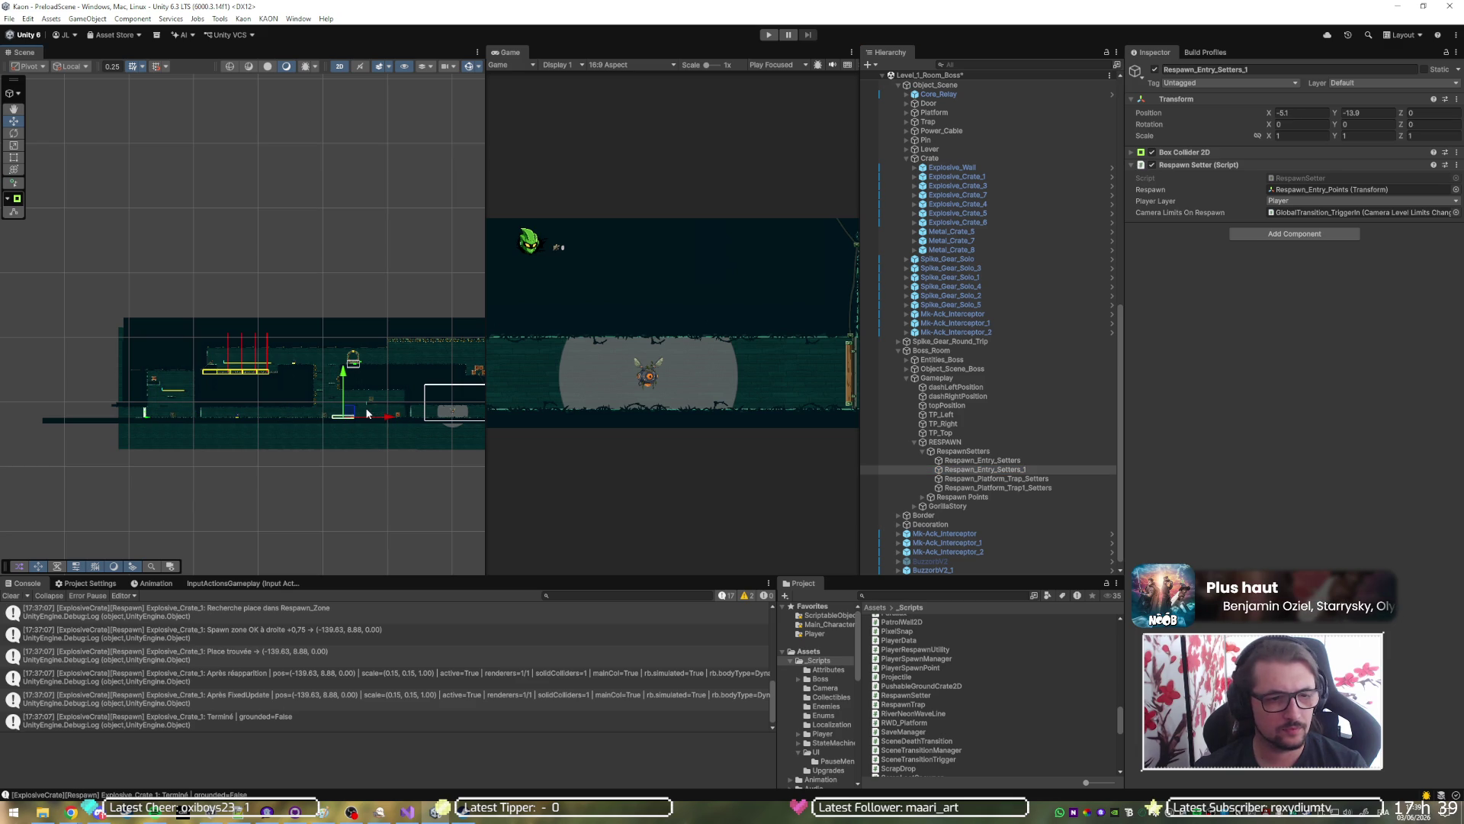
{"action": "left_click", "coordinate": [770, 35]}
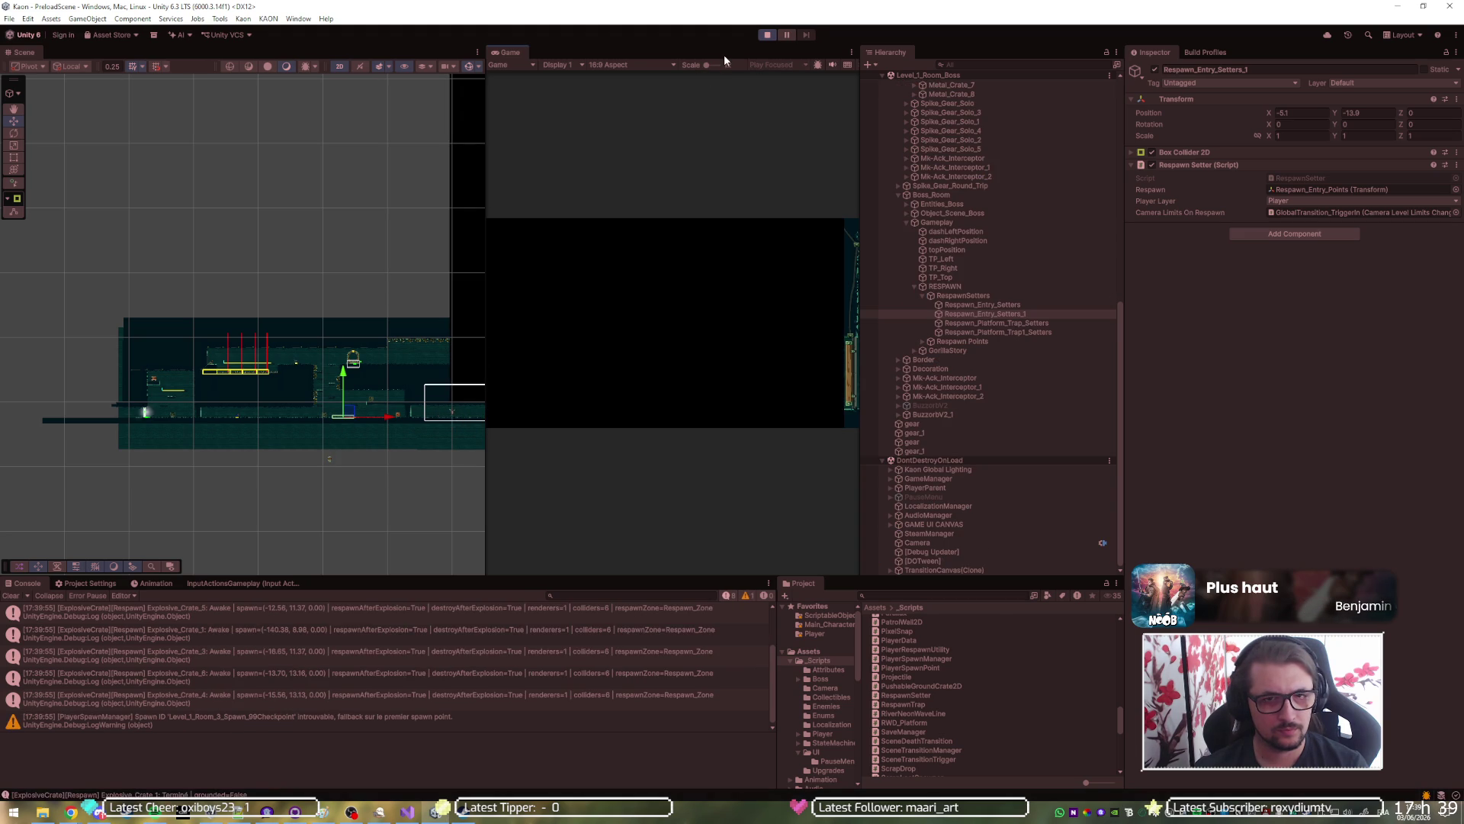
Maximize the game view, jump the character up the platforms past the exploding crate, then stop playing.
{"action": "key", "text": "shift+space"}
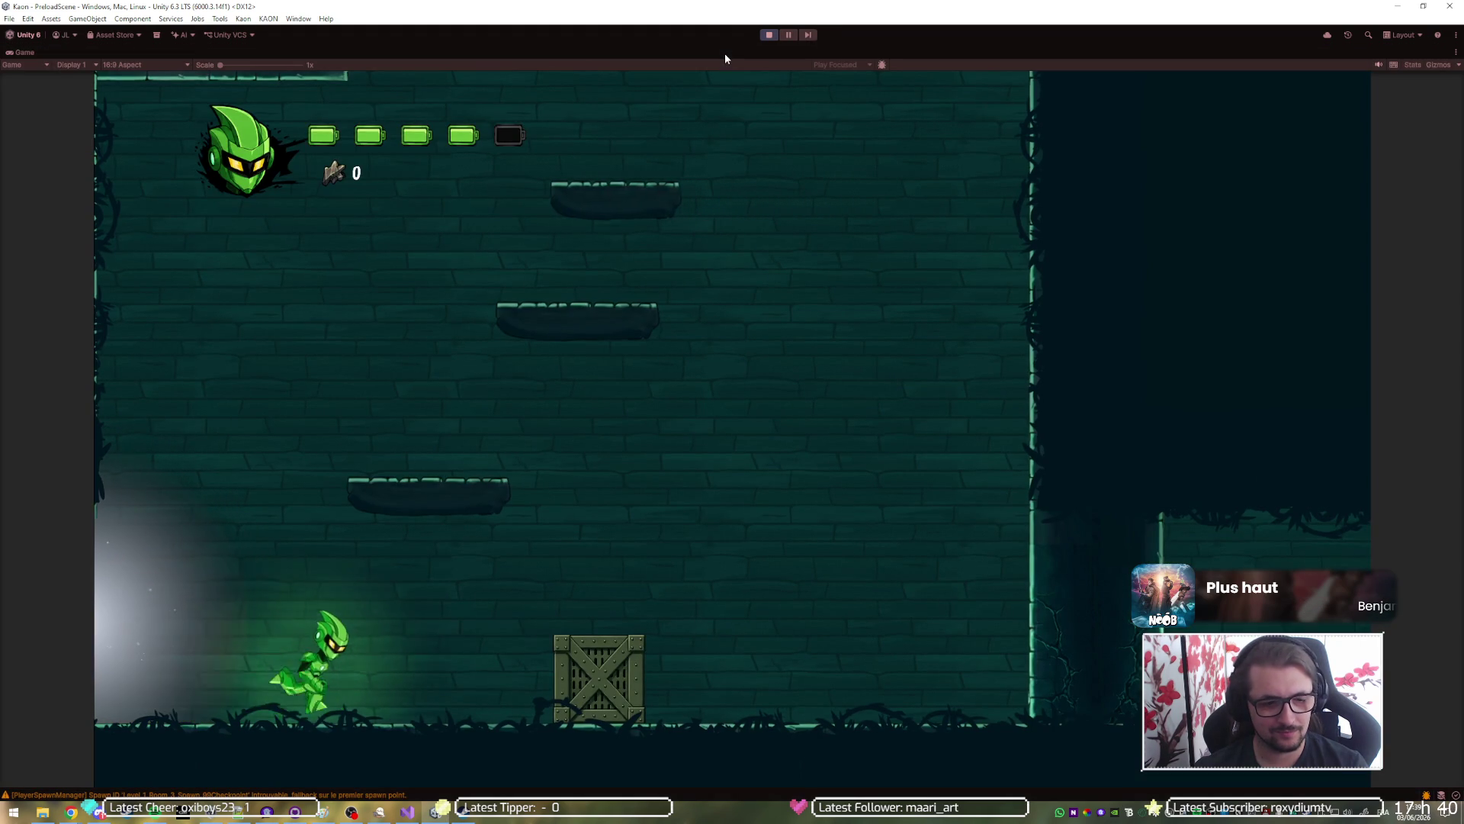
{"action": "key", "text": "space"}
{"action": "key", "text": "space"}
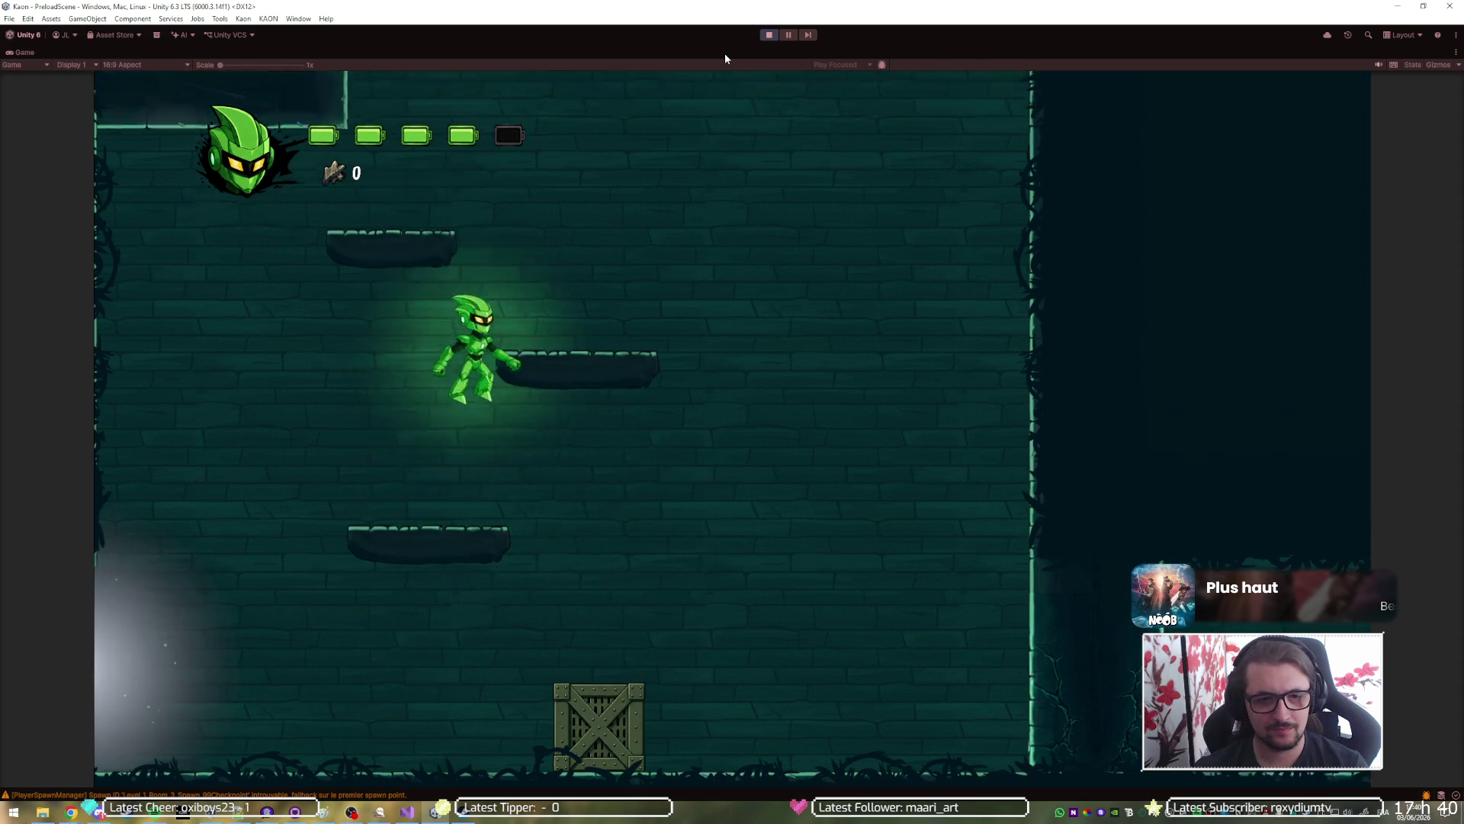
{"action": "key", "text": "space"}
{"action": "key", "text": "Left"}
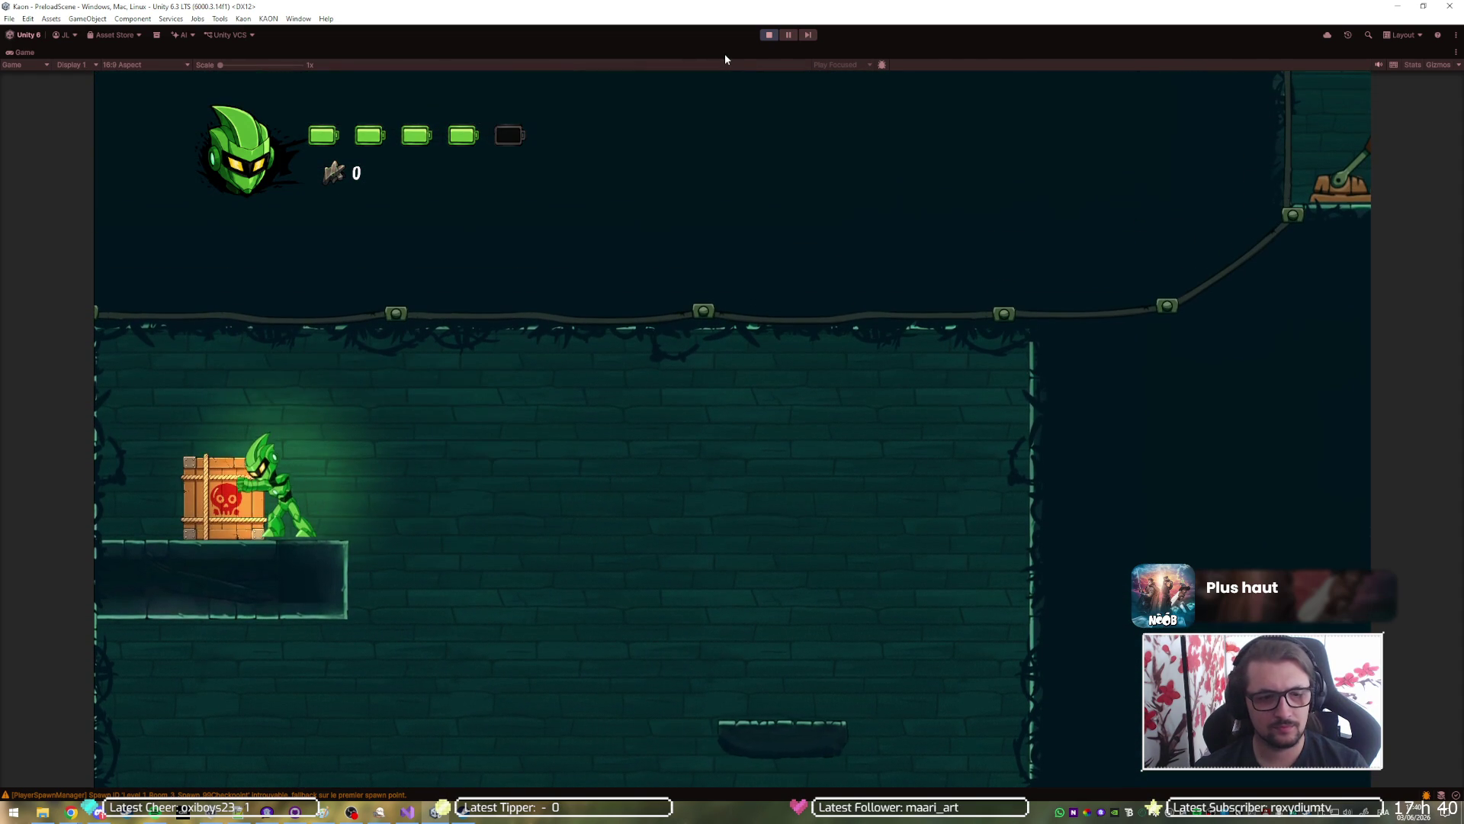
{"action": "key", "text": "Right"}
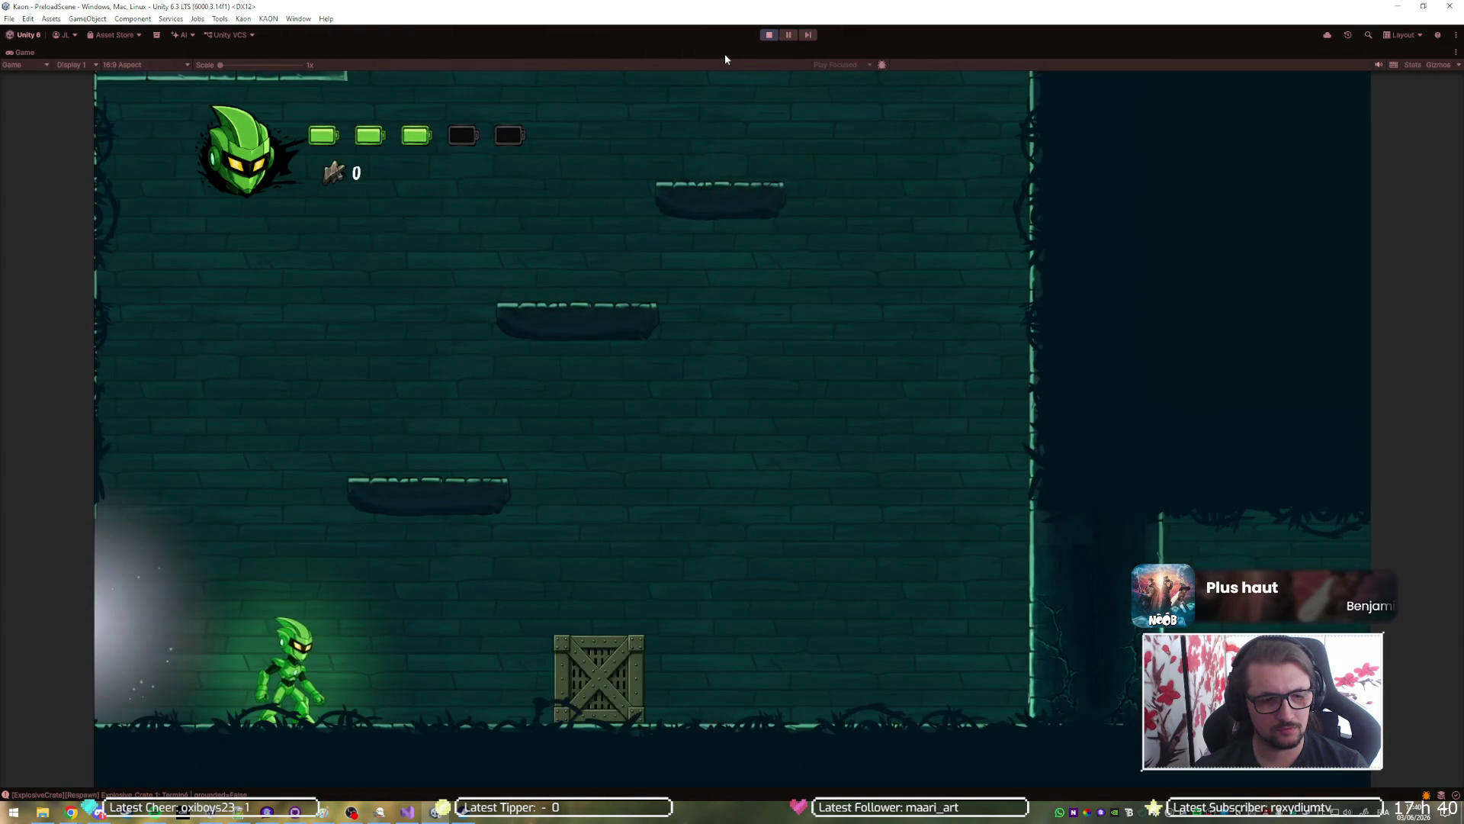
{"action": "key", "text": "space"}
{"action": "key", "text": "Right"}
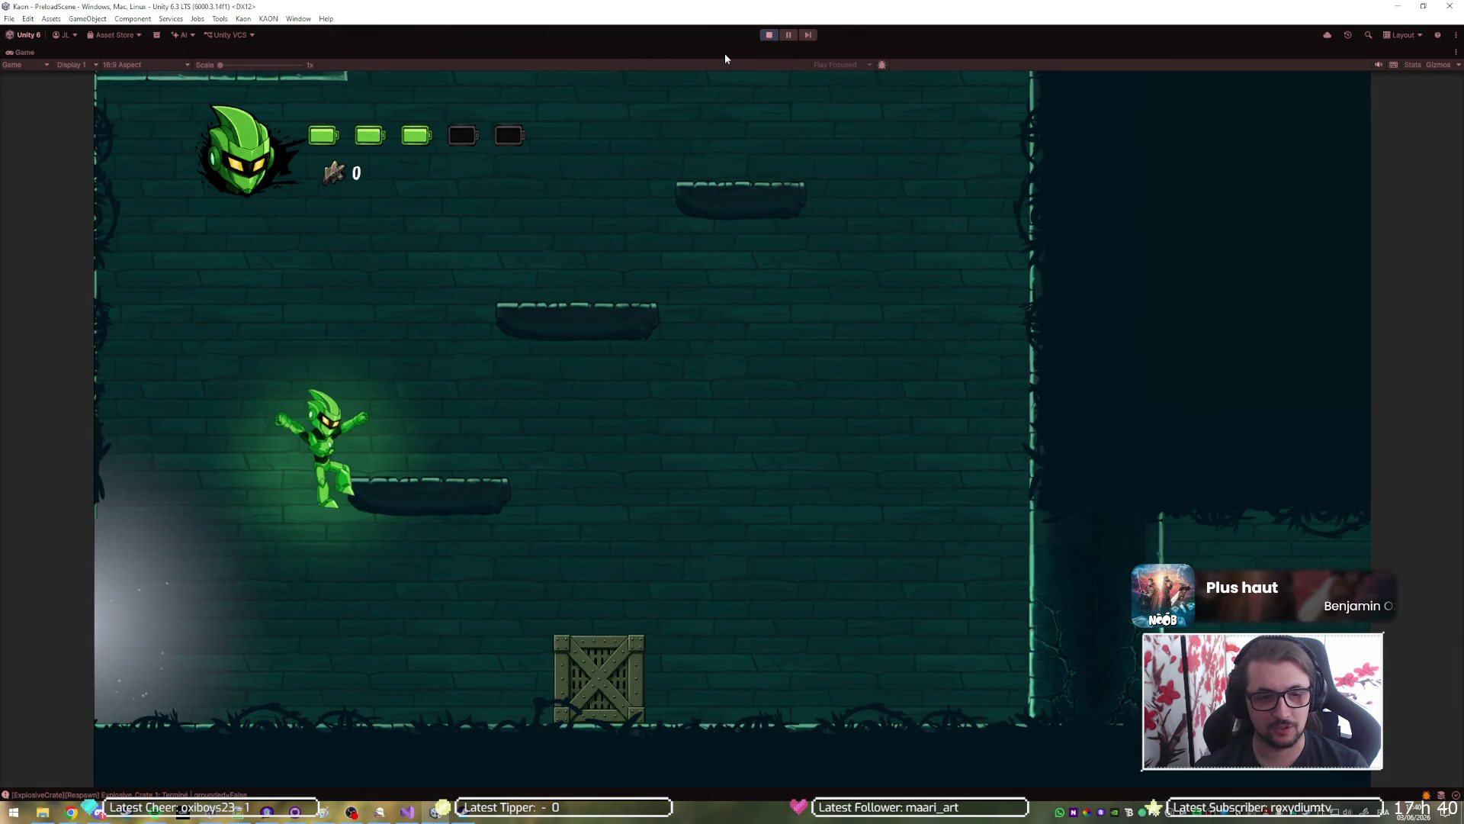
{"action": "key", "text": "Right"}
{"action": "key", "text": "space"}
{"action": "key", "text": "space"}
{"action": "key", "text": "Left"}
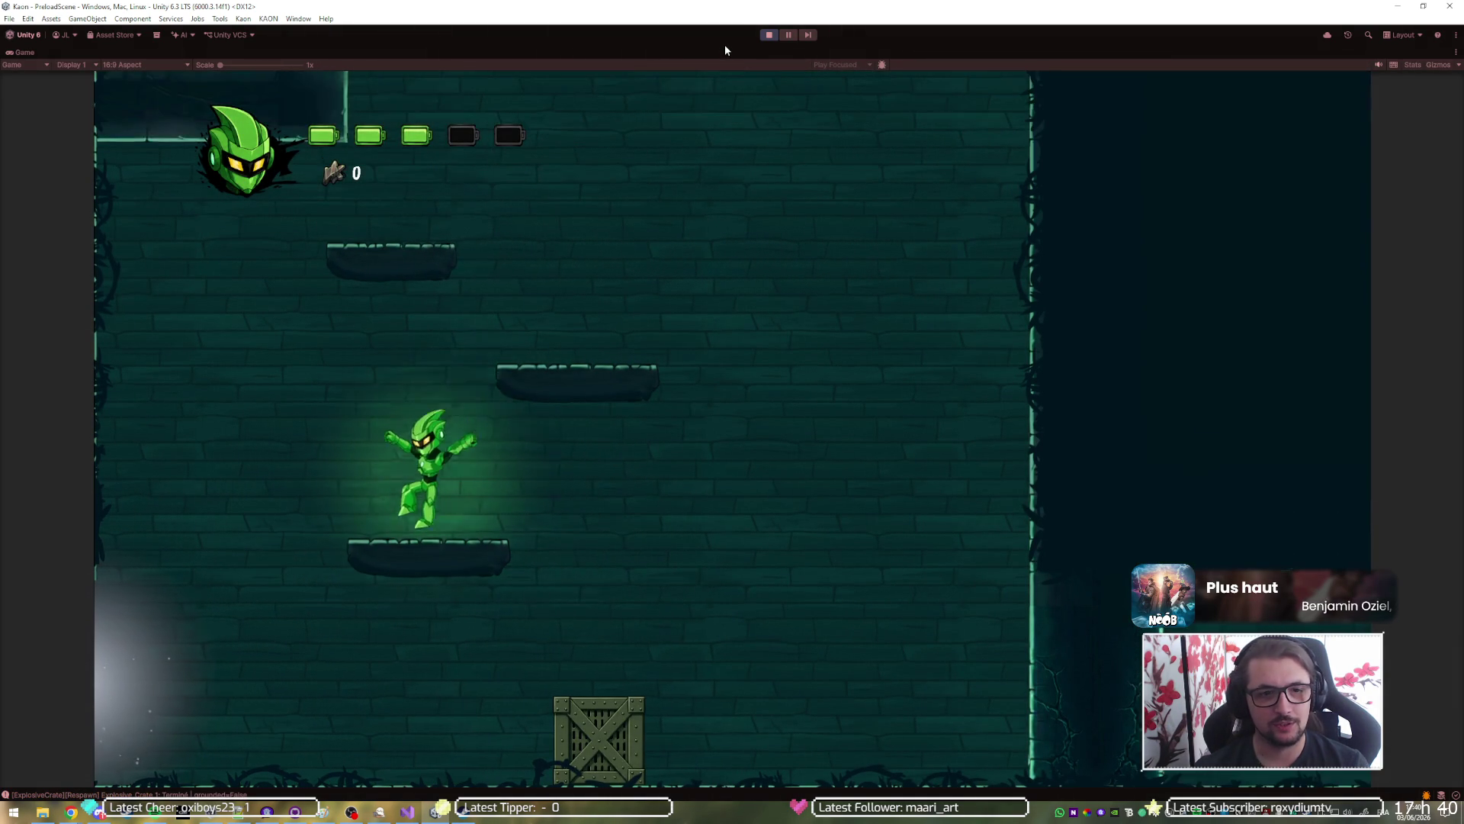
{"action": "key", "text": "space"}
{"action": "key", "text": "space"}
{"action": "key", "text": "Left"}
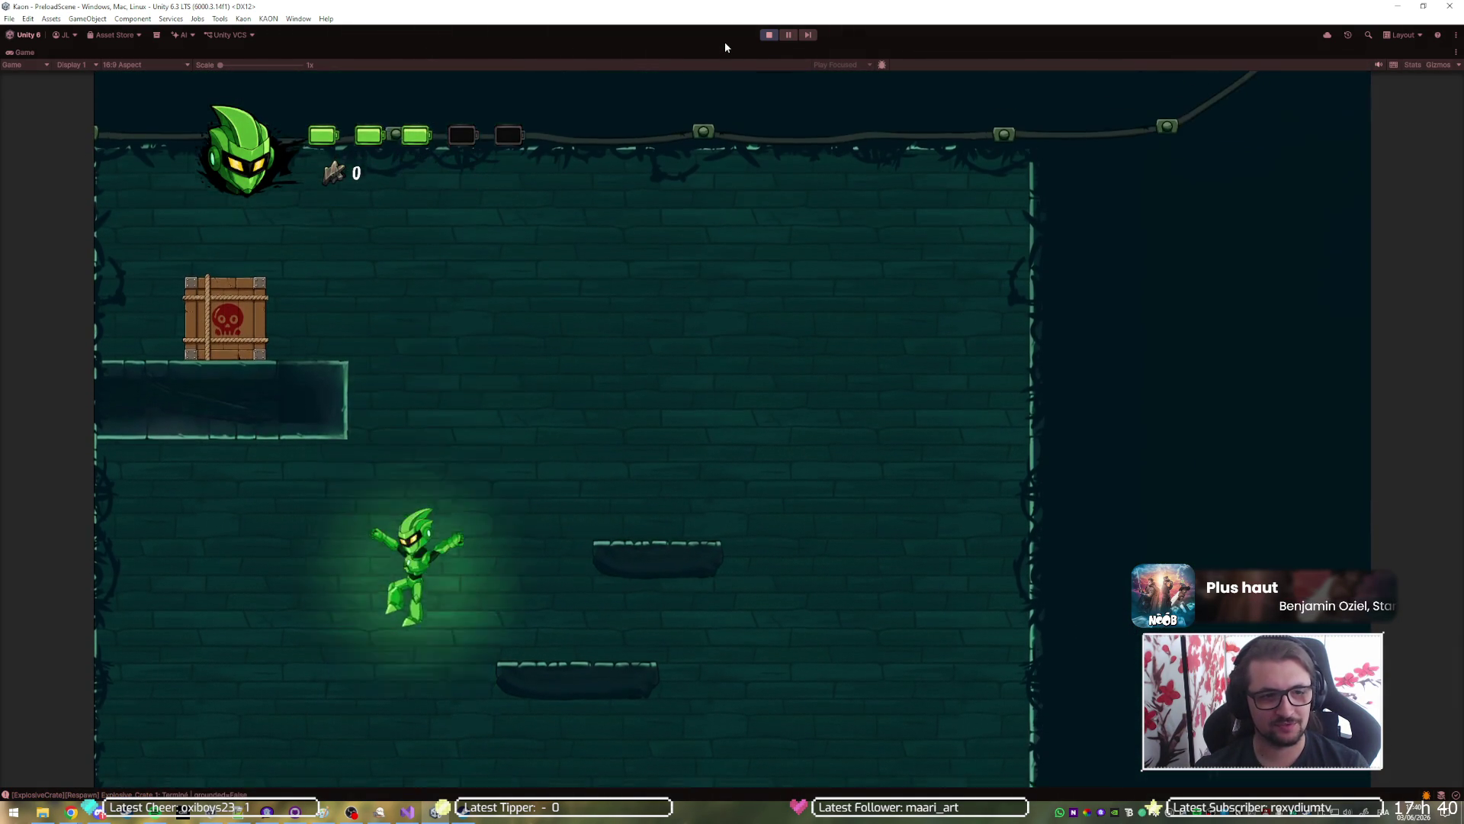
{"action": "left_click", "coordinate": [771, 35]}
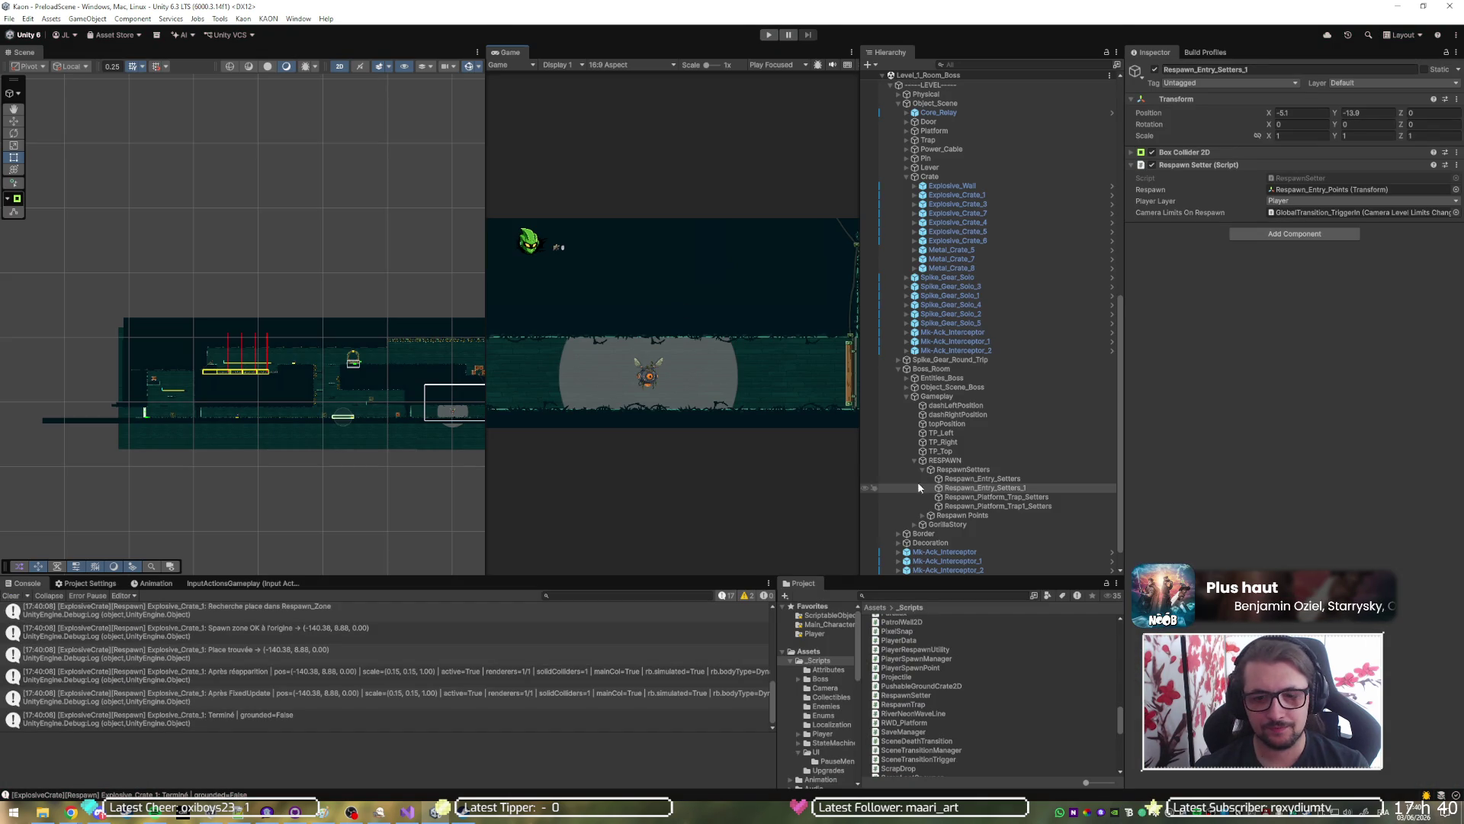
Select Explosive_Wall in the Scene view and open its ExplosiveWall script in the code editor.
{"action": "scroll", "coordinate": [918, 486], "scroll_direction": "down", "scroll_amount": 1}
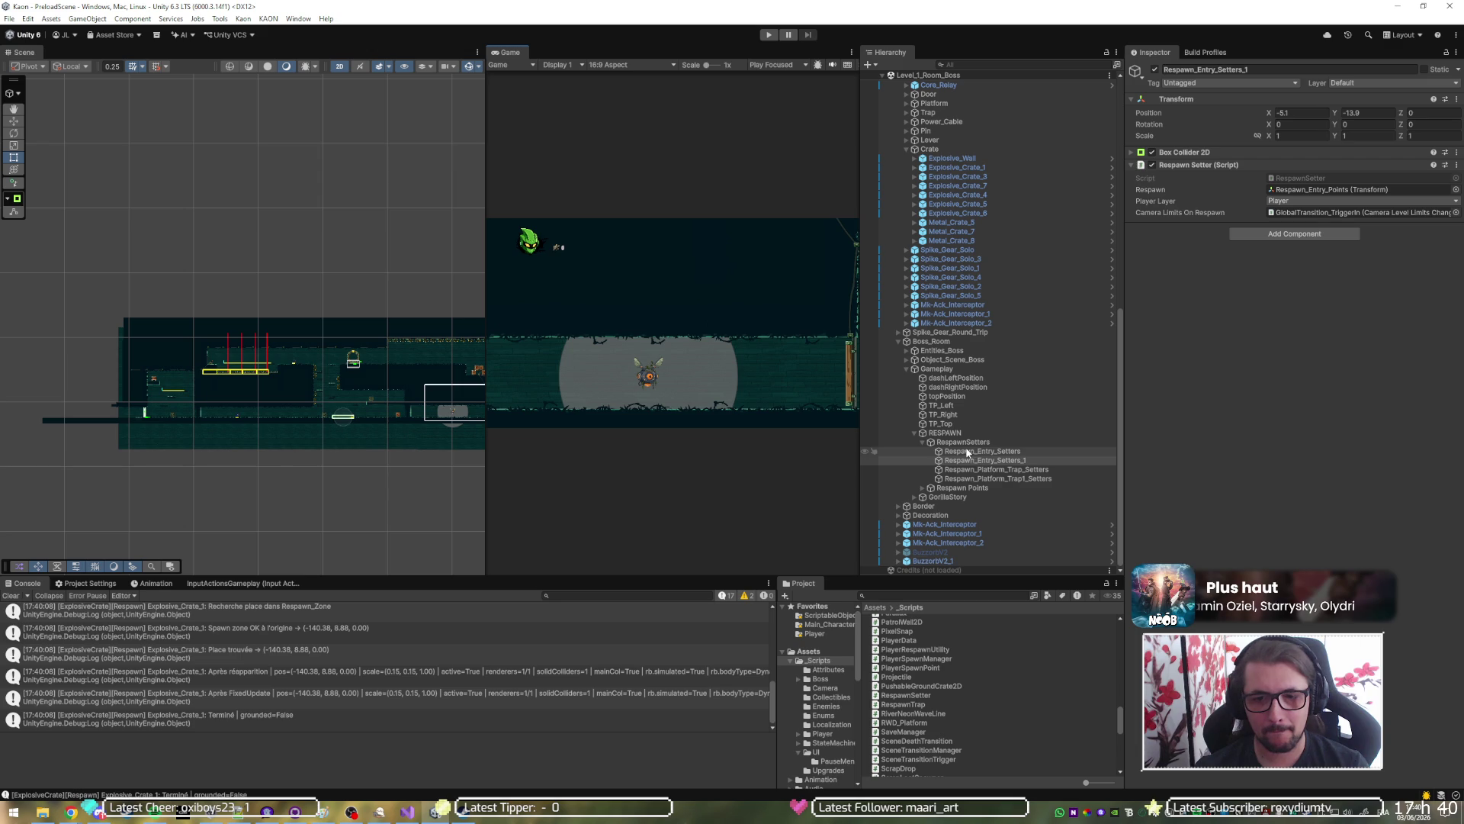
{"action": "scroll", "coordinate": [197, 400], "scroll_direction": "up", "scroll_amount": 10}
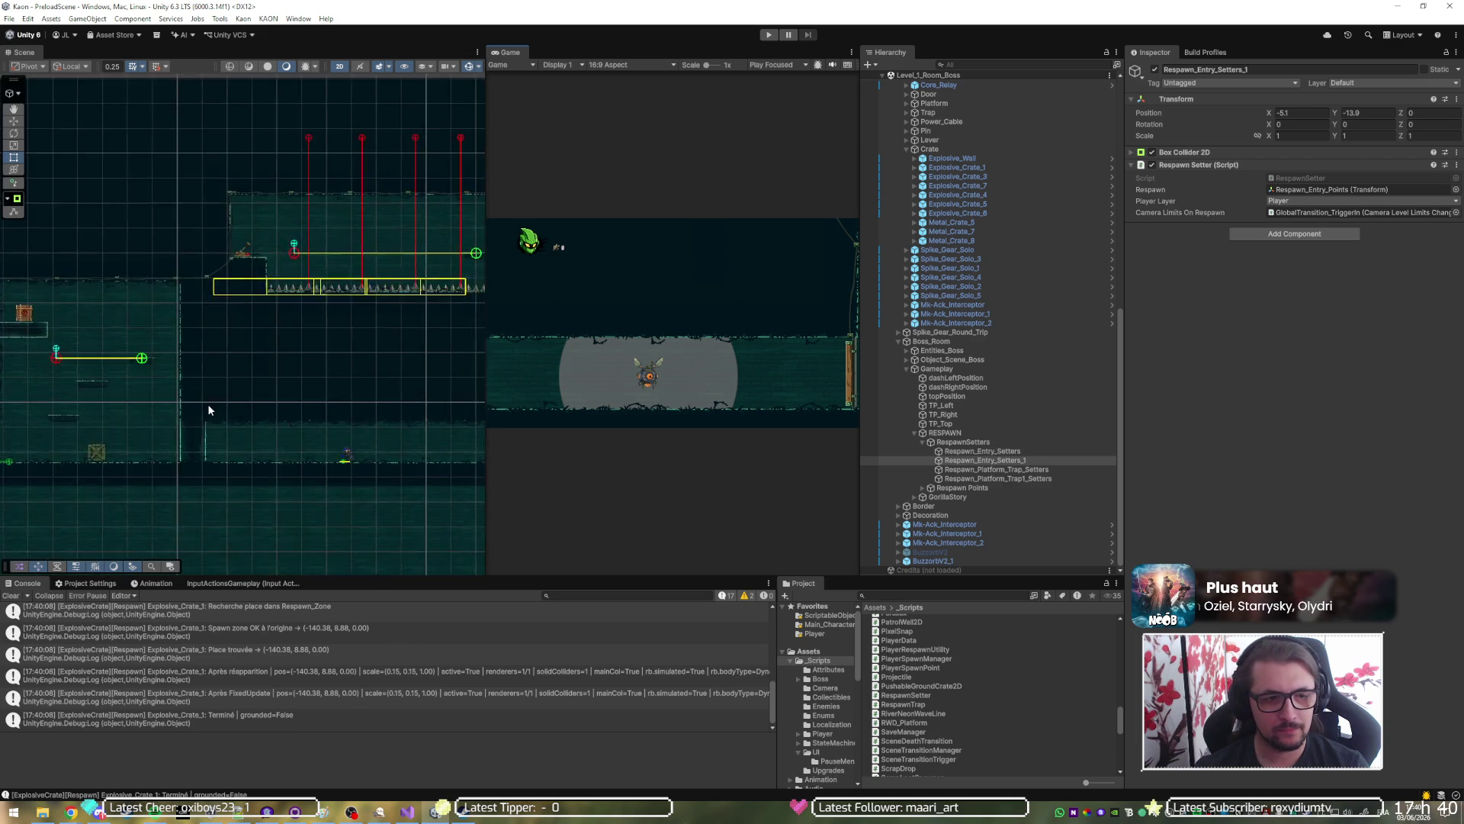
{"action": "left_click", "coordinate": [187, 455]}
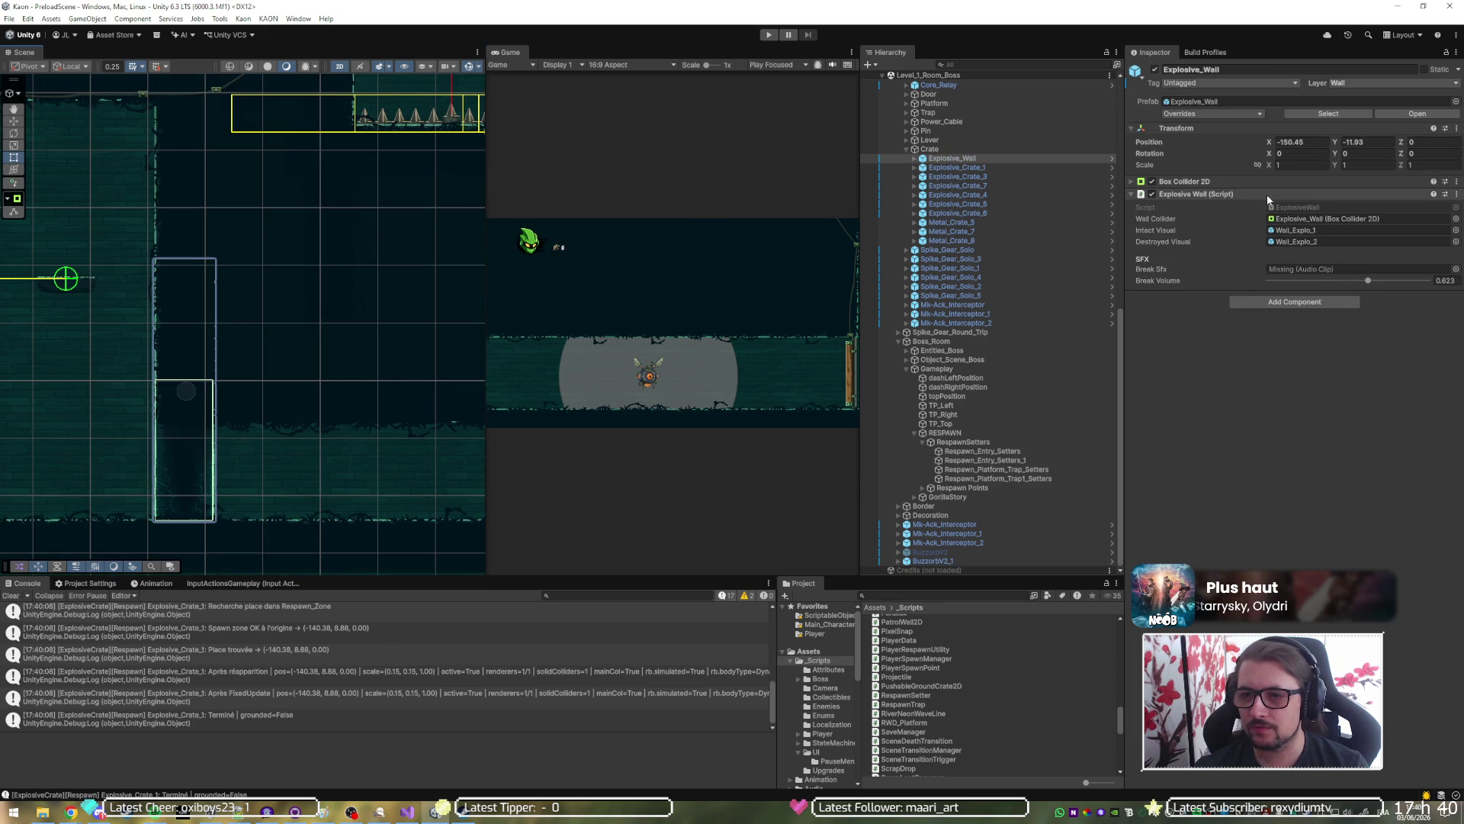
{"action": "left_click", "coordinate": [1292, 208]}
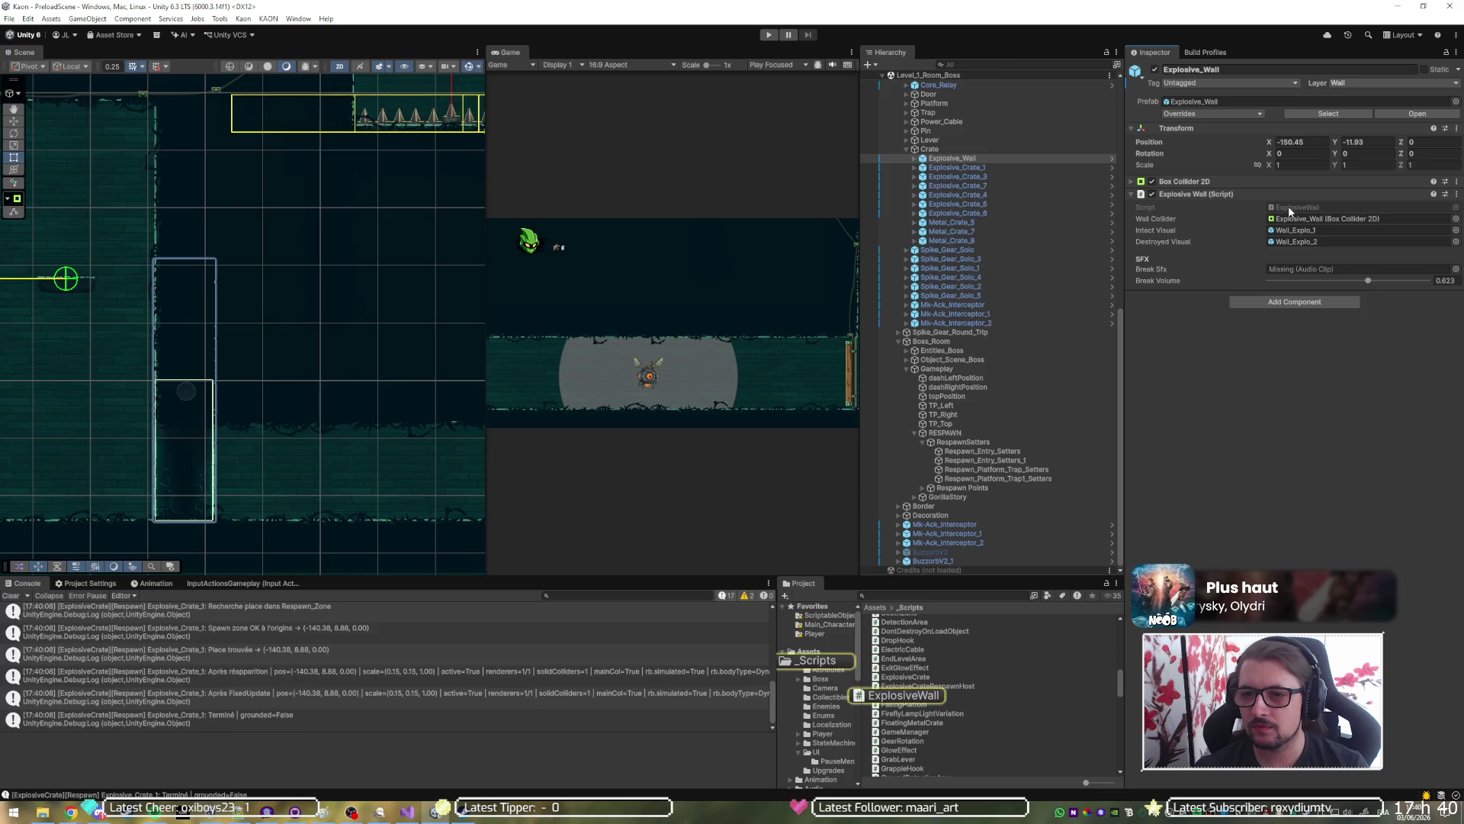
{"action": "double_click", "coordinate": [1291, 208]}
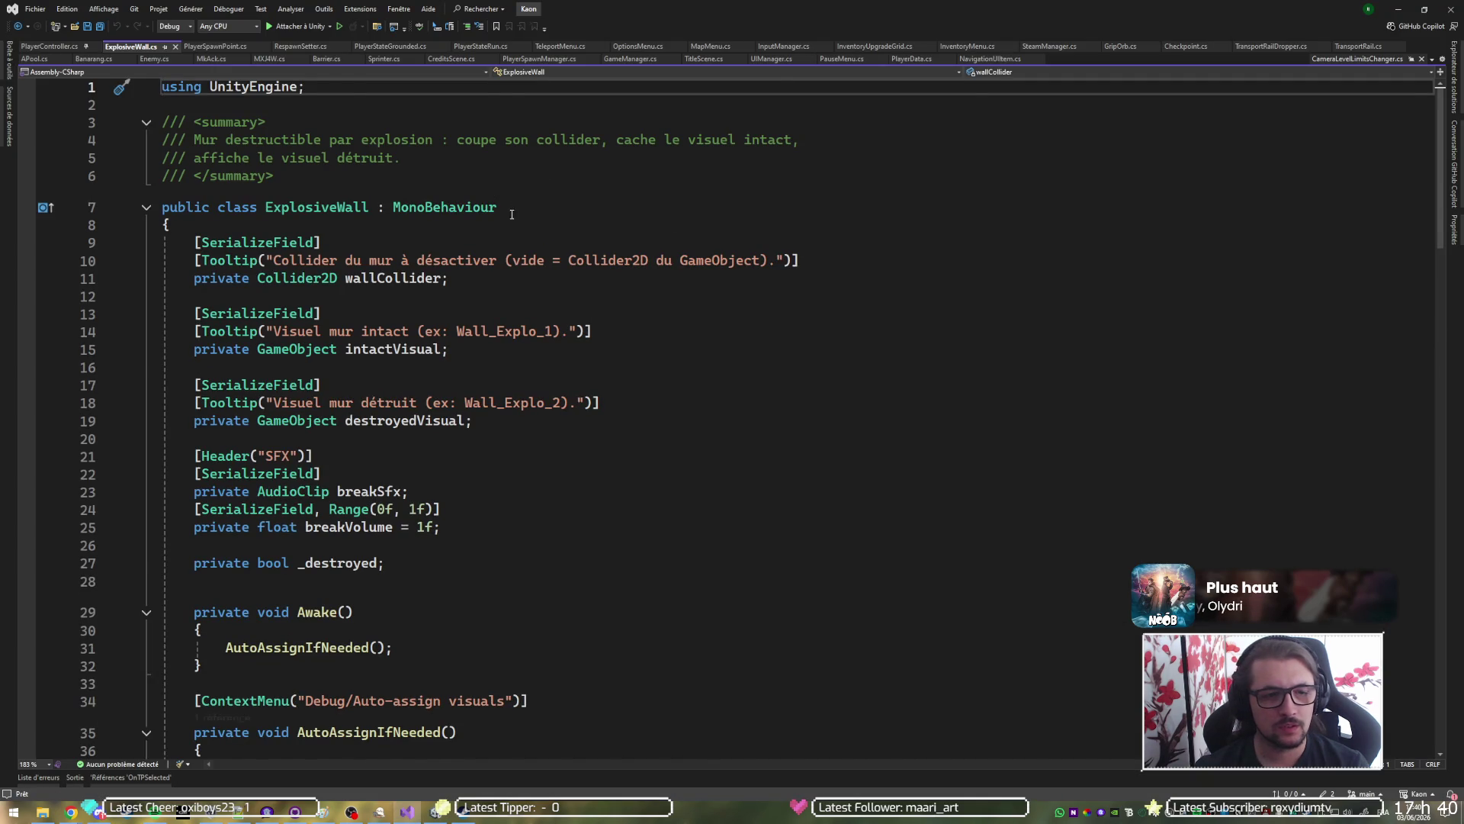
Scroll through ExplosiveWall.cs and collapse it to definitions with Ctrl+M, Ctrl+O.
{"action": "scroll", "coordinate": [515, 207], "scroll_direction": "down", "scroll_amount": 6}
{"action": "scroll", "coordinate": [463, 252], "scroll_direction": "down", "scroll_amount": 3}
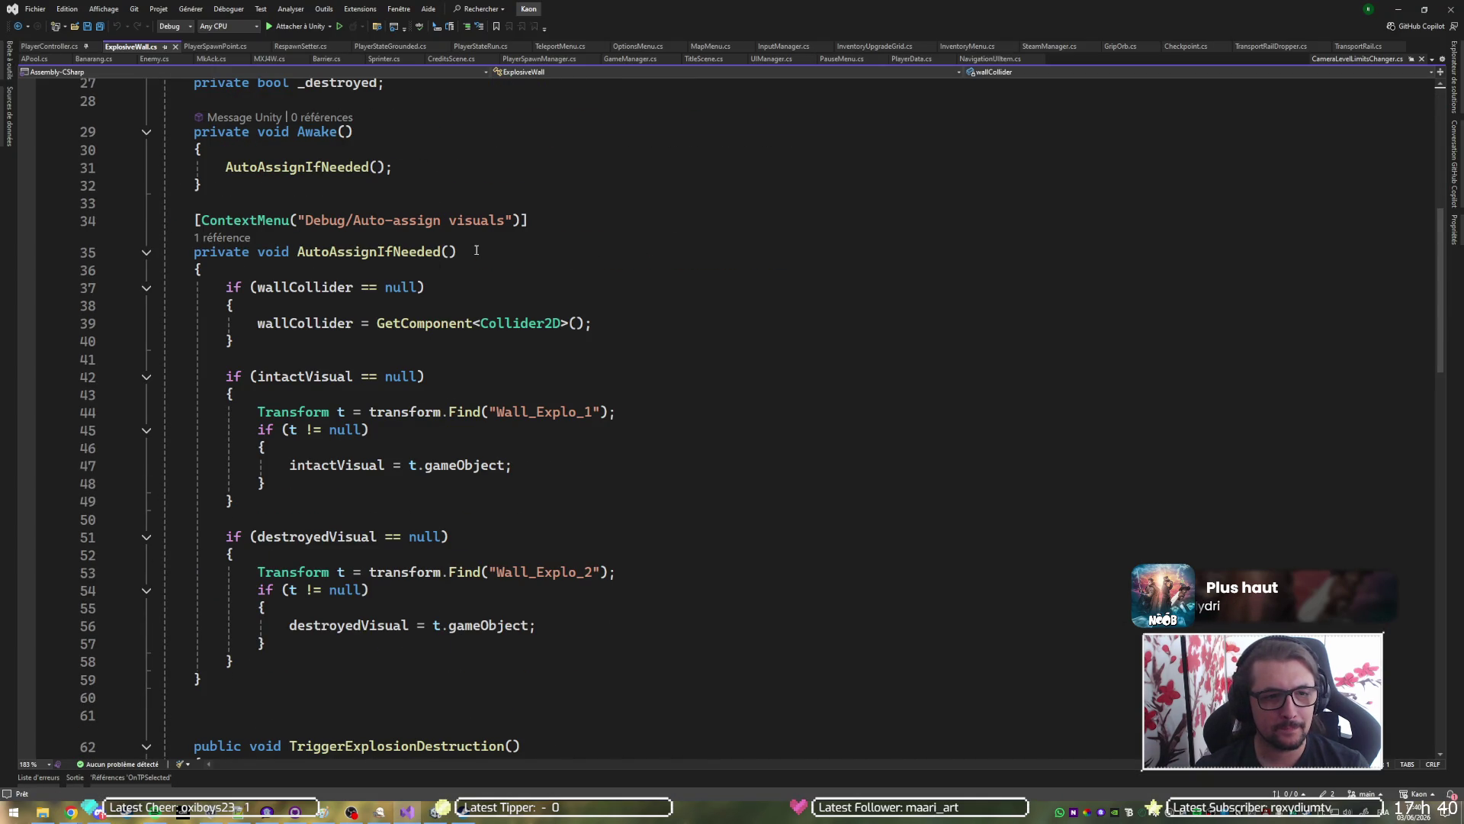
{"action": "scroll", "coordinate": [552, 270], "scroll_direction": "down", "scroll_amount": 6}
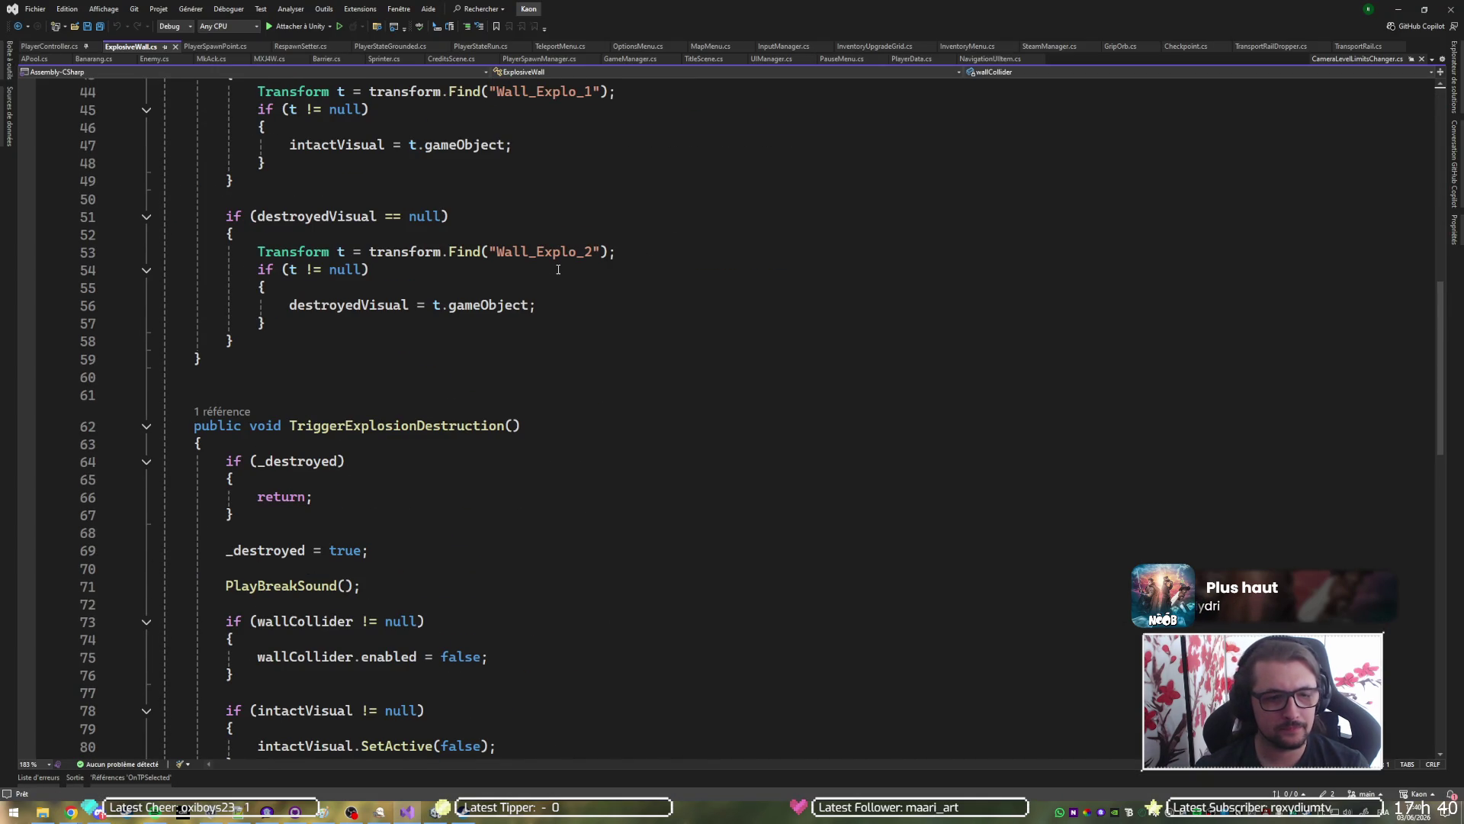
{"action": "key", "text": "ctrl+m"}
{"action": "key", "text": "ctrl+o"}
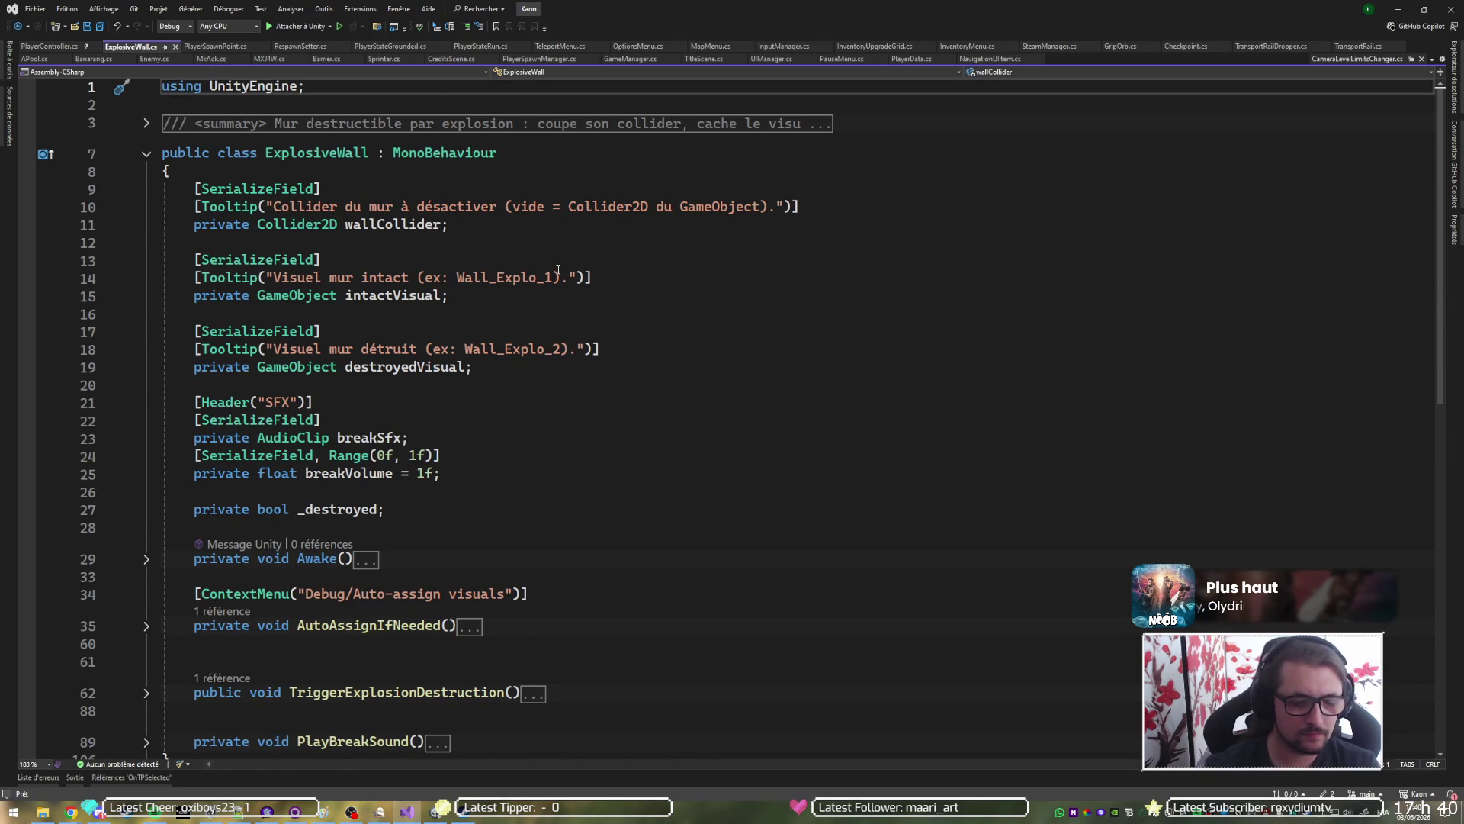
{"action": "scroll", "coordinate": [558, 269], "scroll_direction": "down", "scroll_amount": 6}
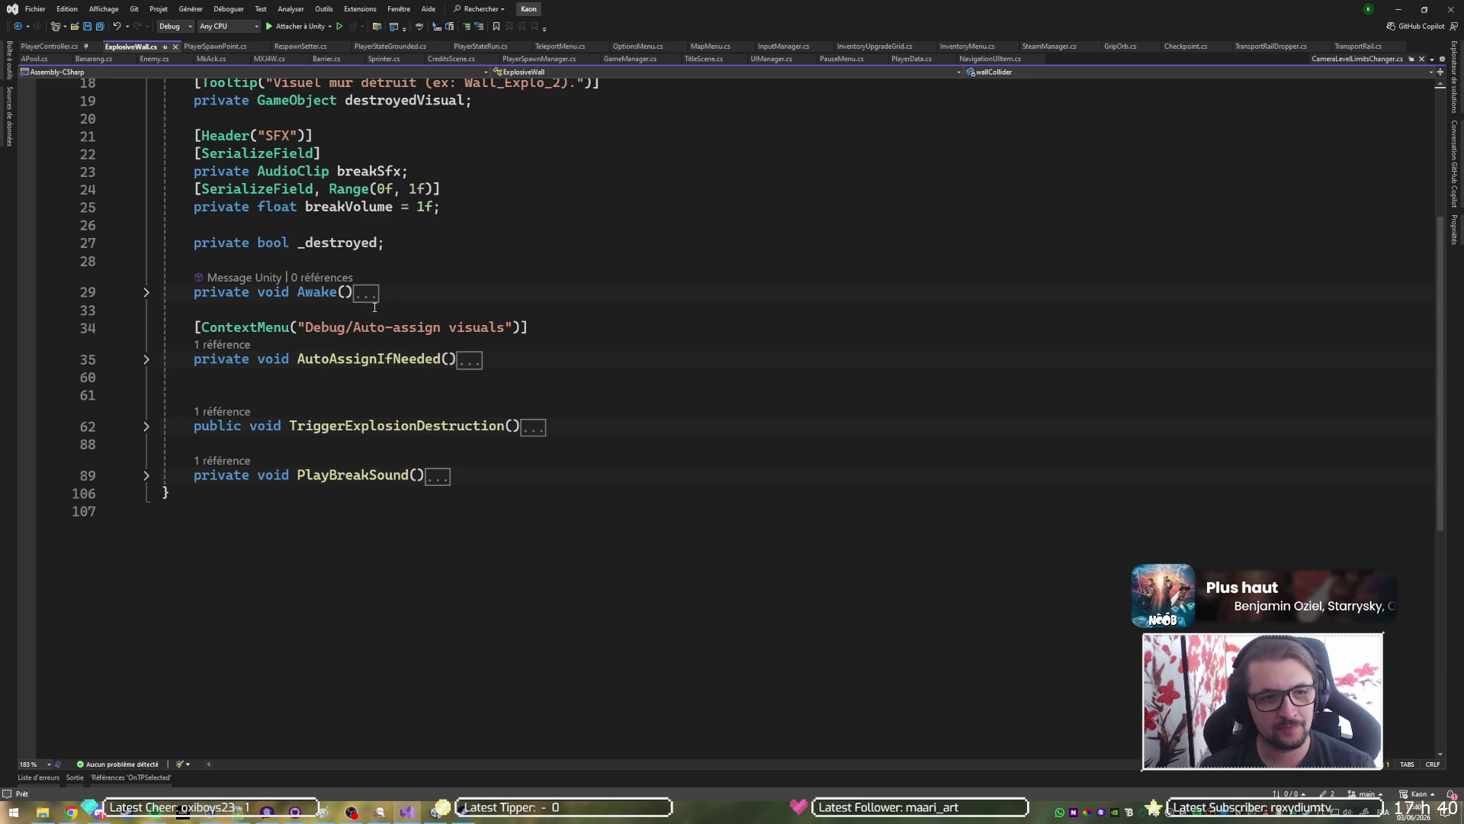
Select the MonoBehaviour base class name and start replacing it with 'Activabl'.
{"action": "left_click", "coordinate": [558, 357]}
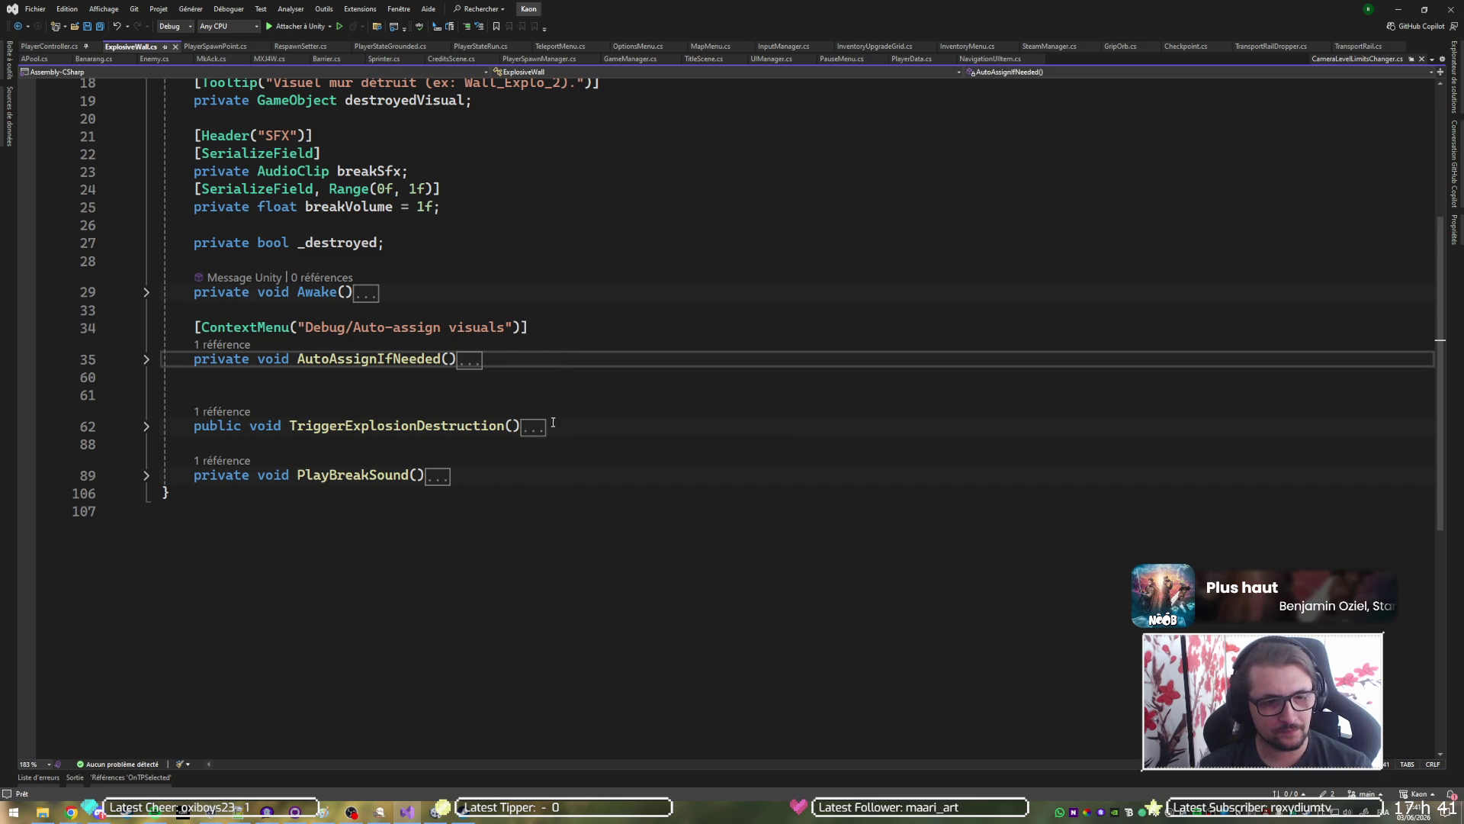
{"action": "scroll", "coordinate": [561, 380], "scroll_direction": "up", "scroll_amount": 6}
{"action": "double_click", "coordinate": [458, 153]}
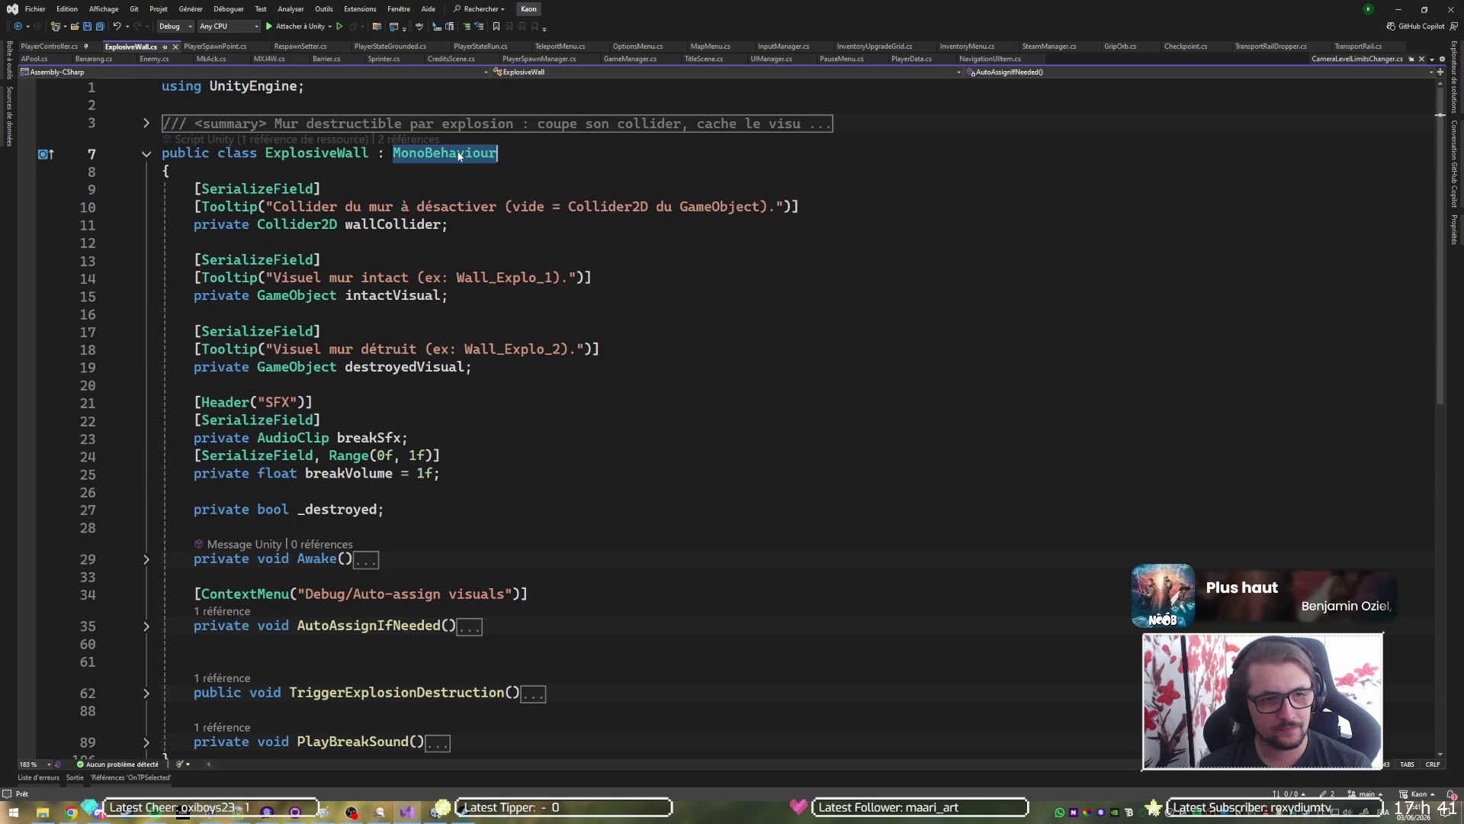
{"action": "type", "text": "Activabl"}
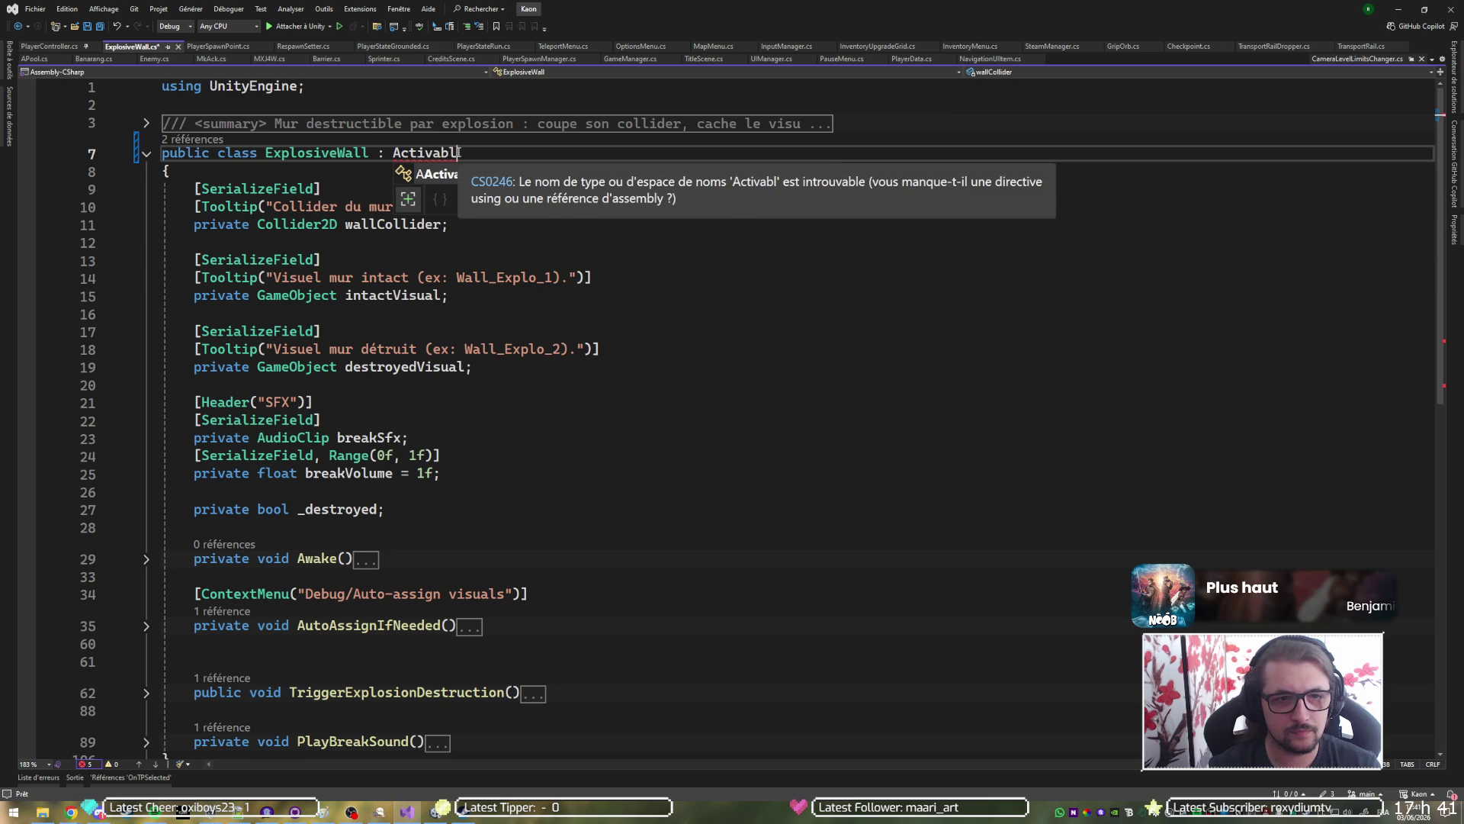
Accept AActivable as the base class and implement its abstract Activate member via quick fix.
{"action": "key", "text": "Tab"}
{"action": "double_click", "coordinate": [458, 153]}
{"action": "key", "text": "ctrl+period"}
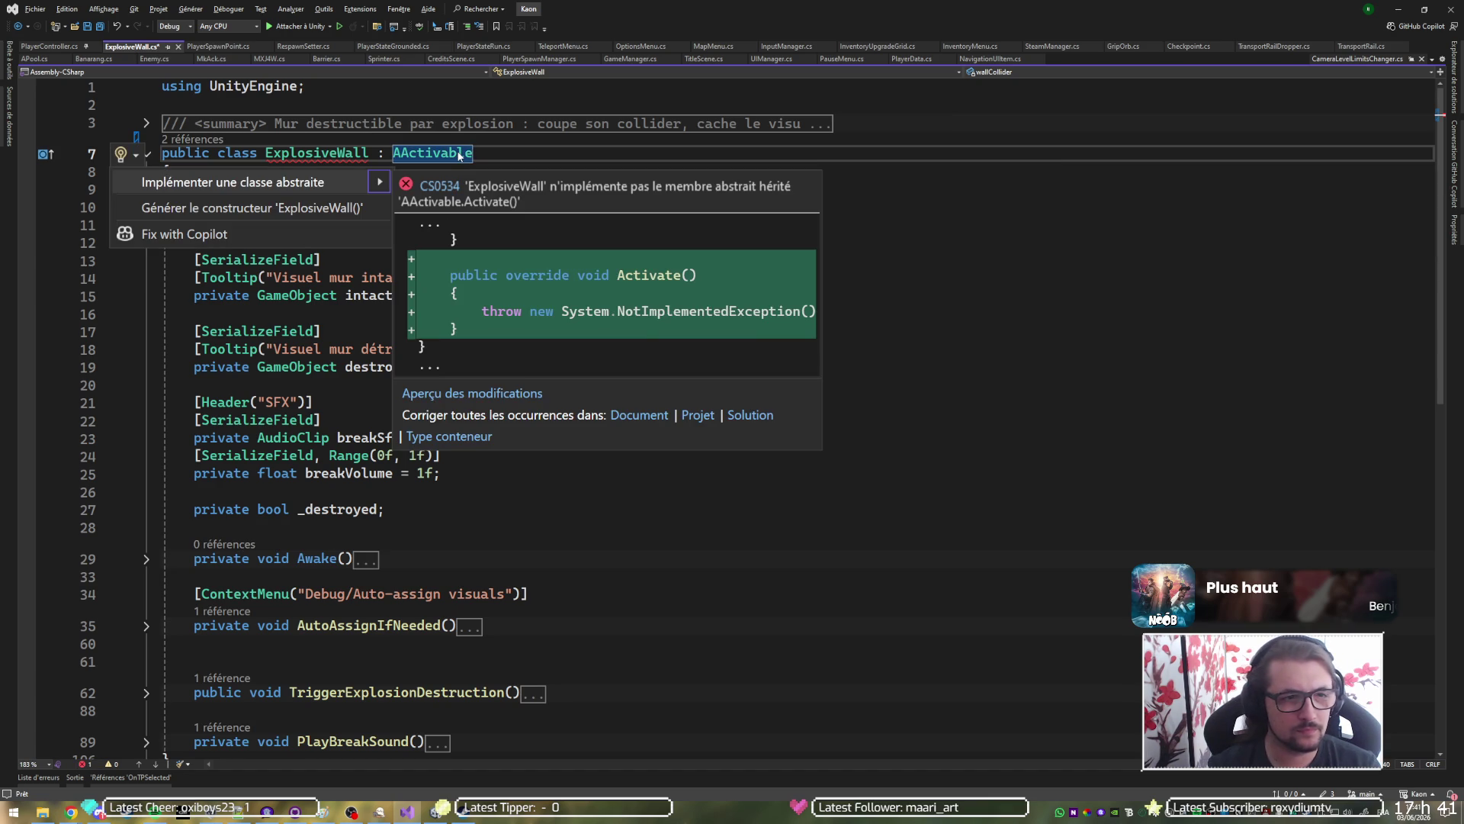
{"action": "key", "text": "Return"}
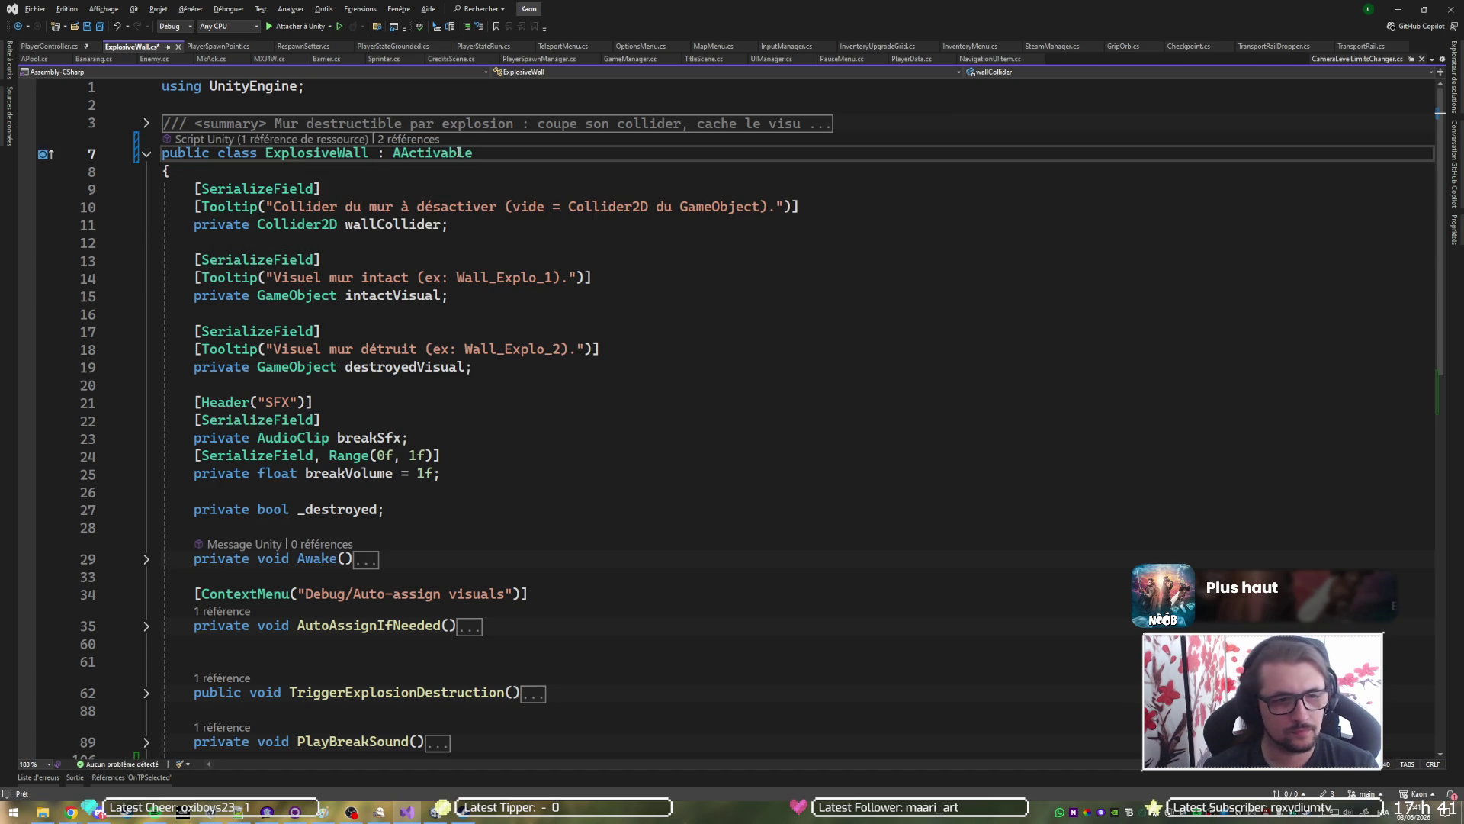
Expand TriggerExplosionDestruction's body and show its CodeLens references.
{"action": "scroll", "coordinate": [499, 332], "scroll_direction": "down", "scroll_amount": 7}
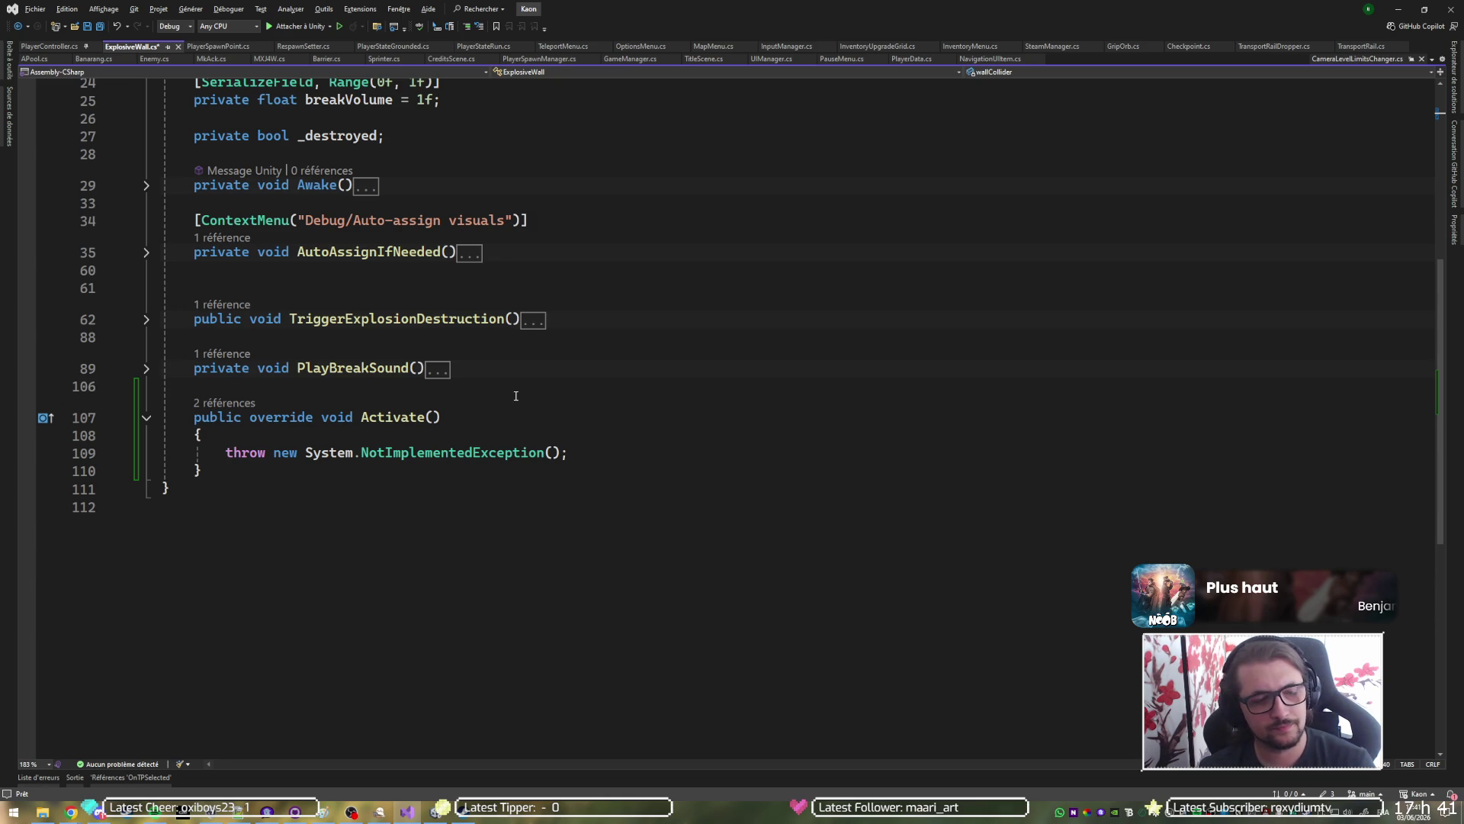
{"action": "left_click", "coordinate": [330, 318]}
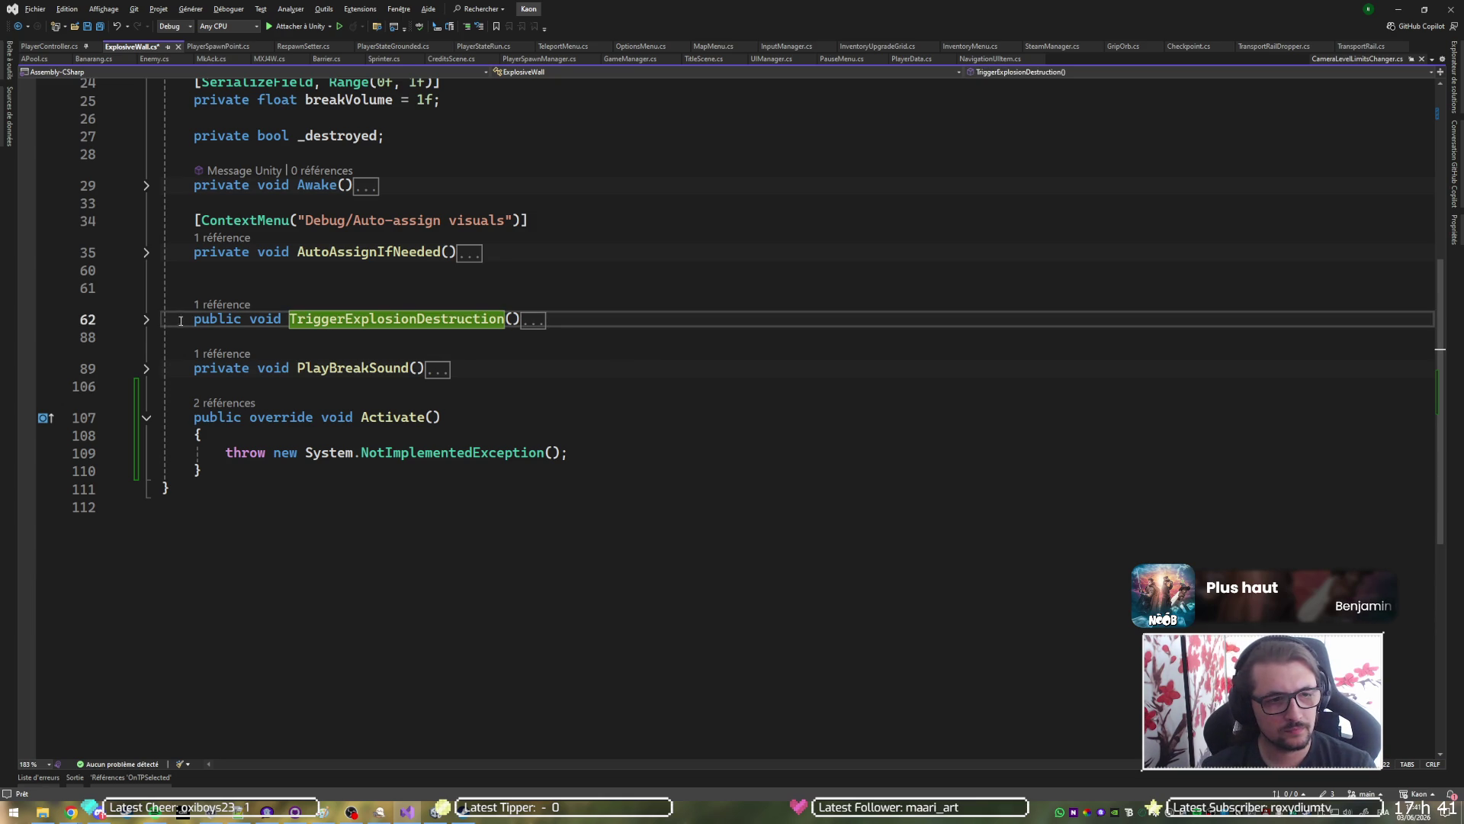
{"action": "left_click", "coordinate": [146, 319]}
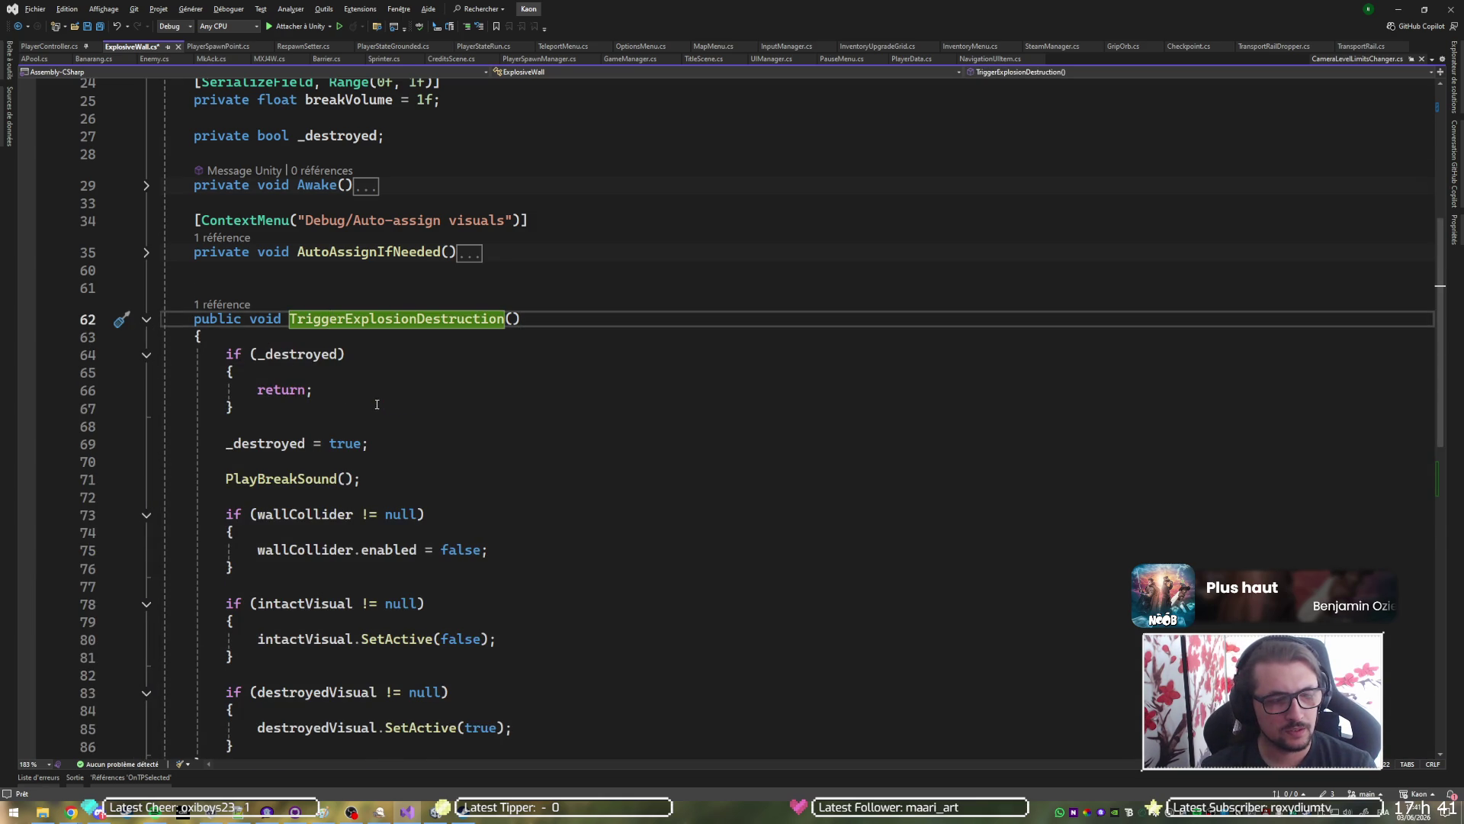
{"action": "scroll", "coordinate": [383, 411], "scroll_direction": "down", "scroll_amount": 5}
{"action": "scroll", "coordinate": [383, 411], "scroll_direction": "up", "scroll_amount": 2}
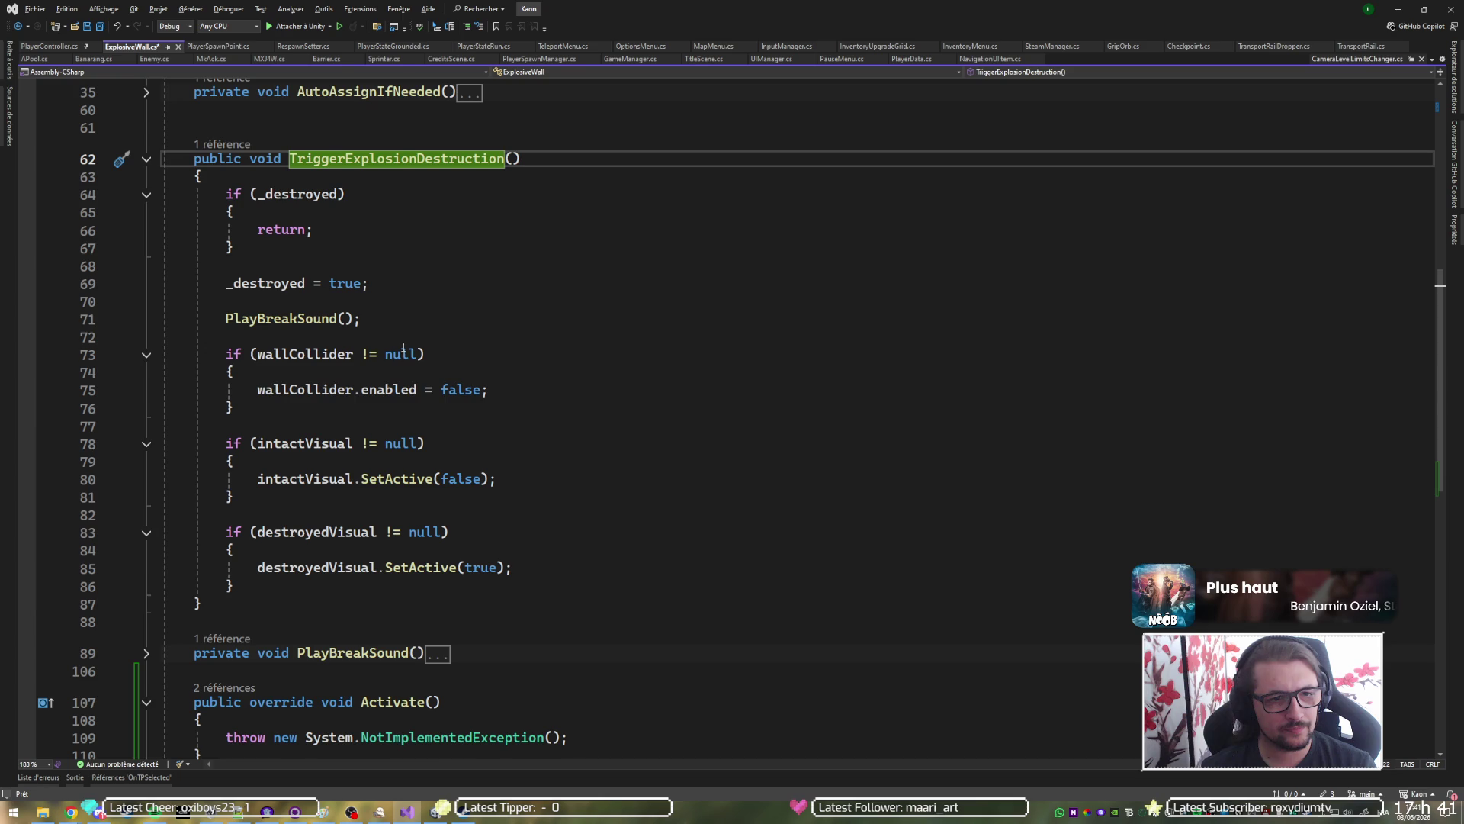
{"action": "scroll", "coordinate": [406, 302], "scroll_direction": "up", "scroll_amount": 1}
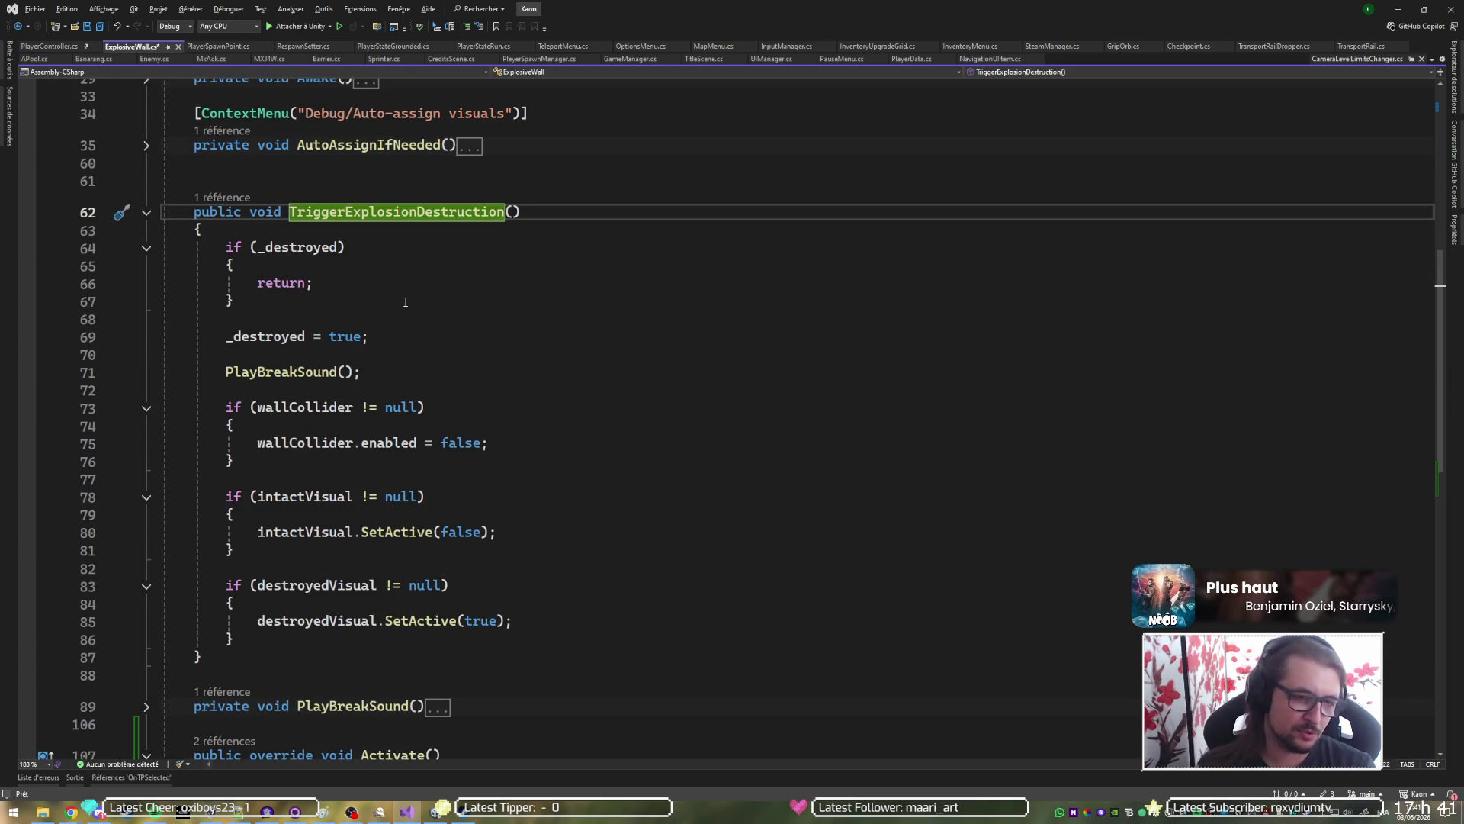
{"action": "scroll", "coordinate": [405, 302], "scroll_direction": "down", "scroll_amount": 4}
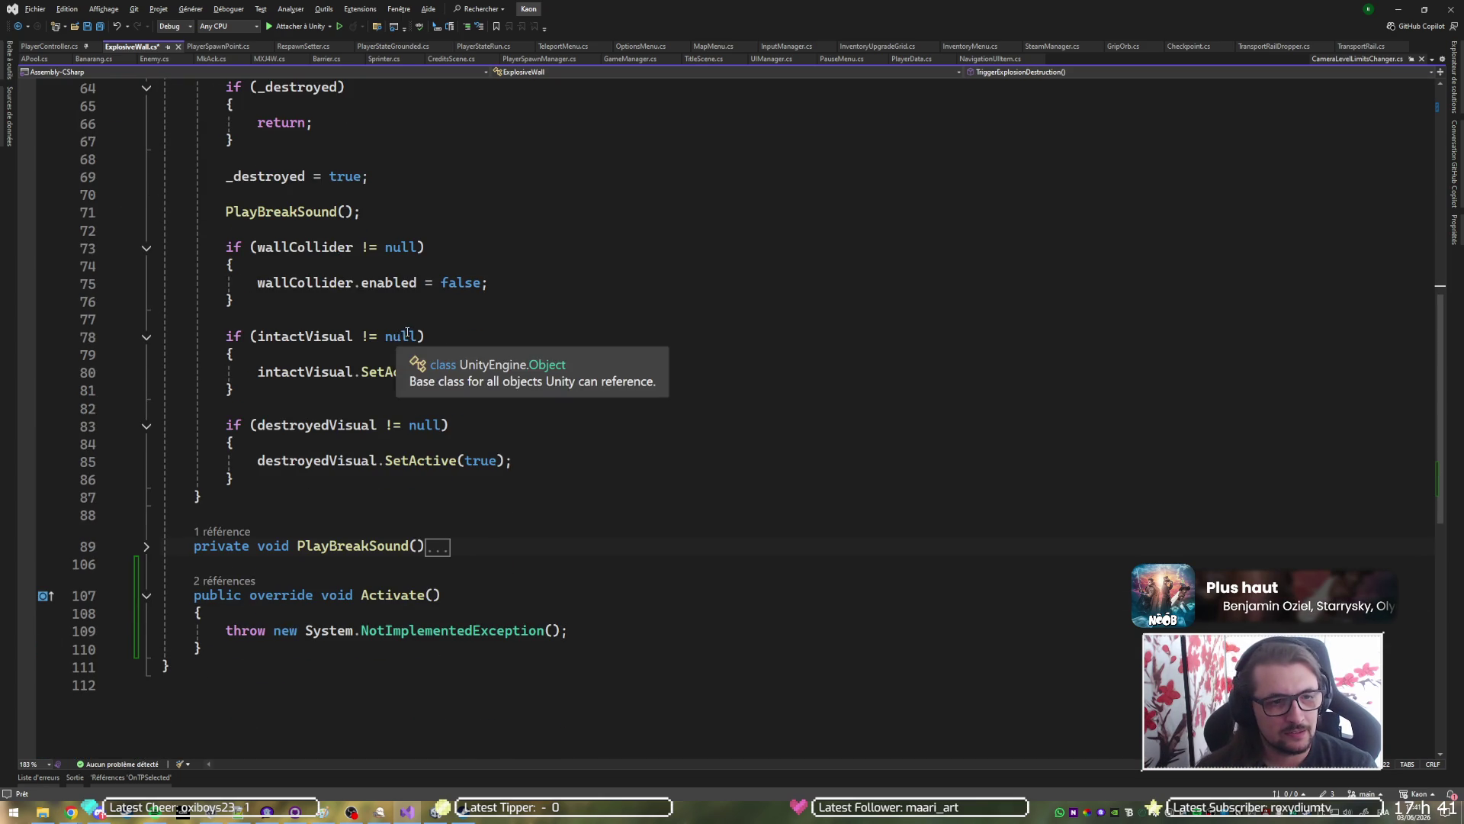
{"action": "scroll", "coordinate": [394, 327], "scroll_direction": "up", "scroll_amount": 2}
{"action": "scroll", "coordinate": [343, 229], "scroll_direction": "up", "scroll_amount": 1}
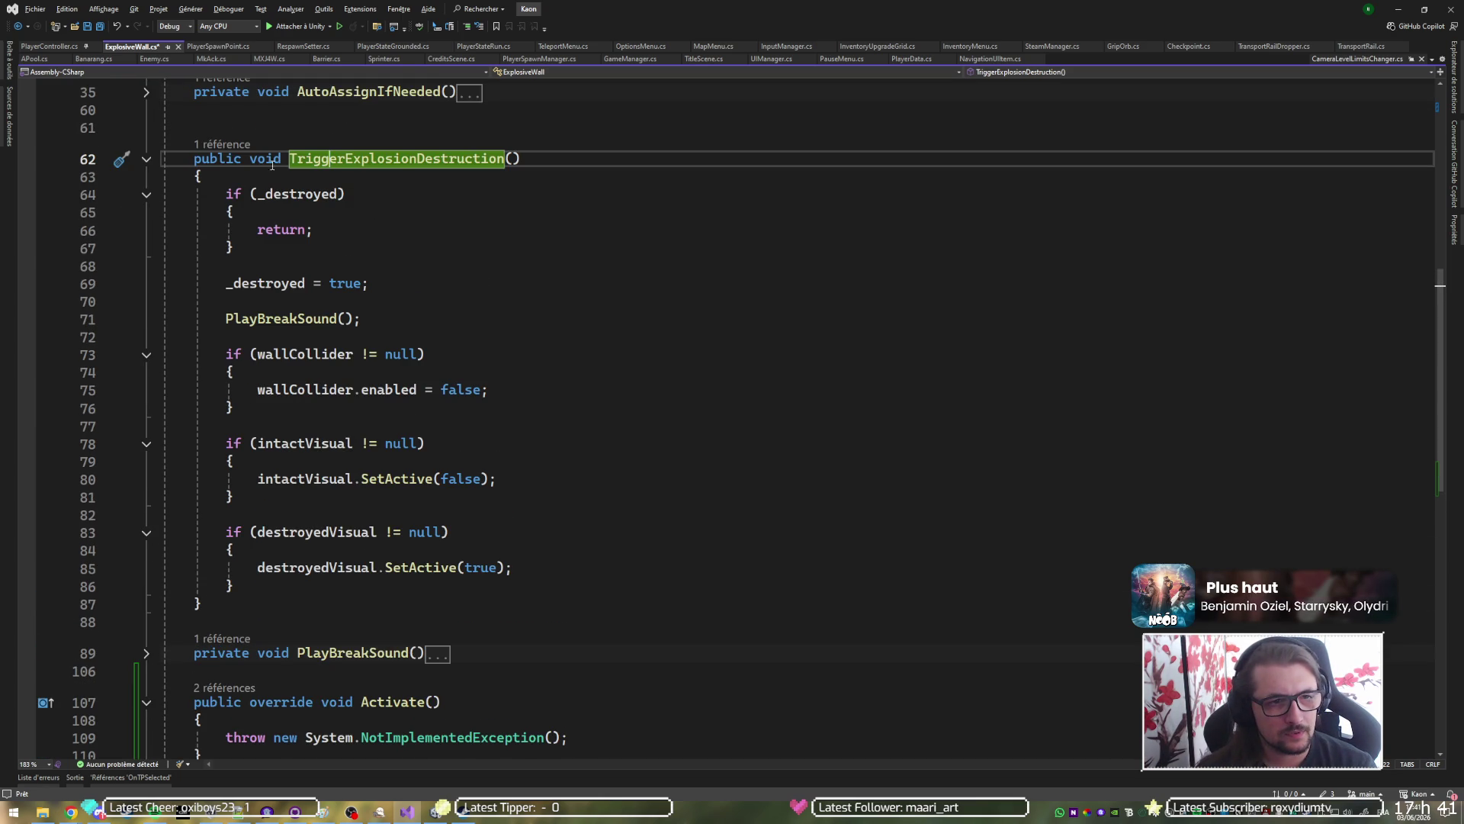
{"action": "left_click", "coordinate": [221, 146]}
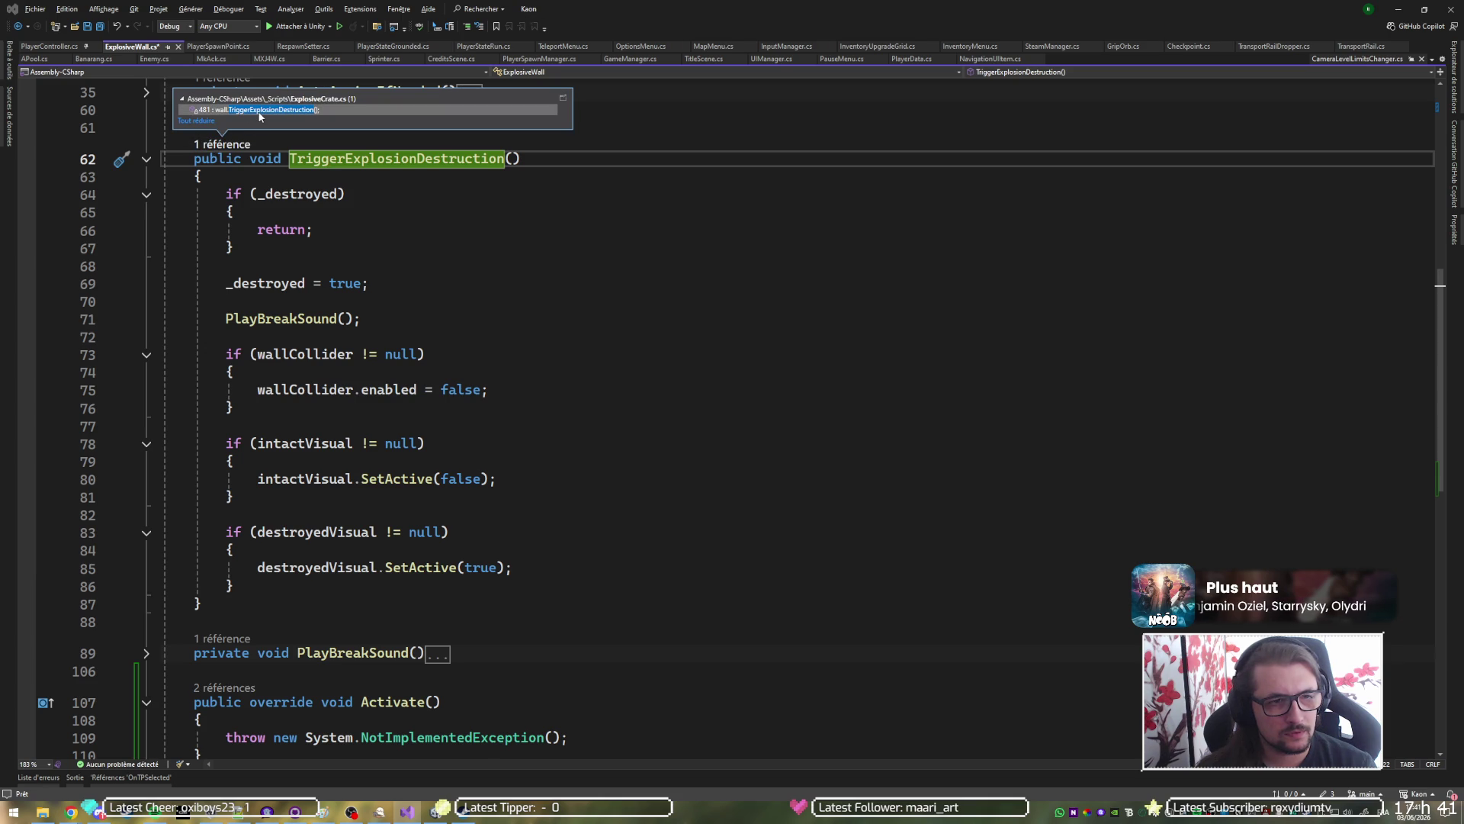
Change the wall call in ExplosiveCrate.cs from TriggerExplosionDestruction to Activate, then return to ExplosiveWall.cs.
{"action": "double_click", "coordinate": [258, 110]}
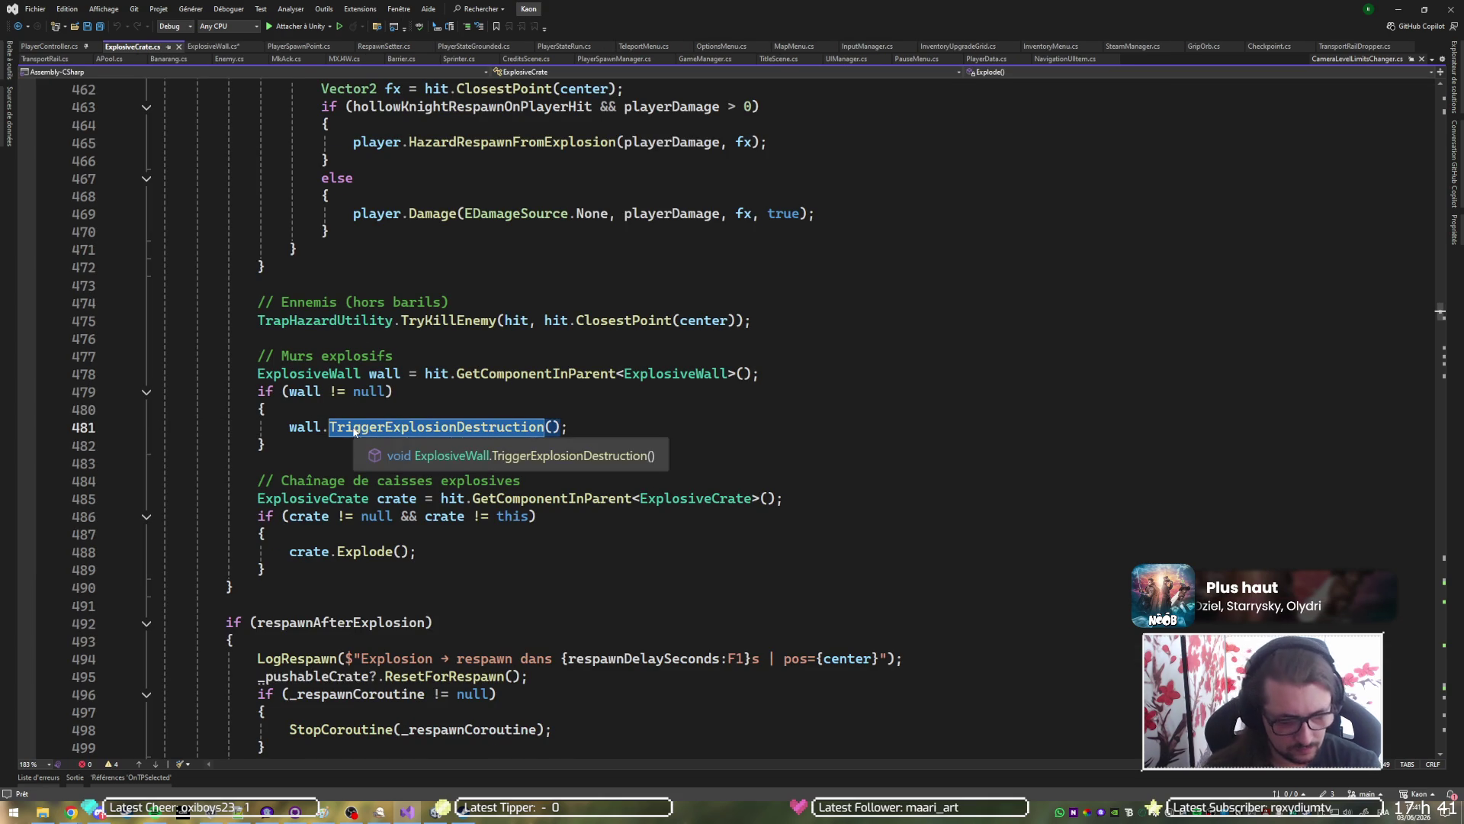
{"action": "type", "text": "Activate"}
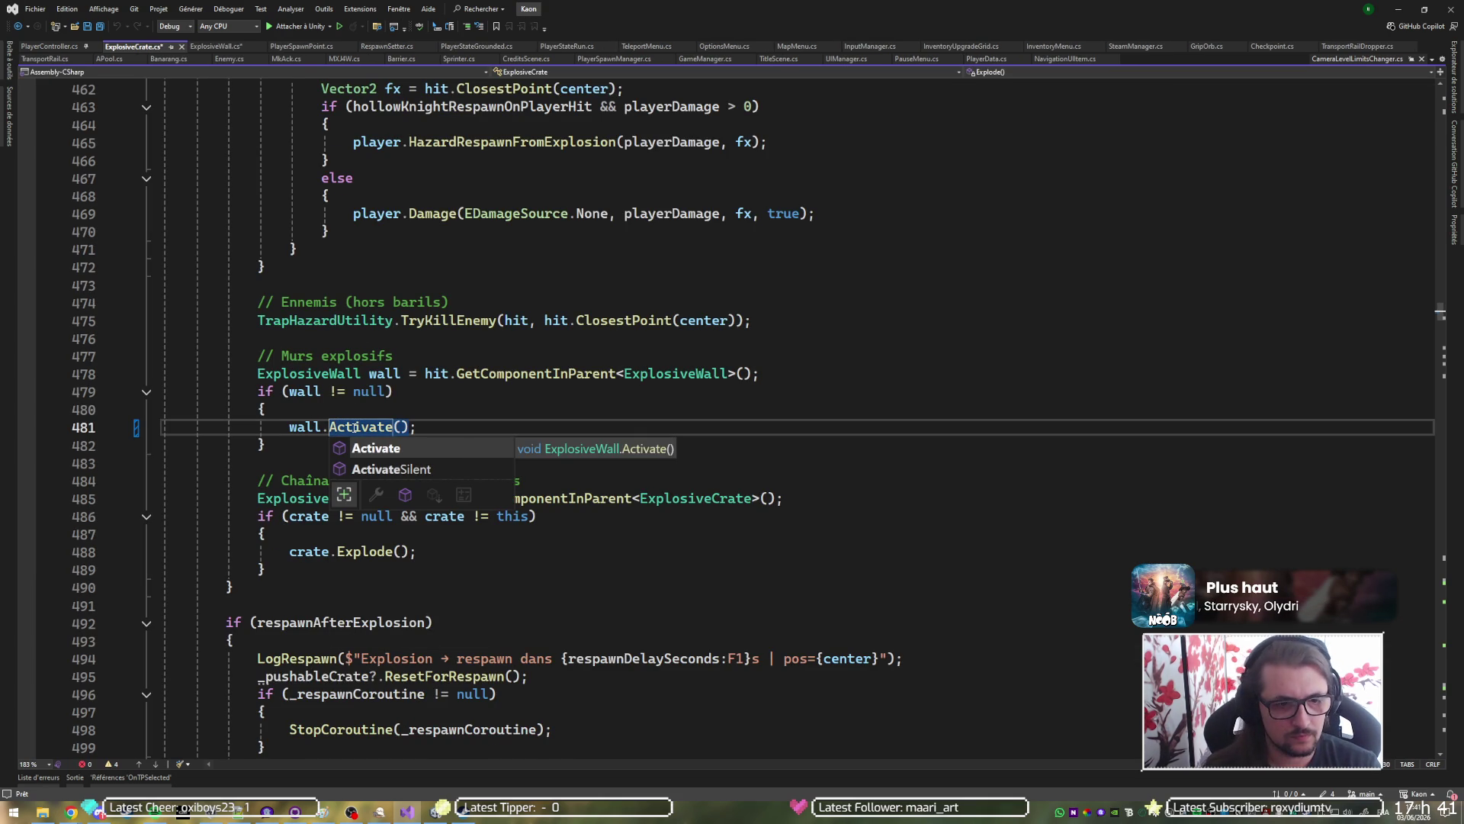
{"action": "key", "text": "Tab"}
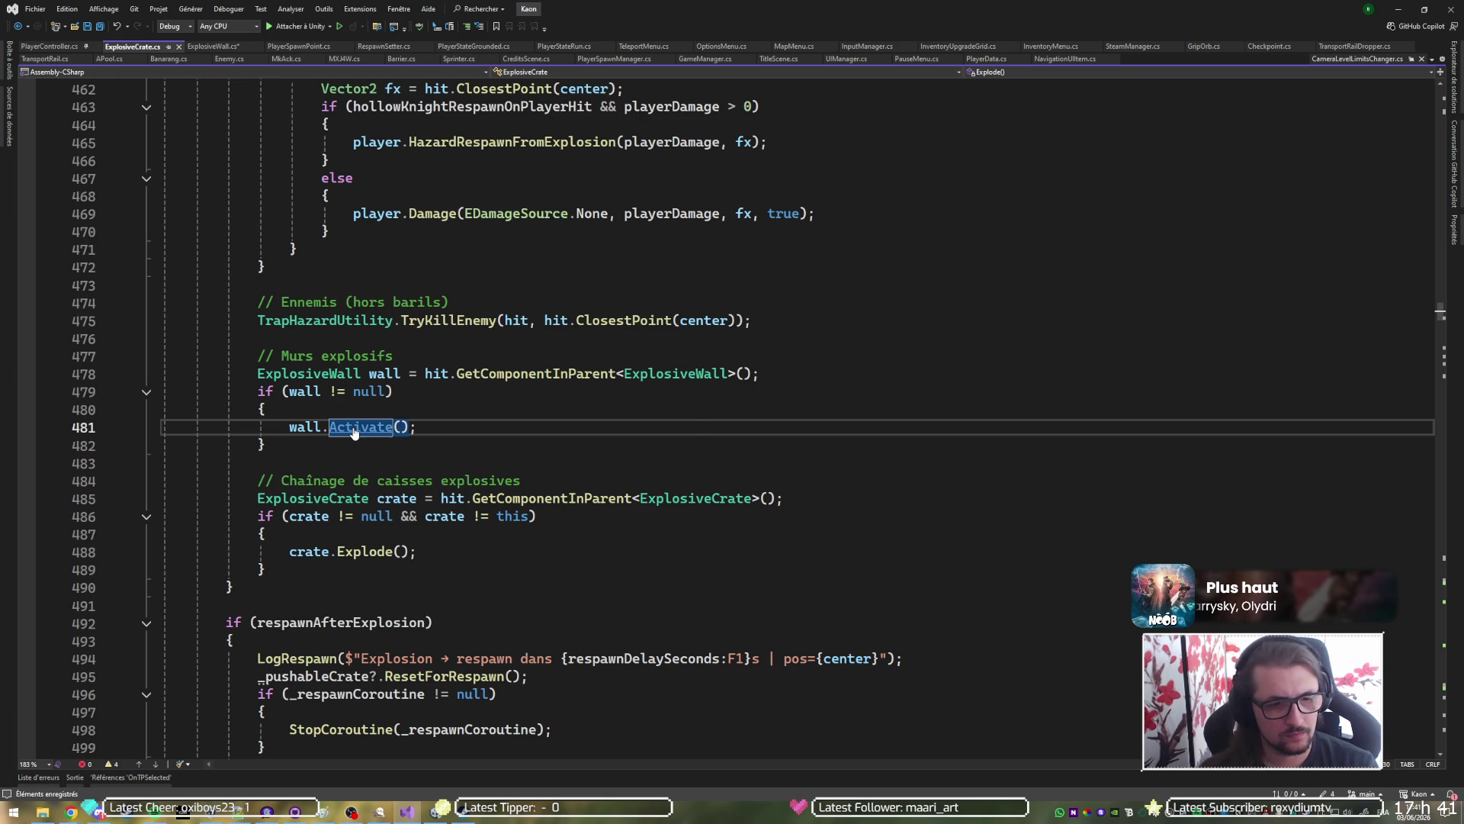
{"action": "key", "text": "ctrl+minus"}
{"action": "scroll", "coordinate": [431, 369], "scroll_direction": "down", "scroll_amount": 7}
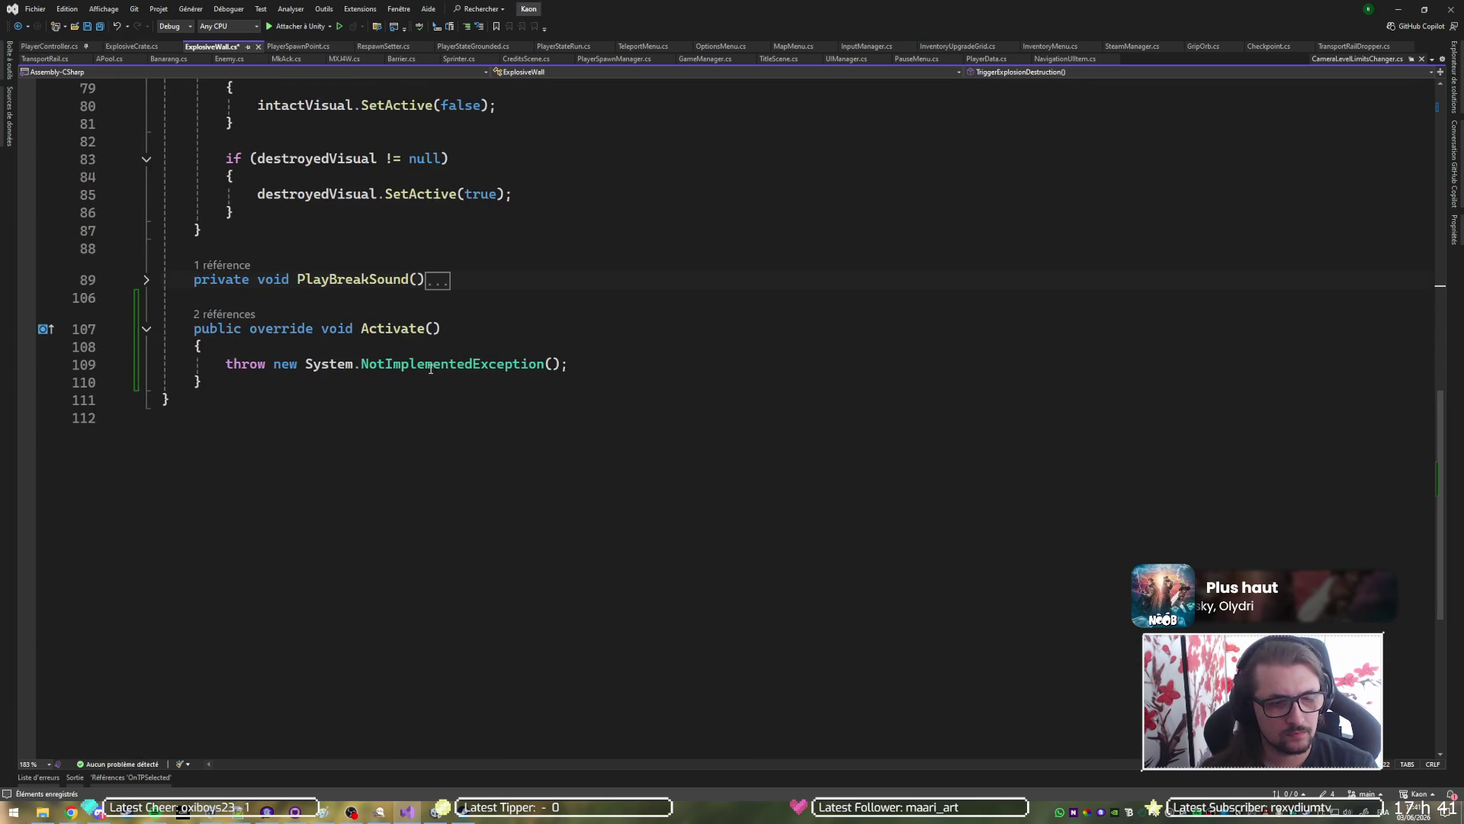
{"action": "scroll", "coordinate": [431, 381], "scroll_direction": "up", "scroll_amount": 1}
{"action": "scroll", "coordinate": [442, 369], "scroll_direction": "up", "scroll_amount": 6}
Replace the NotImplementedException throw in Activate() with a call to TriggerExplosionDestruction();.
{"action": "double_click", "coordinate": [309, 160]}
{"action": "key", "text": "ctrl+c"}
{"action": "scroll", "coordinate": [508, 508], "scroll_direction": "down", "scroll_amount": 4}
{"action": "triple_click", "coordinate": [582, 523]}
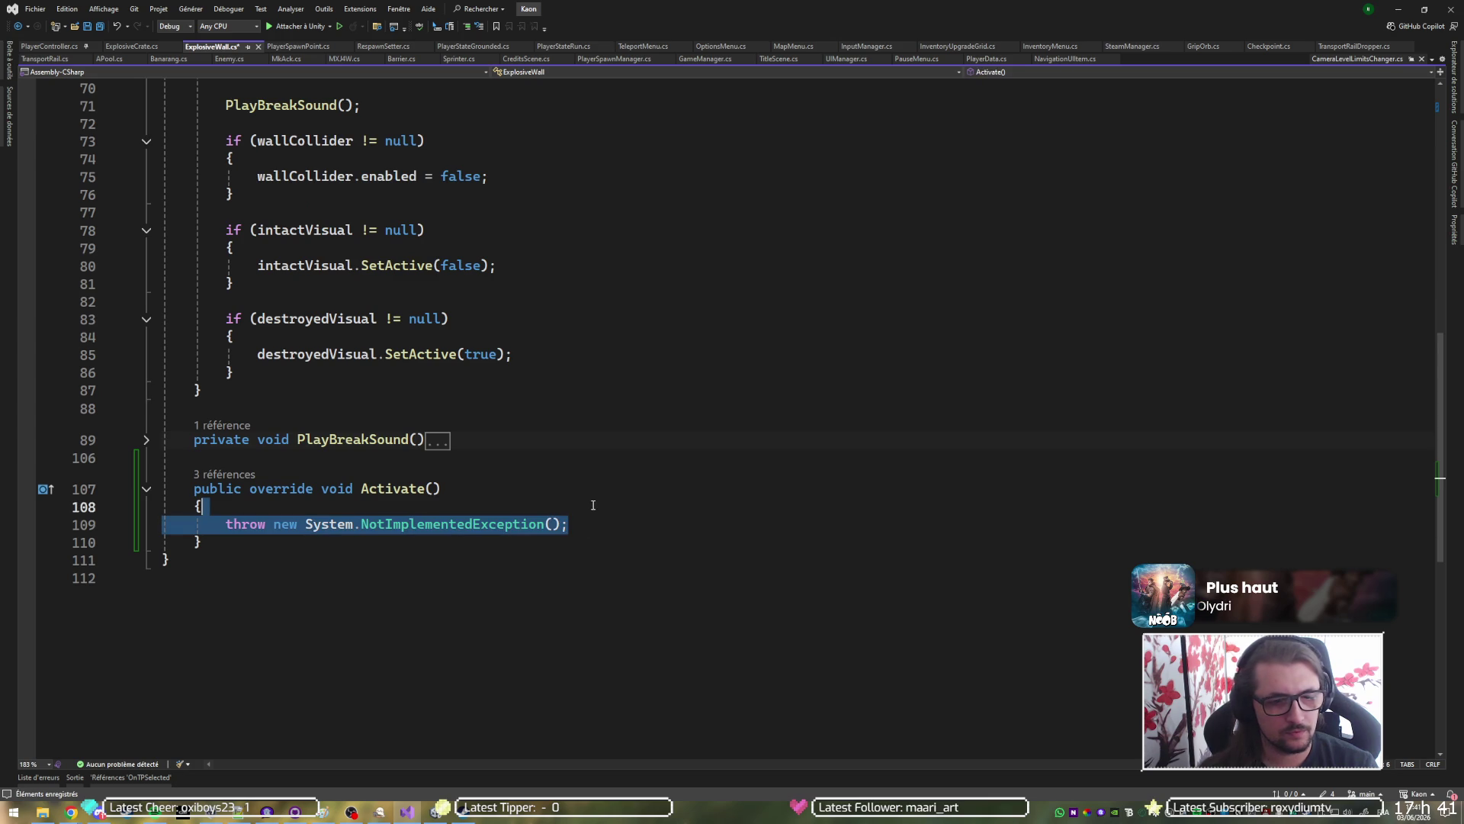
{"action": "key", "text": "BackSpace"}
{"action": "key", "text": "ctrl+v"}
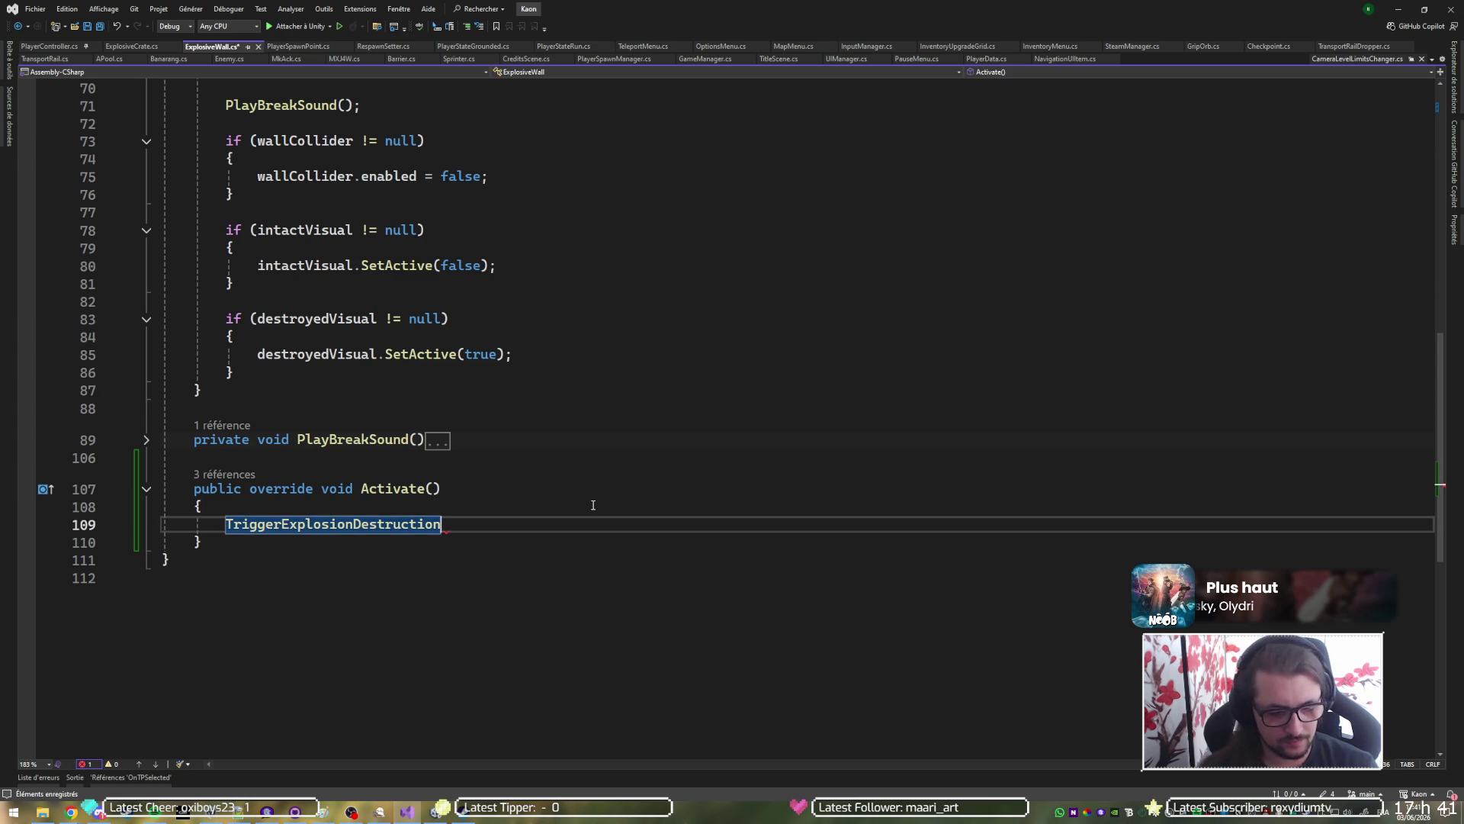
{"action": "type", "text": "();"}
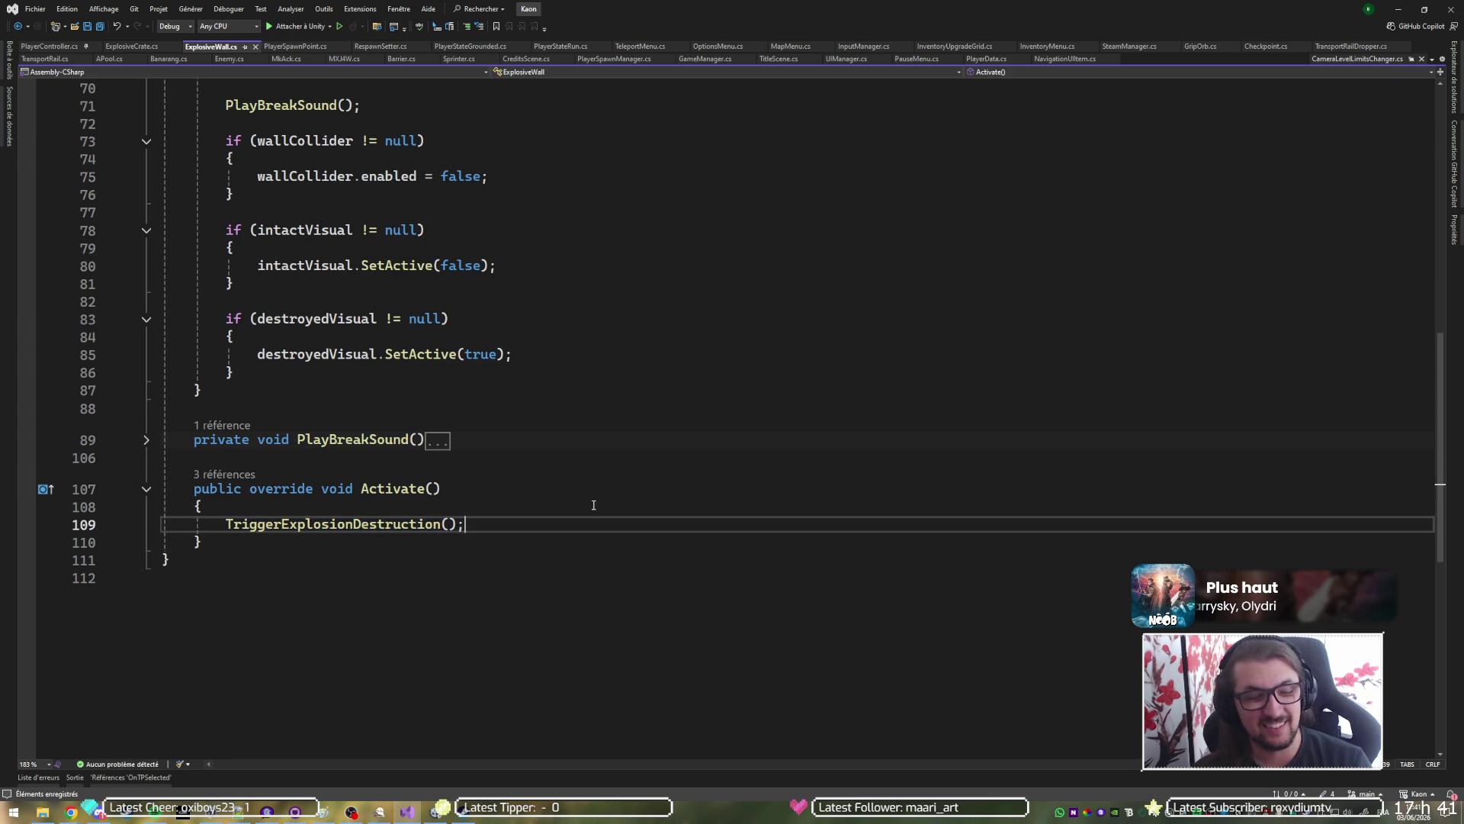
{"action": "scroll", "coordinate": [593, 504], "scroll_direction": "up", "scroll_amount": 3}
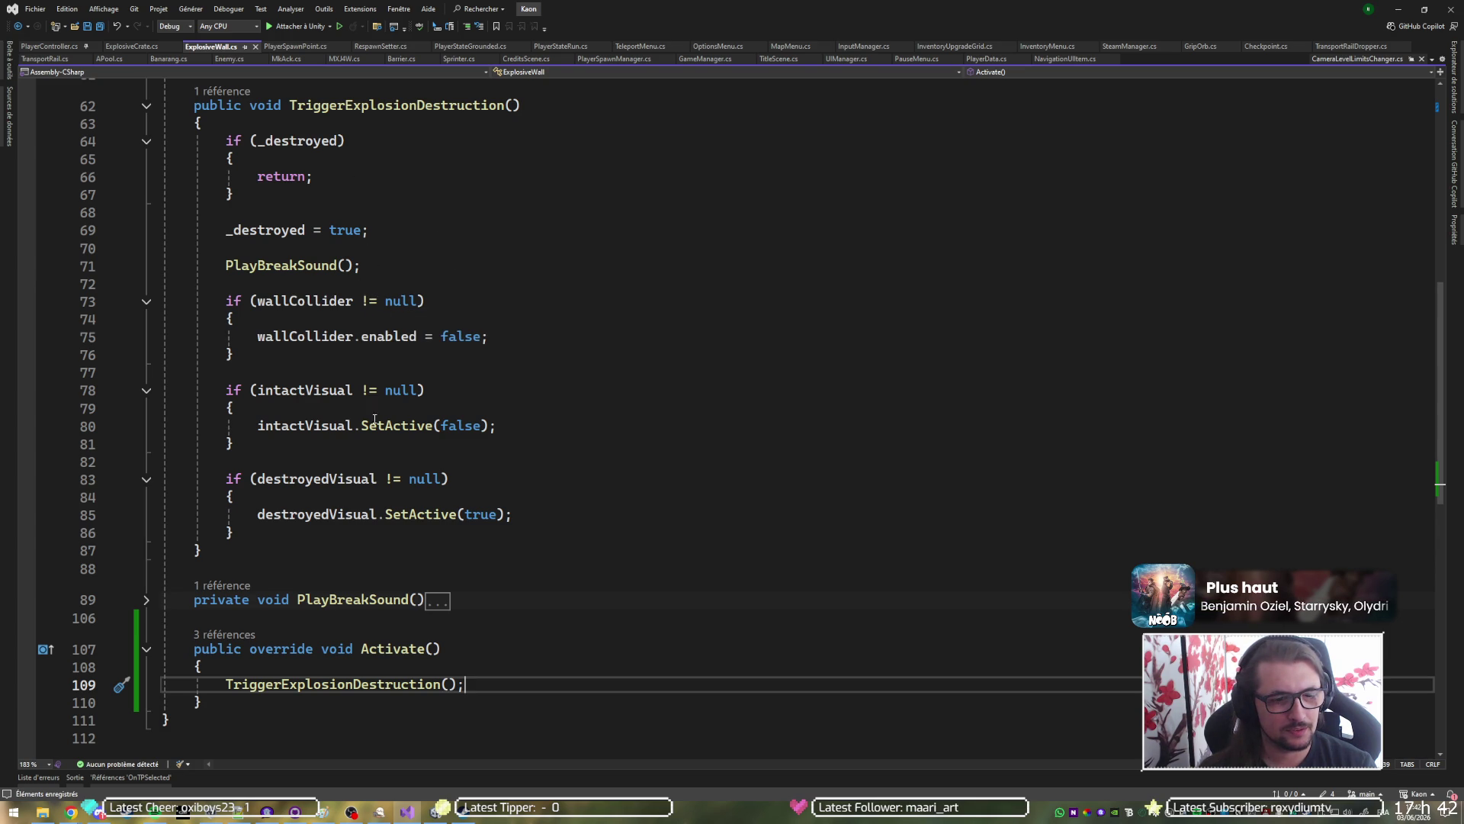
{"action": "left_click", "coordinate": [249, 697]}
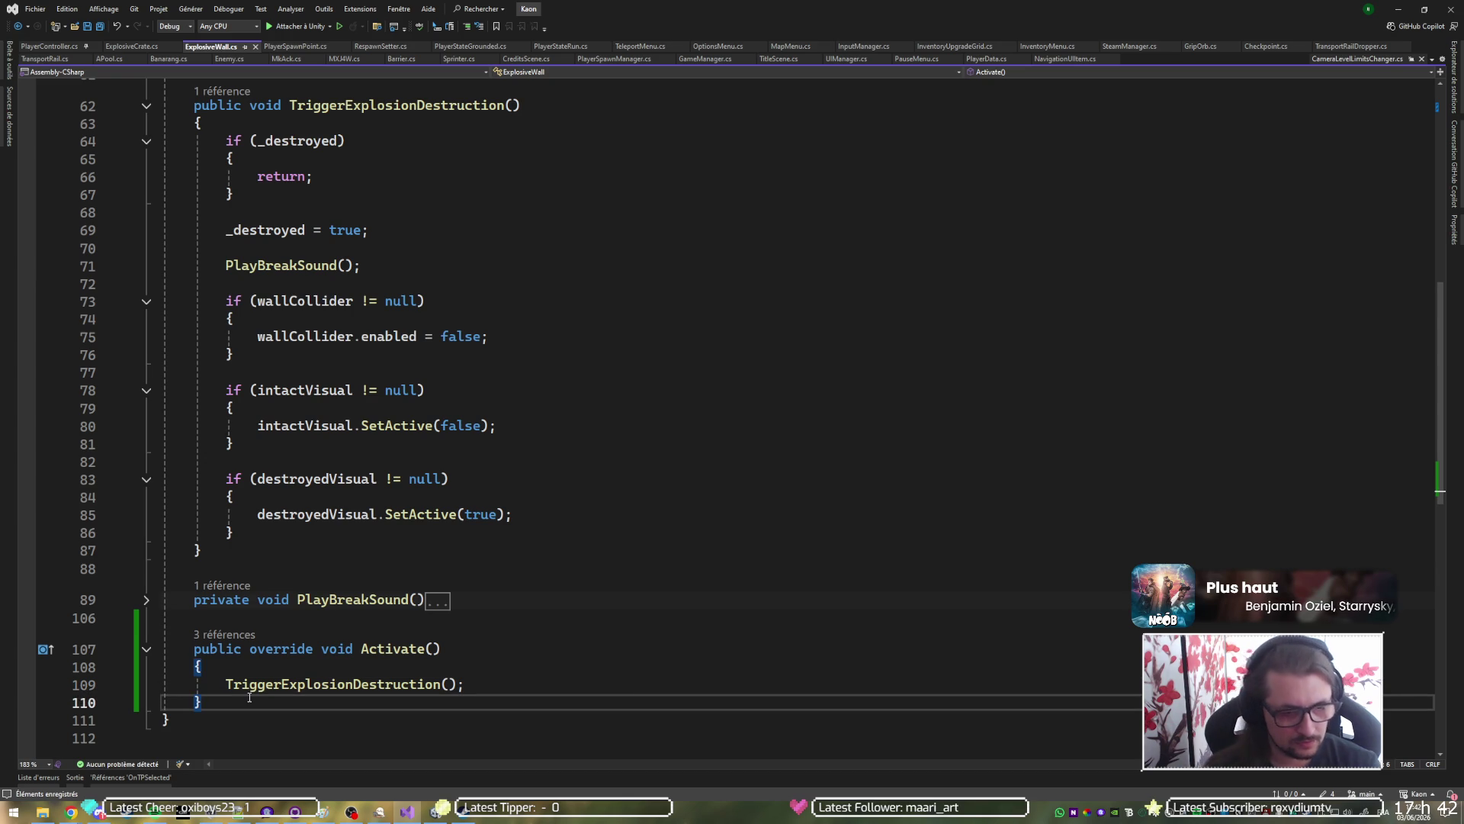
Add an ActivateSilent override stub below ExplosiveWall's Activate method.
{"action": "key", "text": "Return"}
{"action": "key", "text": "Return"}
{"action": "type", "text": "overrride"}
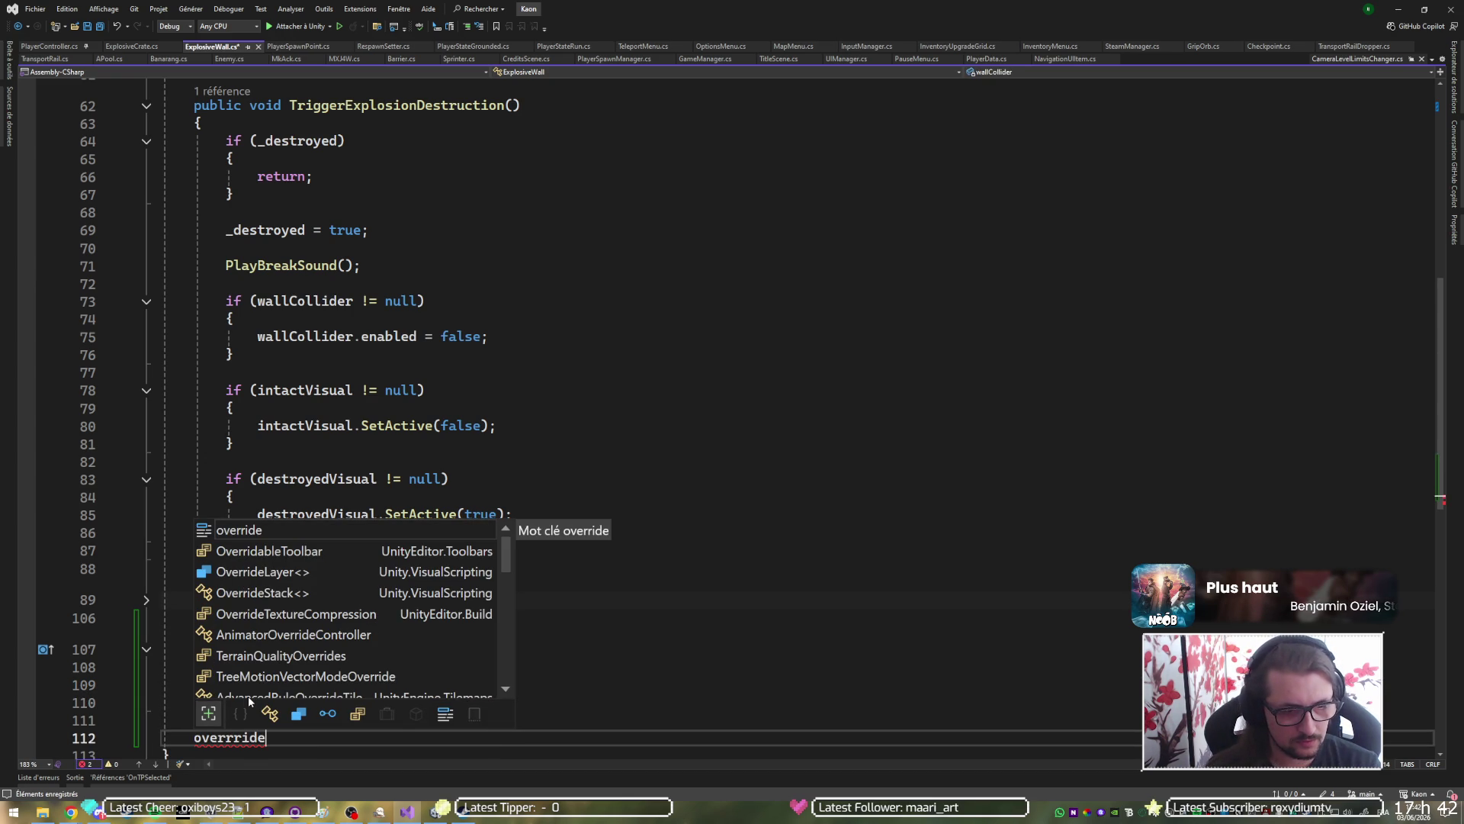
{"action": "key", "text": "Tab"}
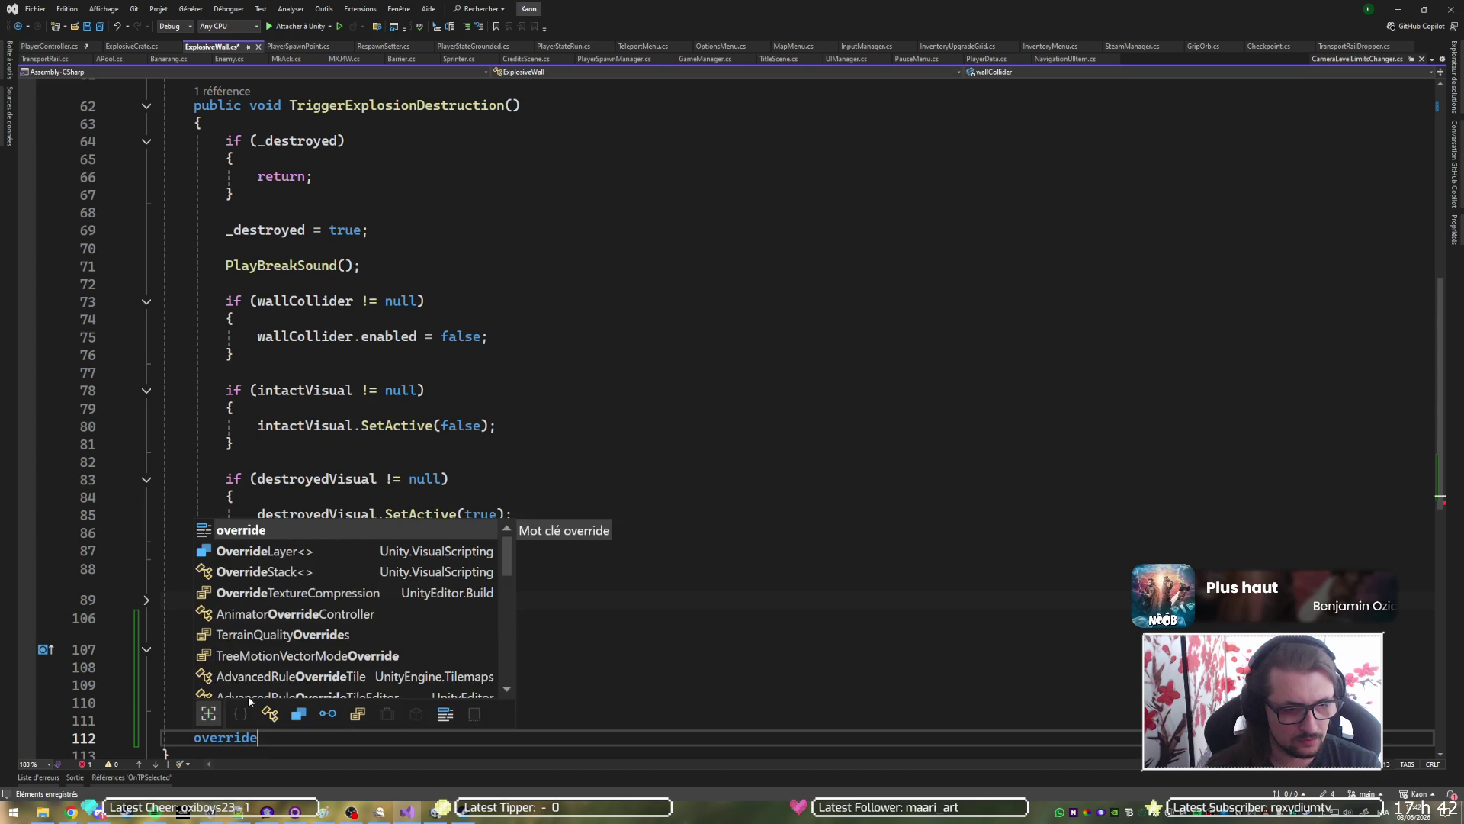
{"action": "type", "text": " ac"}
{"action": "key", "text": "Tab"}
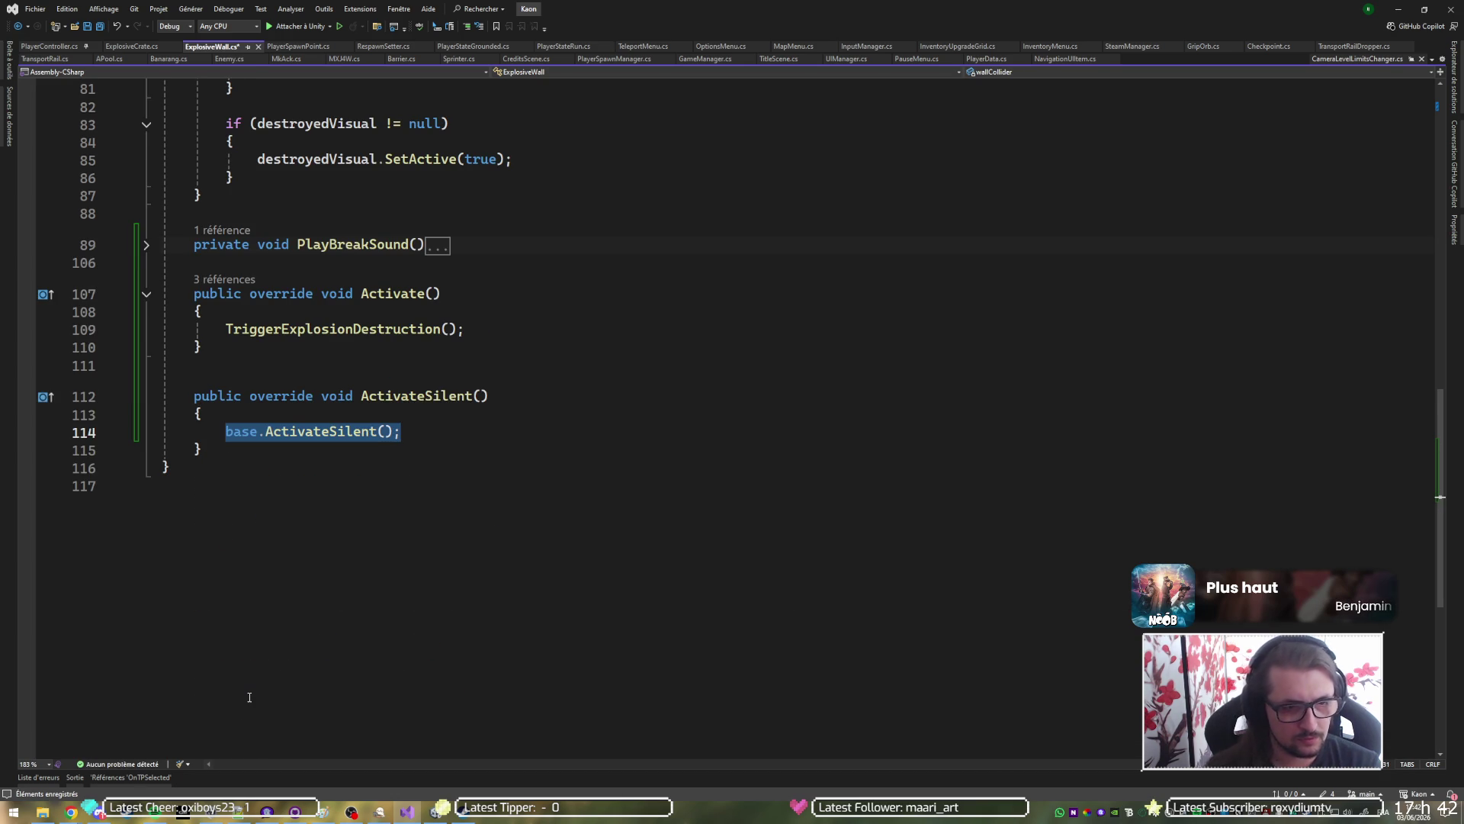
{"action": "scroll", "coordinate": [335, 473], "scroll_direction": "up", "scroll_amount": 9}
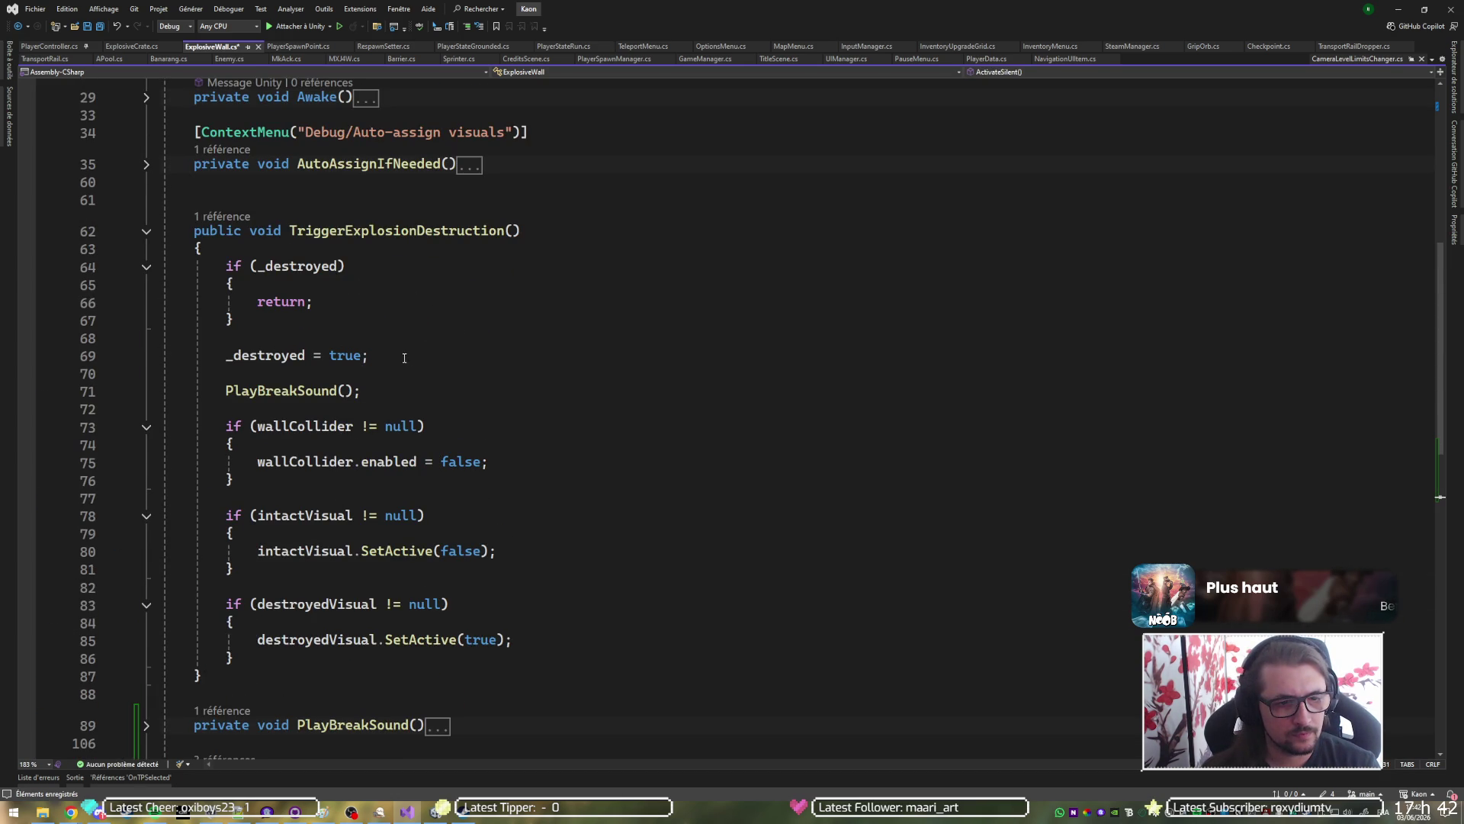
Copy the _destroyed = true line into ActivateSilent's body.
{"action": "left_click_drag", "start_coordinate": [412, 359], "coordinate": [425, 346]}
{"action": "left_click", "coordinate": [426, 350]}
{"action": "key", "text": "ctrl+x"}
{"action": "key", "text": "ctrl+z"}
{"action": "scroll", "coordinate": [355, 565], "scroll_direction": "down", "scroll_amount": 4}
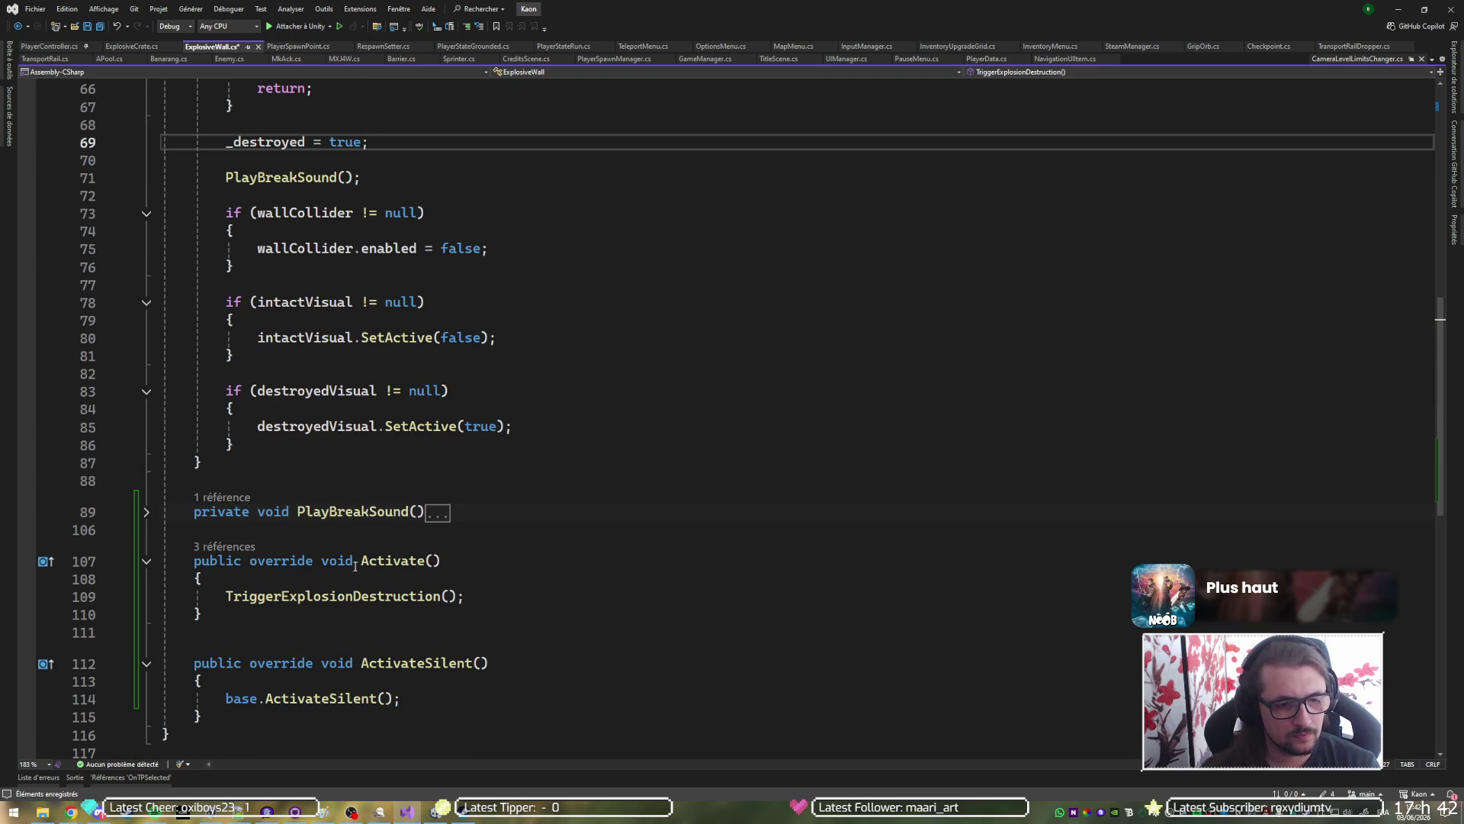
{"action": "left_click", "coordinate": [417, 712]}
{"action": "key", "text": "ctrl+v"}
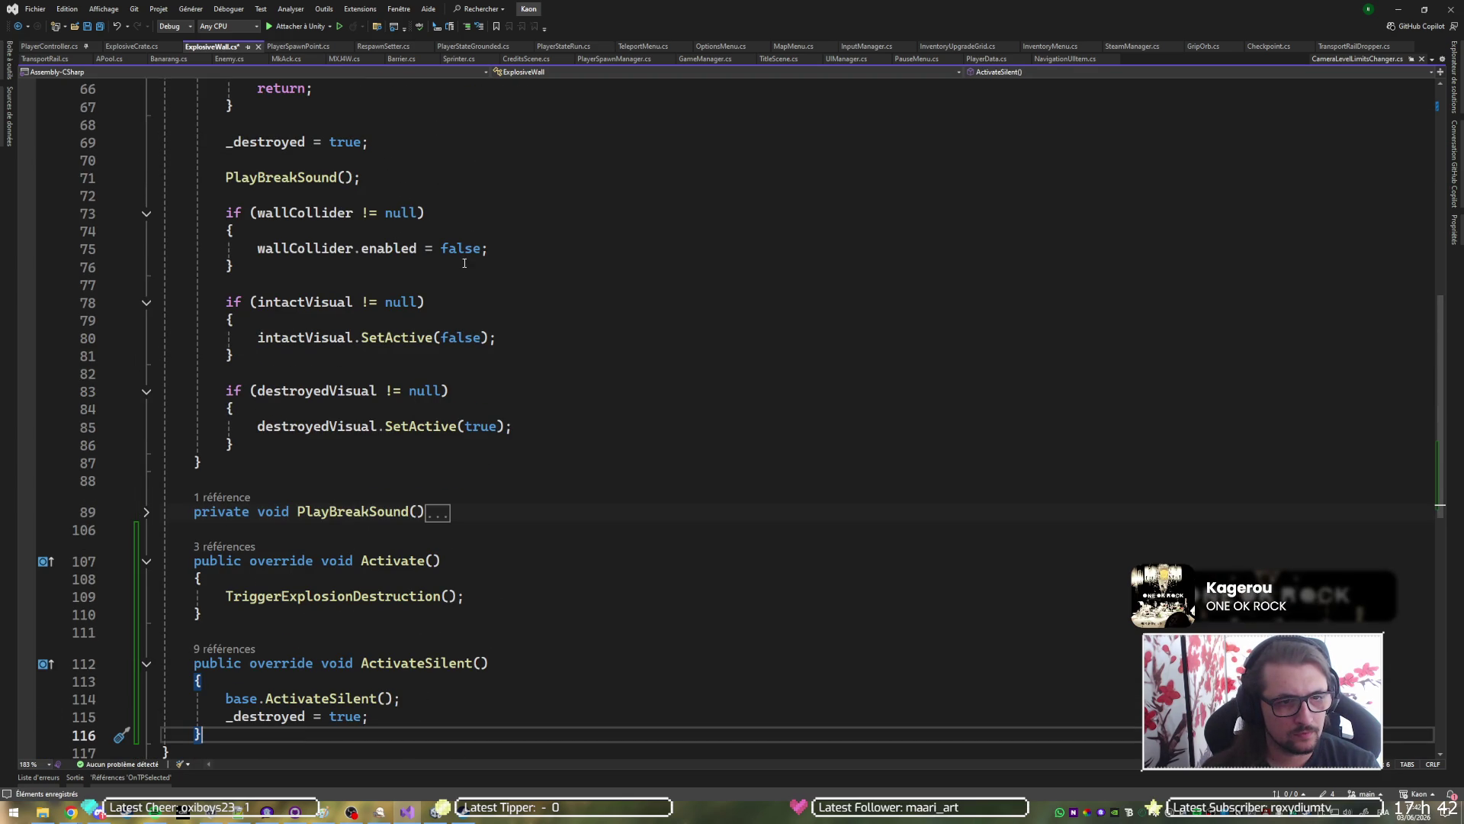
Copy the collider and intact-visual null-check blocks into ActivateSilent and save ExplosiveWall.cs.
{"action": "mouse_move", "coordinate": [458, 445]}
{"action": "left_mouse_down"}
{"action": "mouse_move", "coordinate": [483, 212]}
{"action": "mouse_move", "coordinate": [501, 179]}
{"action": "left_mouse_up"}
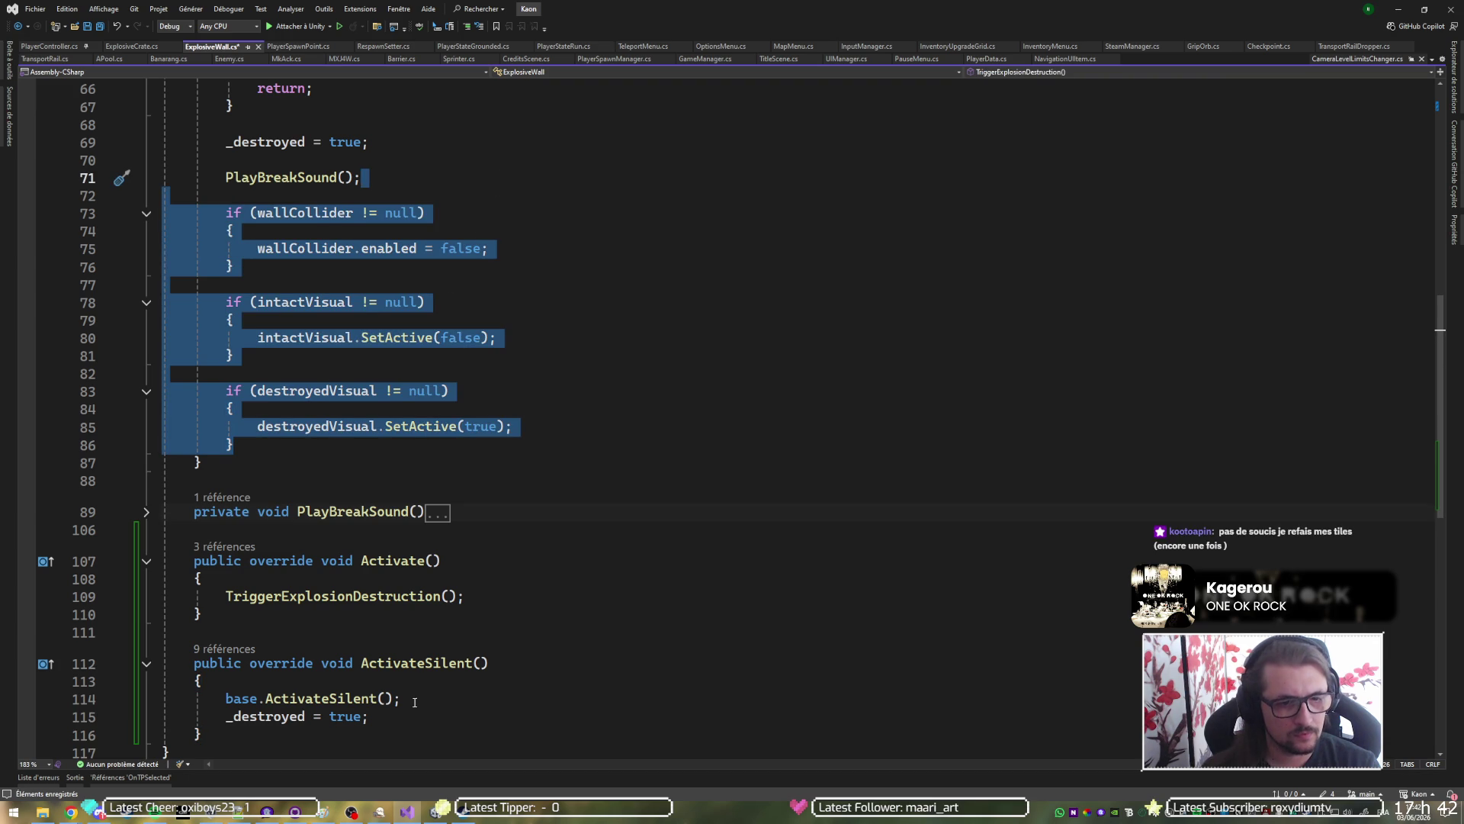
{"action": "scroll", "coordinate": [345, 708], "scroll_direction": "down", "scroll_amount": 1}
{"action": "key", "text": "ctrl+c"}
{"action": "left_click", "coordinate": [376, 687]}
{"action": "key", "text": "ctrl+v"}
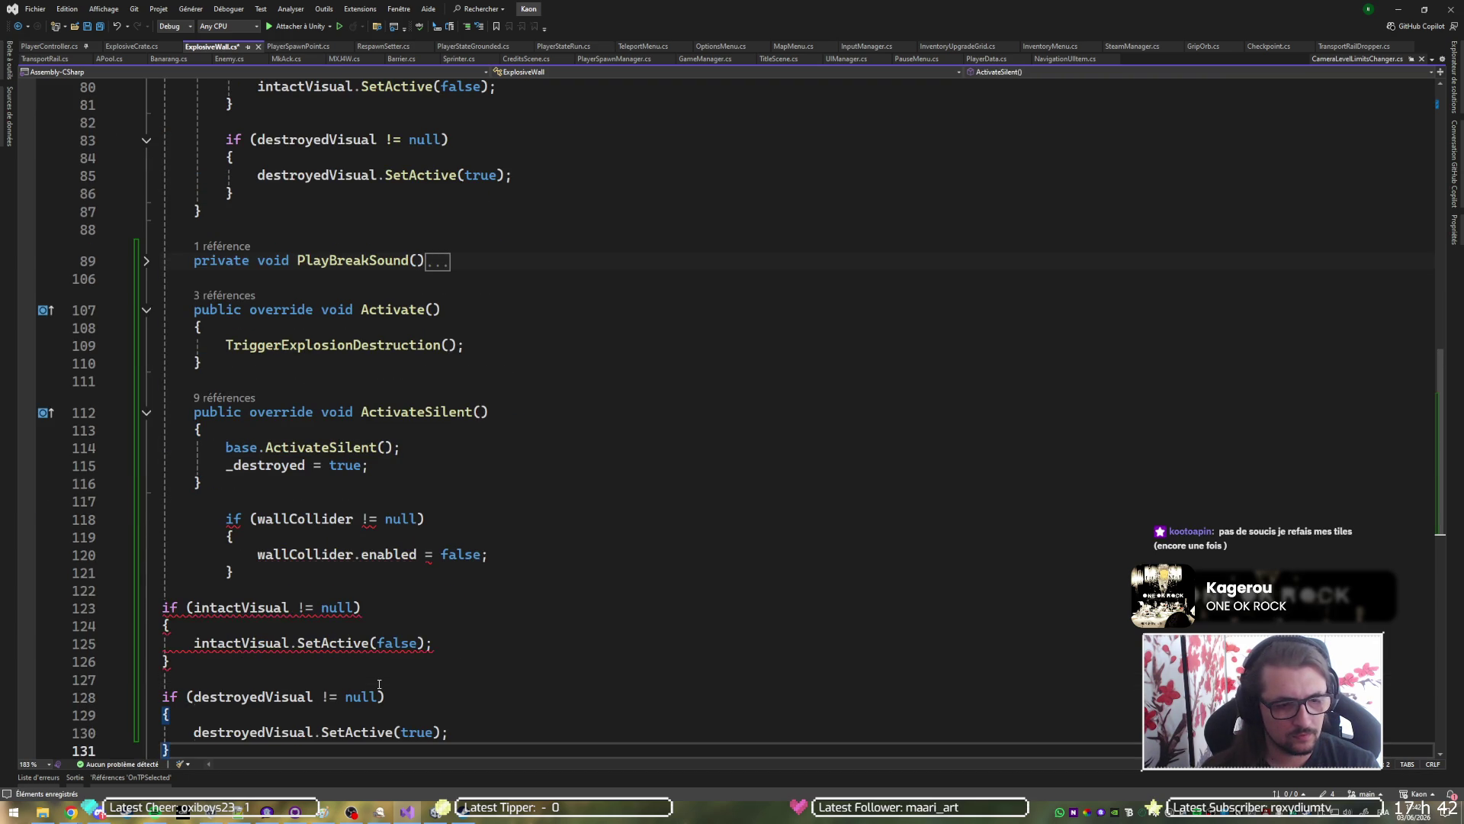
{"action": "key", "text": "ctrl+z"}
{"action": "key", "text": "ctrl+z"}
{"action": "key", "text": "ctrl+v"}
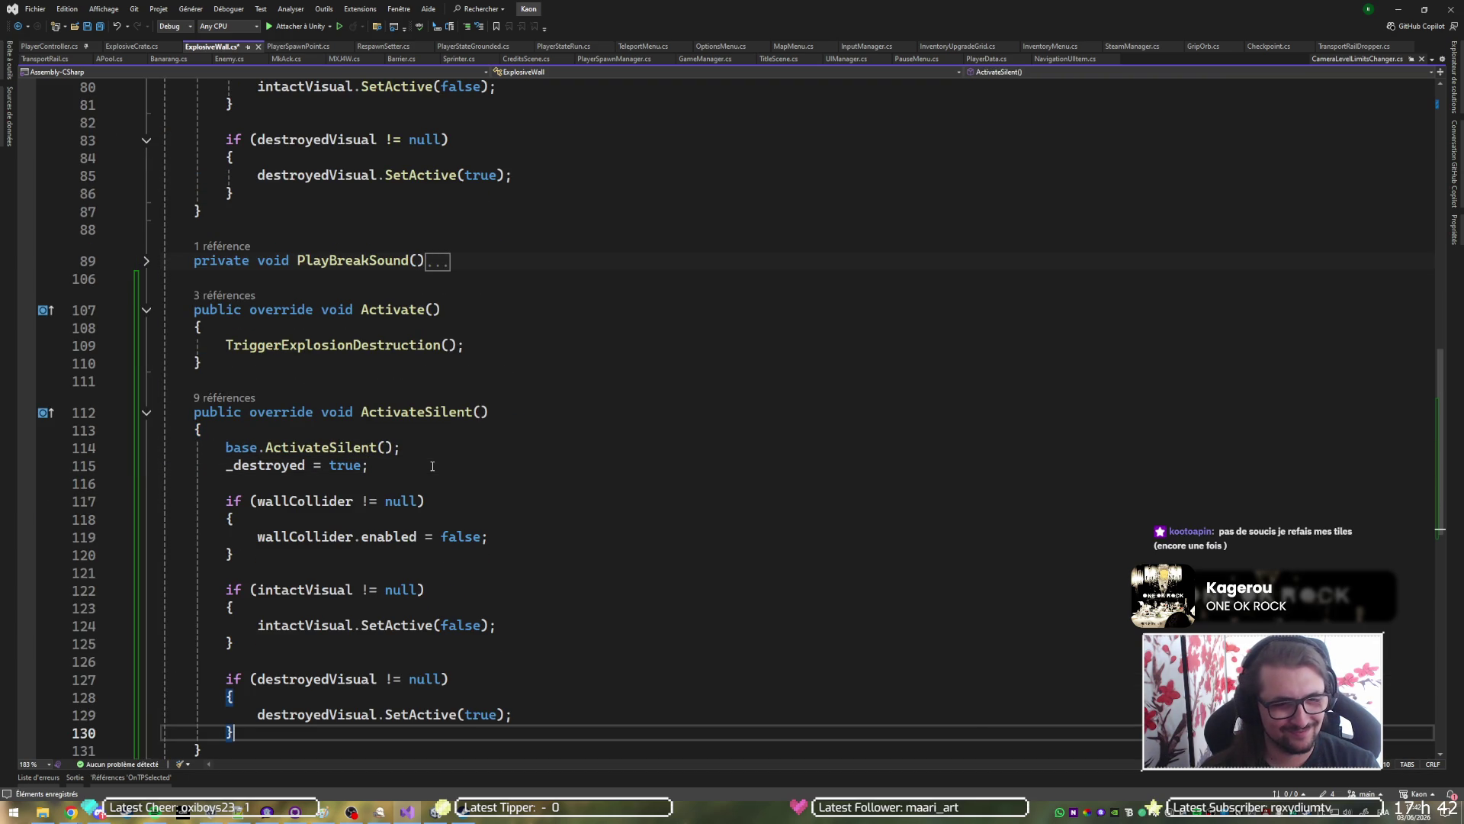
{"action": "key", "text": "ctrl+s"}
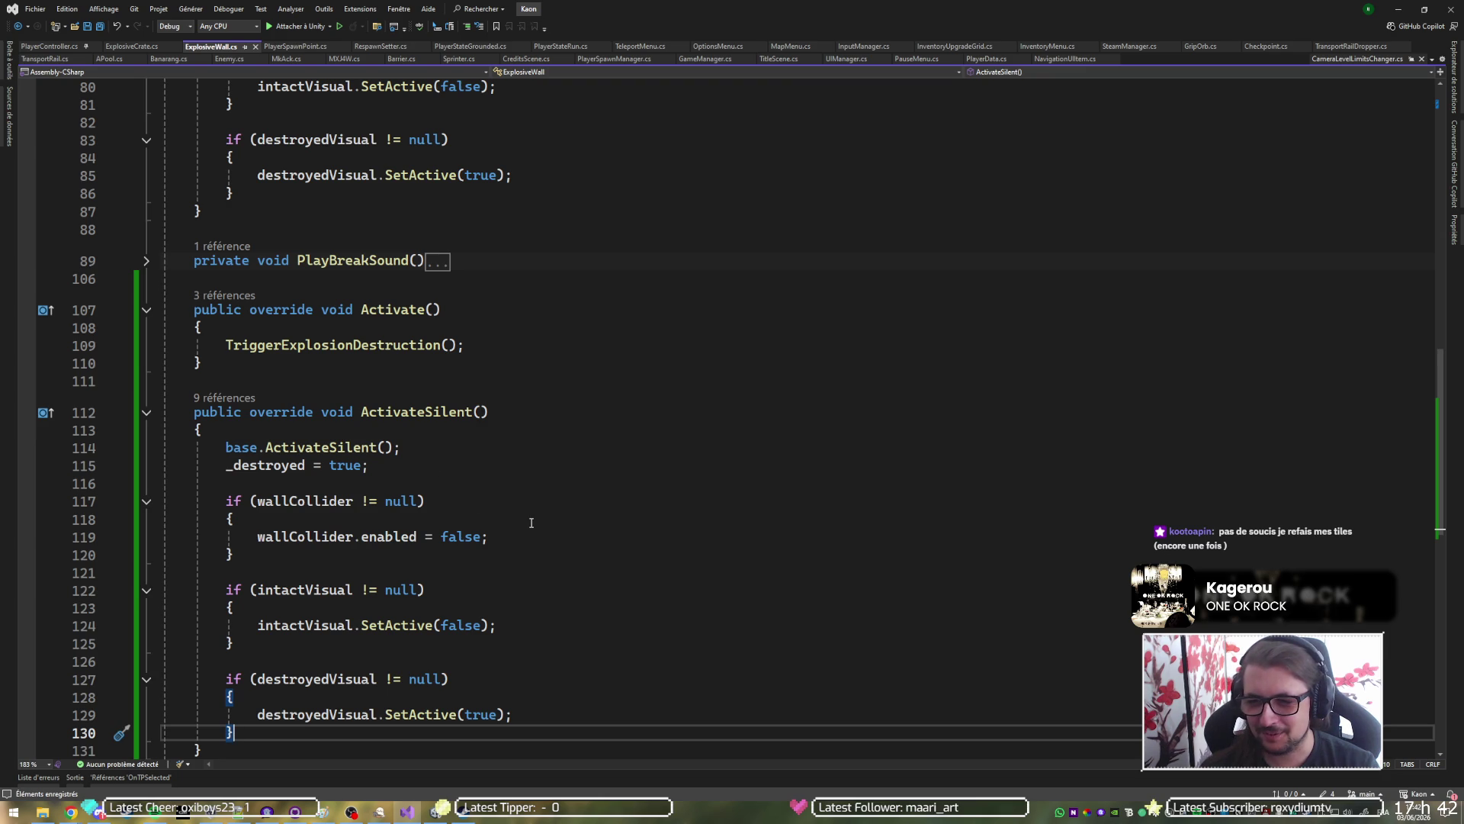
{"action": "mouse_move", "coordinate": [427, 413]}
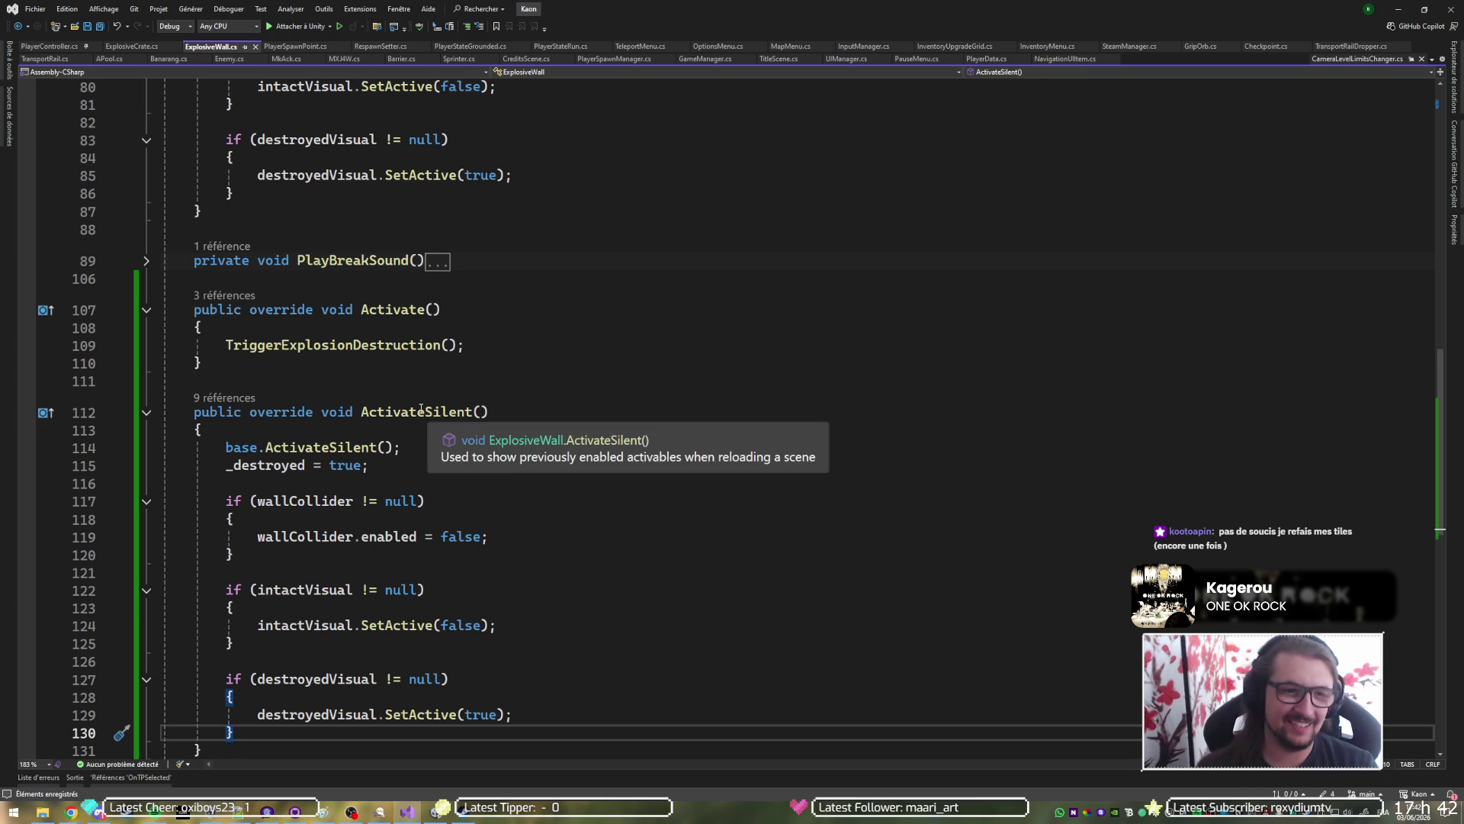
{"action": "scroll", "coordinate": [421, 409], "scroll_direction": "up", "scroll_amount": 8}
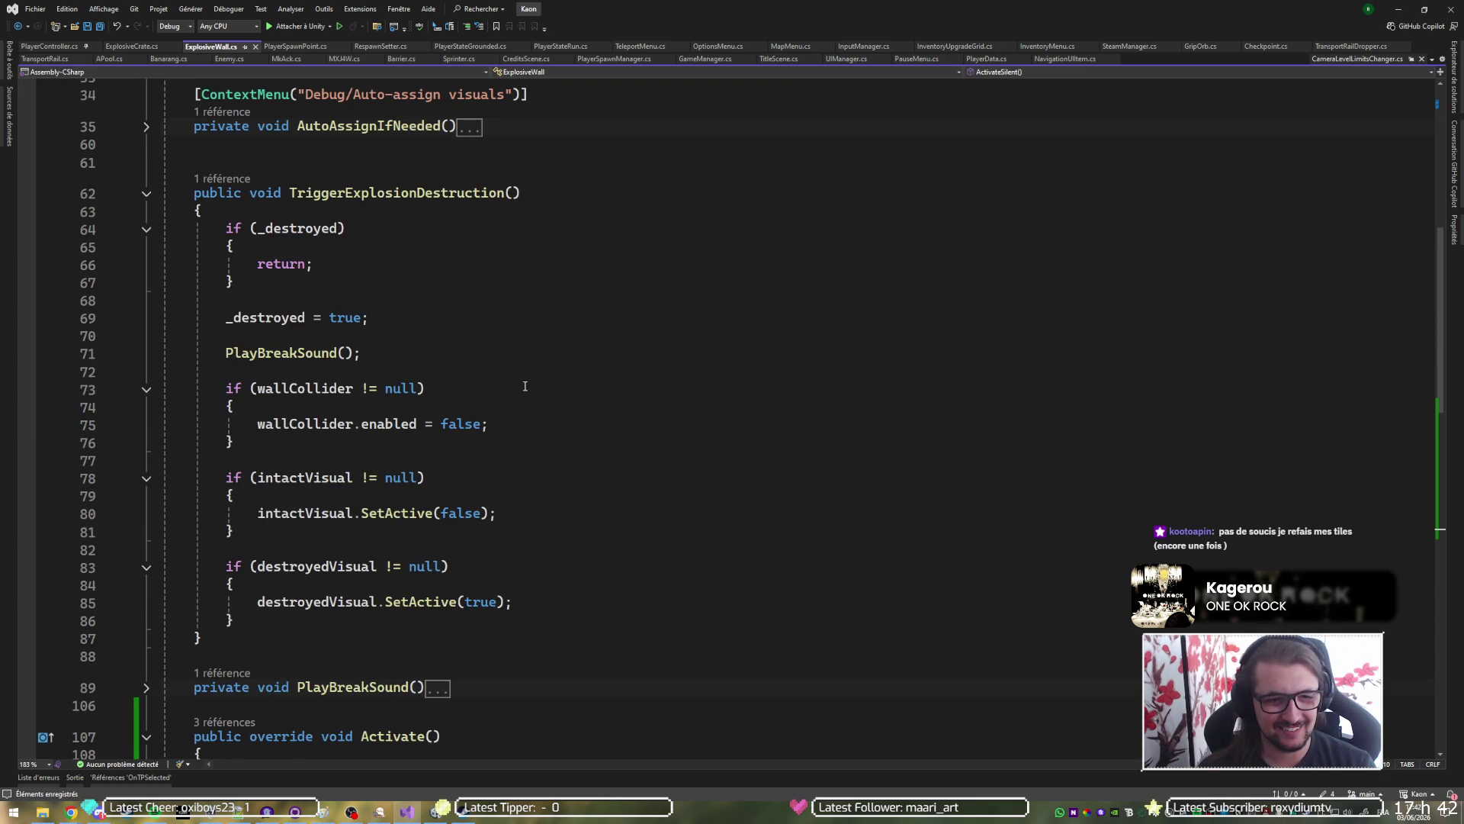
{"action": "left_click", "coordinate": [1402, 9]}
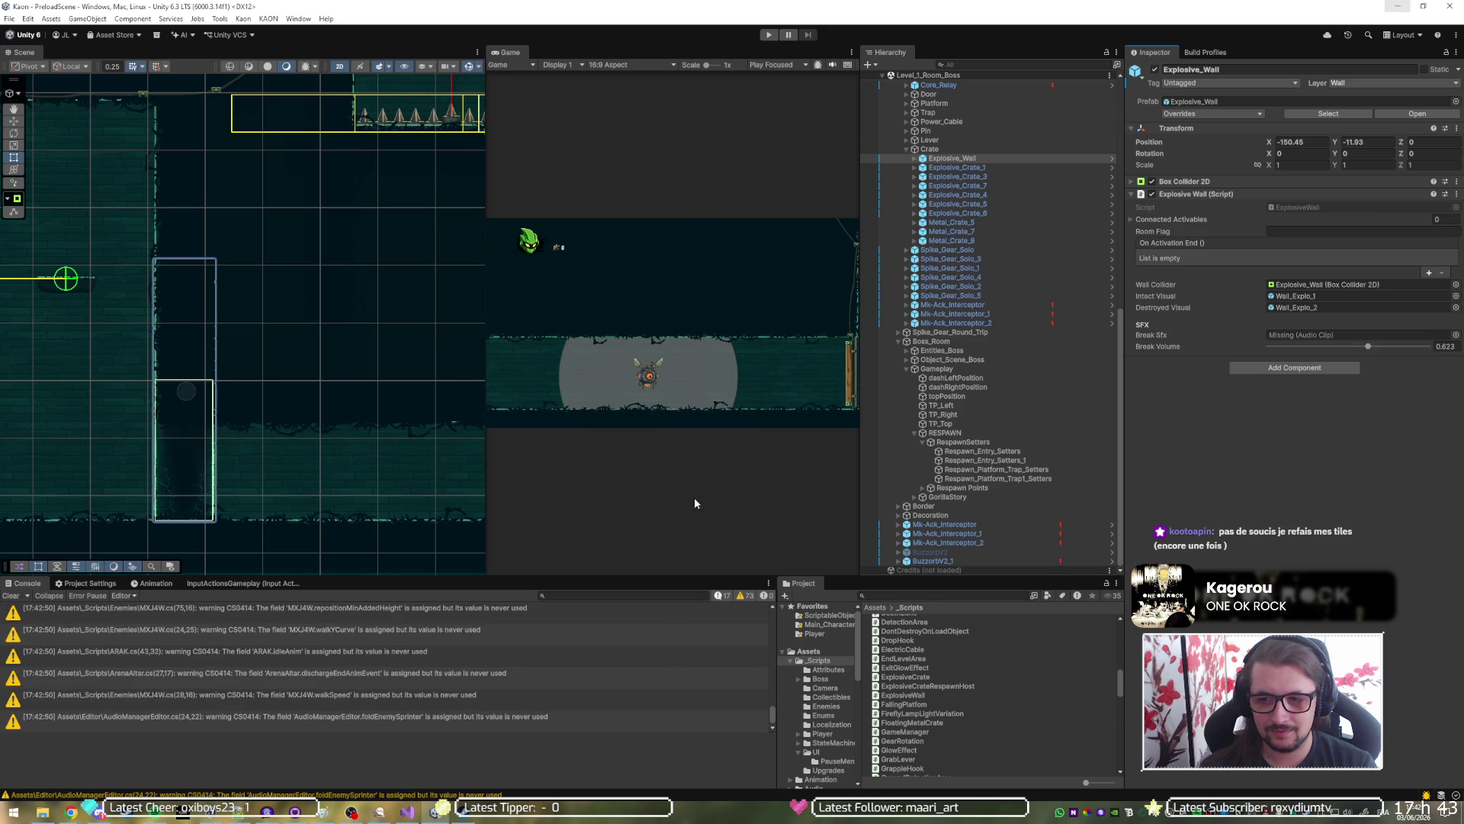
Set the other Explosive_Wall's Room Flag to 1-Boss-Explo-2, then enter play mode.
{"action": "scroll", "coordinate": [167, 459], "scroll_direction": "down", "scroll_amount": 5}
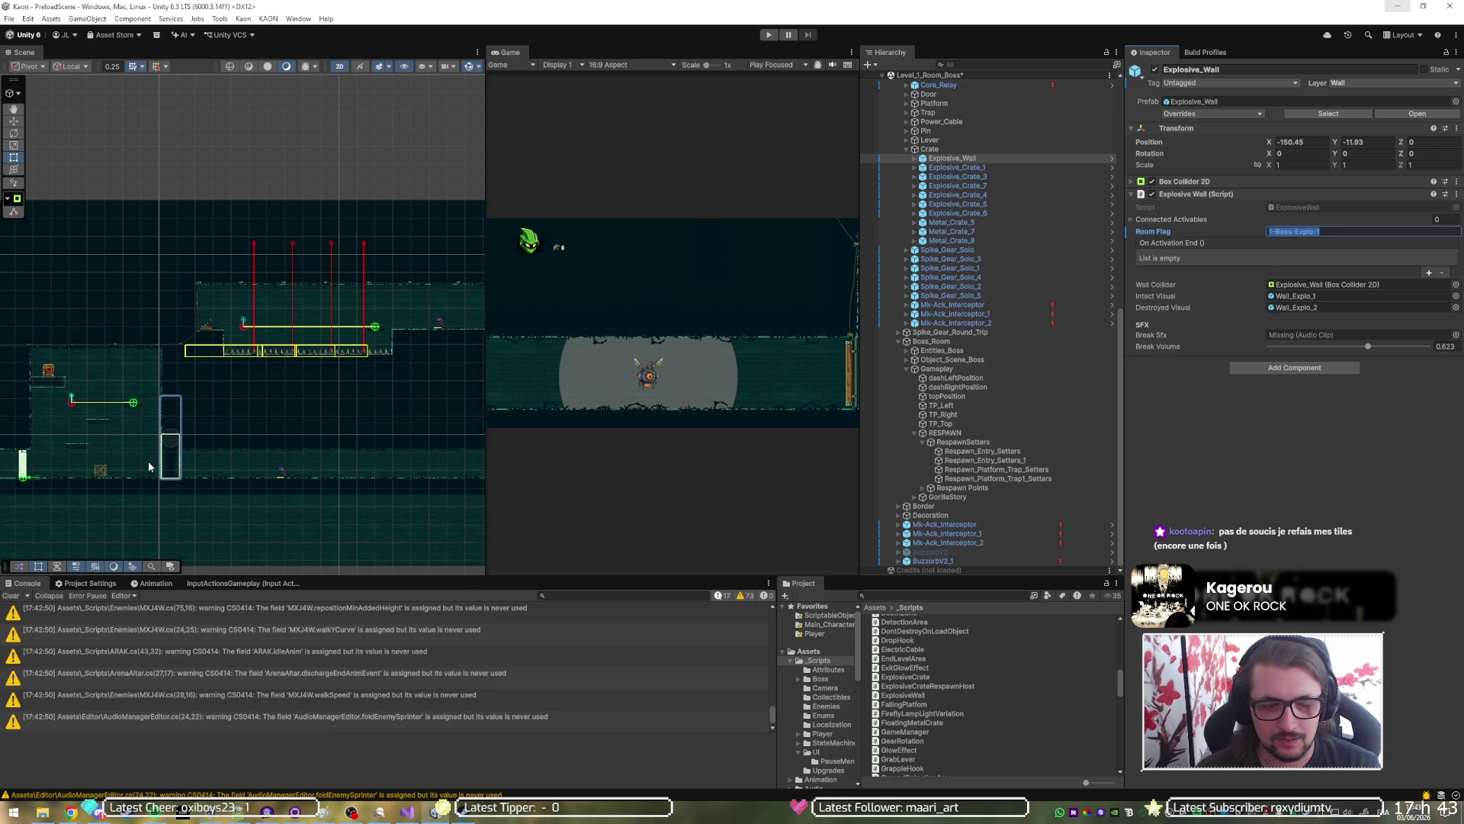
{"action": "scroll", "coordinate": [242, 479], "scroll_direction": "down", "scroll_amount": 5}
{"action": "scroll", "coordinate": [346, 469], "scroll_direction": "up", "scroll_amount": 10}
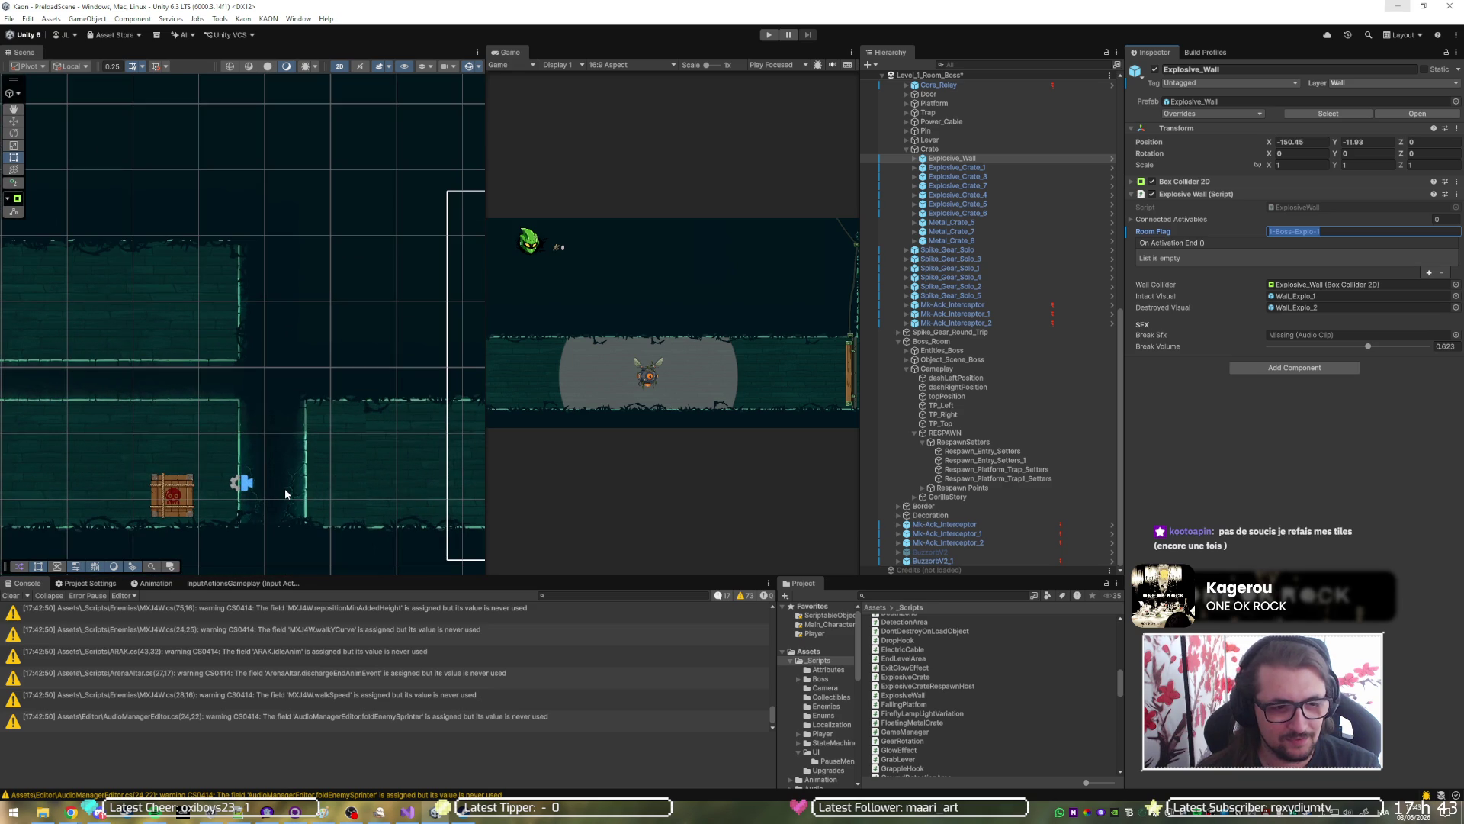
{"action": "left_click", "coordinate": [287, 493]}
{"action": "left_click", "coordinate": [1352, 232]}
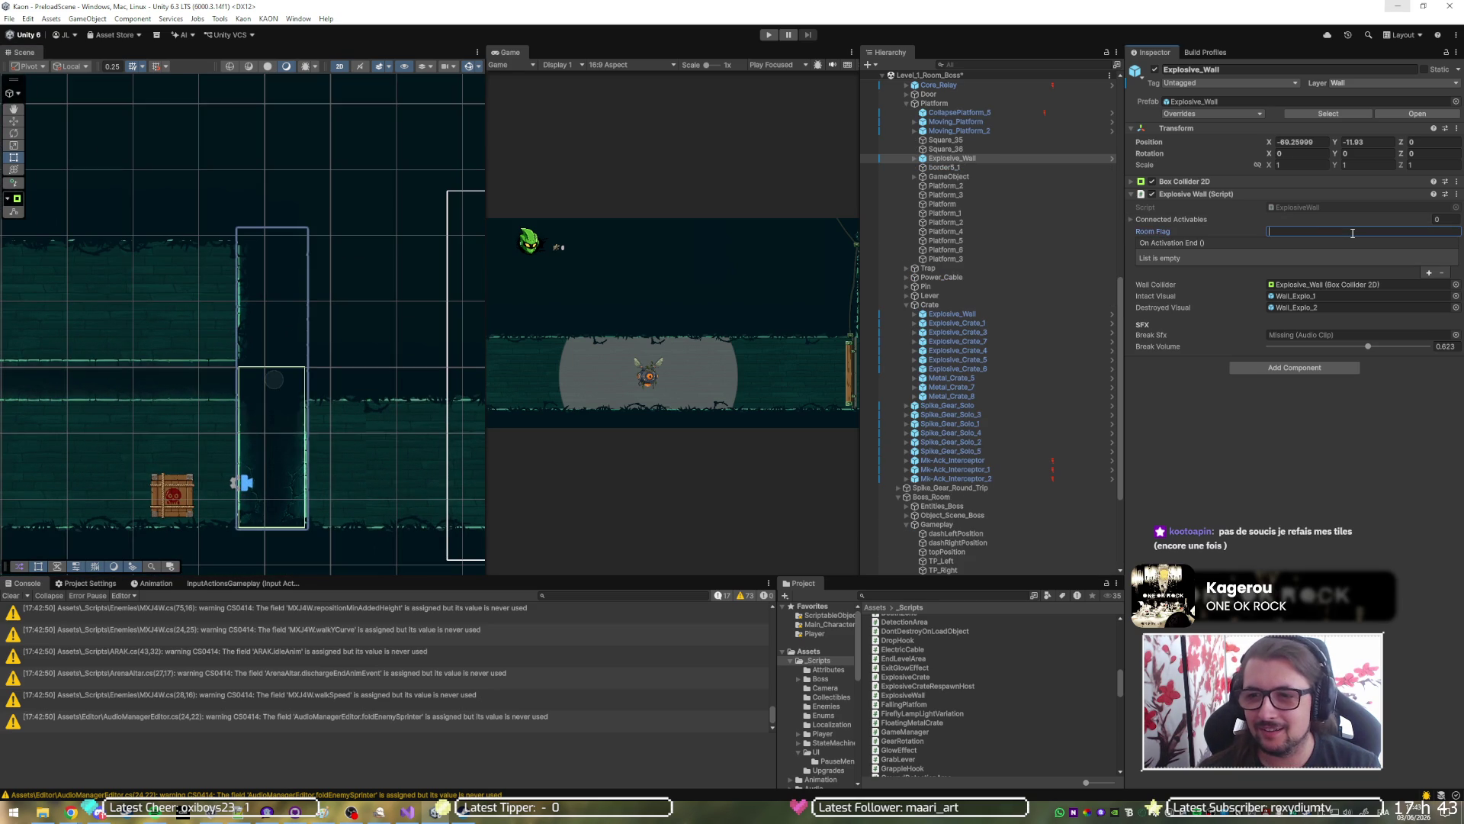
{"action": "type", "text": "1-Boss-Explo-1"}
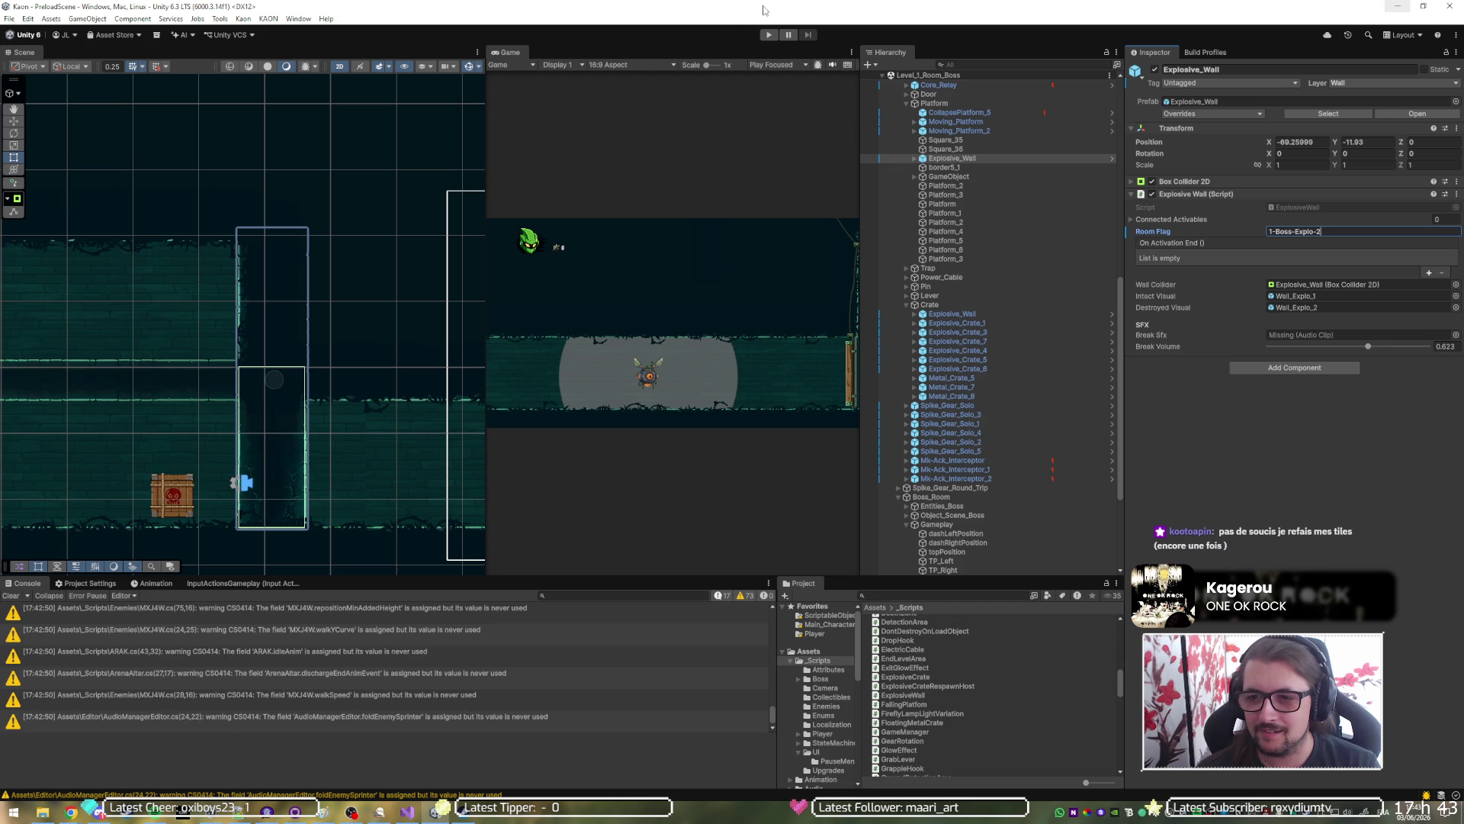
{"action": "left_click", "coordinate": [766, 34]}
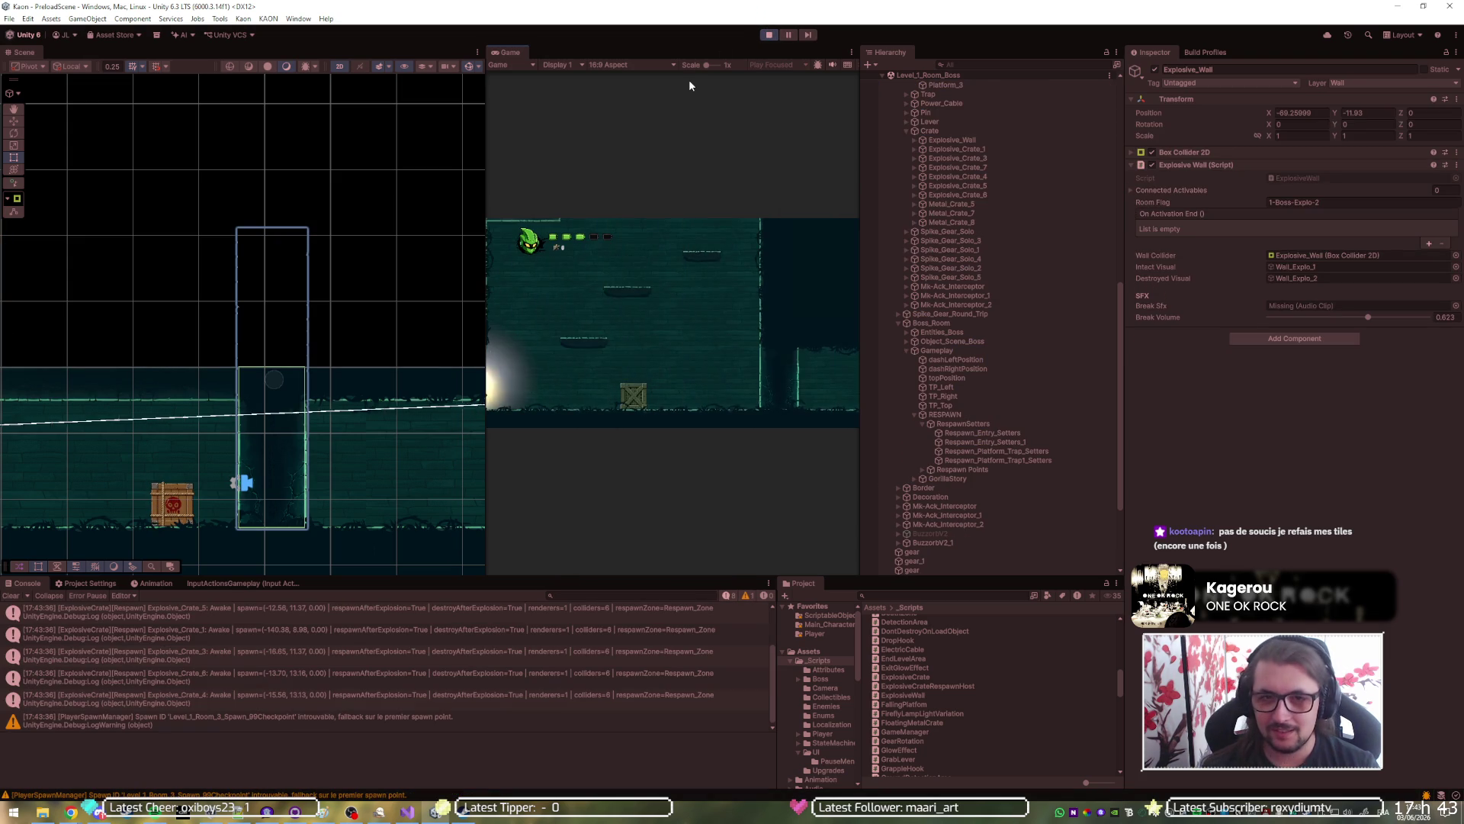
Maximize the game view and climb the platforms to the ledge behind the explosive crate.
{"action": "key", "text": "shift+space"}
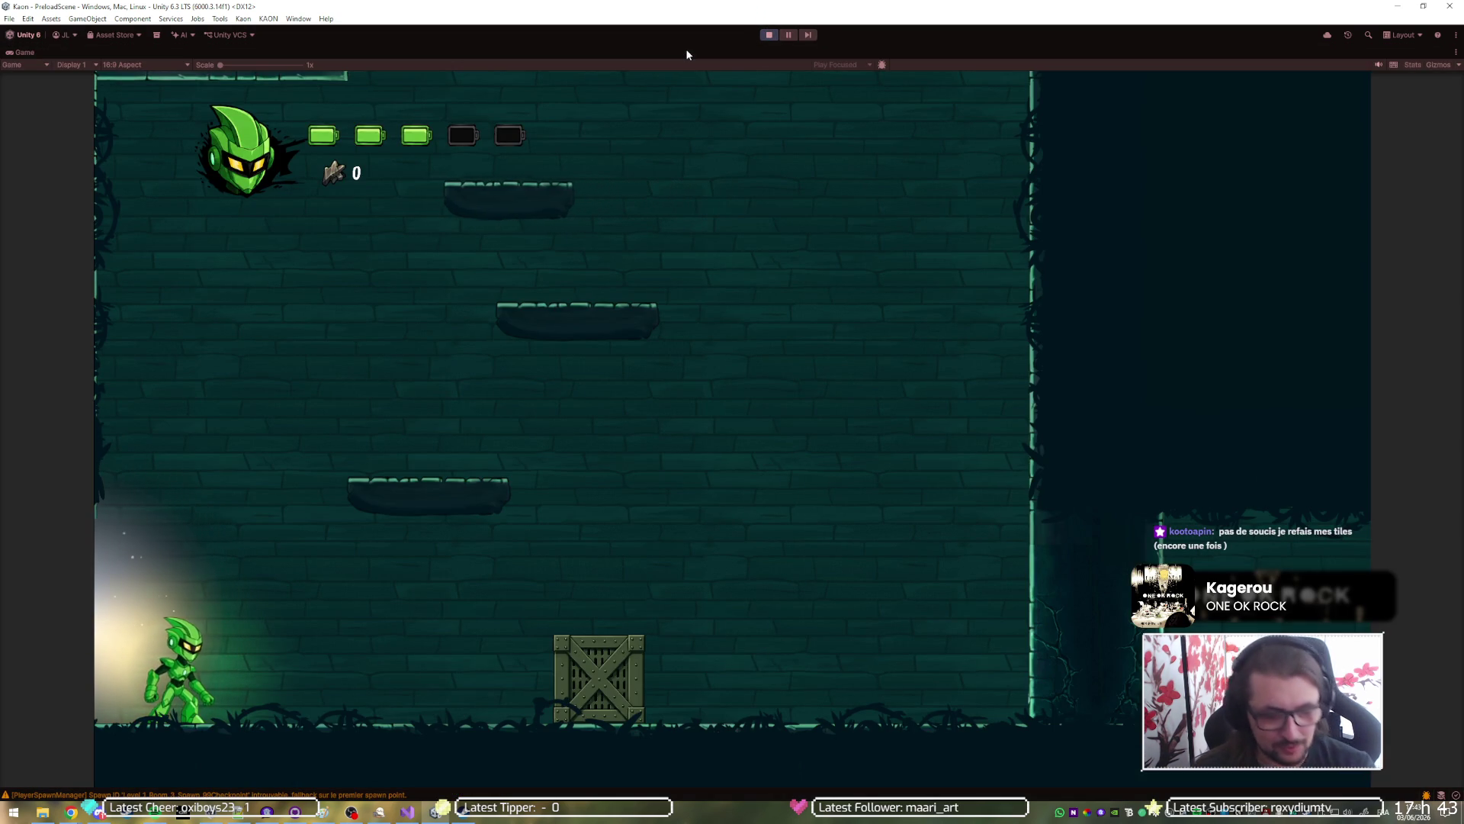
{"action": "key", "text": "Right"}
{"action": "key", "text": "space"}
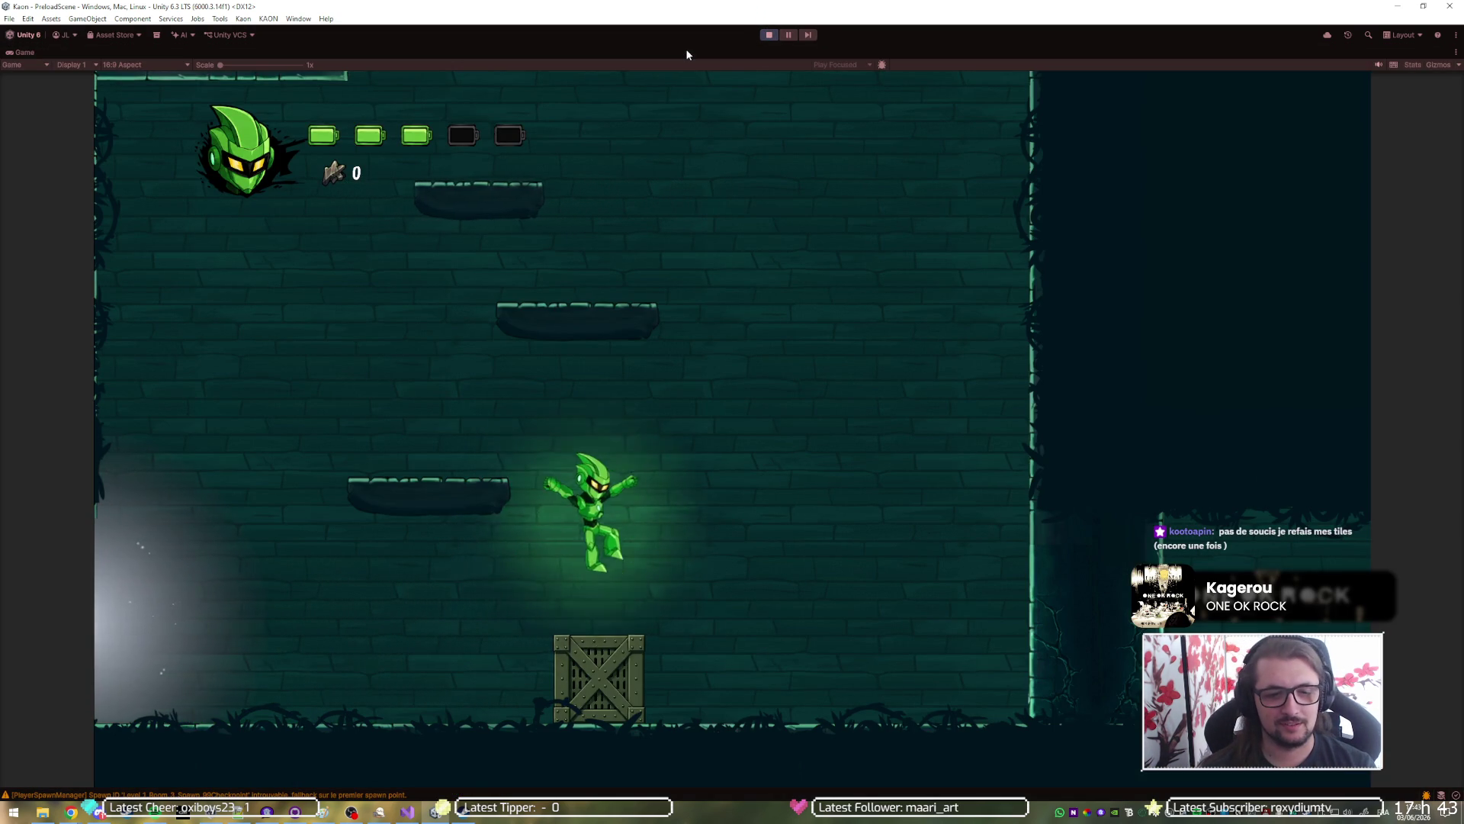
{"action": "key", "text": "Left"}
{"action": "key", "text": "Right"}
{"action": "key", "text": "space"}
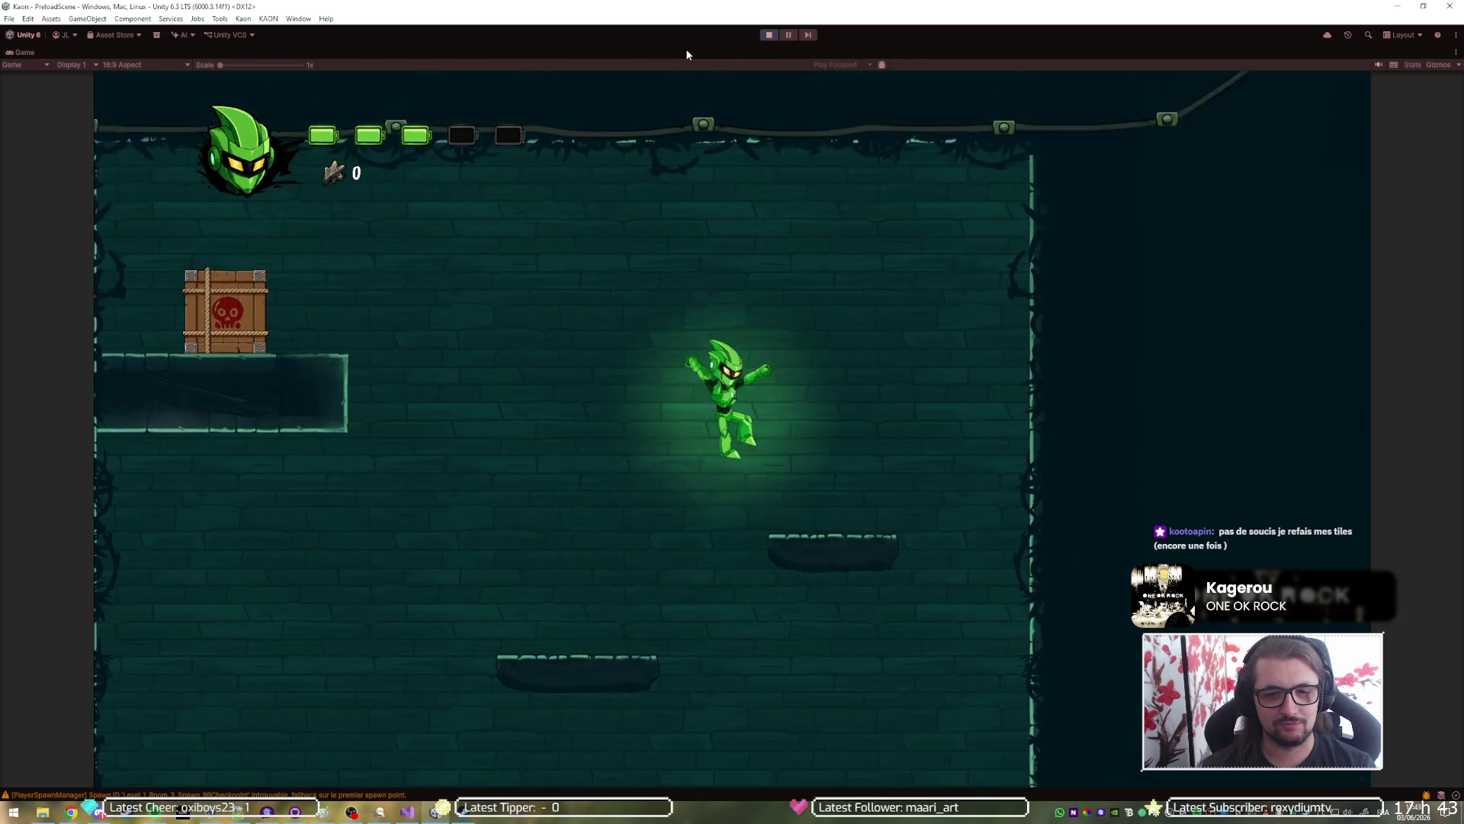
{"action": "key", "text": "Left"}
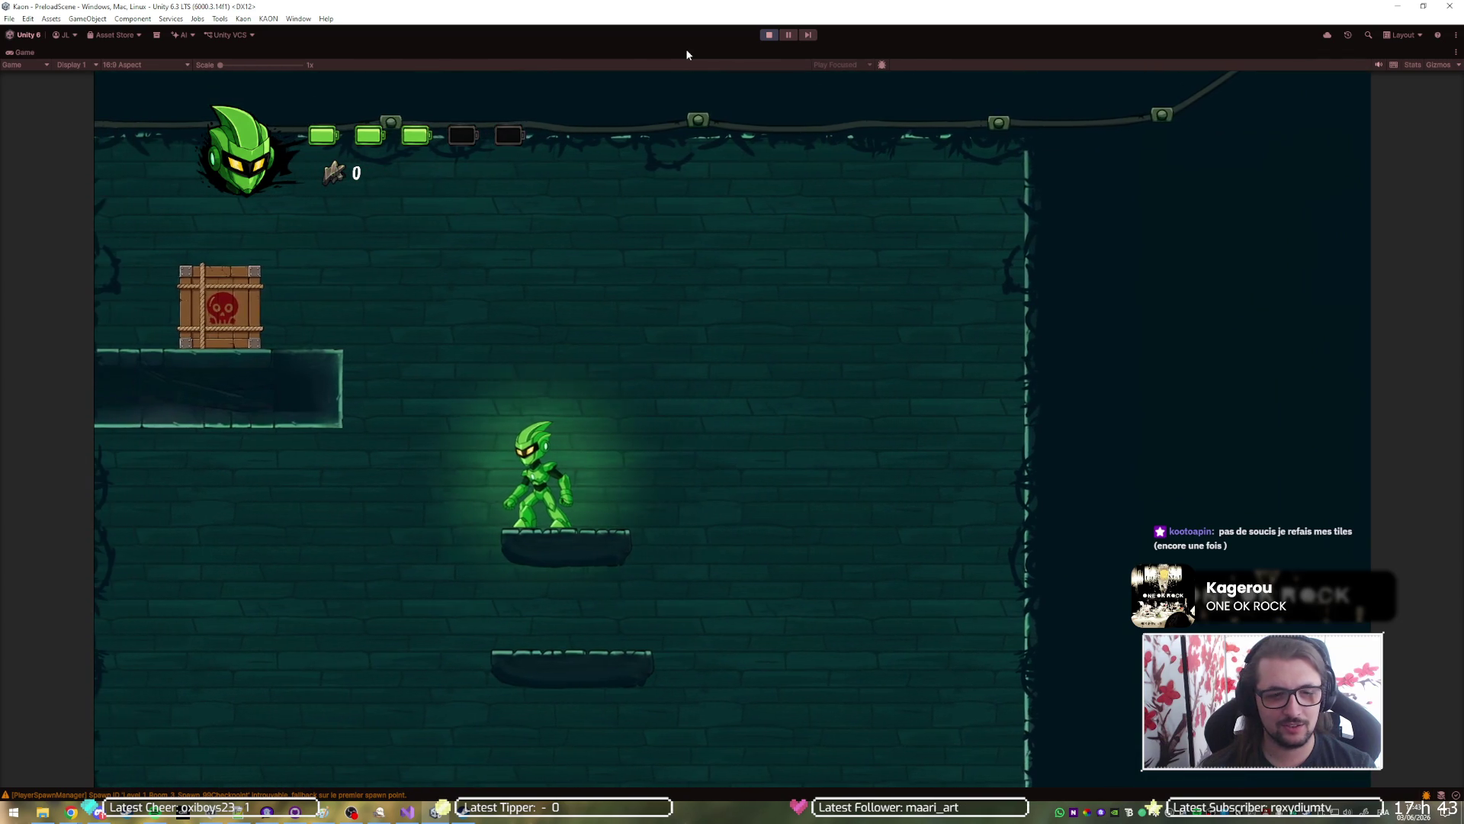
{"action": "key", "text": "space"}
{"action": "key", "text": "Left"}
{"action": "key", "text": "space"}
Push the explosive crate rightward along the moving platform.
{"action": "key", "text": "Right"}
{"action": "key", "text": "Right"}
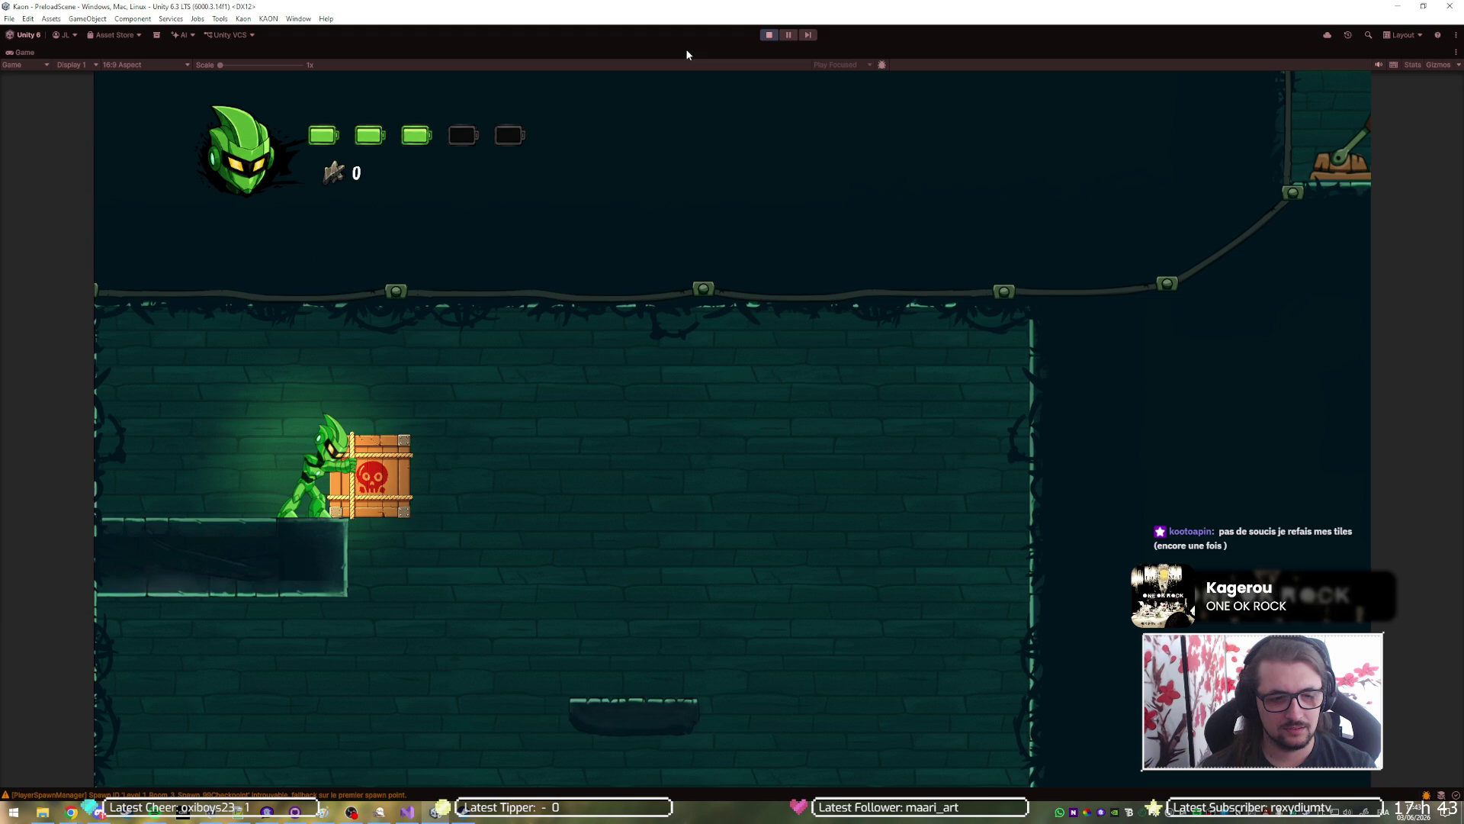
{"action": "key", "text": "Right"}
{"action": "key", "text": "Right"}
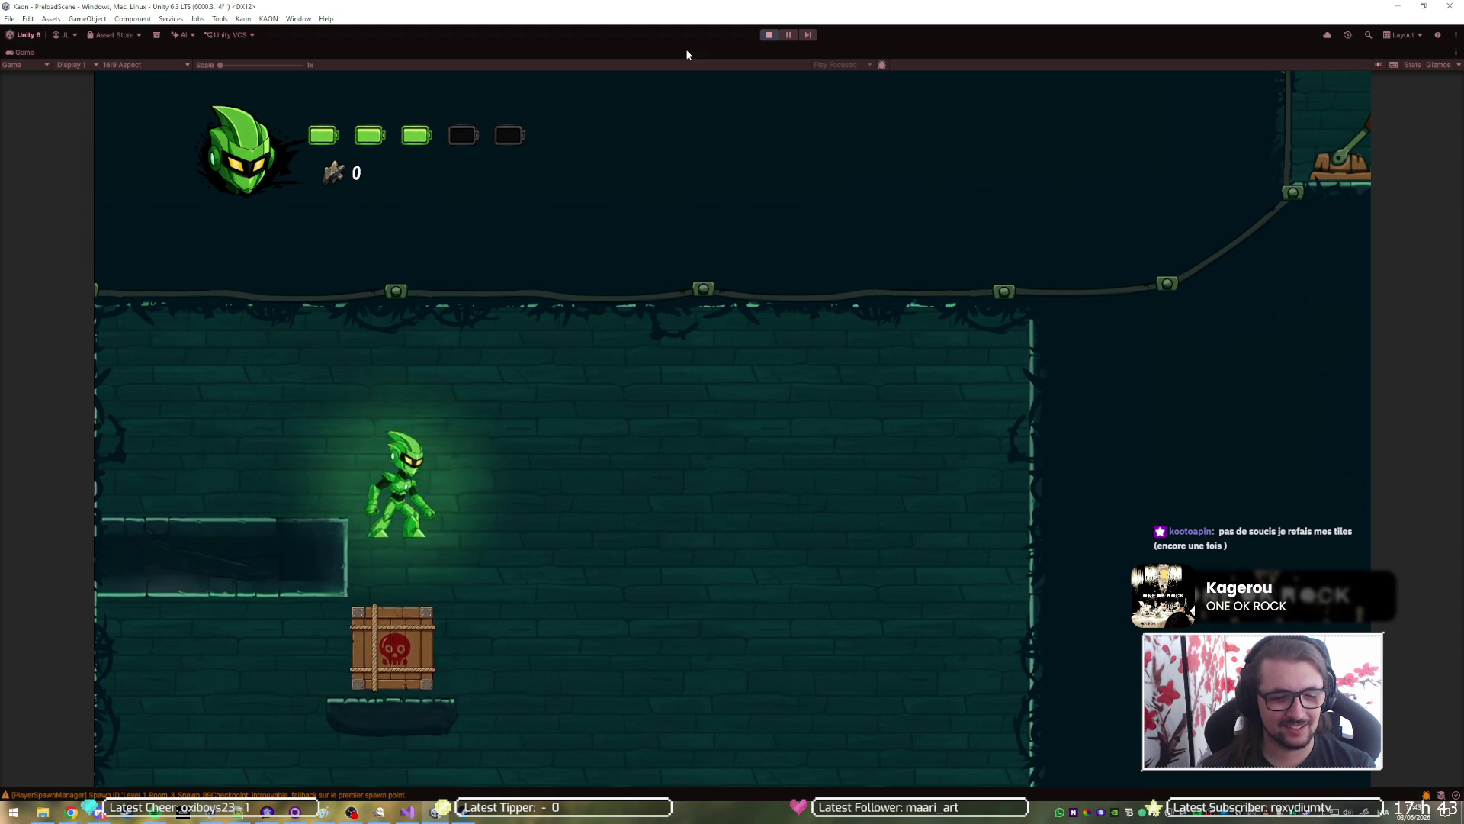
{"action": "key", "text": "space"}
{"action": "key", "text": "Right"}
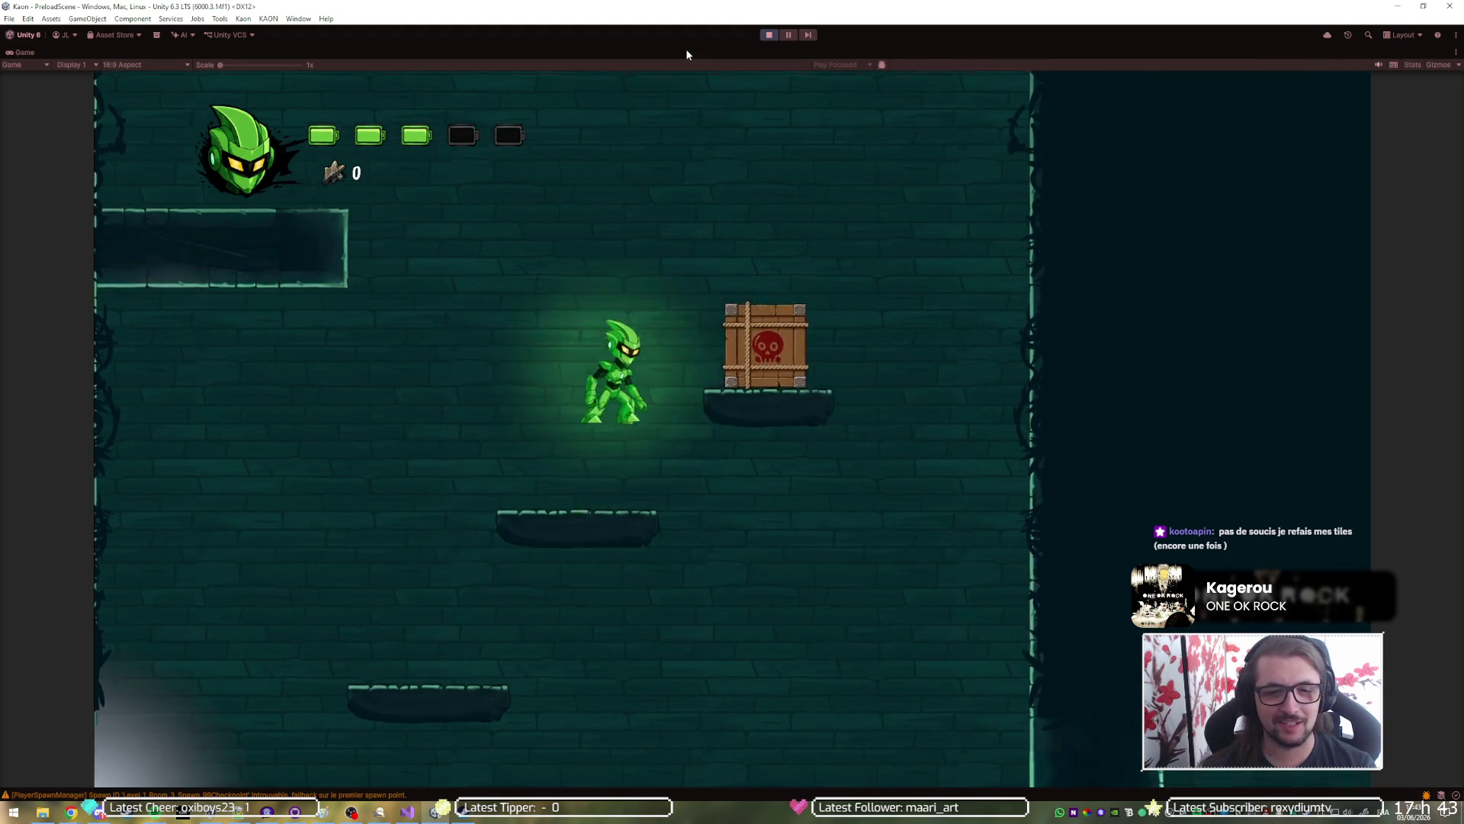
{"action": "key", "text": "Right"}
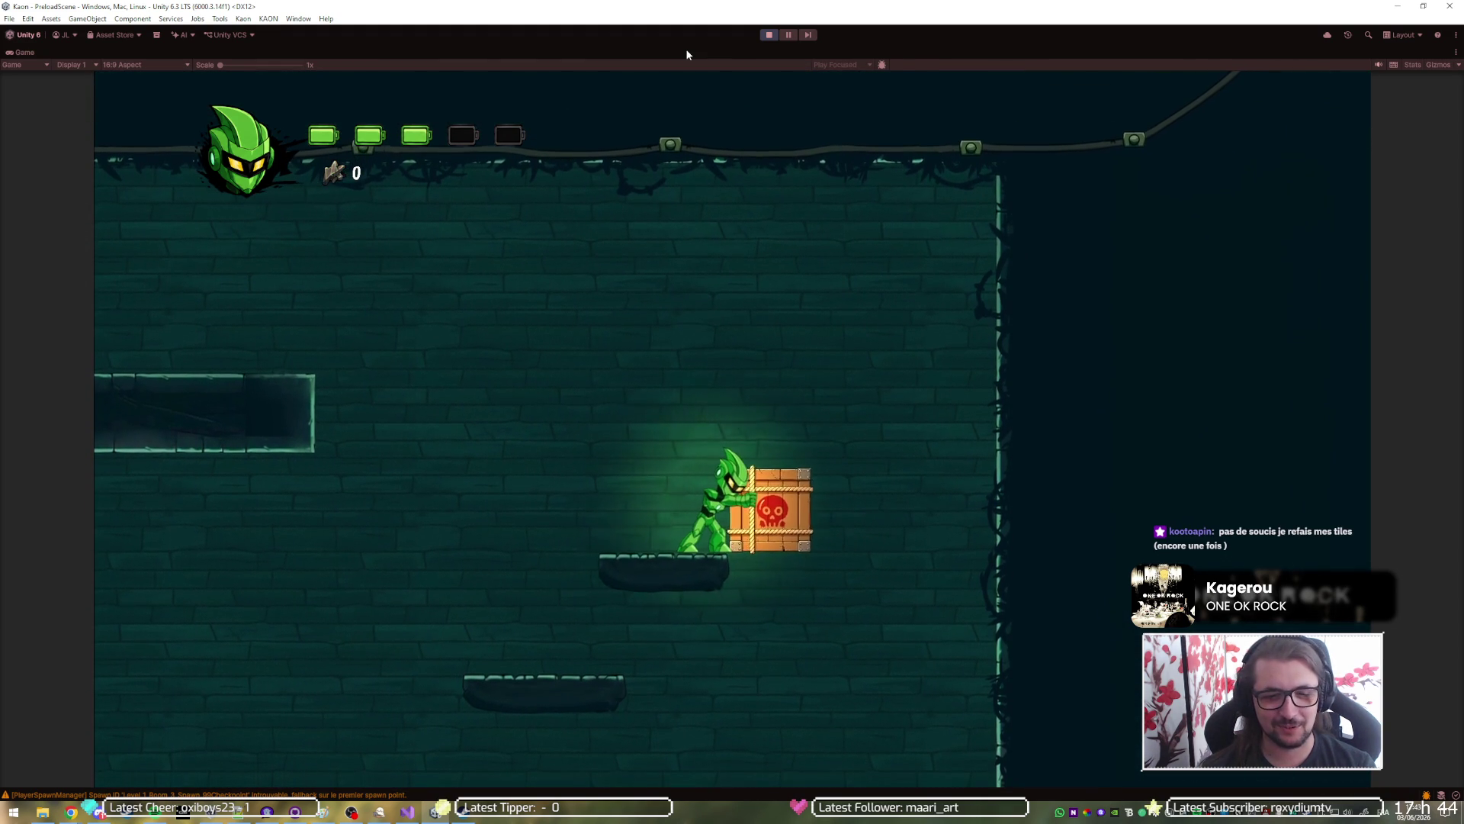
{"action": "key", "text": "Right"}
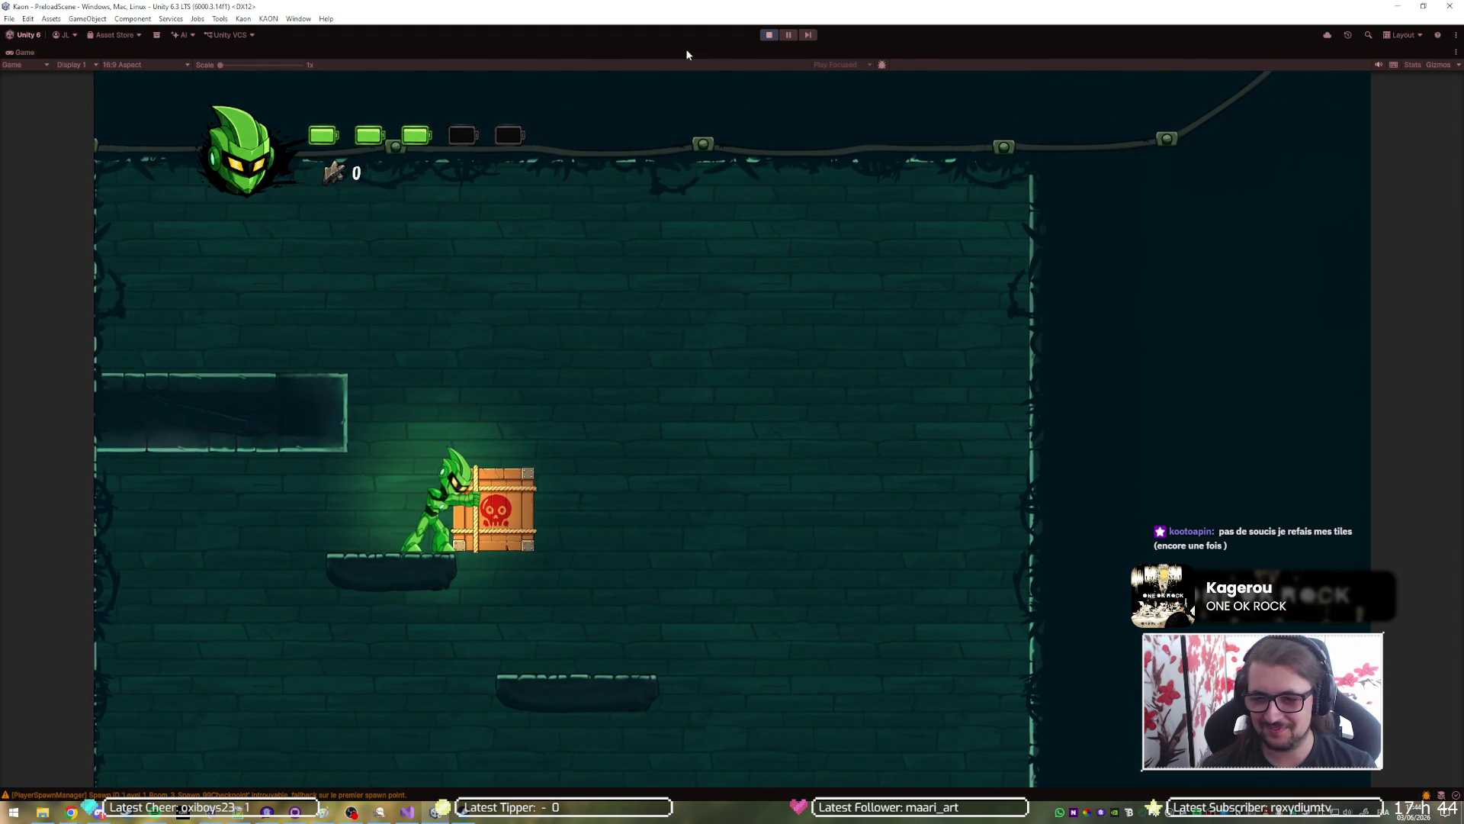
{"action": "key", "text": "Right"}
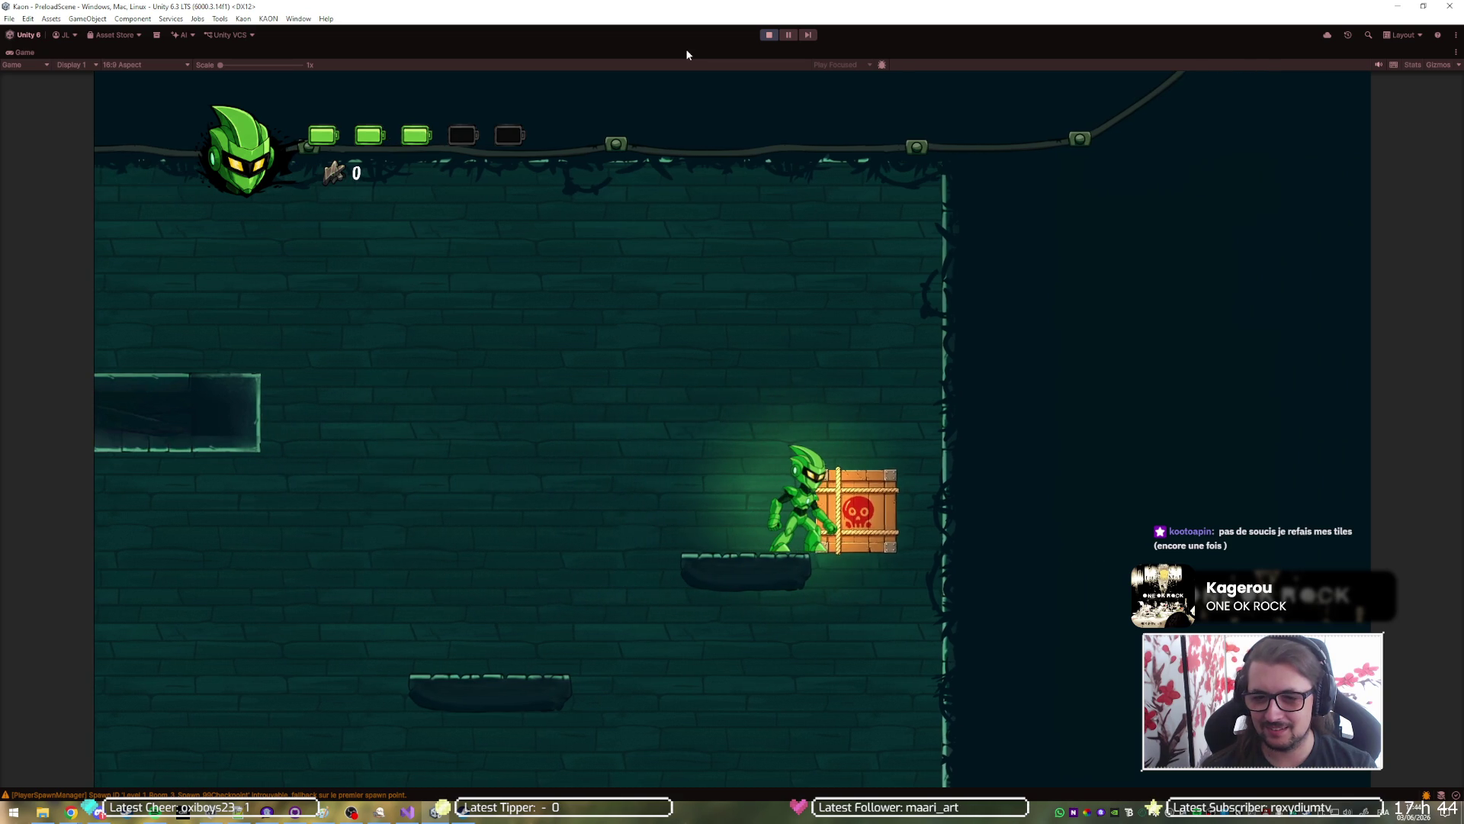
{"action": "key", "text": "Right"}
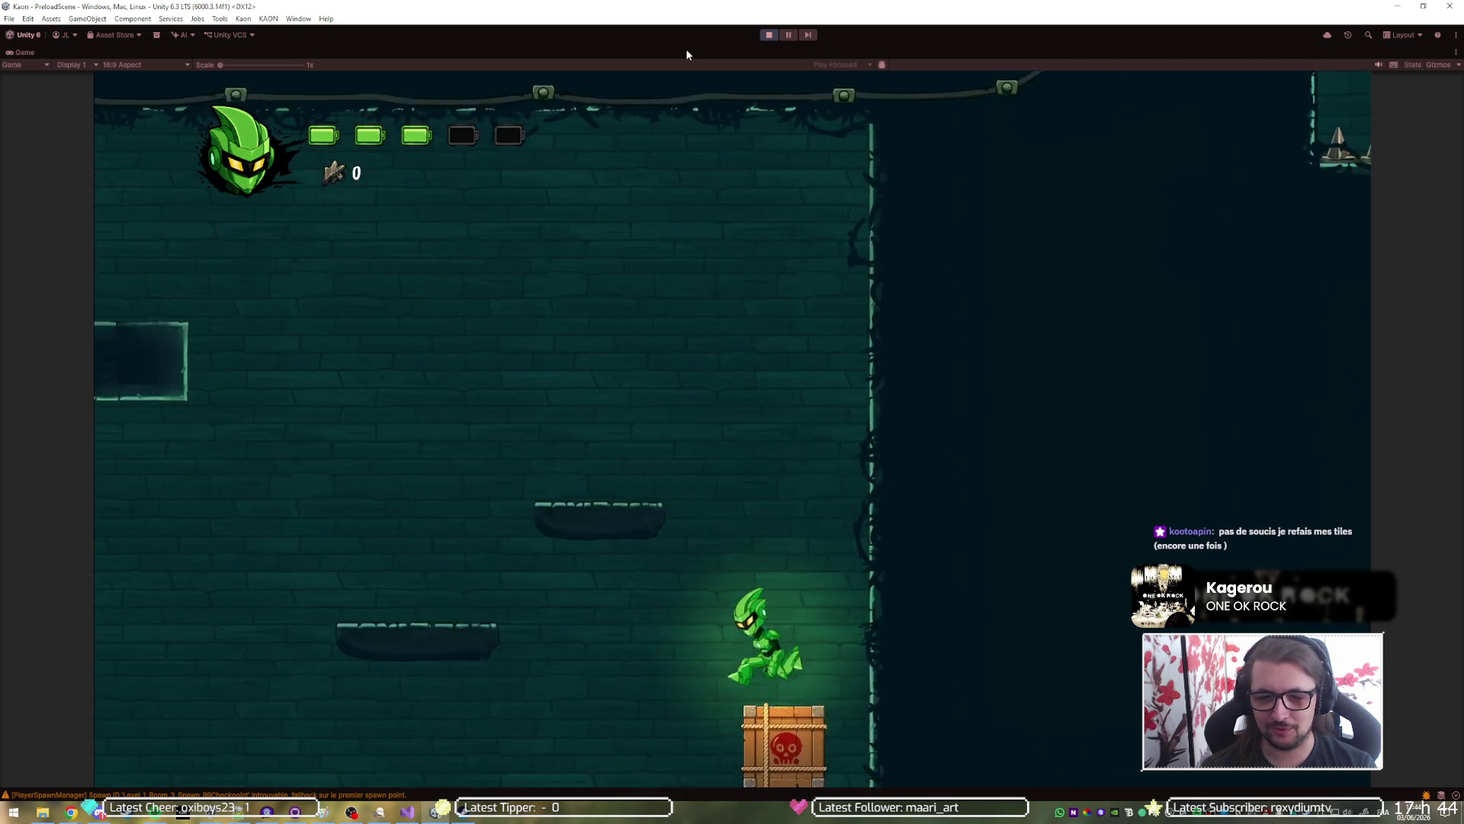
Knock the crate off to blow open the wall, run back through the opening, and stop play.
{"action": "key", "text": "Left"}
{"action": "key", "text": "Left"}
{"action": "key", "text": "space"}
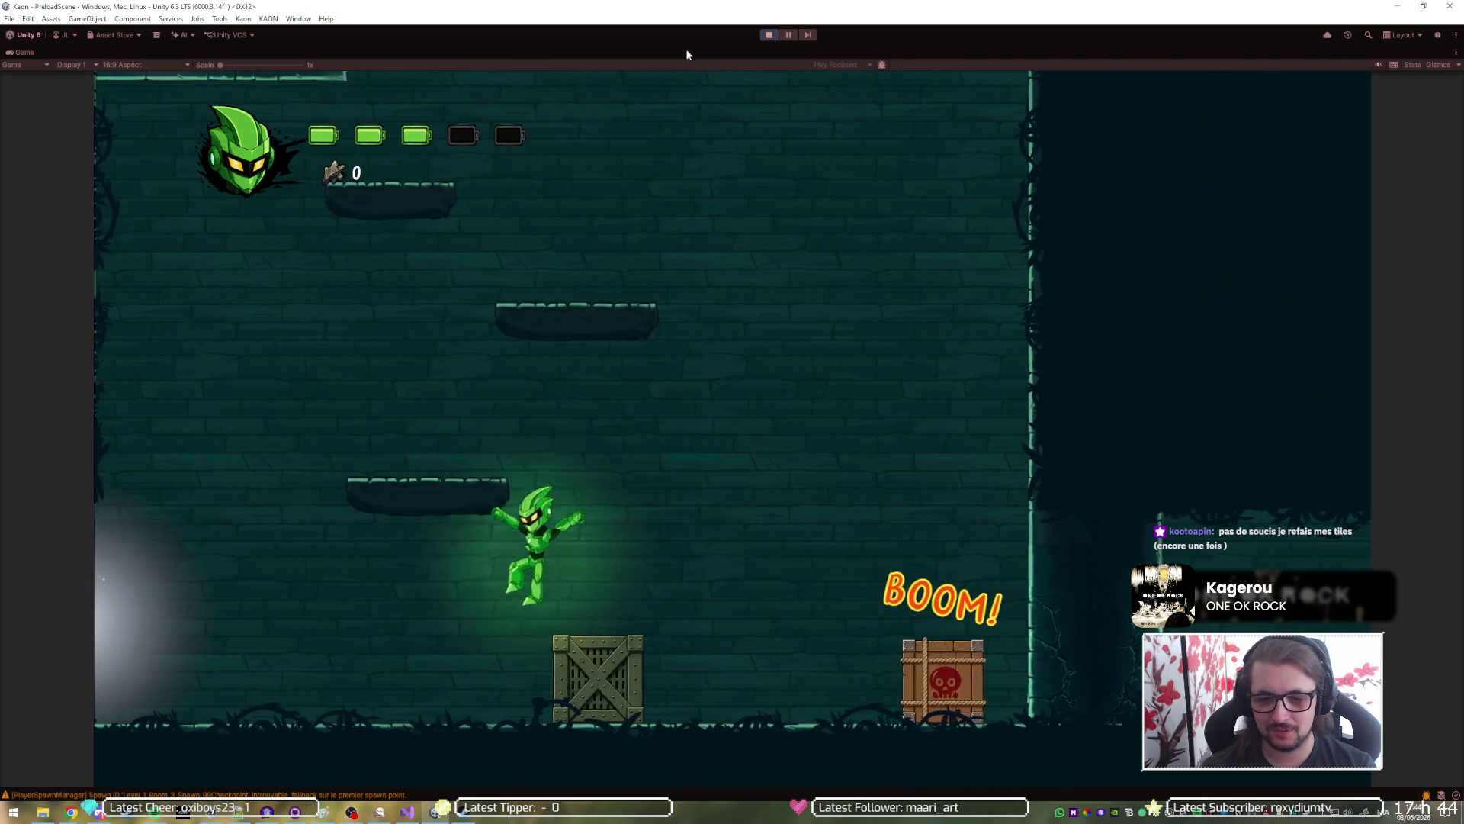
{"action": "key", "text": "Right"}
{"action": "key", "text": "Right"}
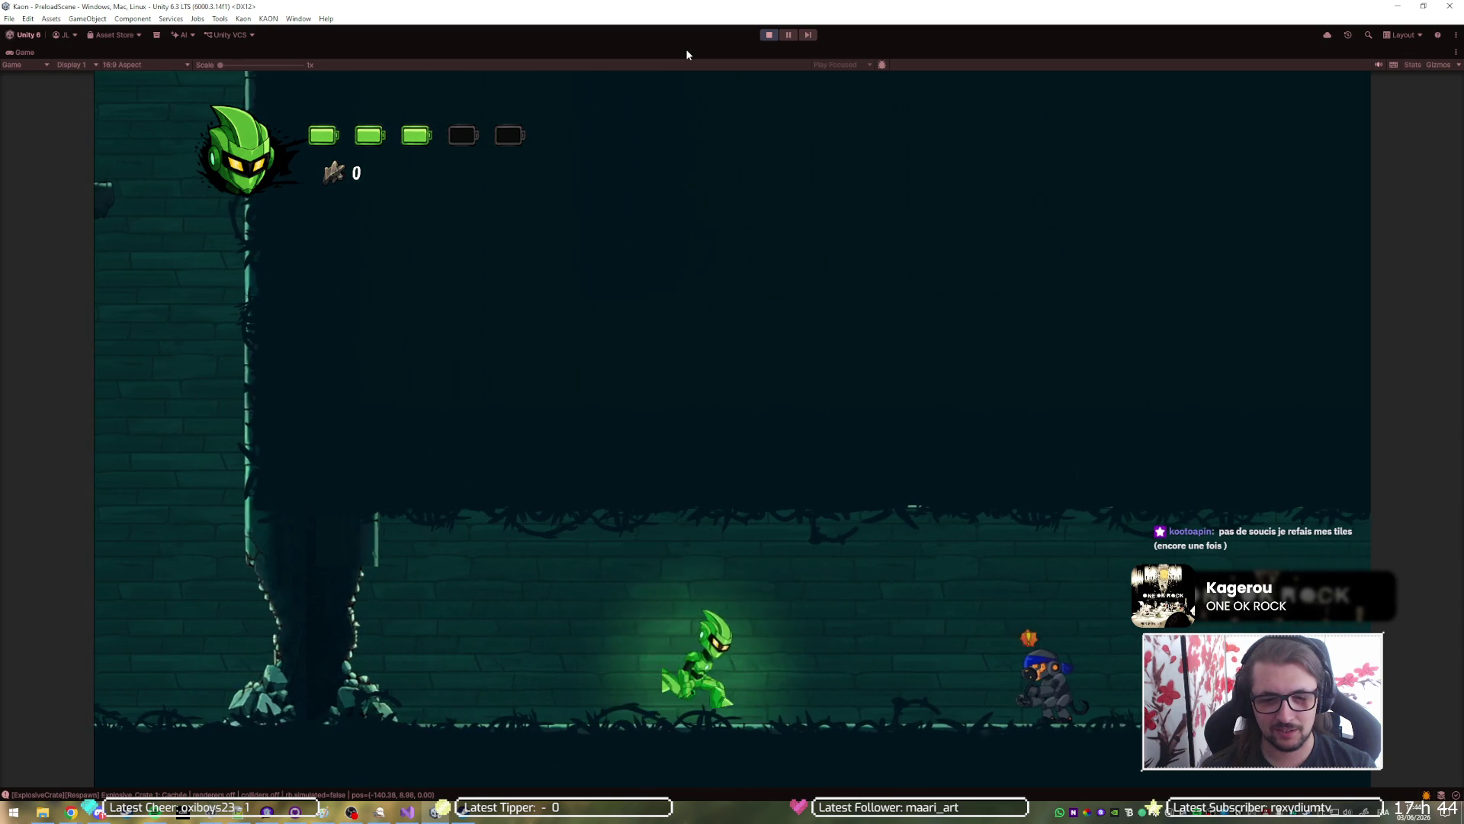
{"action": "key", "text": "Left"}
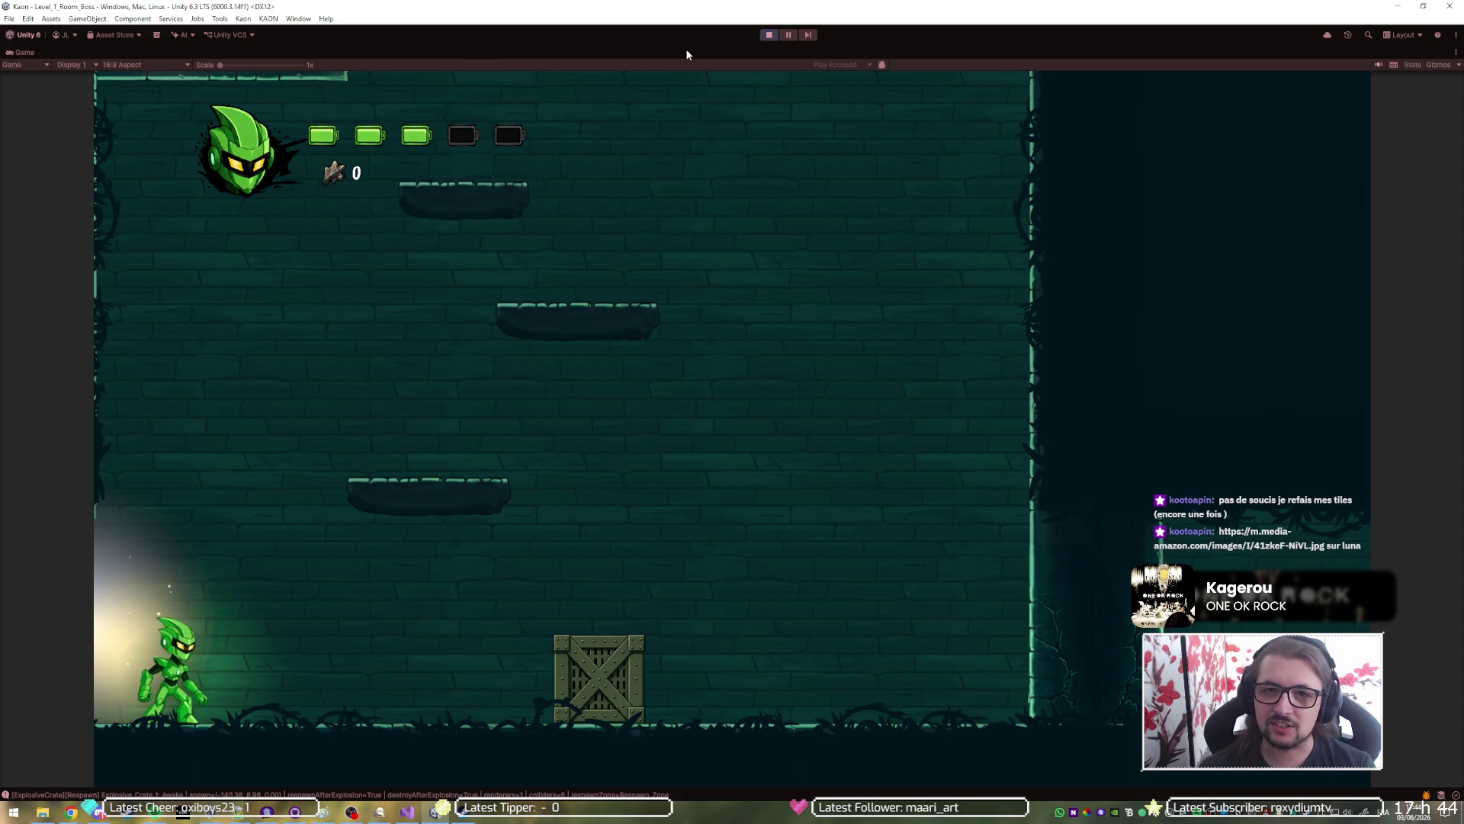
{"action": "left_click", "coordinate": [769, 35]}
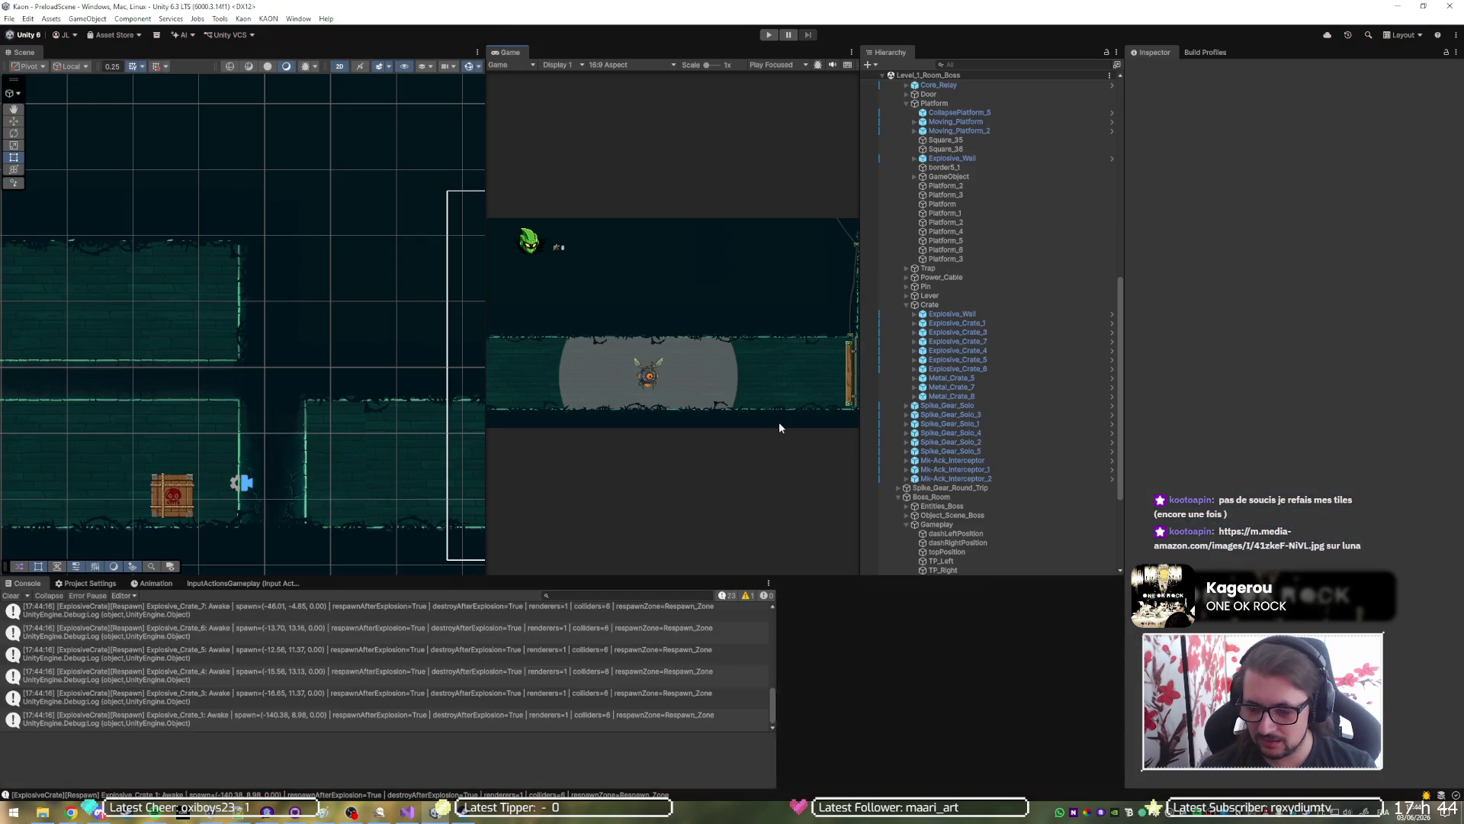
Set Moving_Platform_2's Transform Scale X to 1.25.
{"action": "scroll", "coordinate": [928, 691], "scroll_direction": "up", "scroll_amount": 2}
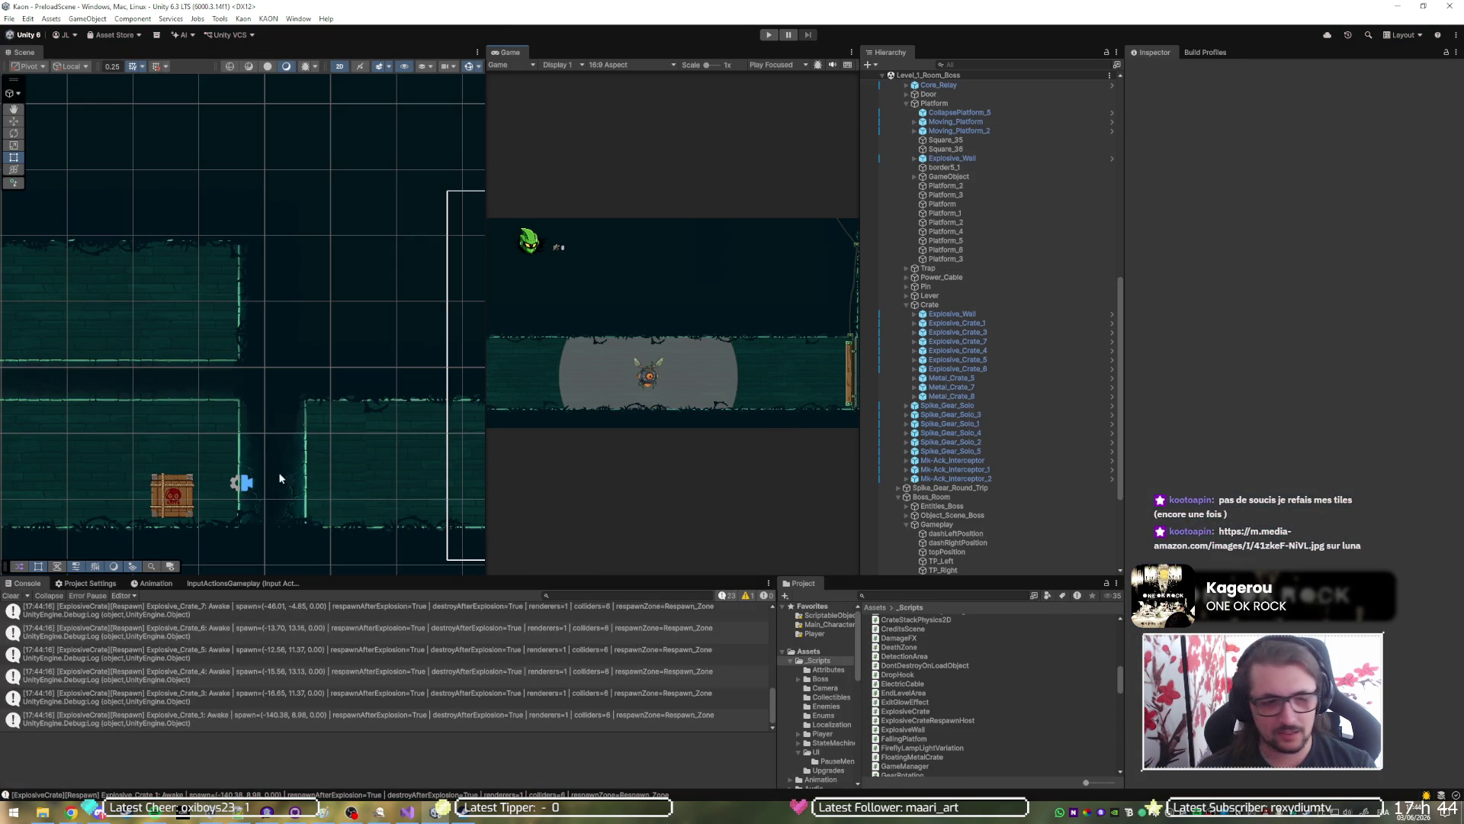
{"action": "scroll", "coordinate": [239, 467], "scroll_direction": "down", "scroll_amount": 4}
{"action": "scroll", "coordinate": [441, 428], "scroll_direction": "down", "scroll_amount": 5}
{"action": "scroll", "coordinate": [43, 419], "scroll_direction": "up", "scroll_amount": 8}
{"action": "scroll", "coordinate": [91, 441], "scroll_direction": "up", "scroll_amount": 3}
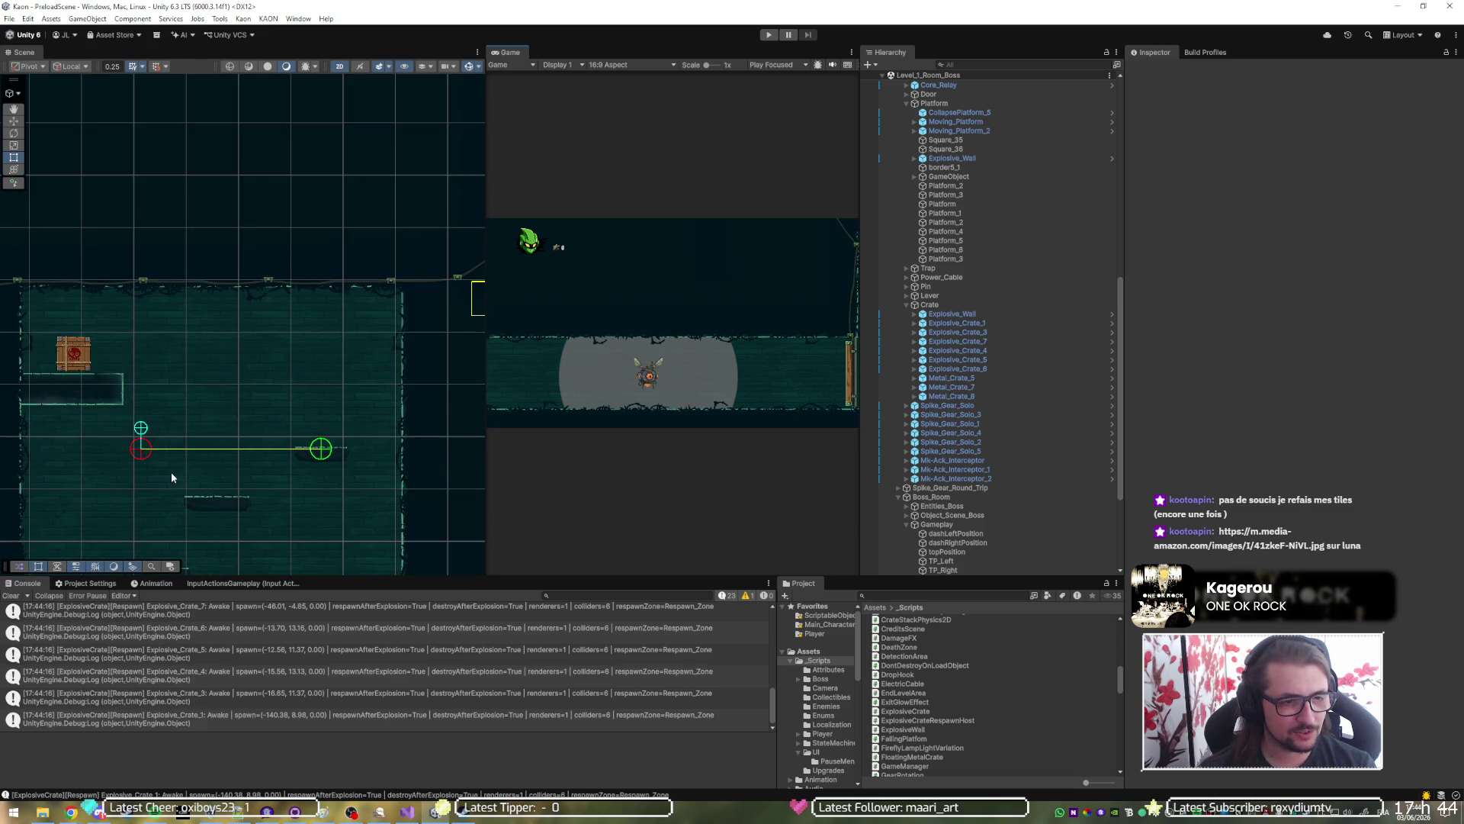
{"action": "left_click", "coordinate": [245, 512]}
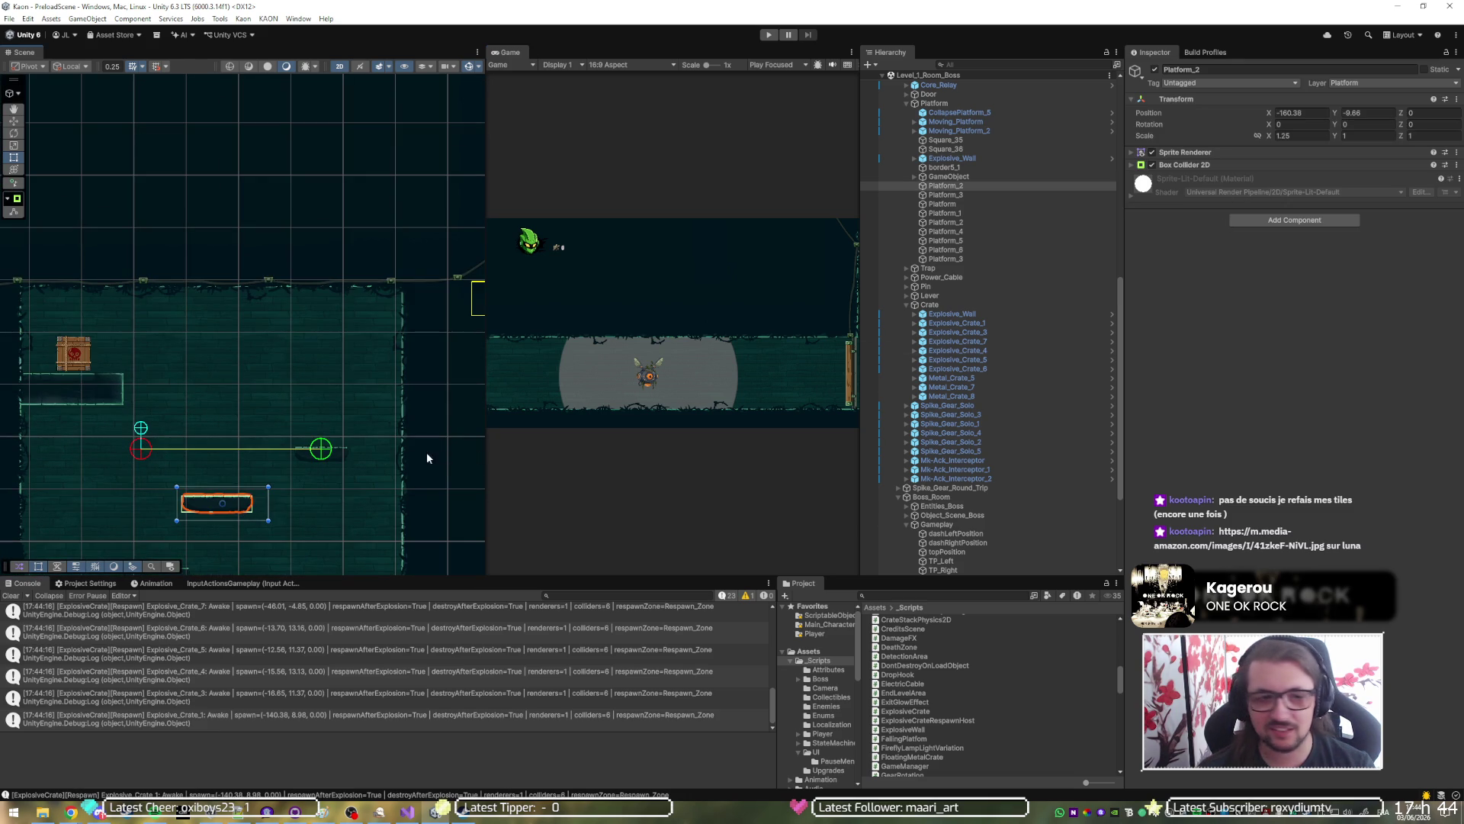
{"action": "left_click", "coordinate": [325, 458]}
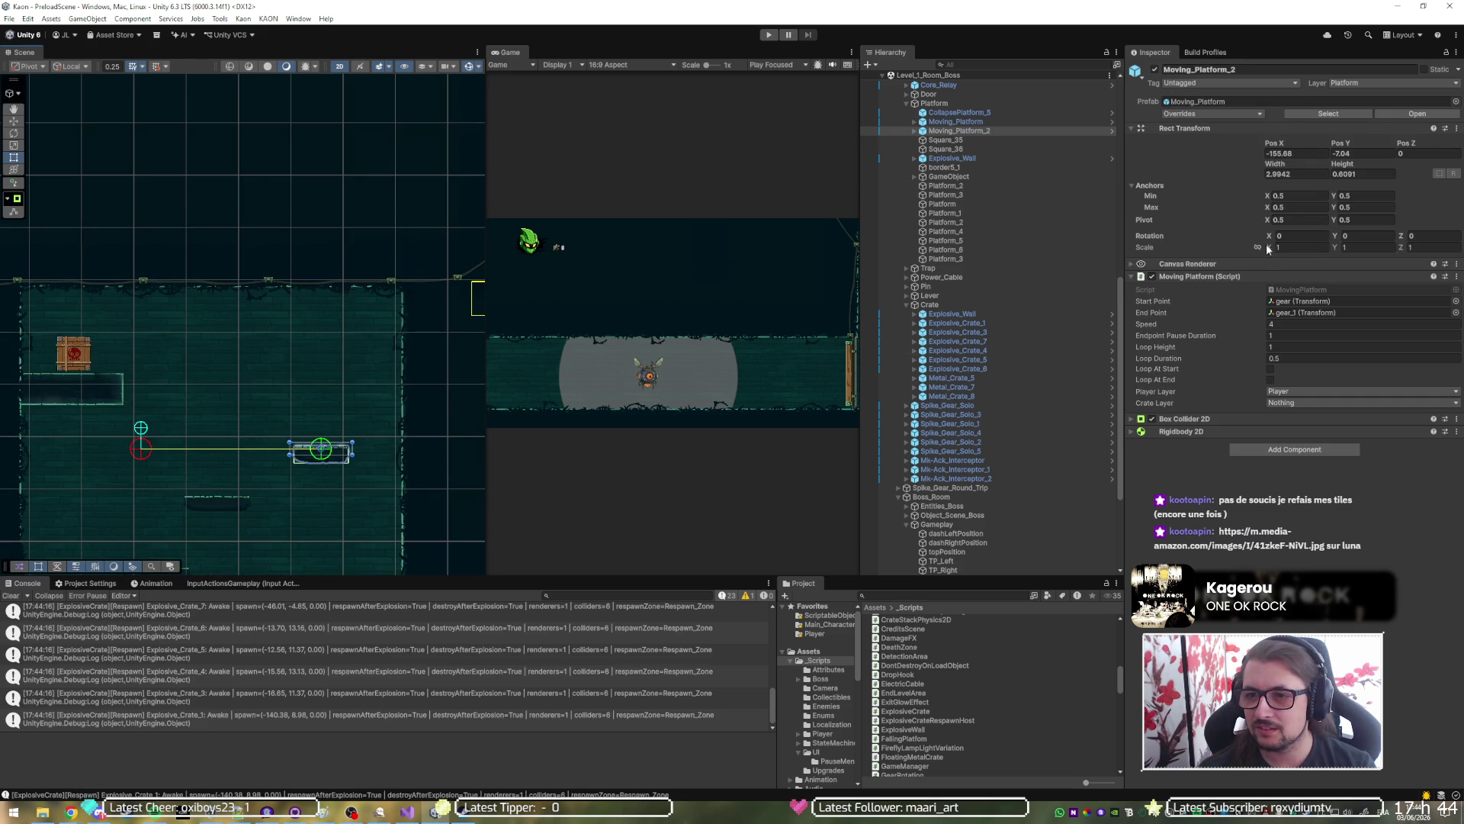
{"action": "type", "text": "1.25"}
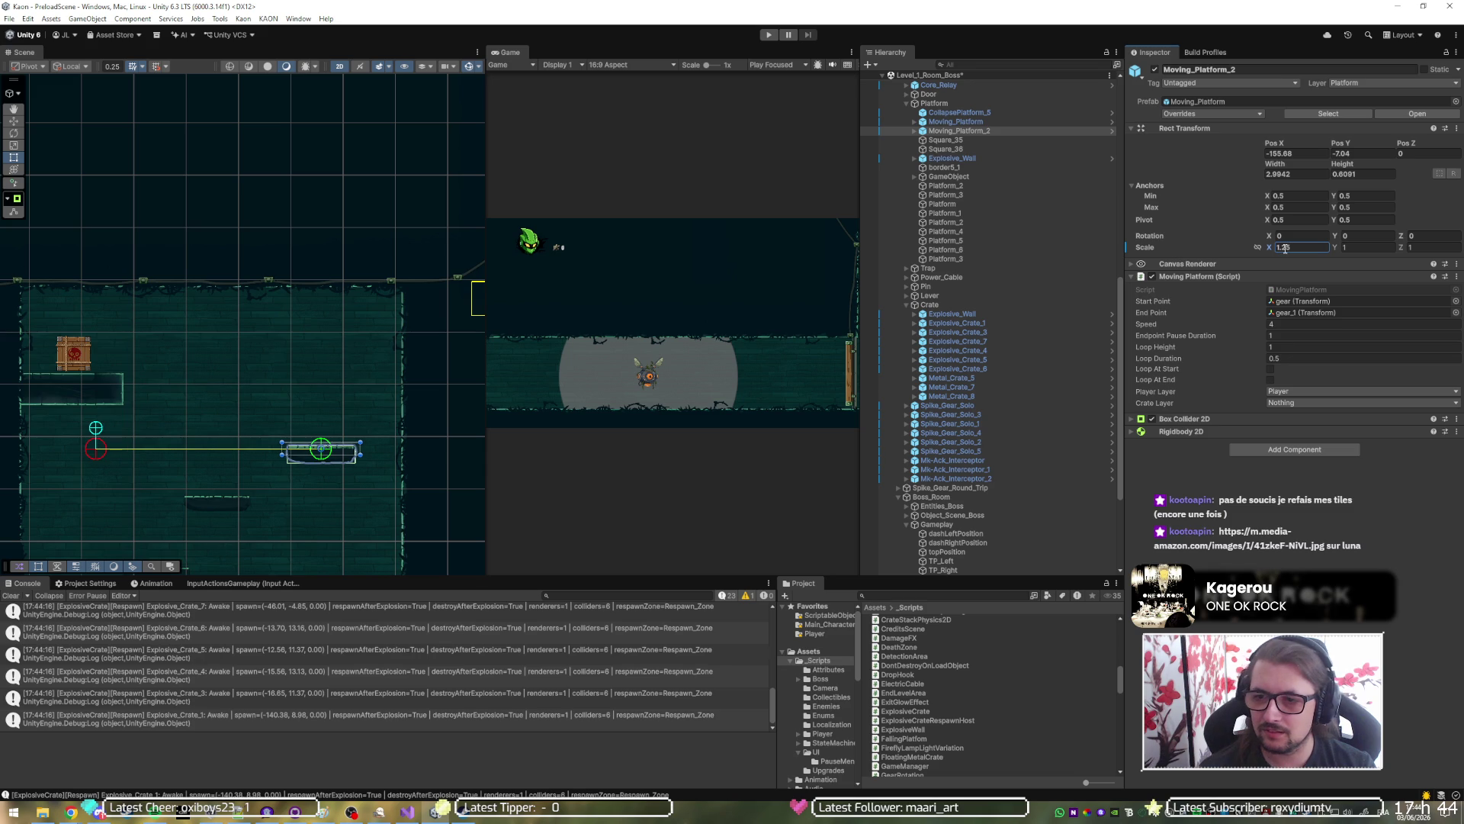
{"action": "scroll", "coordinate": [200, 328], "scroll_direction": "down", "scroll_amount": 3}
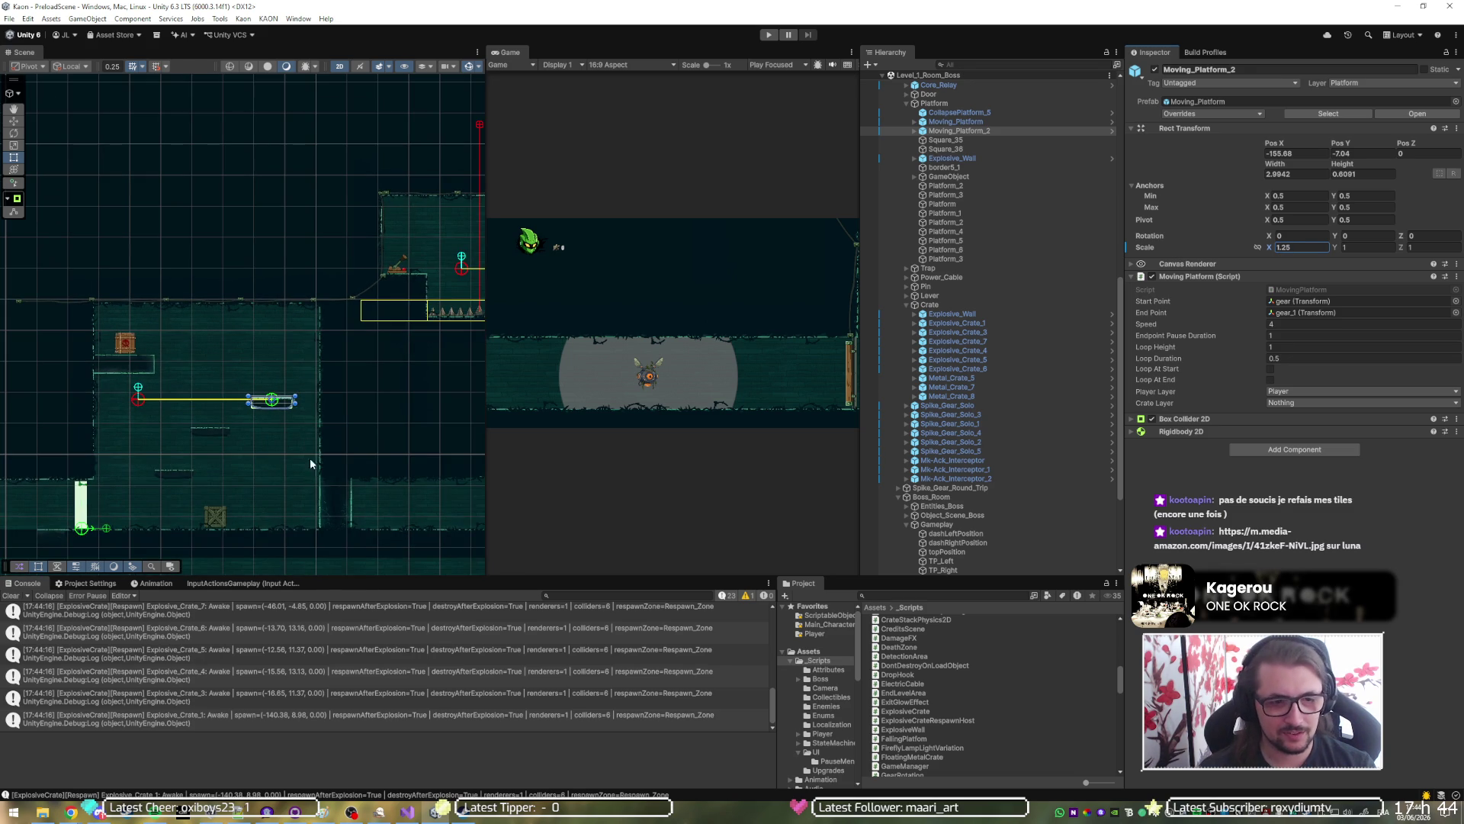
Open the PlayerData asset in ScriptableObjects and collapse Seen Maps to check the empty Room Flags list.
{"action": "left_click", "coordinate": [327, 498]}
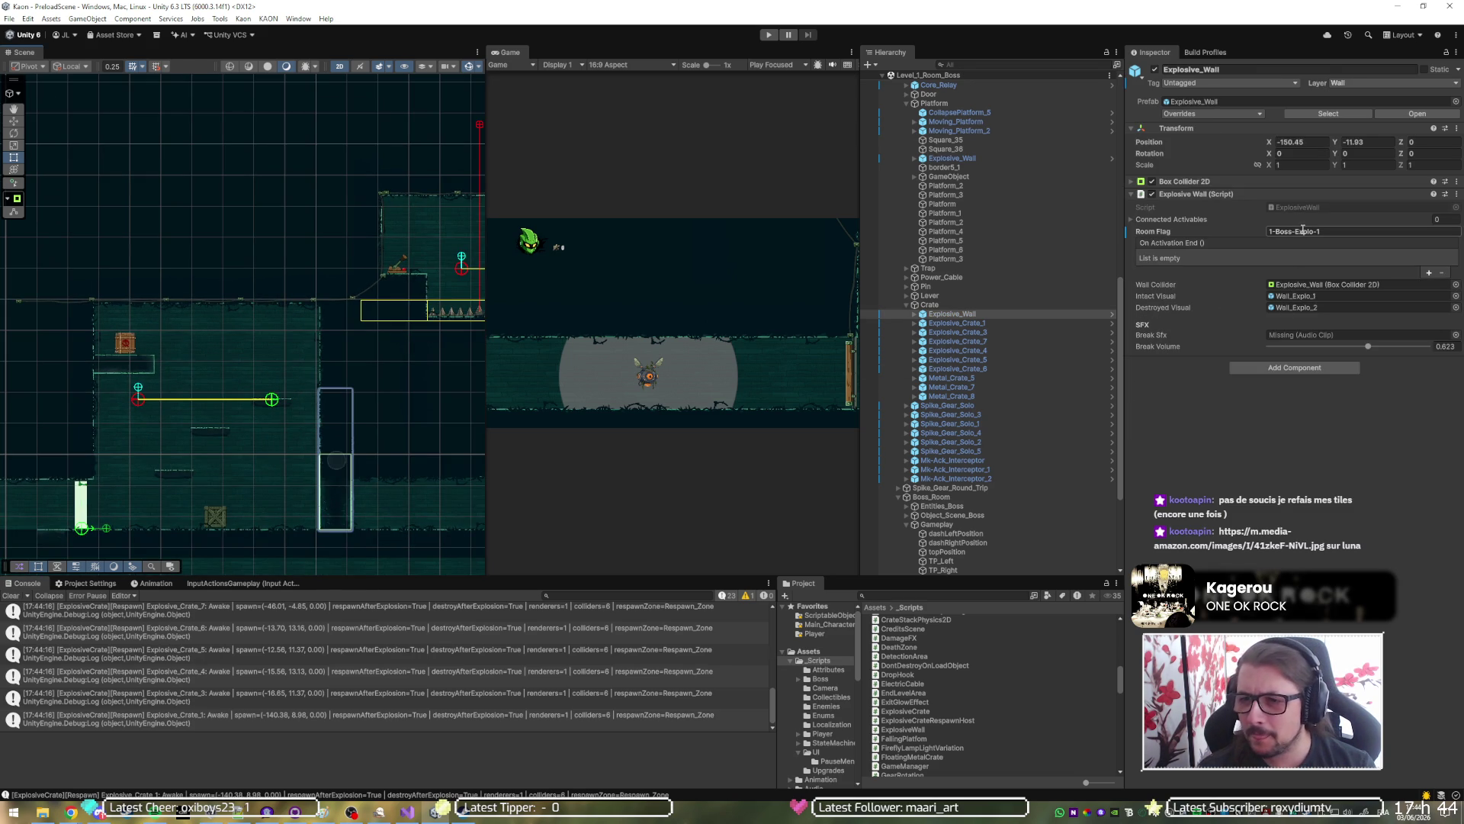
{"action": "left_click", "coordinate": [825, 616]}
{"action": "left_click", "coordinate": [913, 655]}
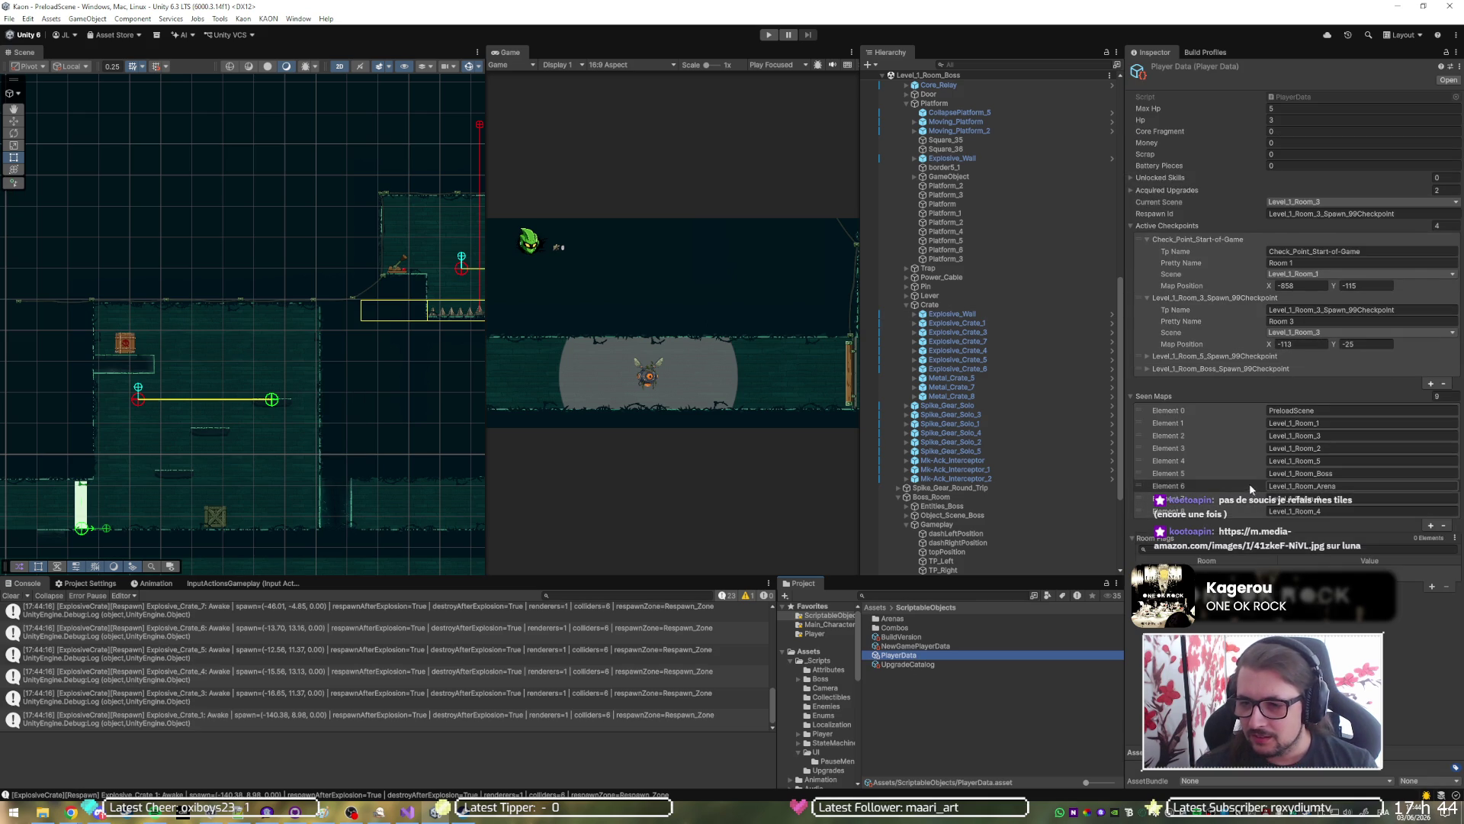
{"action": "left_click", "coordinate": [1194, 397]}
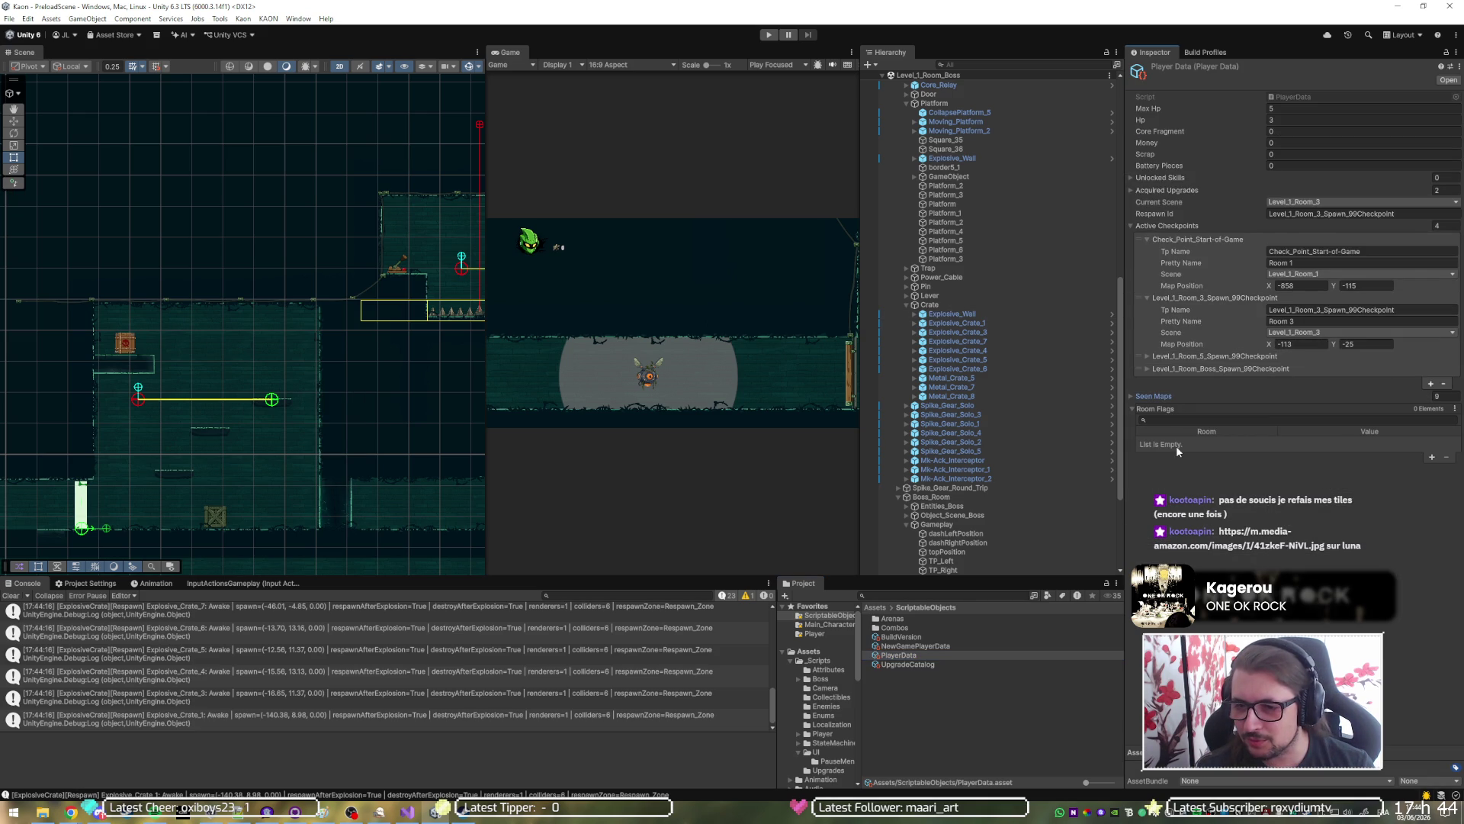
{"action": "key", "text": "alt+Tab"}
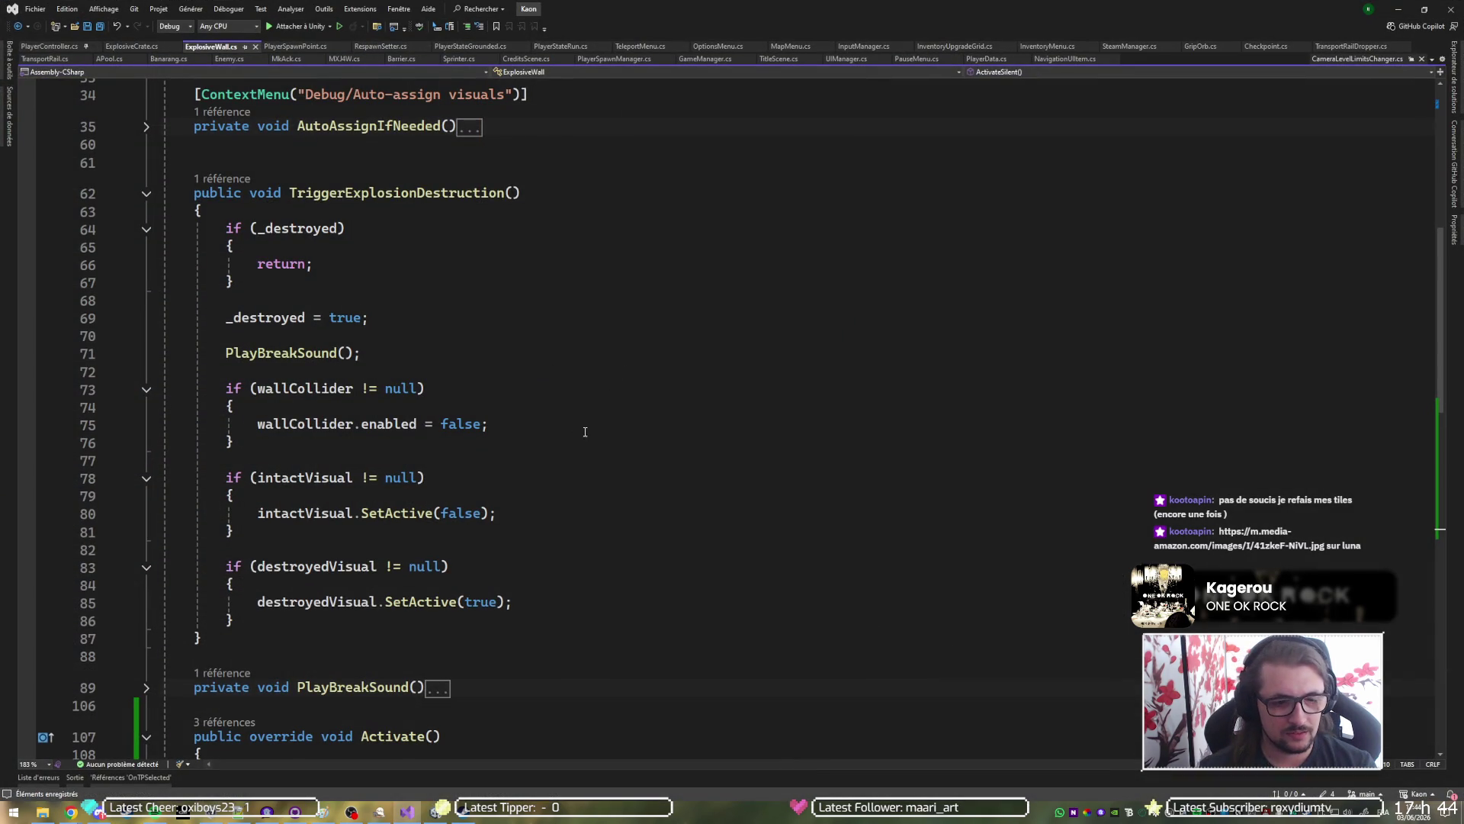
Compare ExplosiveWall's Activate override with AActivable's base Activate and its ActivateSilent summary.
{"action": "scroll", "coordinate": [347, 656], "scroll_direction": "down", "scroll_amount": 3}
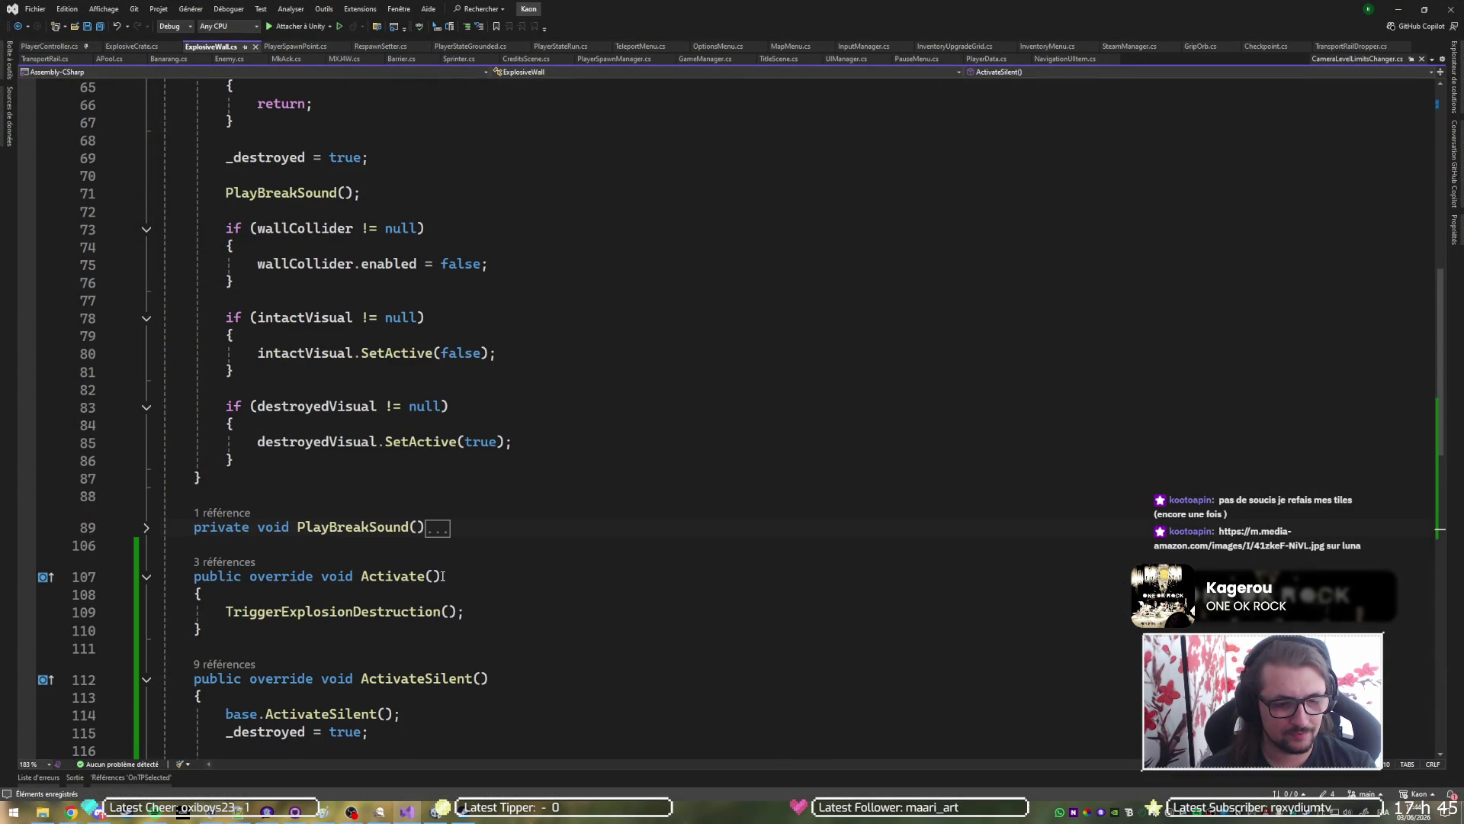
{"action": "left_click", "coordinate": [393, 576], "text": "ctrl"}
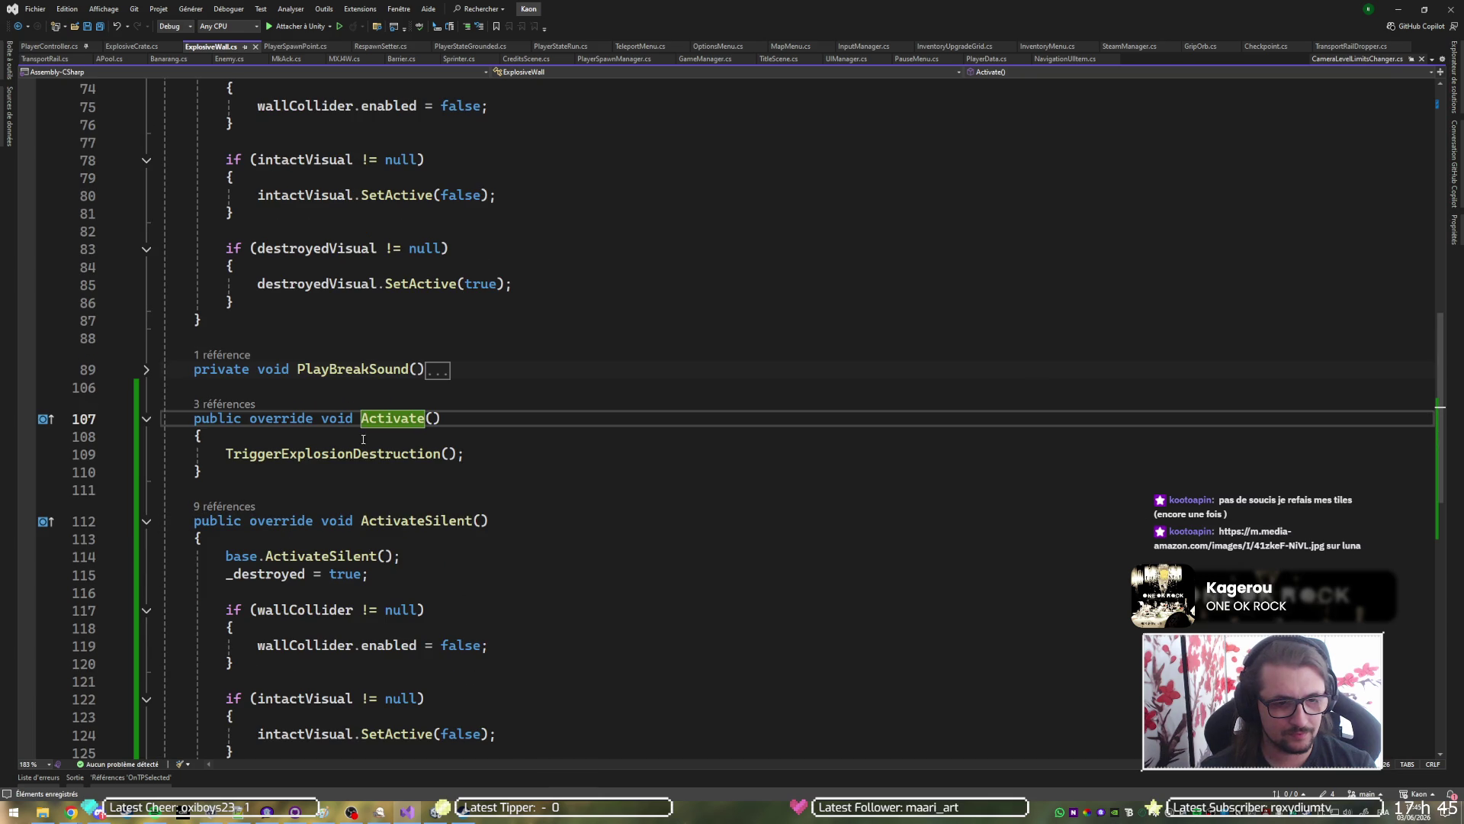
{"action": "double_click", "coordinate": [287, 419]}
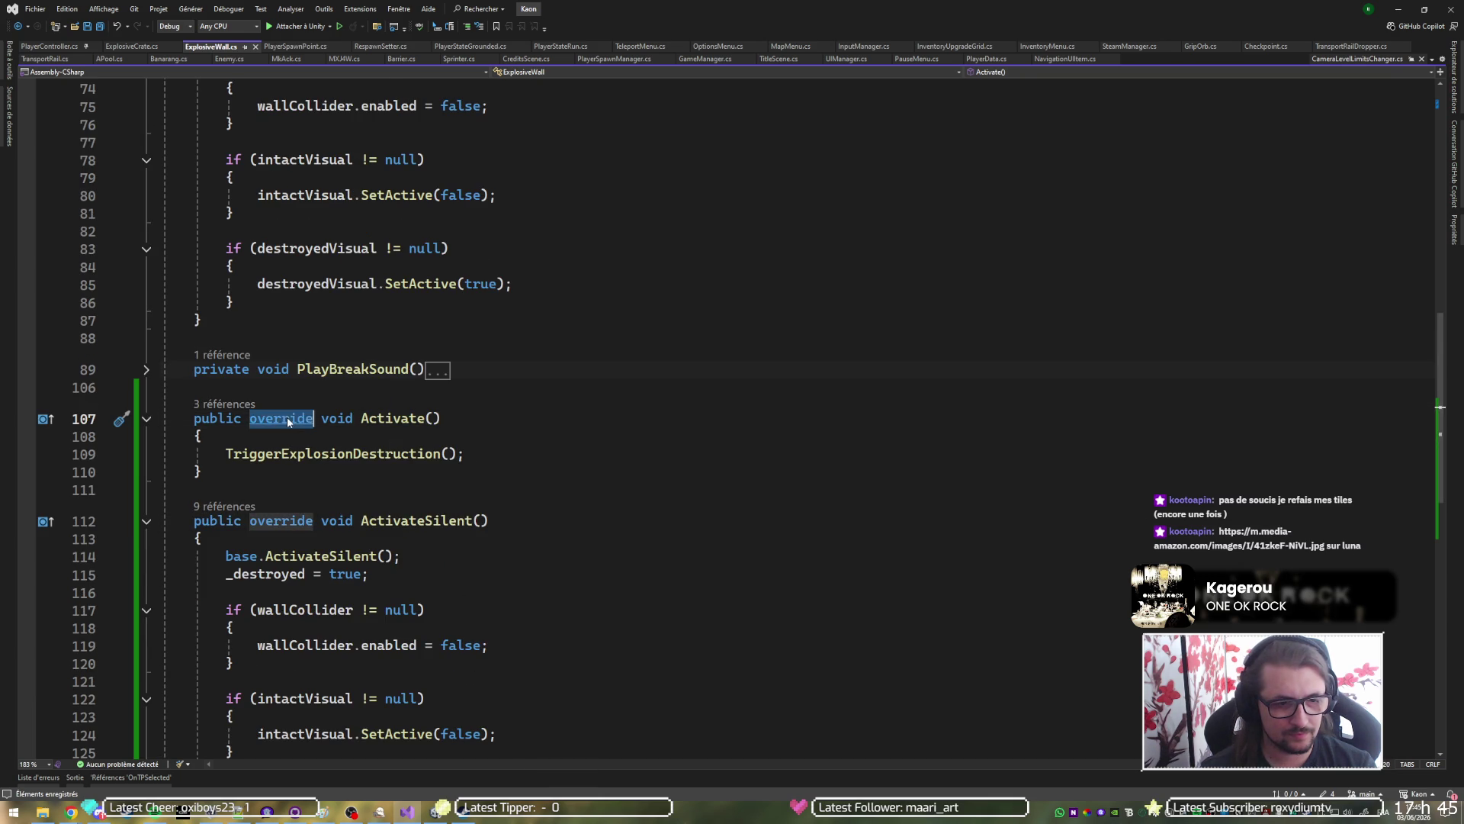
{"action": "left_click", "coordinate": [287, 419], "text": "ctrl"}
{"action": "left_click", "coordinate": [330, 511]}
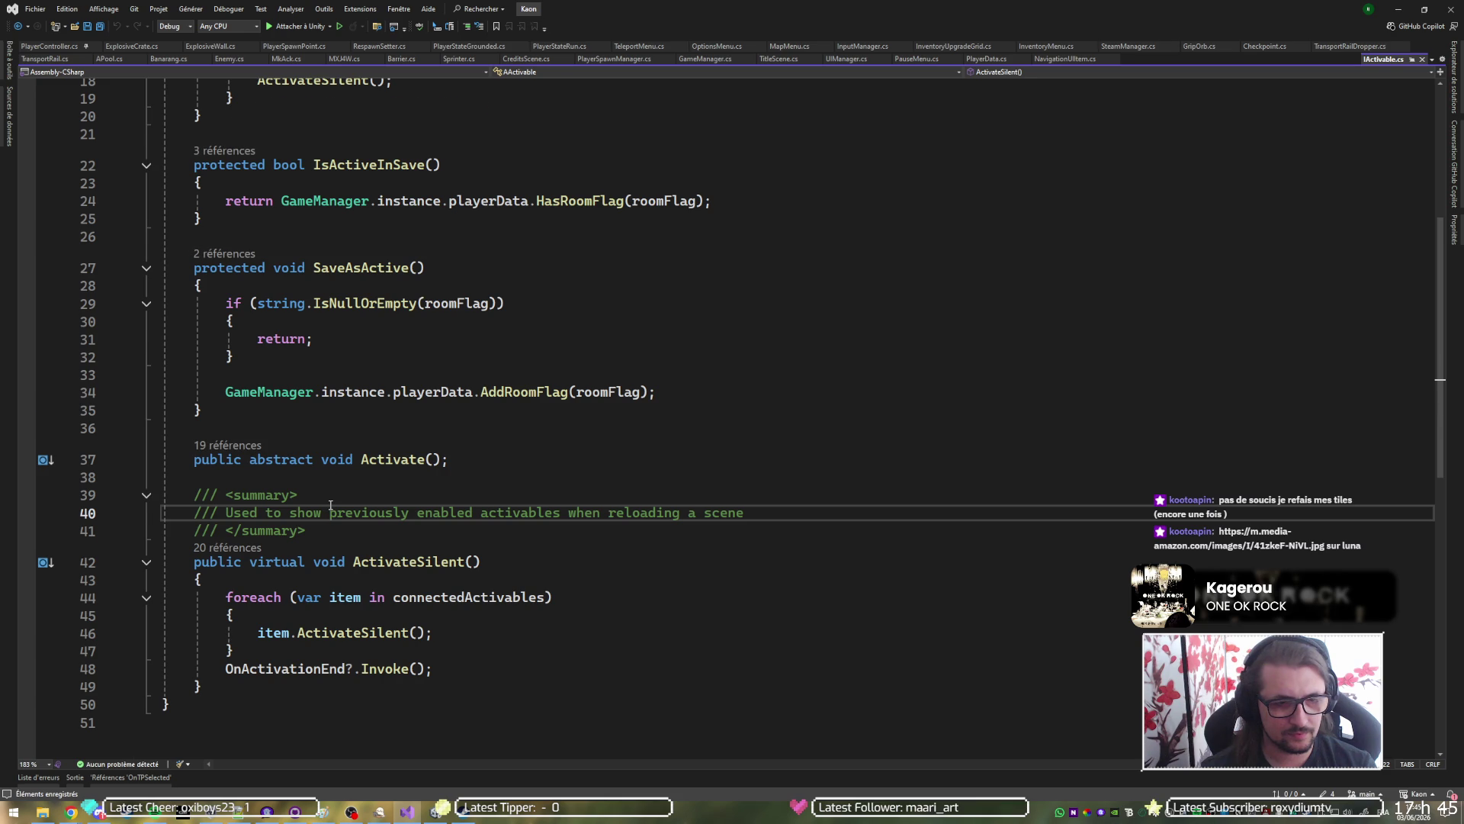
{"action": "key", "text": "ctrl+minus"}
{"action": "key", "text": "ctrl+t"}
Search 'lever', open Lever.cs, and read through its Activate and ActivateSilent methods.
{"action": "type", "text": "lever"}
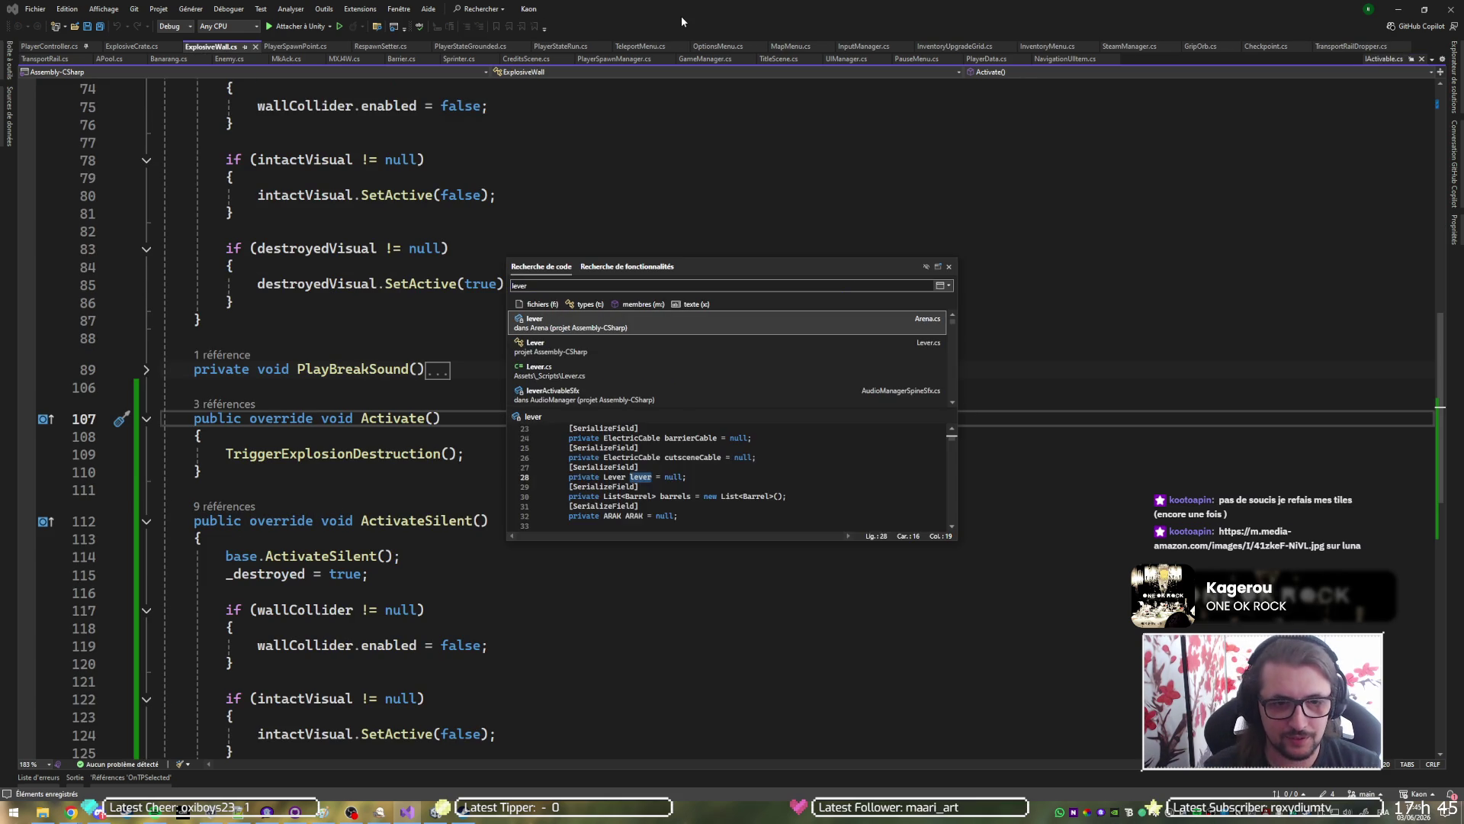
{"action": "key", "text": "Down"}
{"action": "key", "text": "Return"}
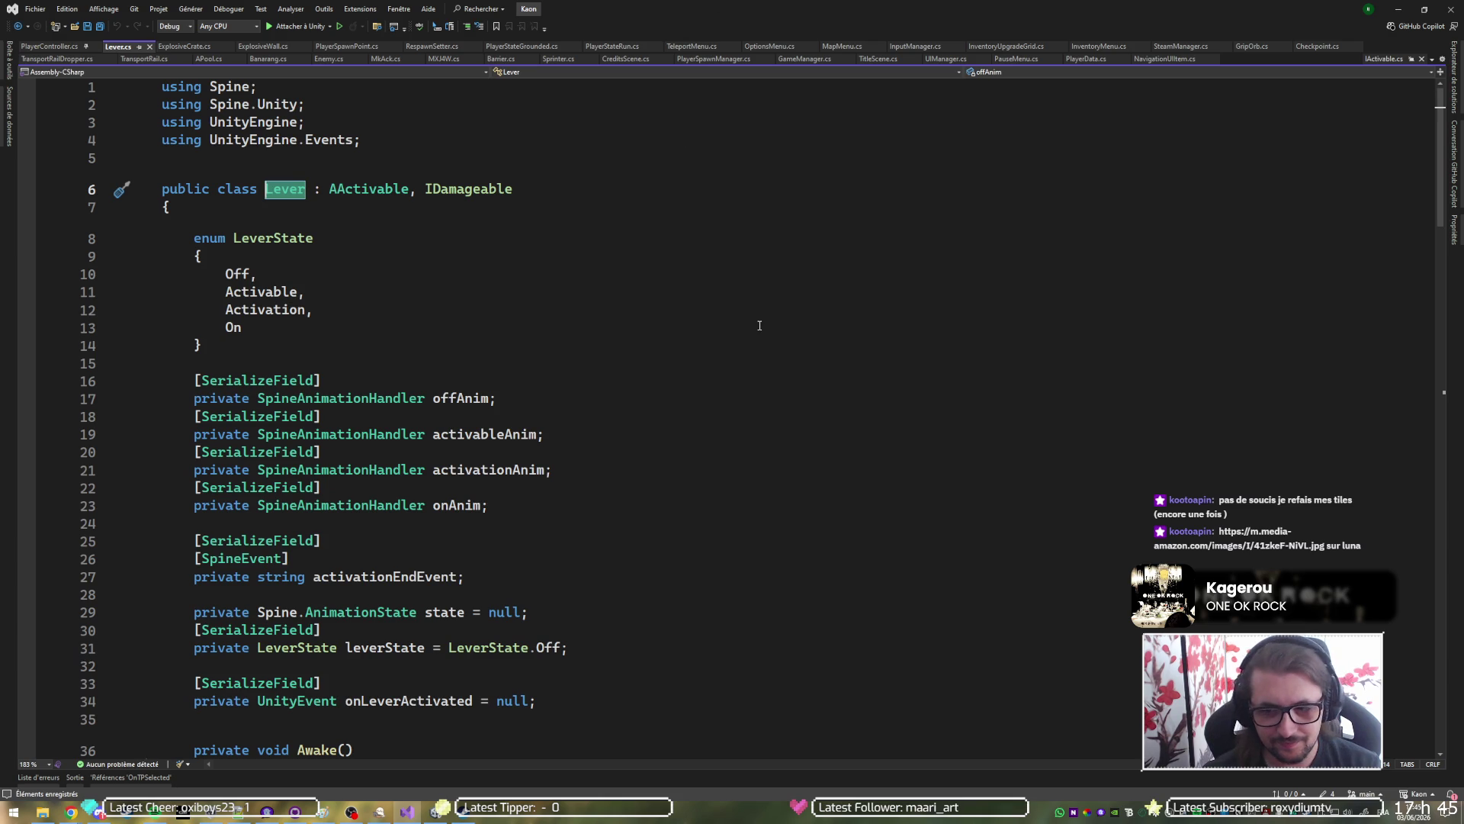
{"action": "scroll", "coordinate": [349, 333], "scroll_direction": "down", "scroll_amount": 7}
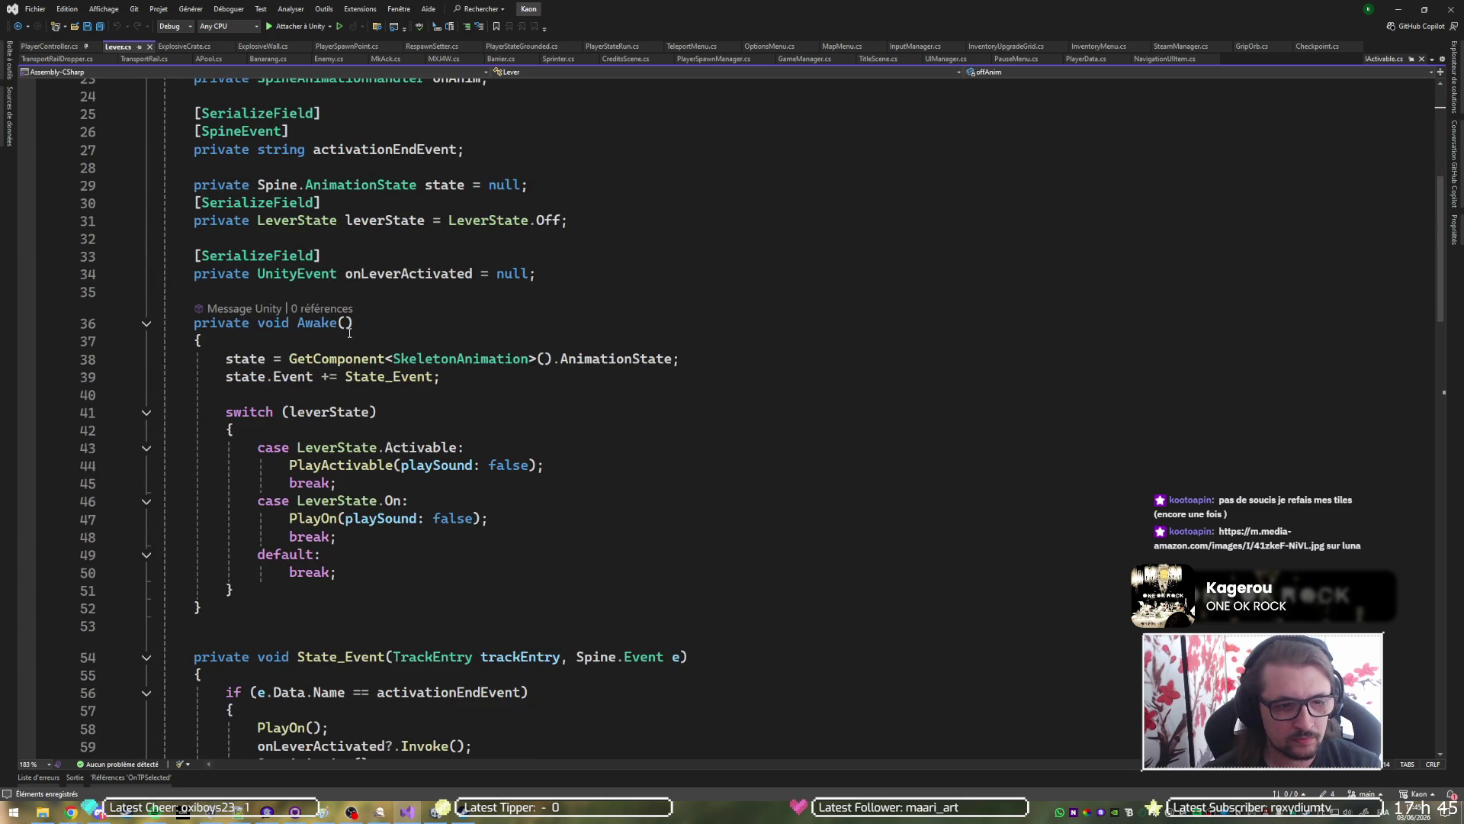
{"action": "scroll", "coordinate": [376, 373], "scroll_direction": "down", "scroll_amount": 3}
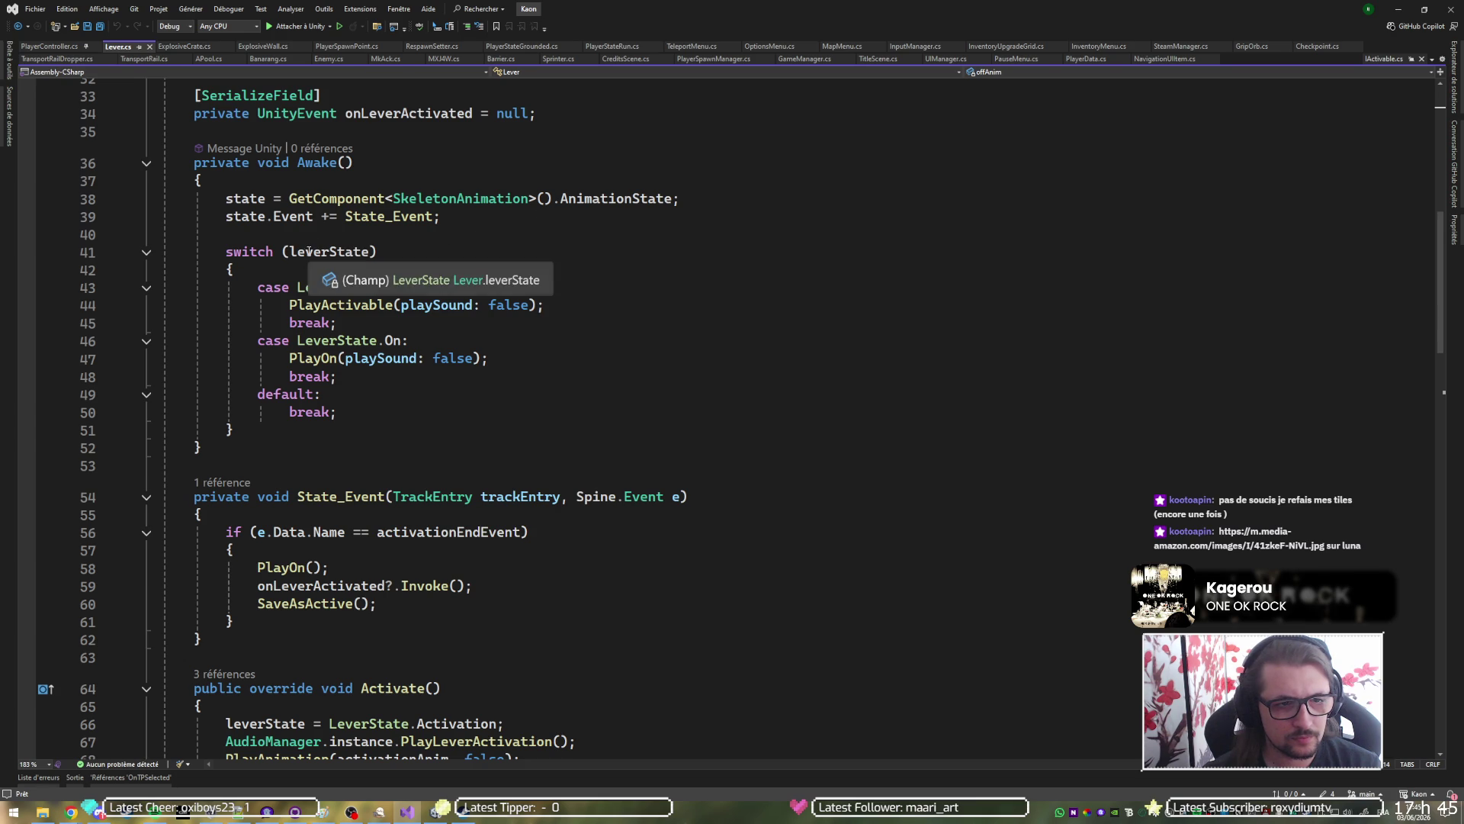
{"action": "scroll", "coordinate": [508, 287], "scroll_direction": "down", "scroll_amount": 4}
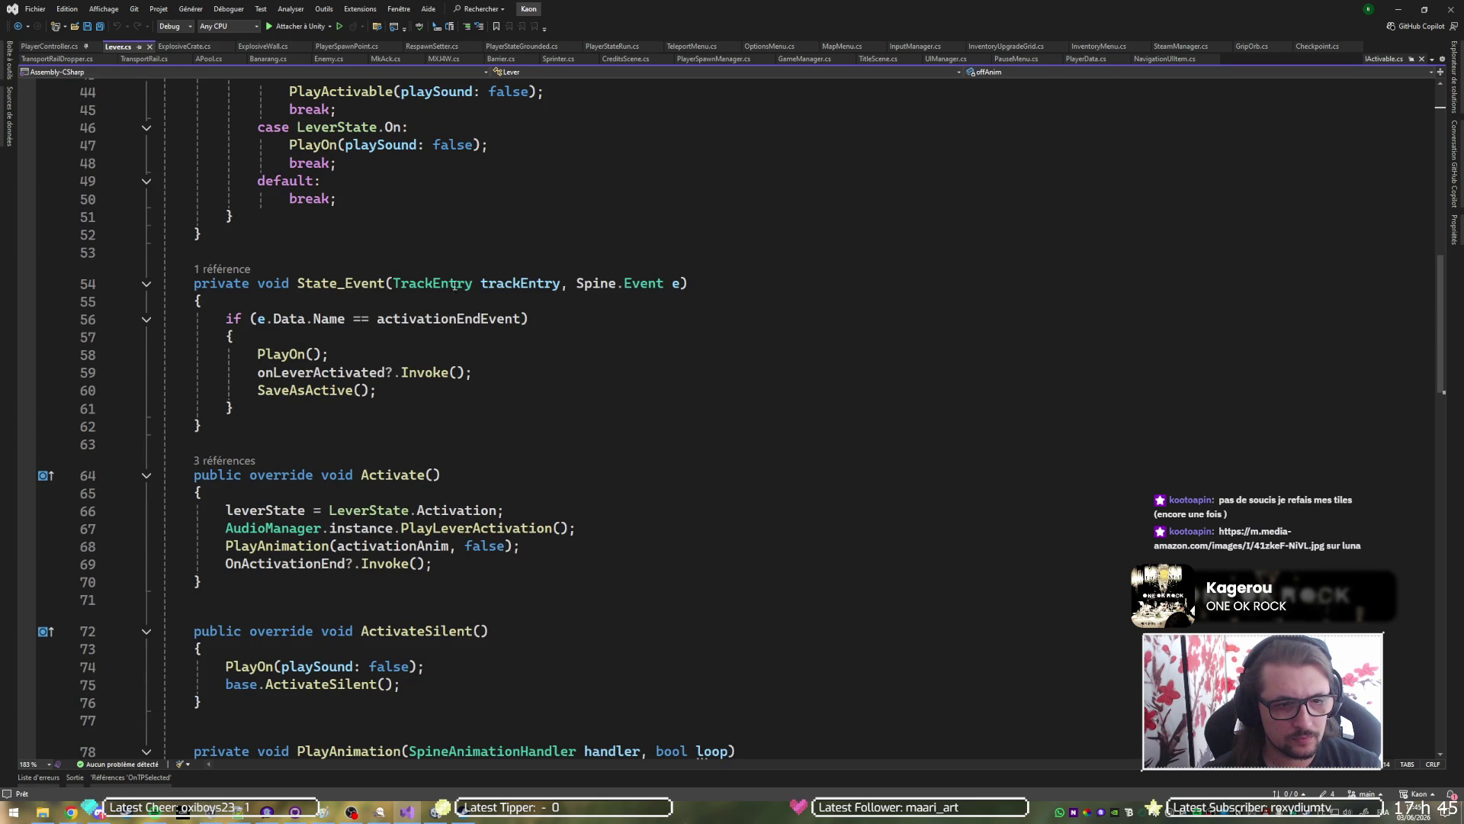
{"action": "scroll", "coordinate": [379, 286], "scroll_direction": "down", "scroll_amount": 4}
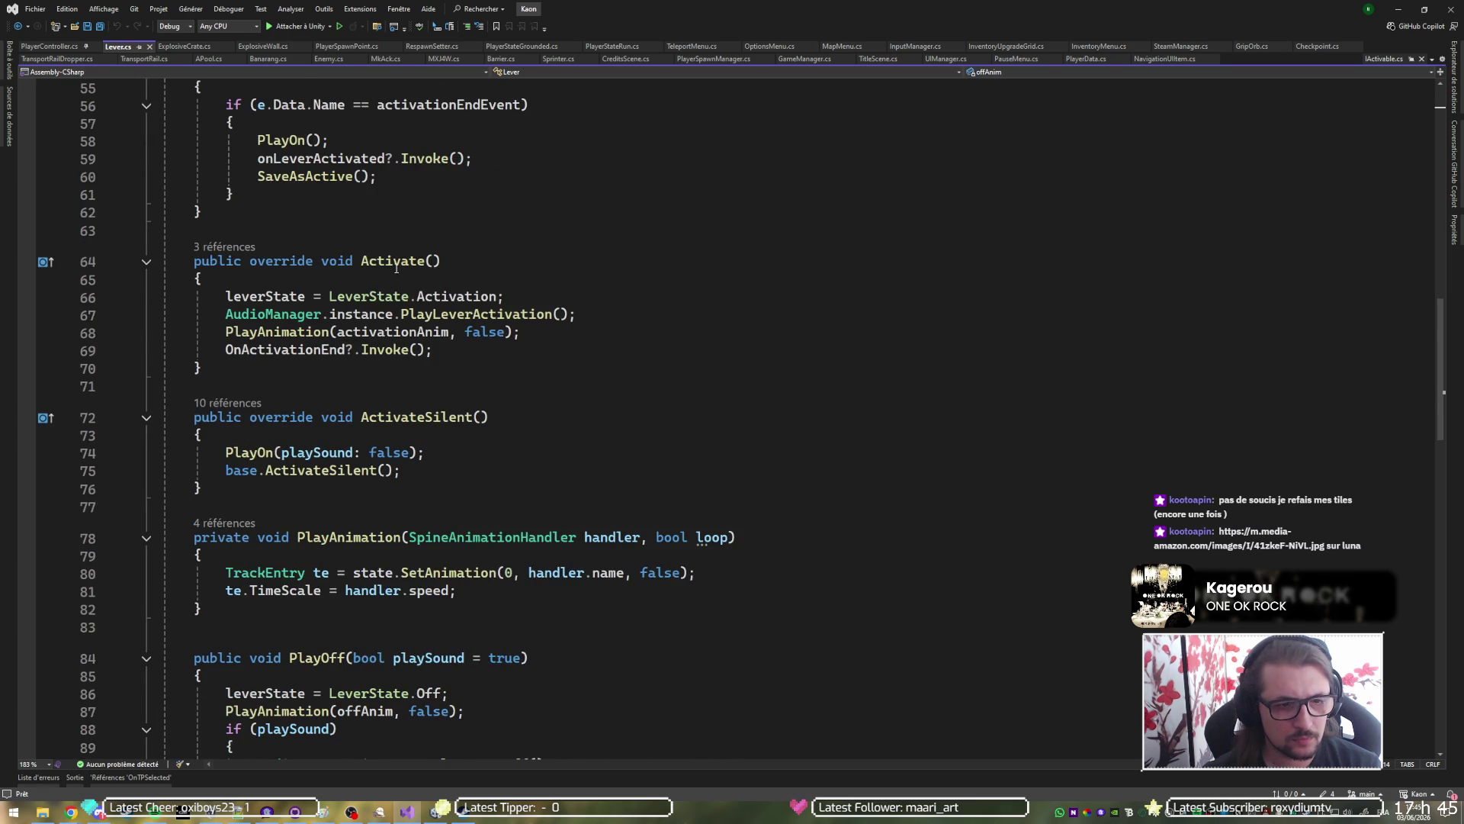
{"action": "left_click", "coordinate": [459, 261]}
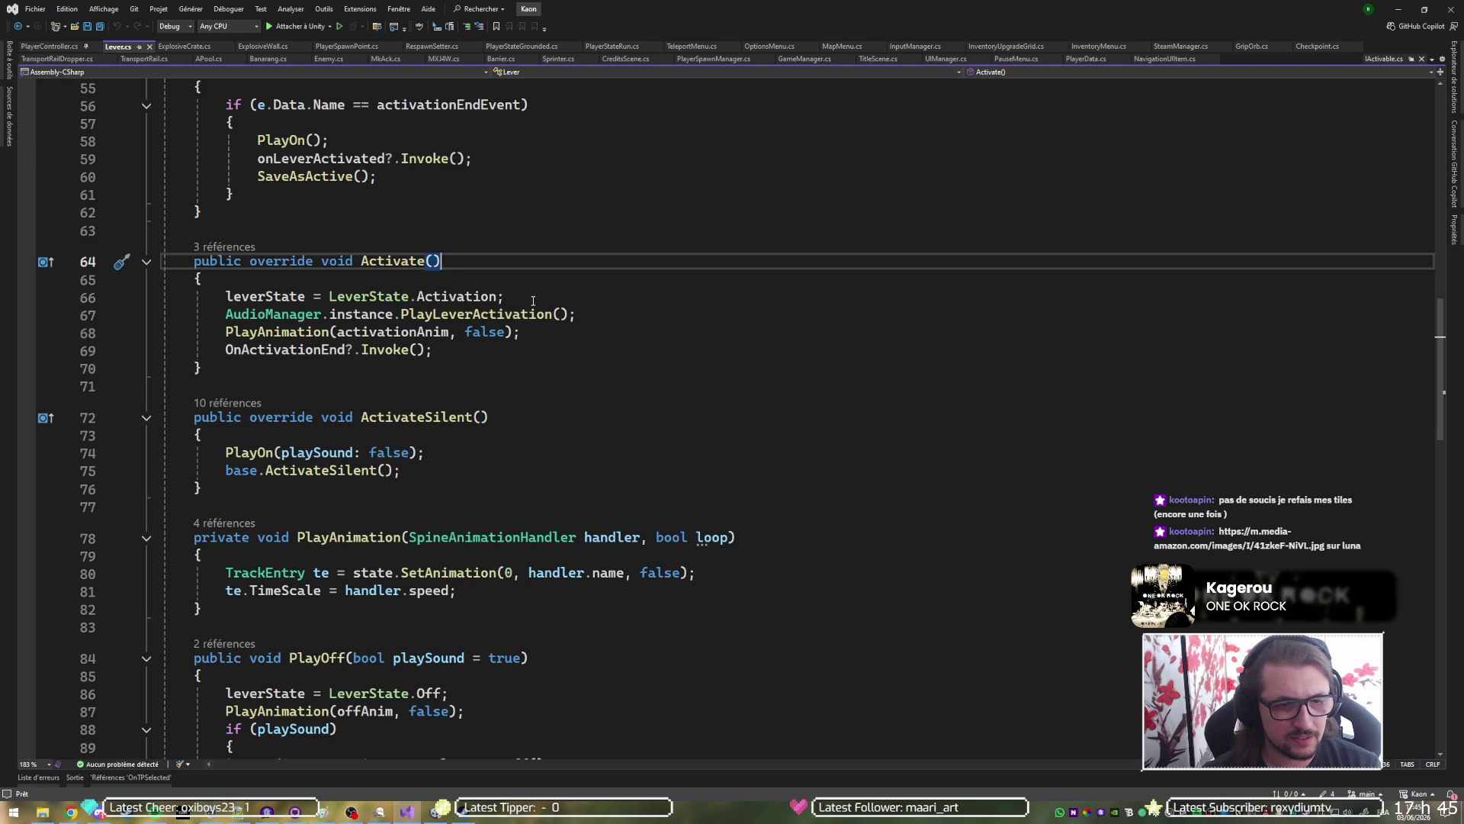
{"action": "key", "text": "Down"}
{"action": "key", "text": "Down"}
{"action": "key", "text": "Down"}
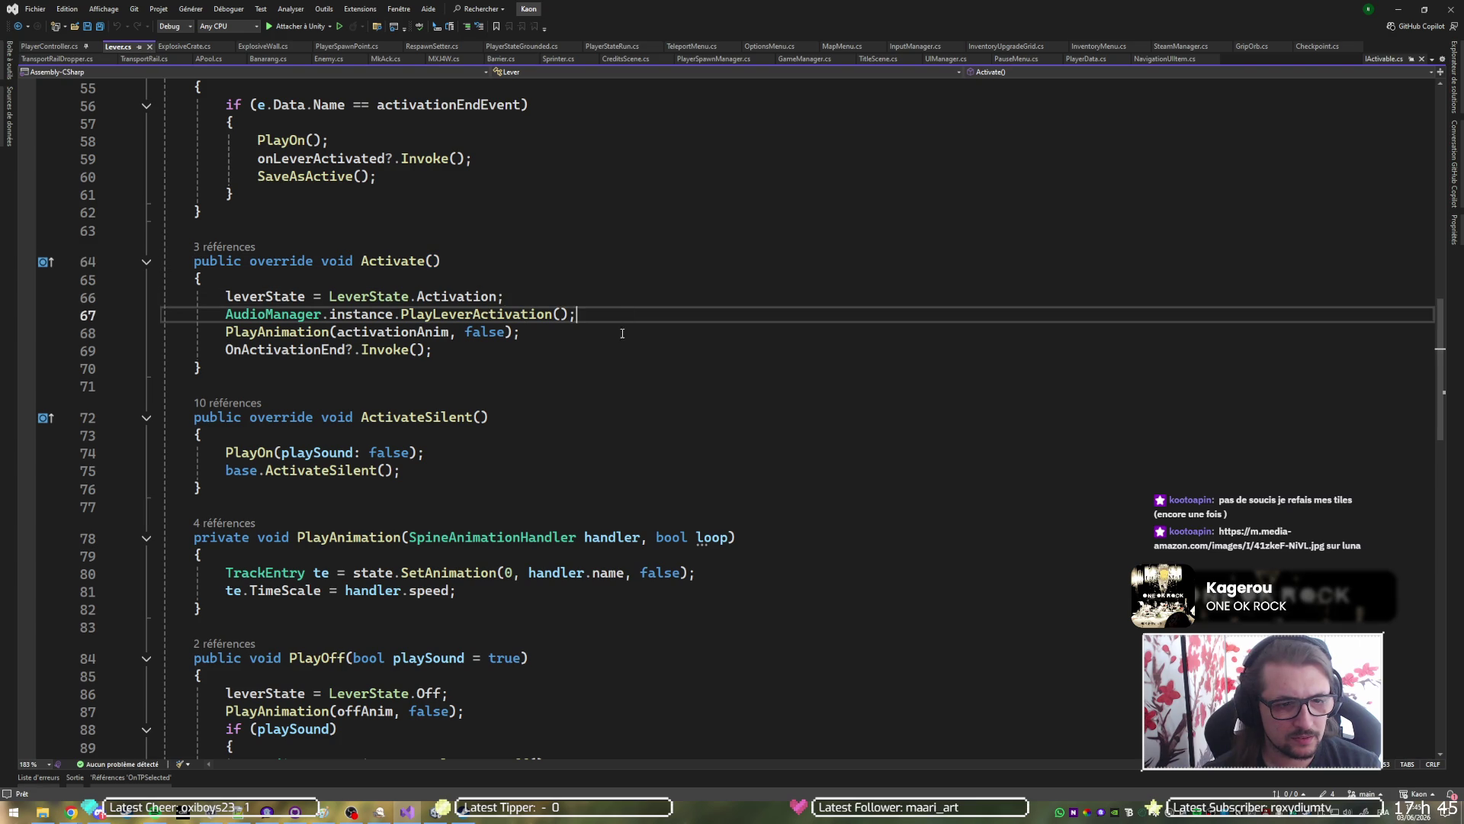
{"action": "scroll", "coordinate": [588, 342], "scroll_direction": "down", "scroll_amount": 3}
{"action": "key", "text": "Down"}
{"action": "key", "text": "Down"}
{"action": "key", "text": "Down"}
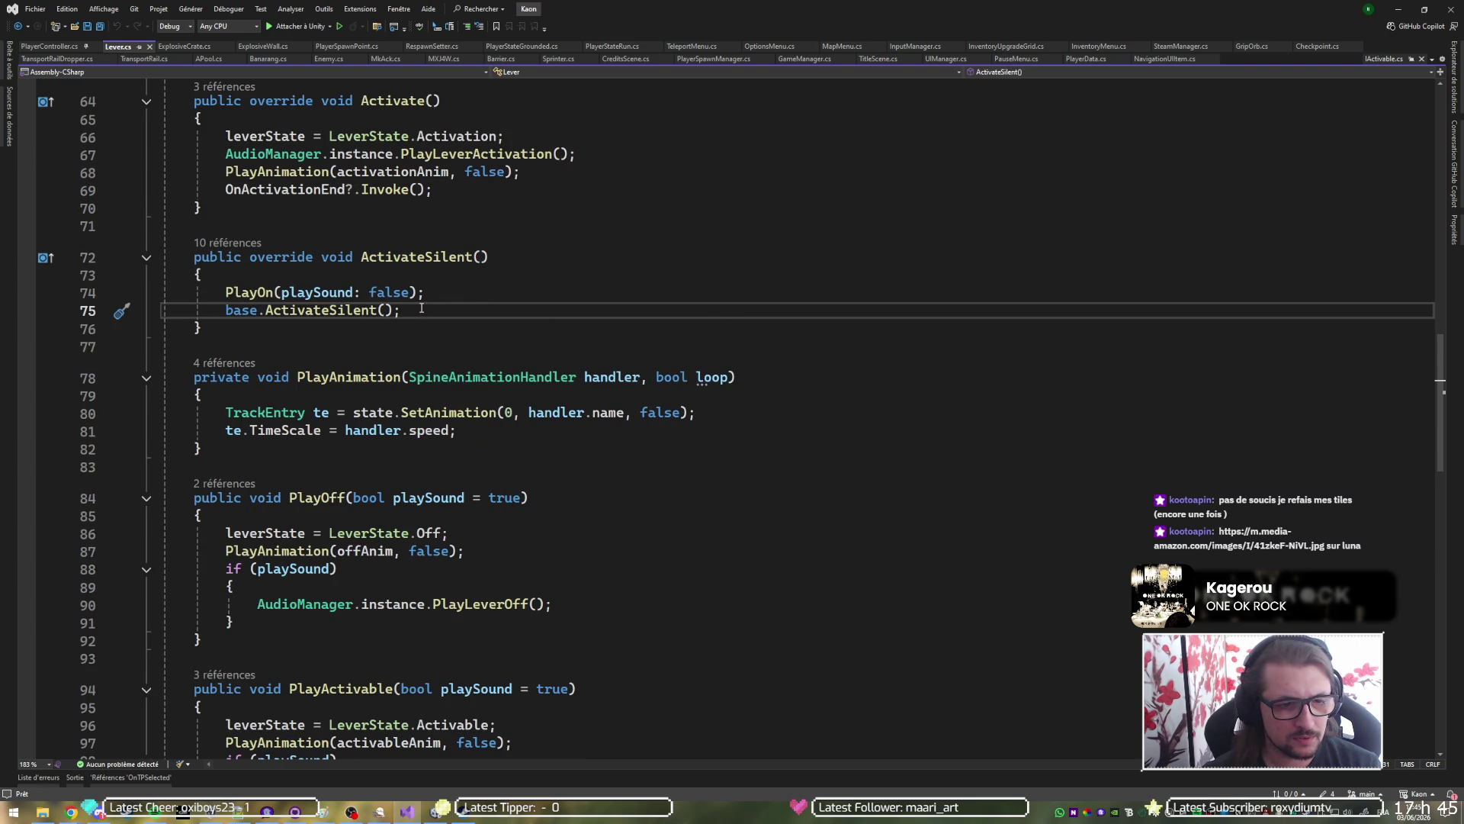
{"action": "scroll", "coordinate": [414, 309], "scroll_direction": "down", "scroll_amount": 2}
{"action": "scroll", "coordinate": [363, 341], "scroll_direction": "down", "scroll_amount": 11}
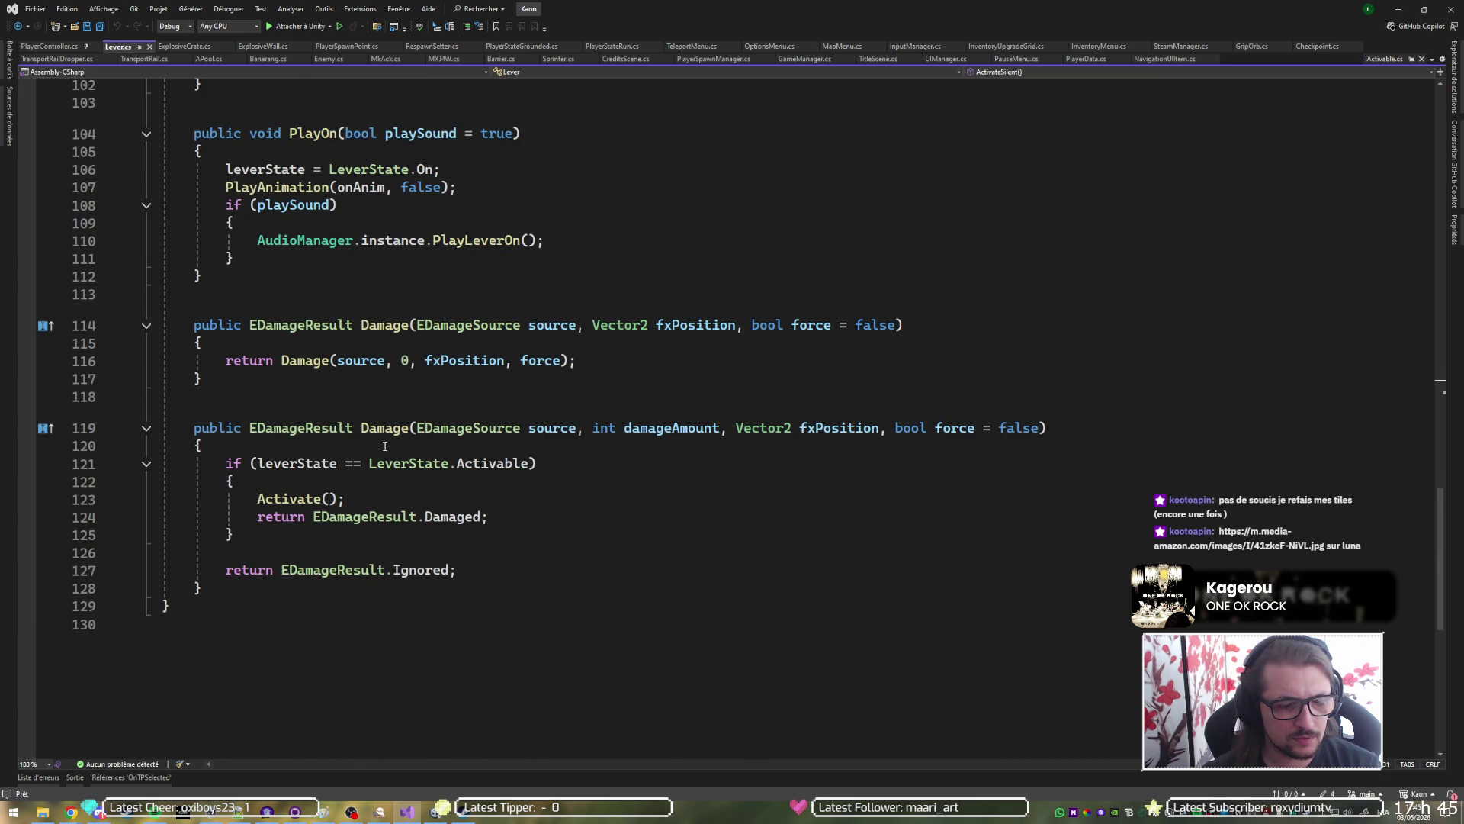
{"action": "scroll", "coordinate": [383, 444], "scroll_direction": "up", "scroll_amount": 20}
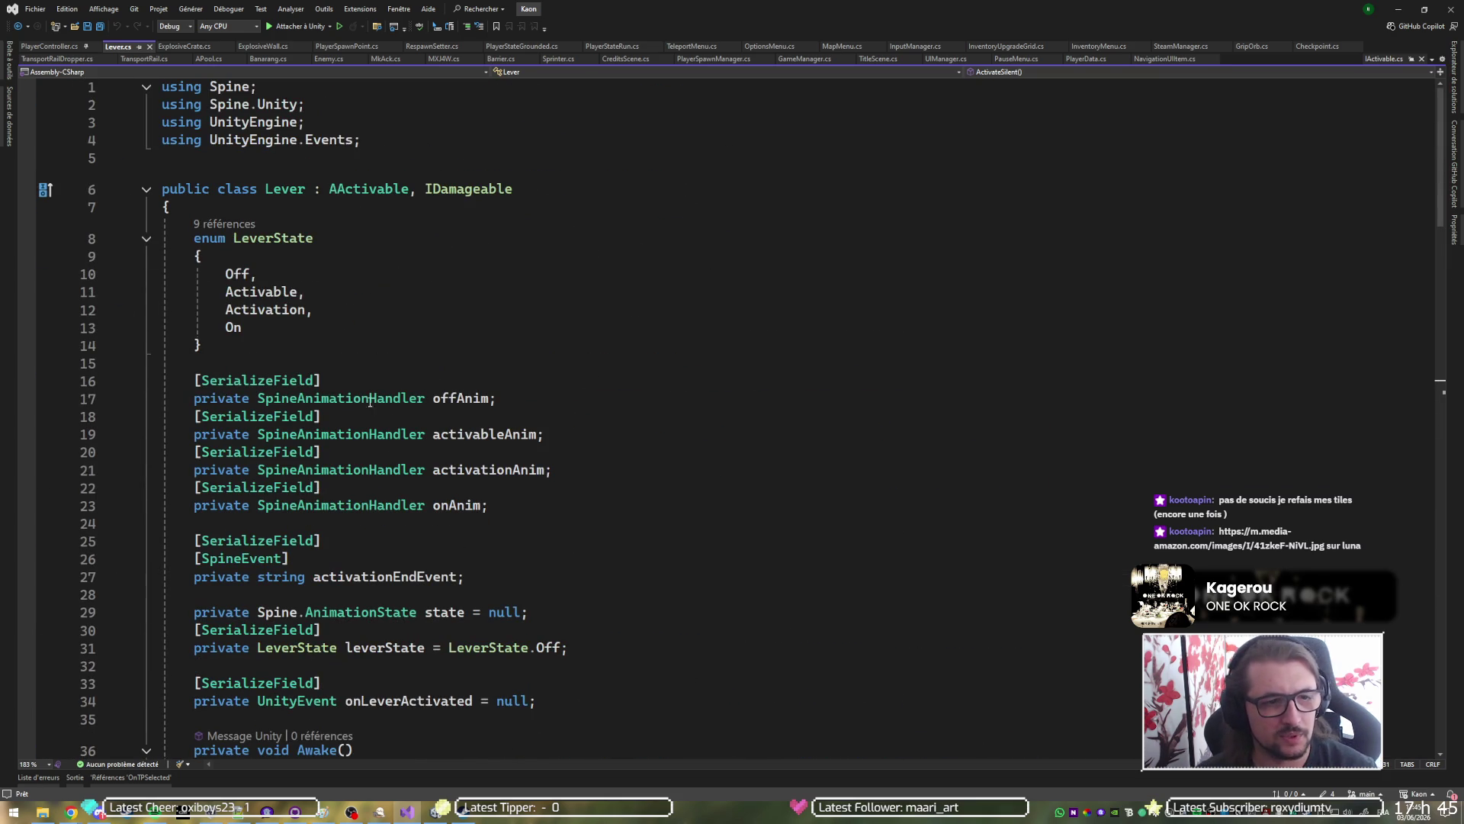
Go to the AActivable base class definition from Lever's class declaration.
{"action": "key", "text": "alt+Up"}
{"action": "key", "text": "alt+Up"}
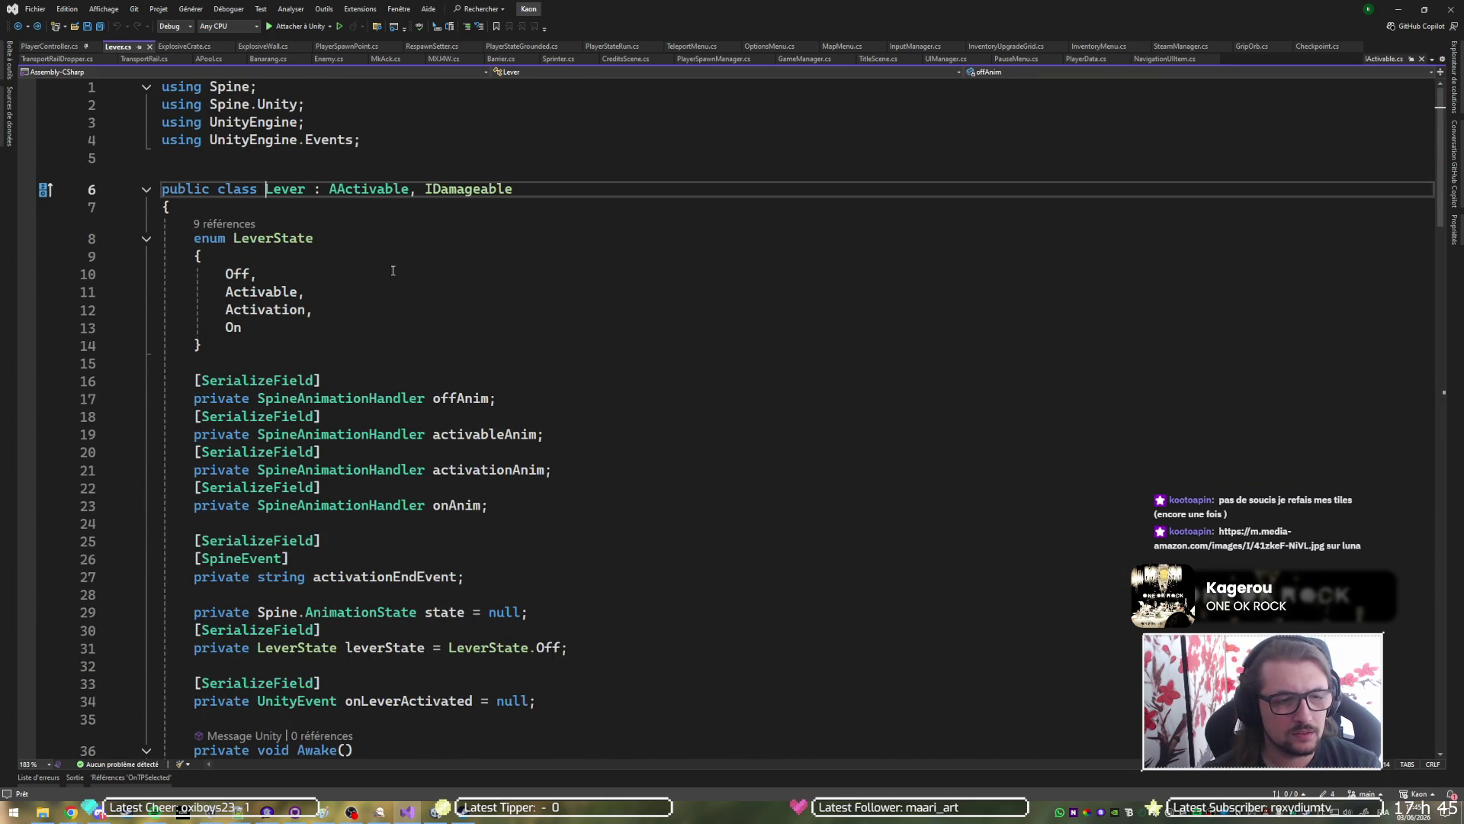
{"action": "key", "text": "ctrl+Right"}
{"action": "key", "text": "ctrl+Right"}
{"action": "key", "text": "F12"}
{"action": "key", "text": "Down"}
{"action": "key", "text": "Down"}
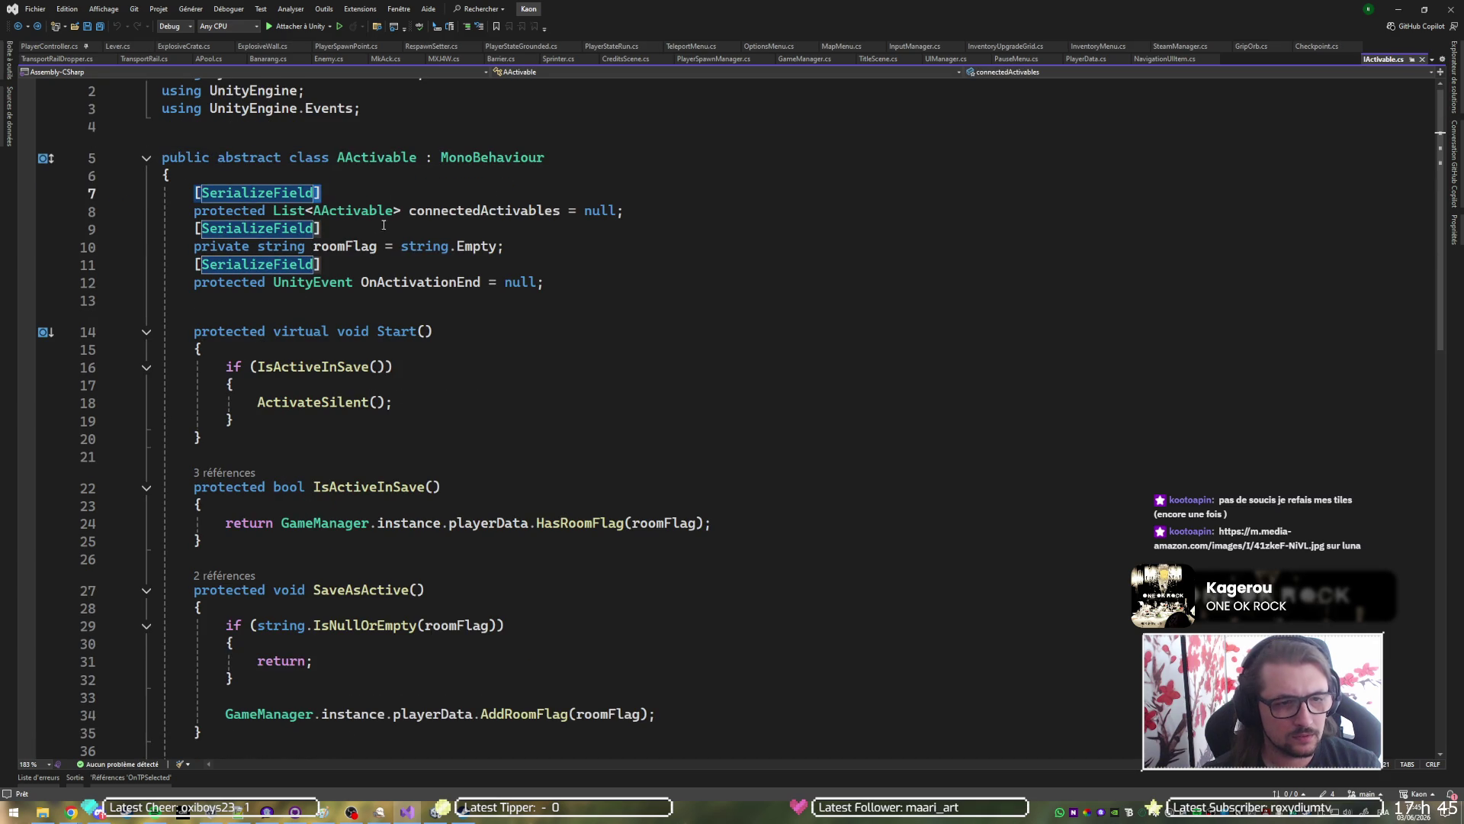
Find all references to roomFlag and step through its uses in IsActiveInSave, SaveAsActive and AddRoomFlag.
{"action": "left_click", "coordinate": [345, 246]}
{"action": "key", "text": "shift+F12"}
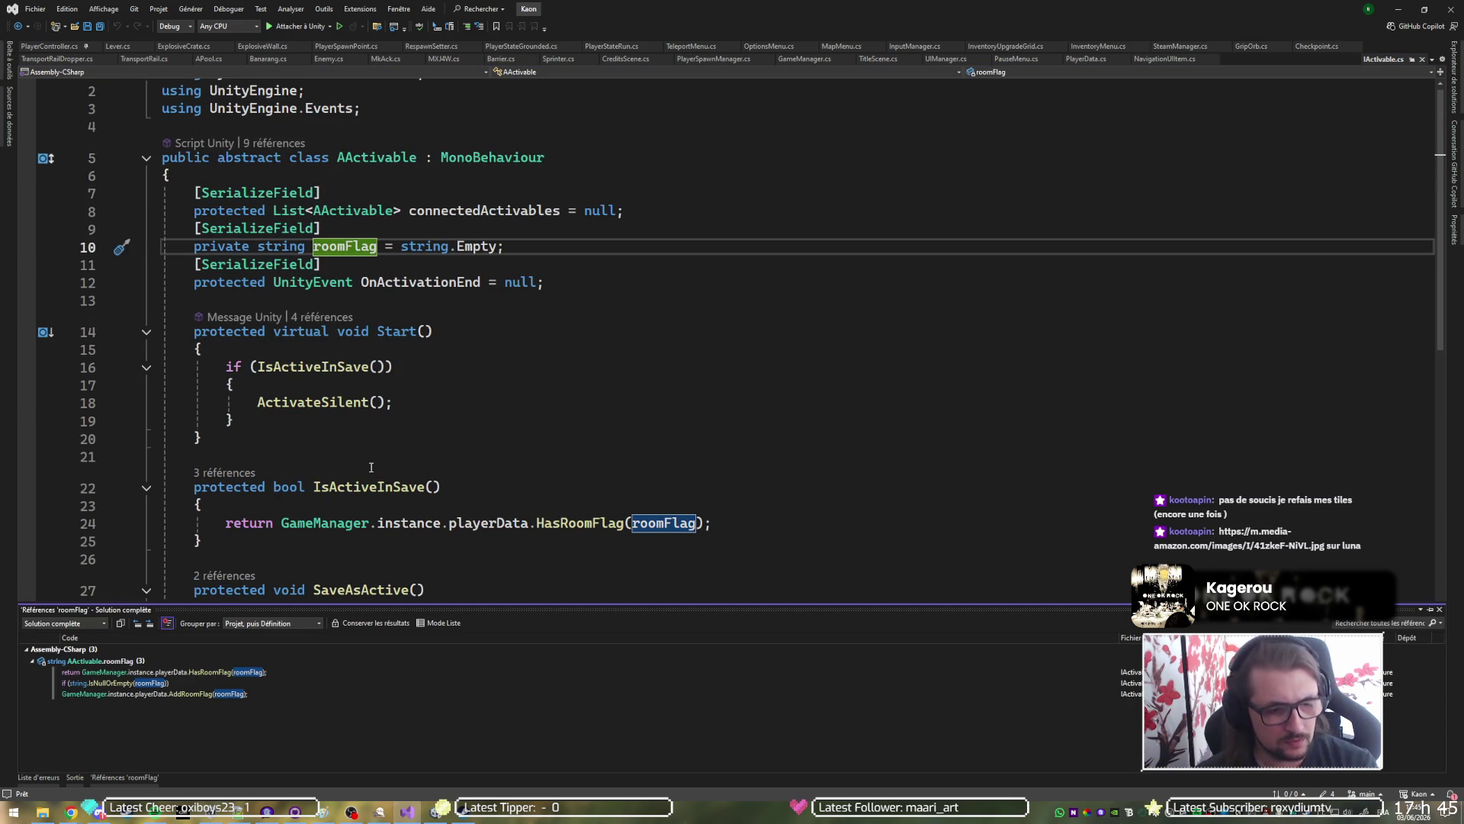
{"action": "left_click", "coordinate": [198, 671]}
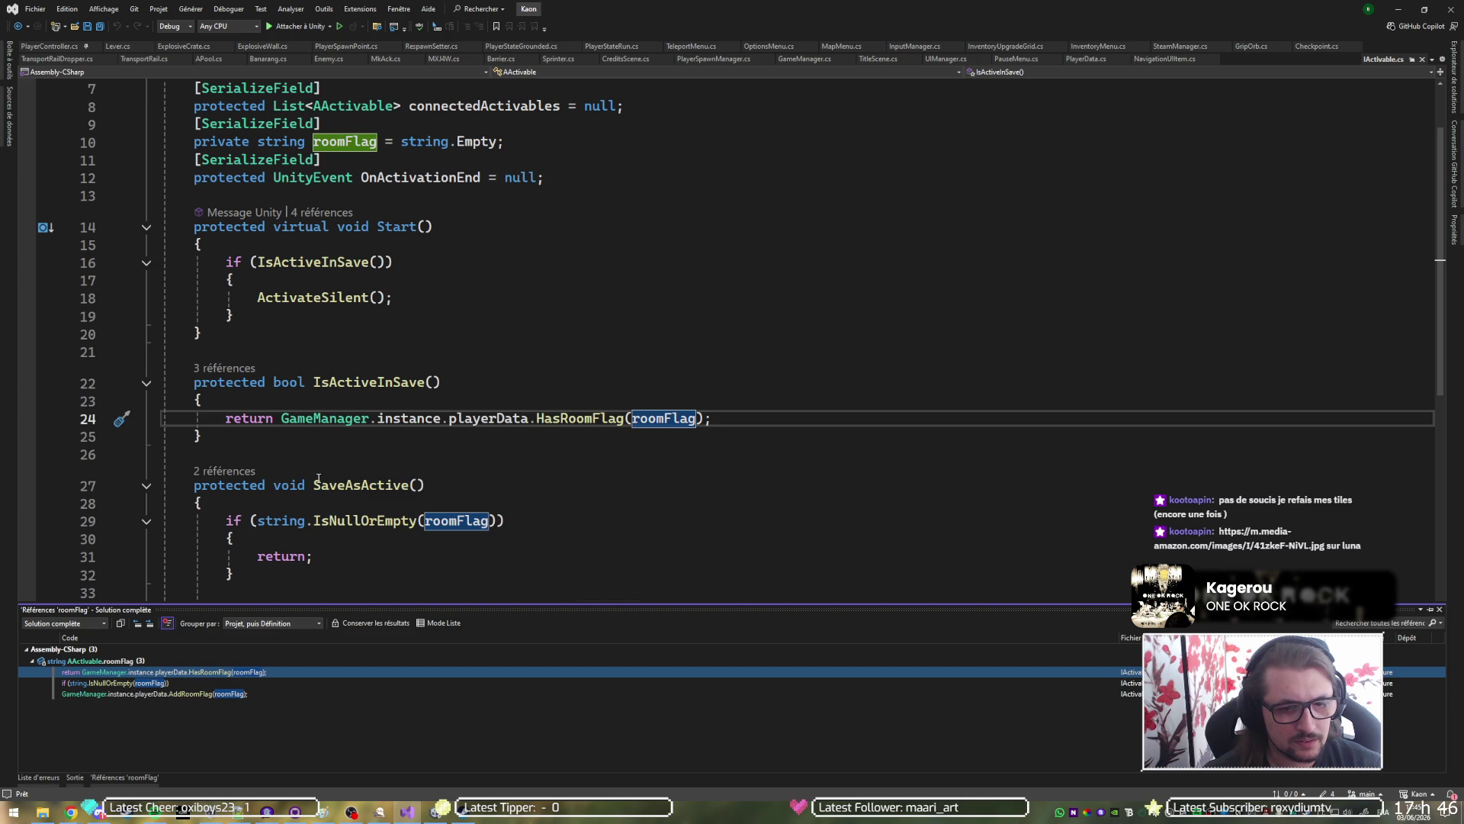
{"action": "left_click", "coordinate": [100, 684]}
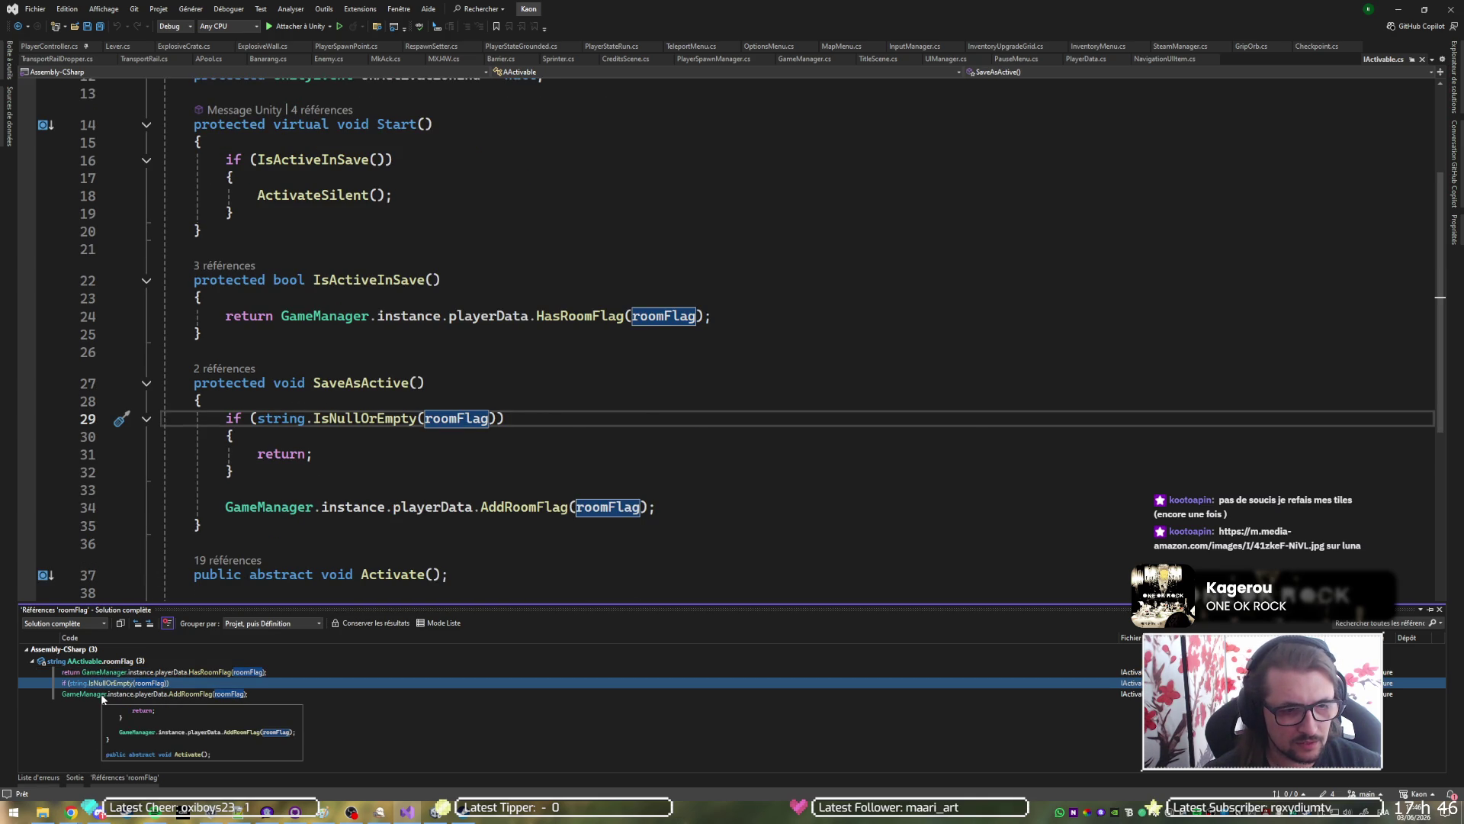
{"action": "left_click", "coordinate": [101, 693]}
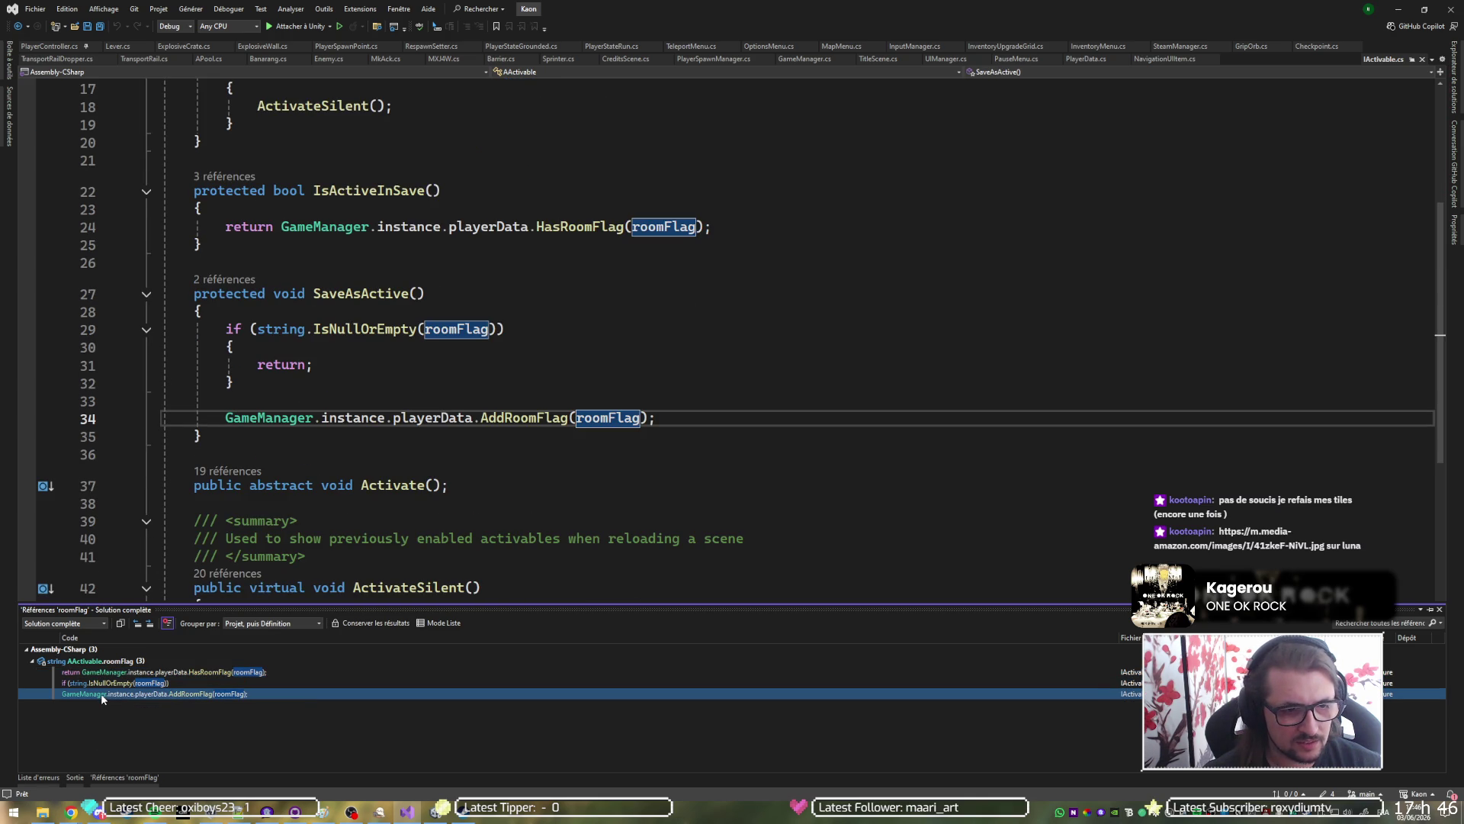
Inspect the Lever.cs callers of SaveAsActive and IsActiveInSave, navigating back after each.
{"action": "left_click", "coordinate": [245, 282]}
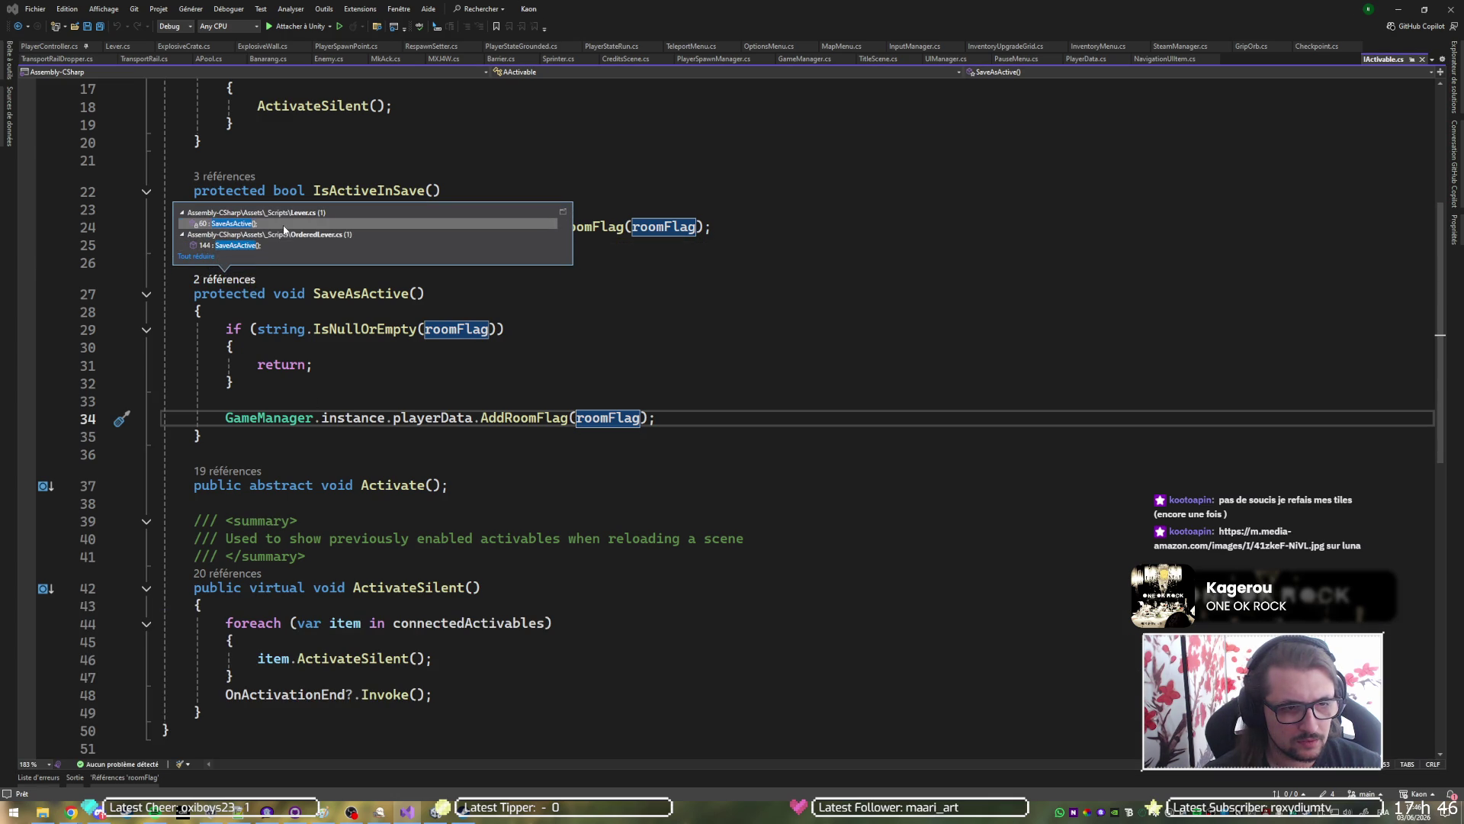
{"action": "double_click", "coordinate": [282, 225]}
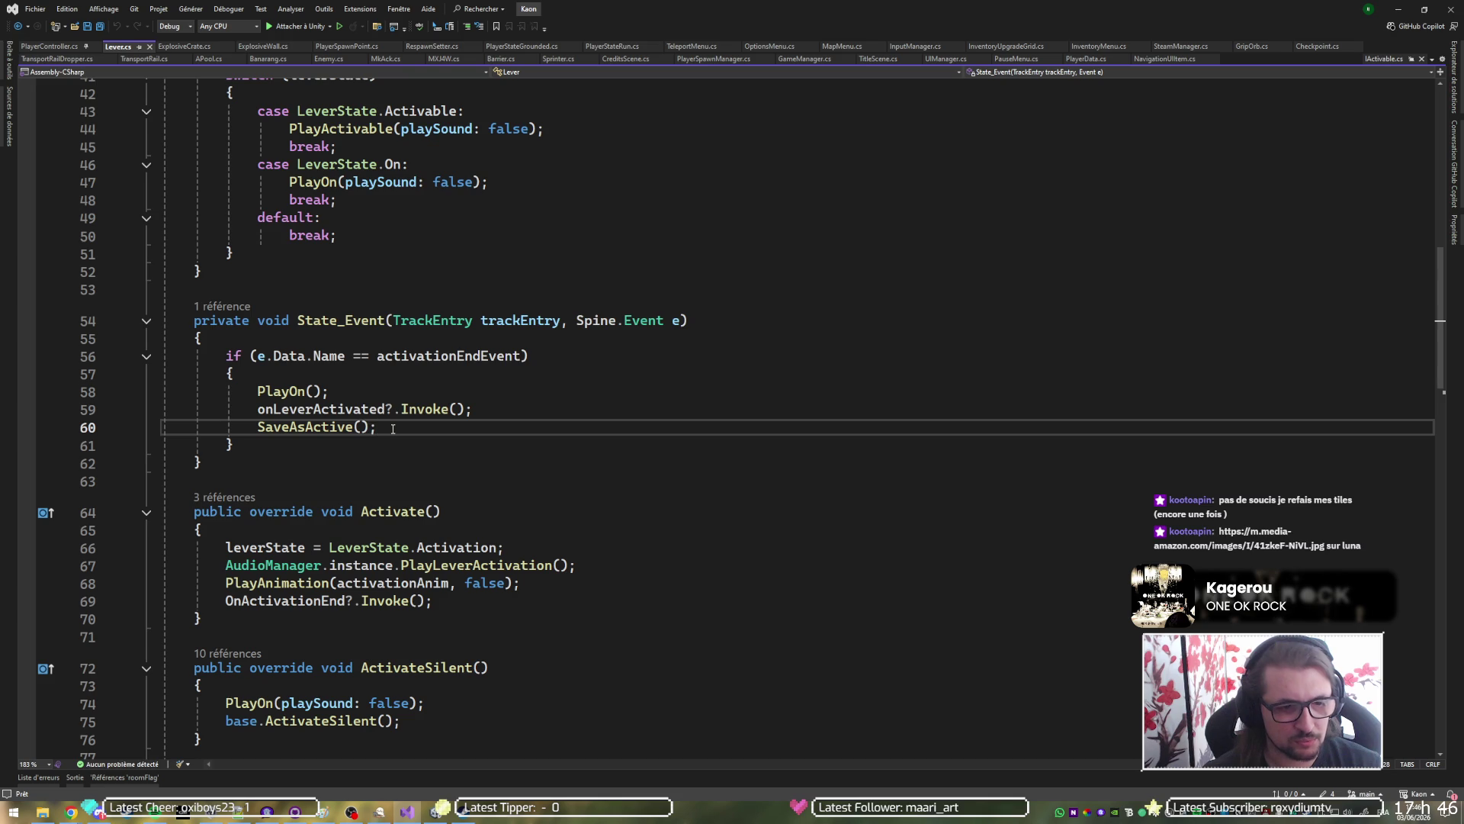
{"action": "key", "text": "ctrl+minus"}
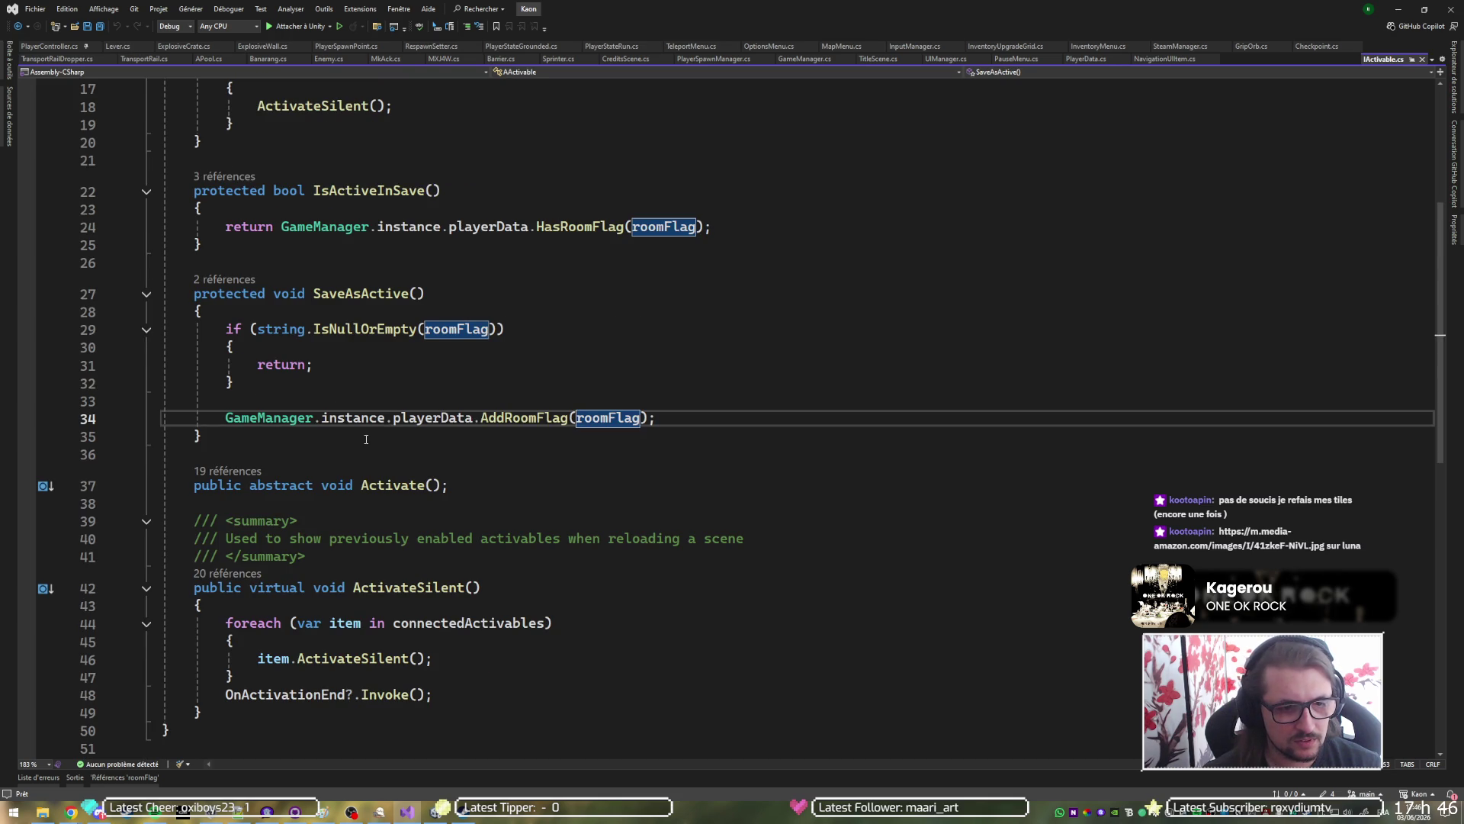
{"action": "scroll", "coordinate": [560, 312], "scroll_direction": "up", "scroll_amount": 1}
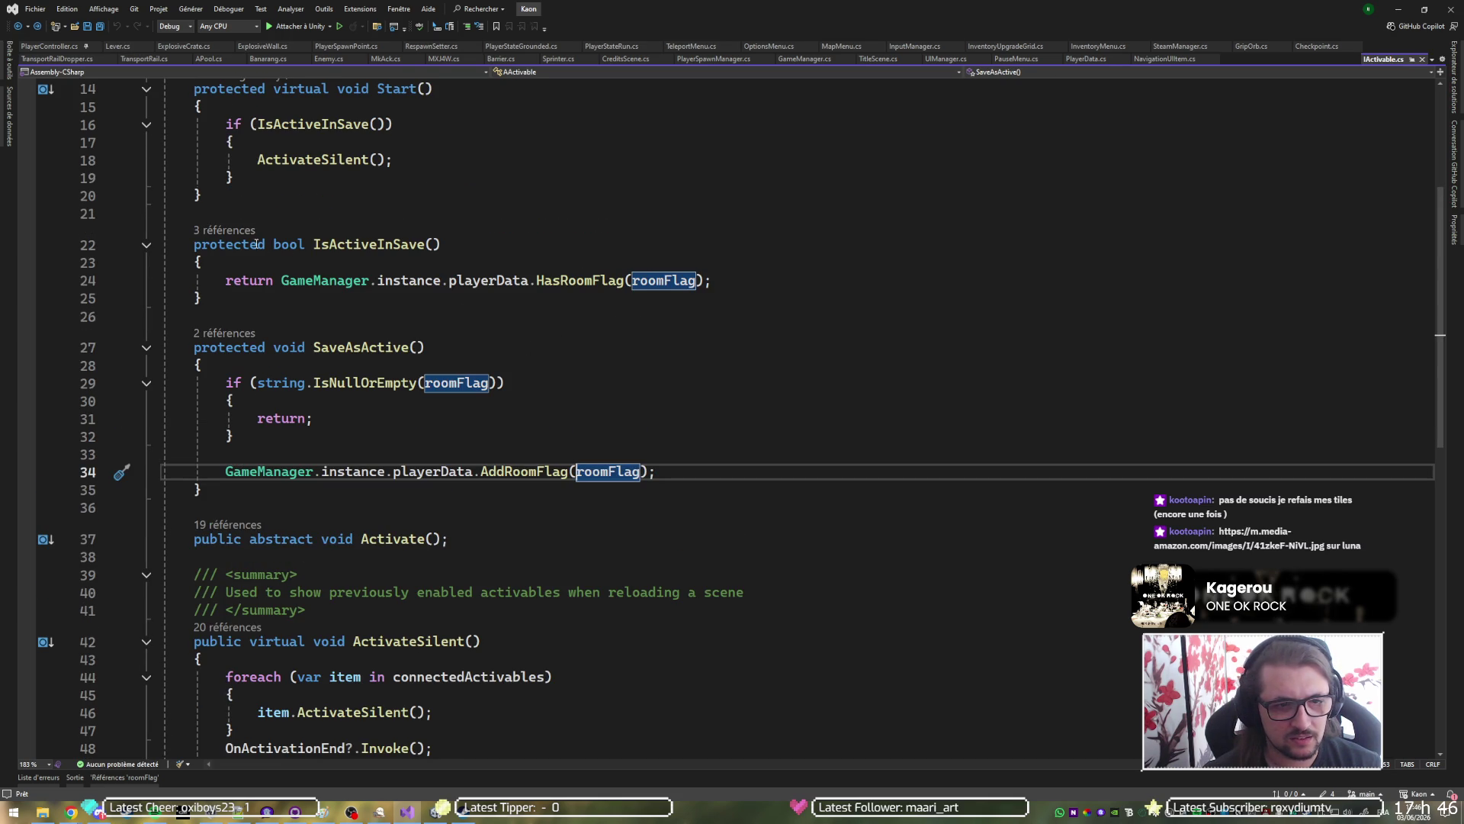
{"action": "left_click", "coordinate": [223, 230]}
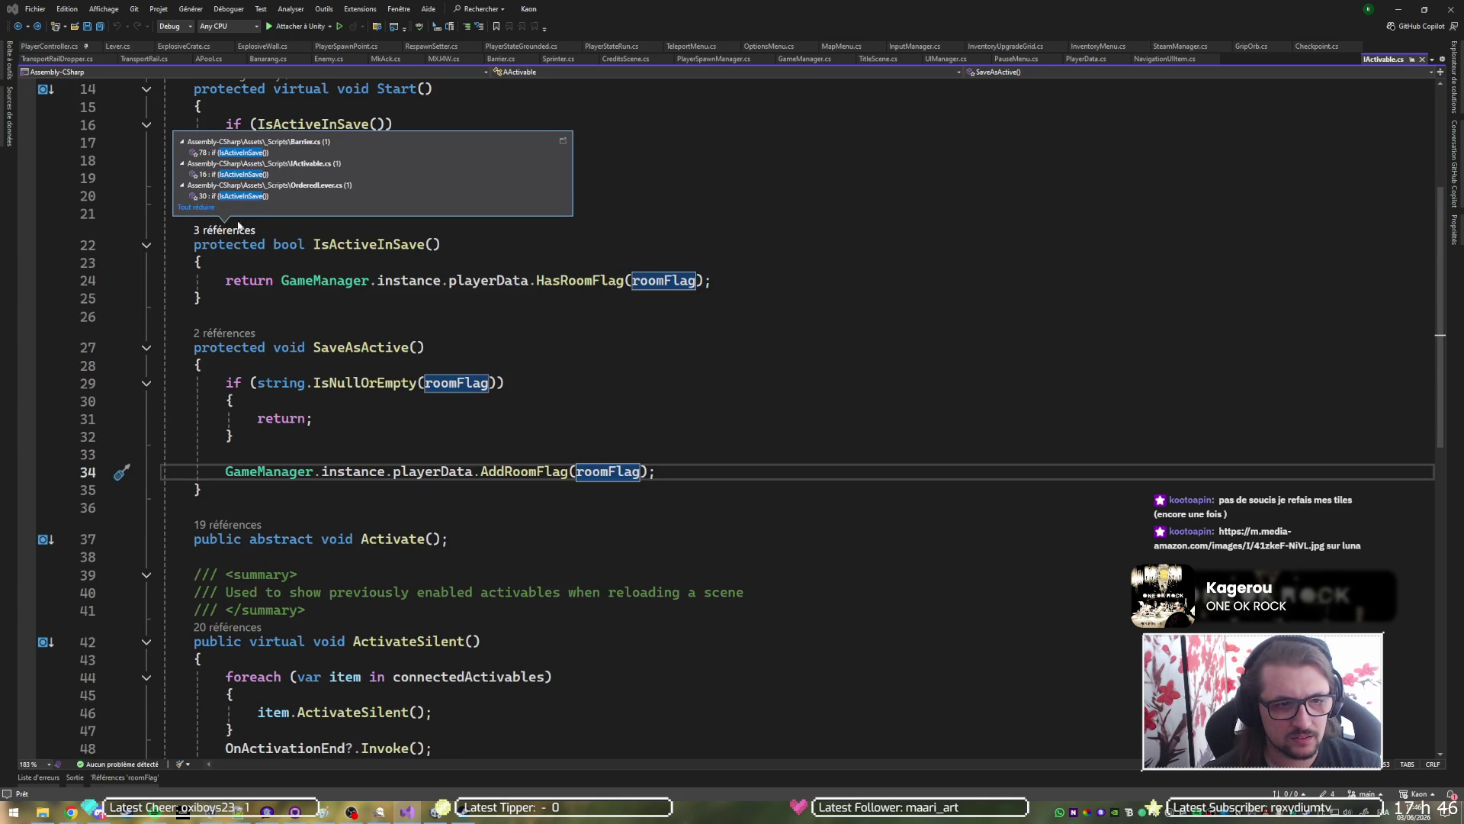
{"action": "double_click", "coordinate": [345, 174]}
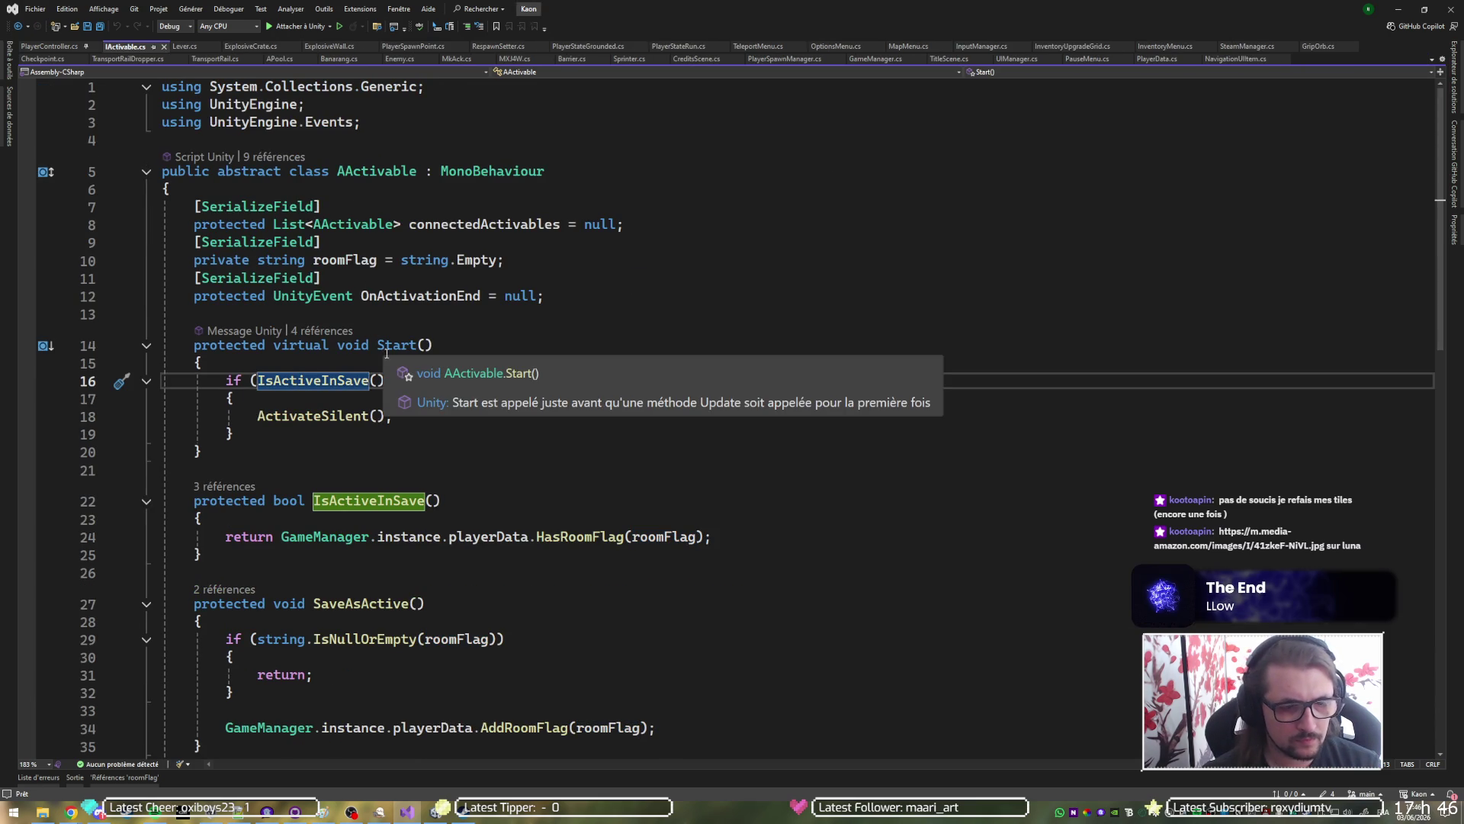
{"action": "key", "text": "ctrl+minus"}
{"action": "key", "text": "ctrl+minus"}
{"action": "key", "text": "ctrl+minus"}
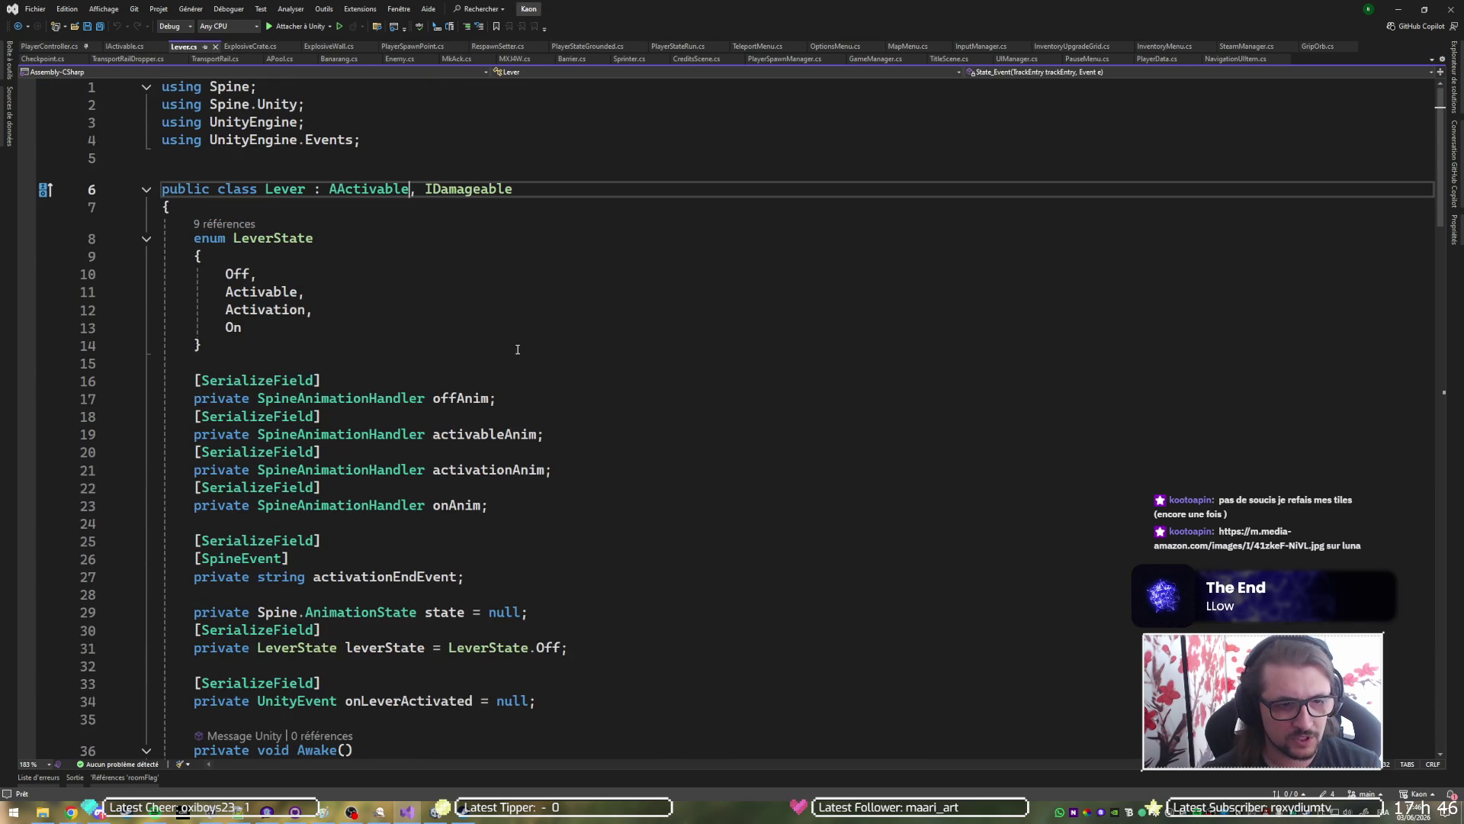
Insert SaveAsActive(); above TriggerExplosionDestruction() in ExplosiveWall's Activate and save the script.
{"action": "key", "text": "ctrl+minus"}
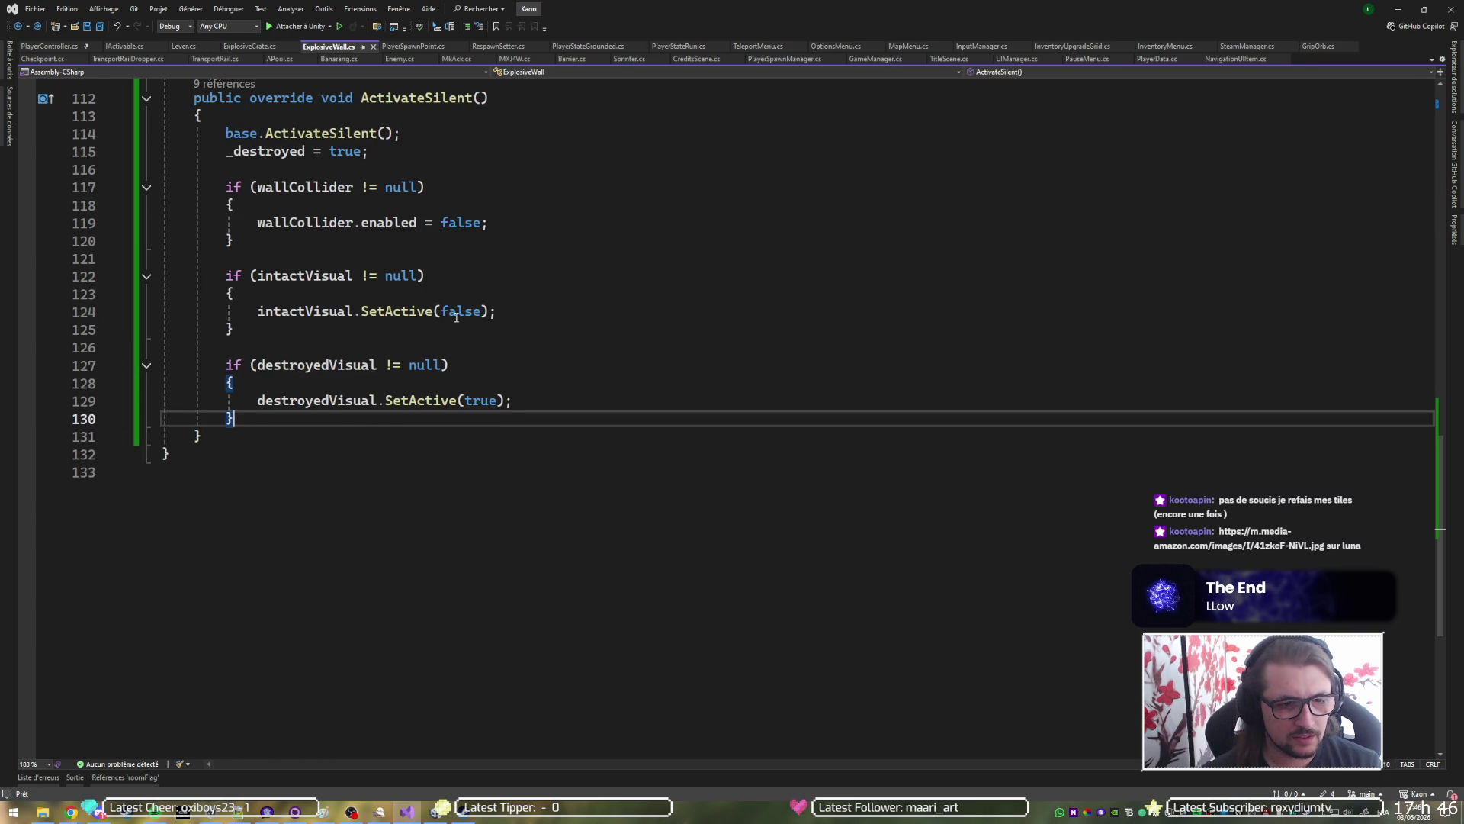
{"action": "key", "text": "ctrl+shift+minus"}
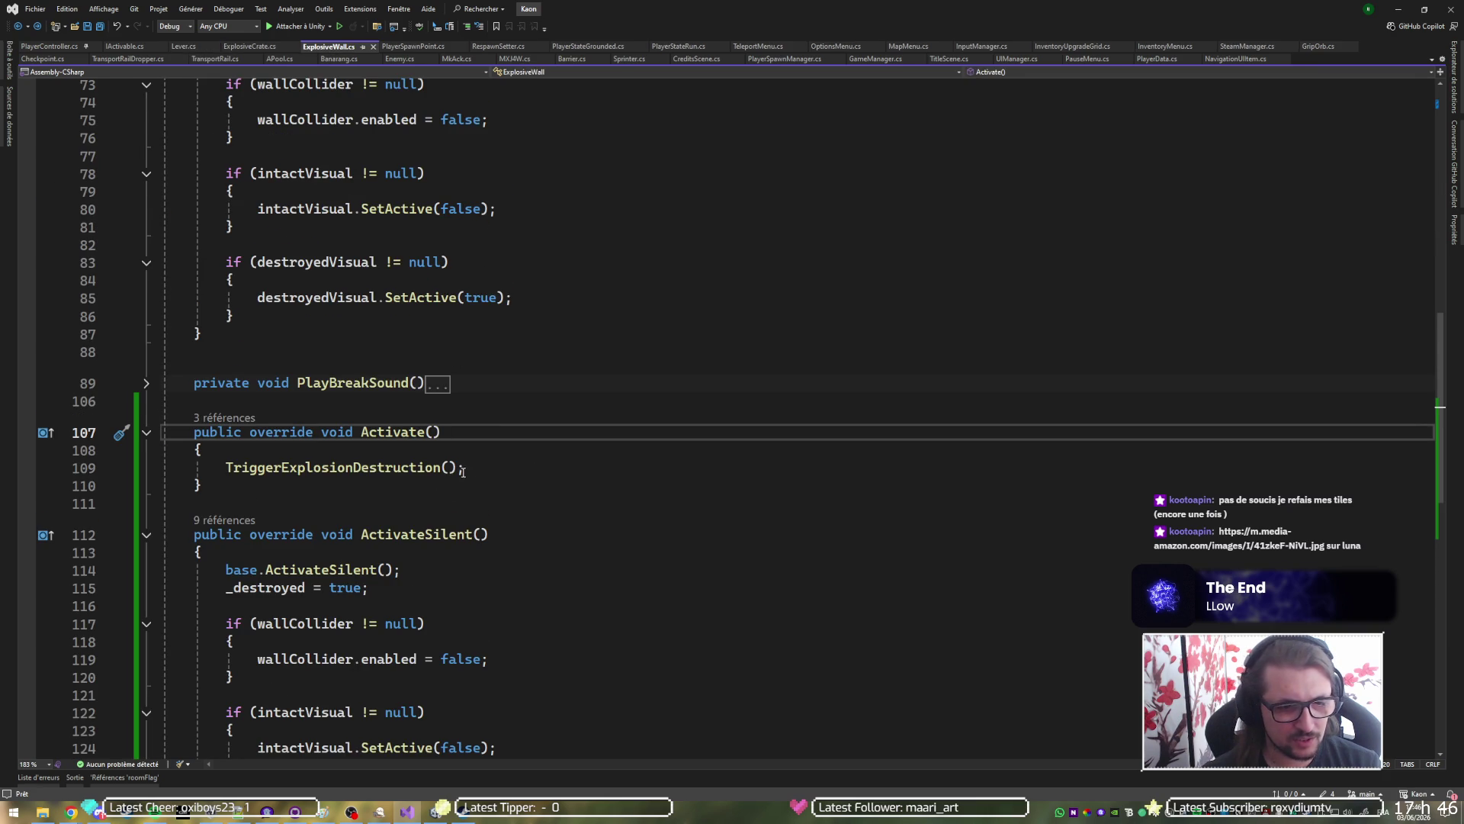
{"action": "left_click", "coordinate": [484, 472]}
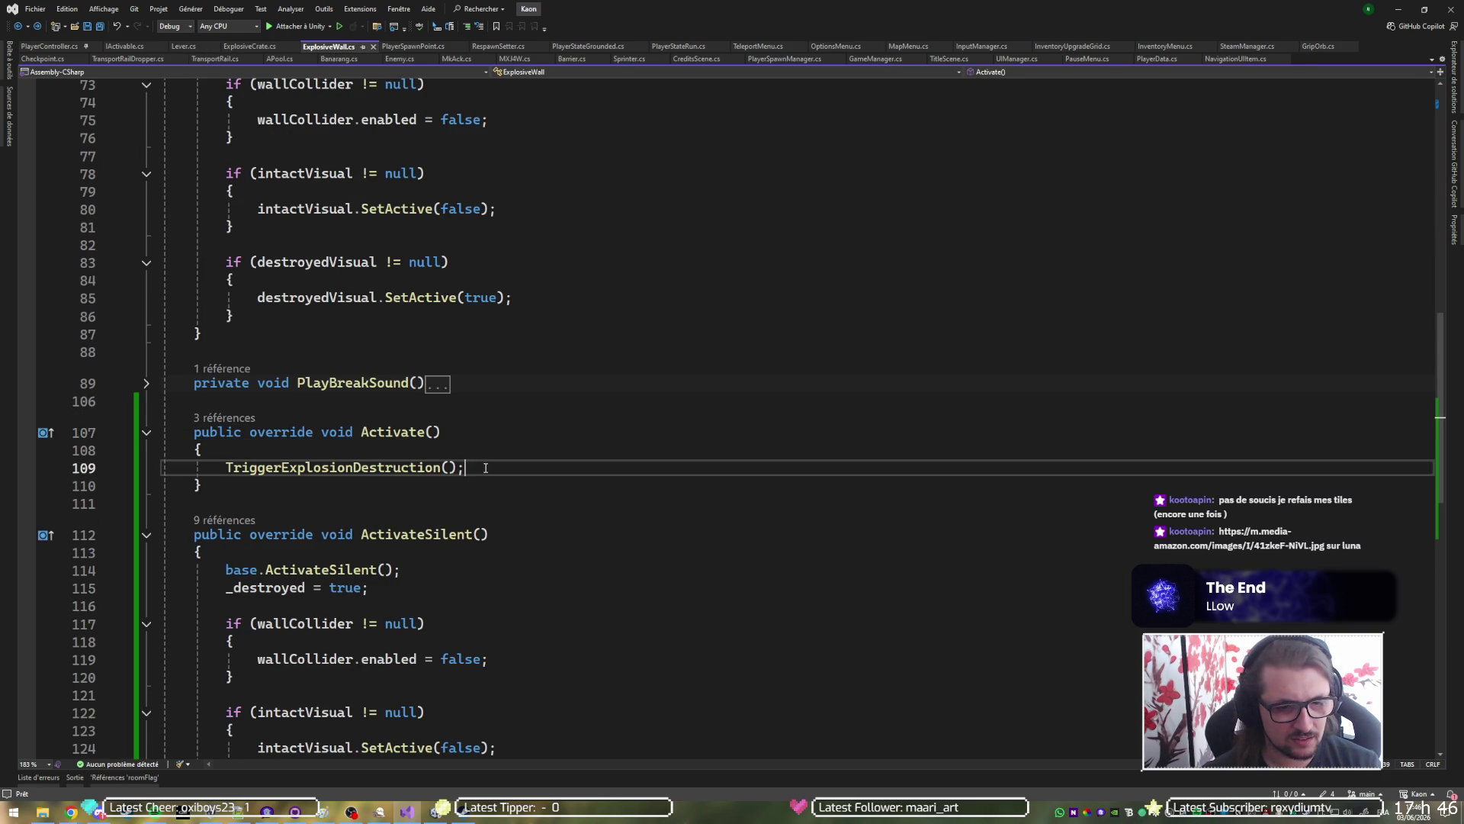
{"action": "type", "text": "SaveAsActive();"}
{"action": "key", "text": "Up"}
{"action": "key", "text": "Home"}
{"action": "key", "text": "ctrl+s"}
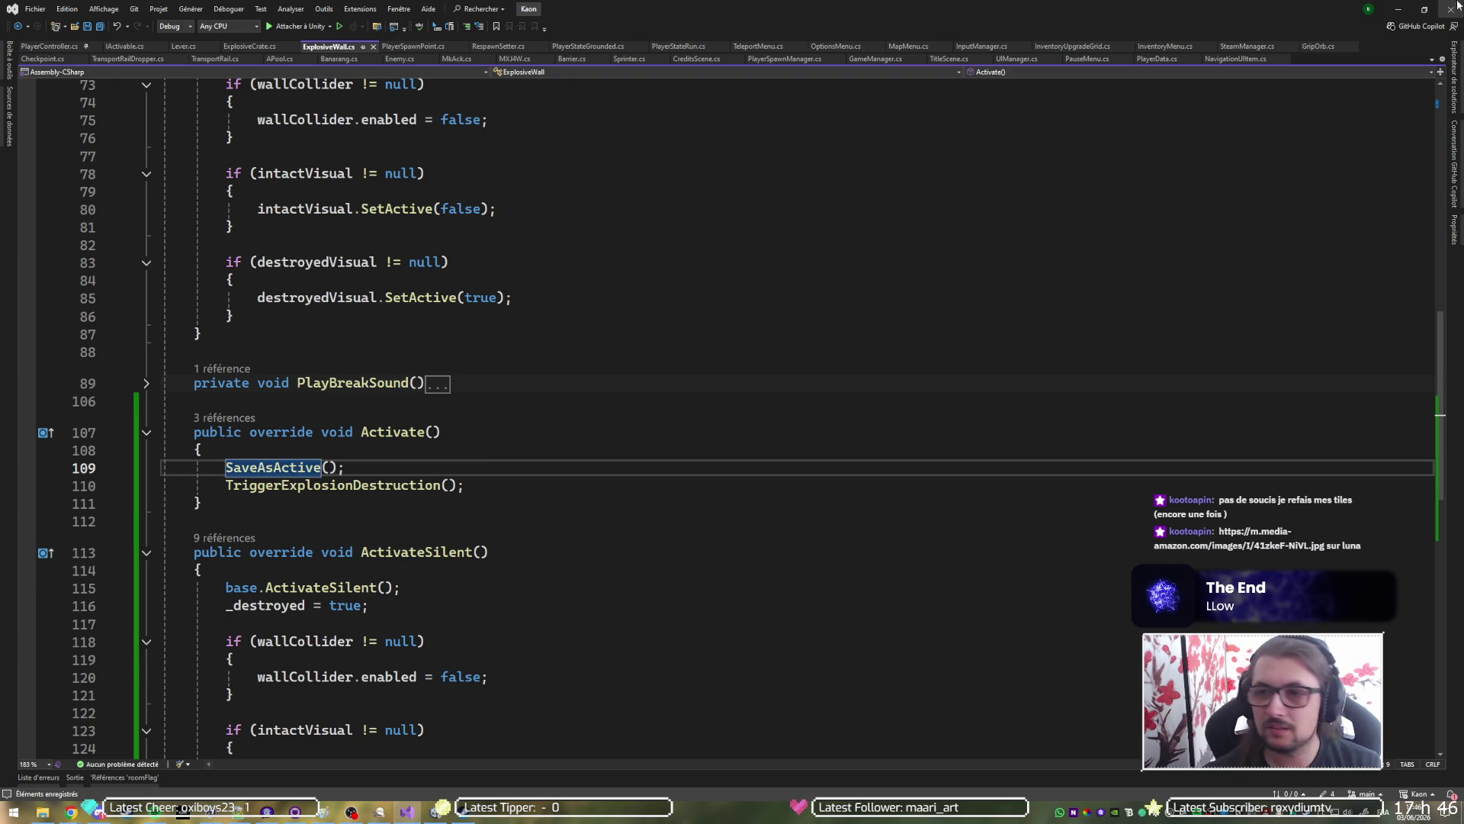
{"action": "left_click", "coordinate": [1398, 8]}
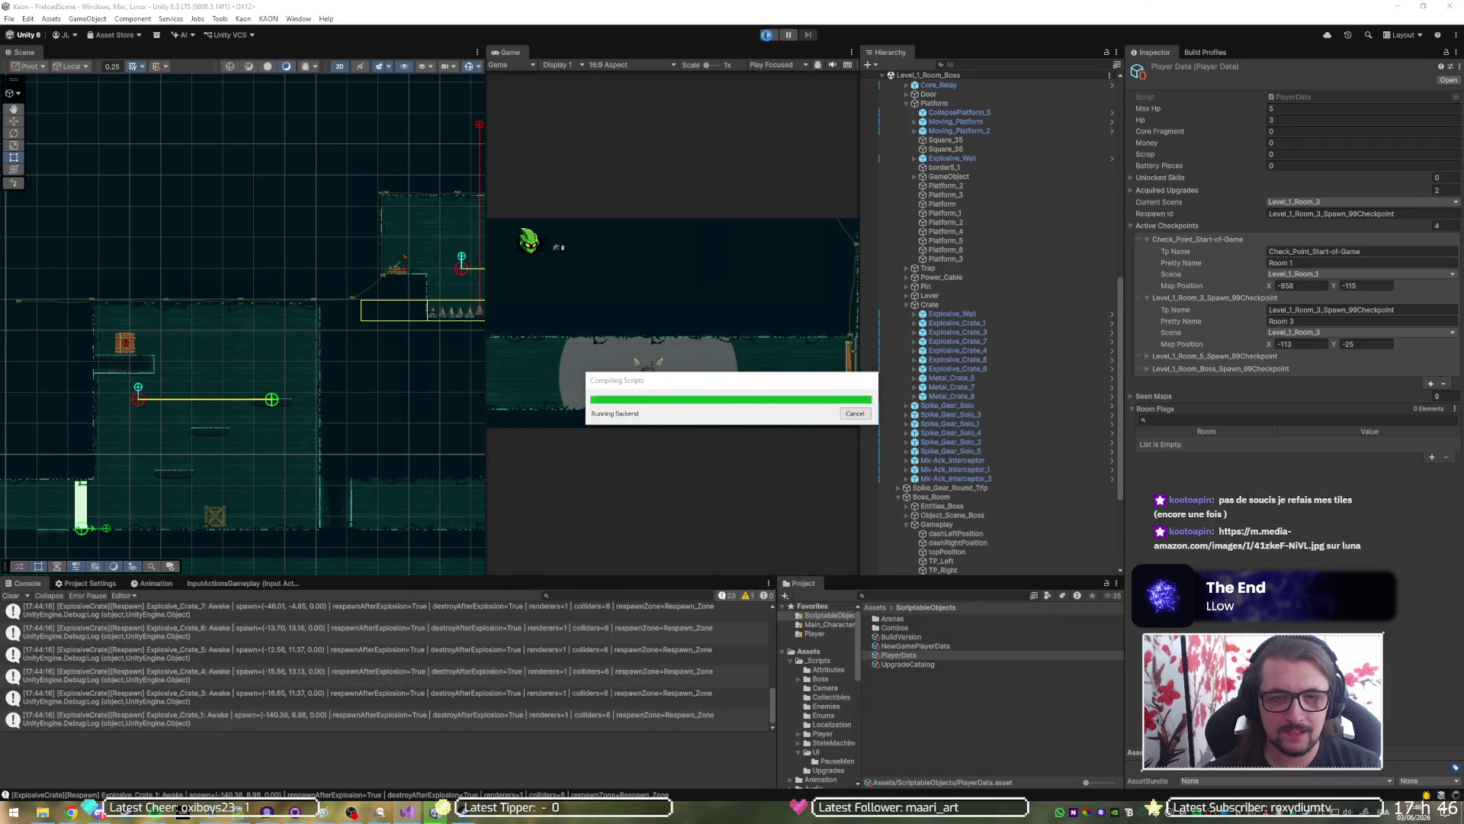
Enter play mode and push the explosive crate right off the platform edge.
{"action": "left_click", "coordinate": [770, 35]}
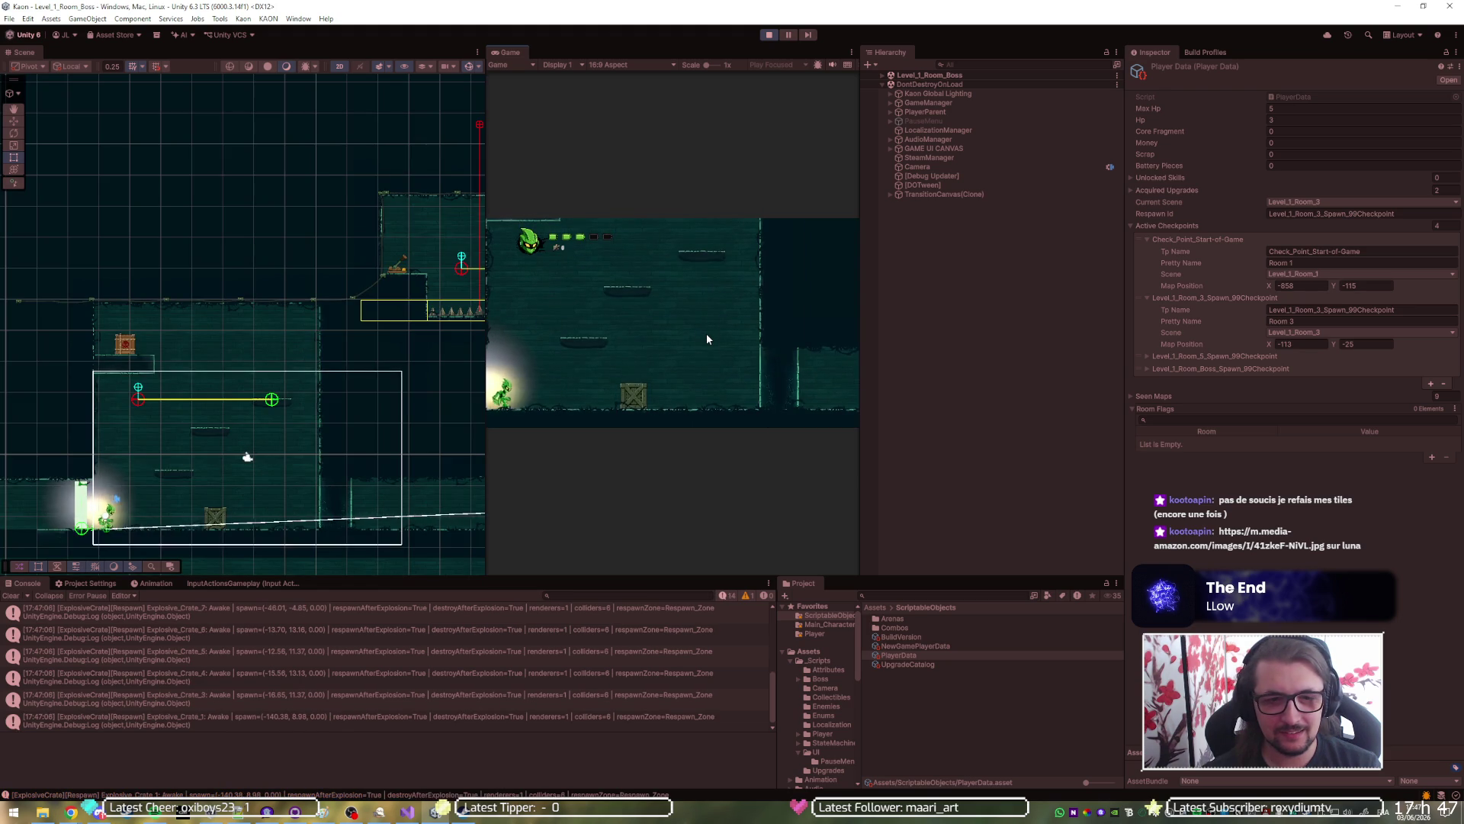
{"action": "key", "text": "space"}
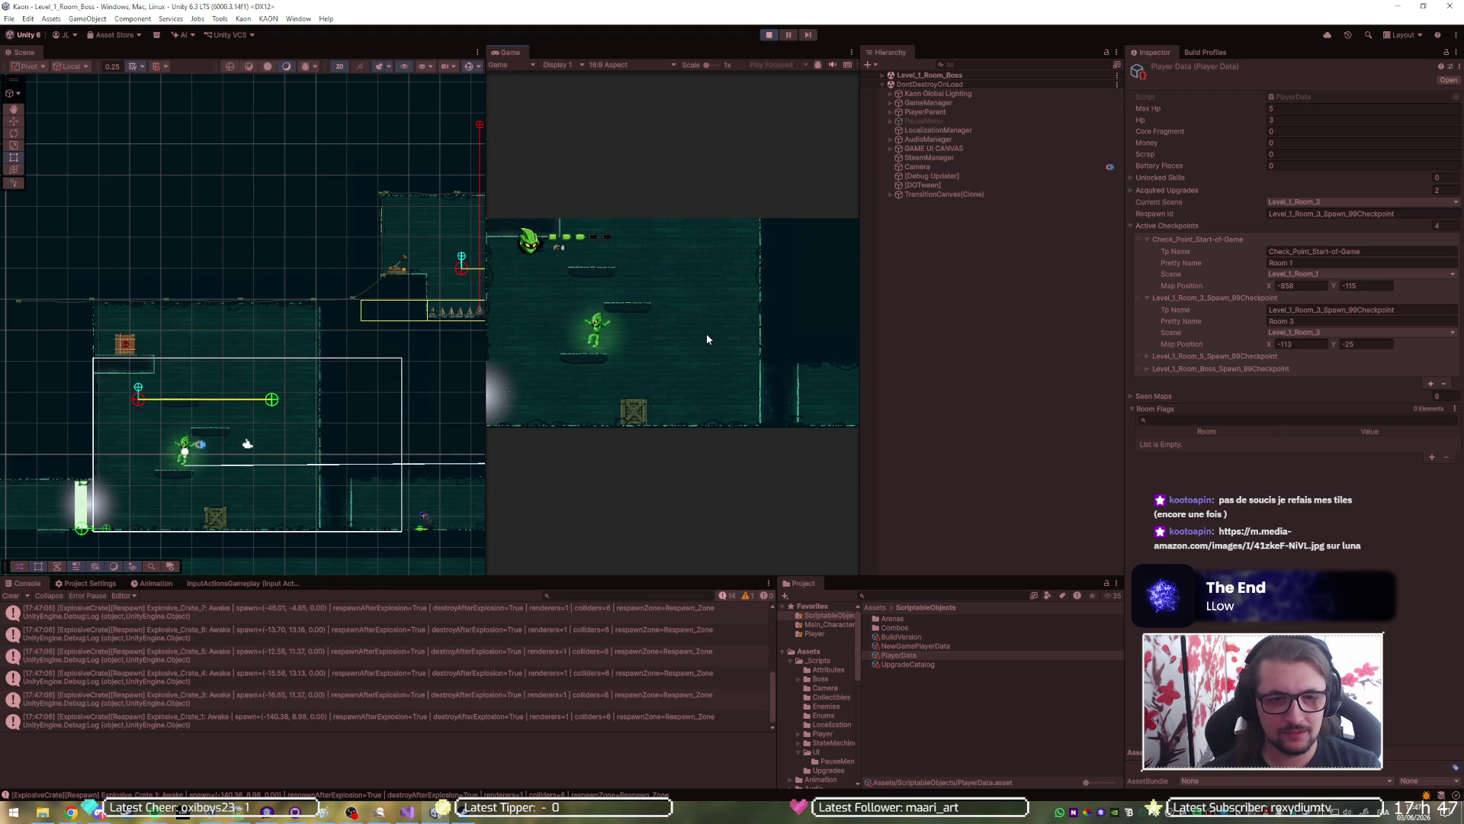
{"action": "key", "text": "space"}
{"action": "key", "text": "a"}
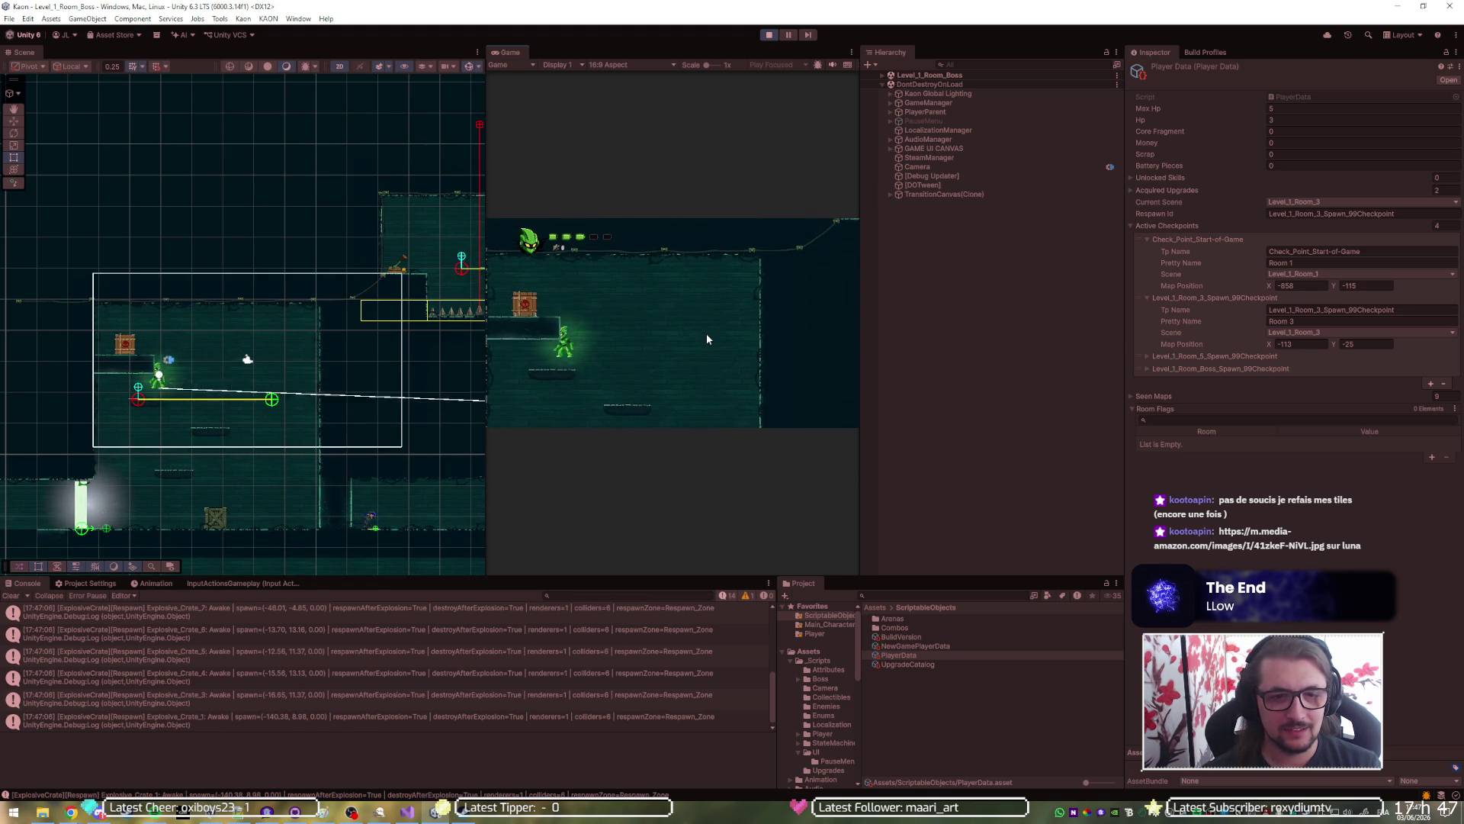
{"action": "key", "text": "a"}
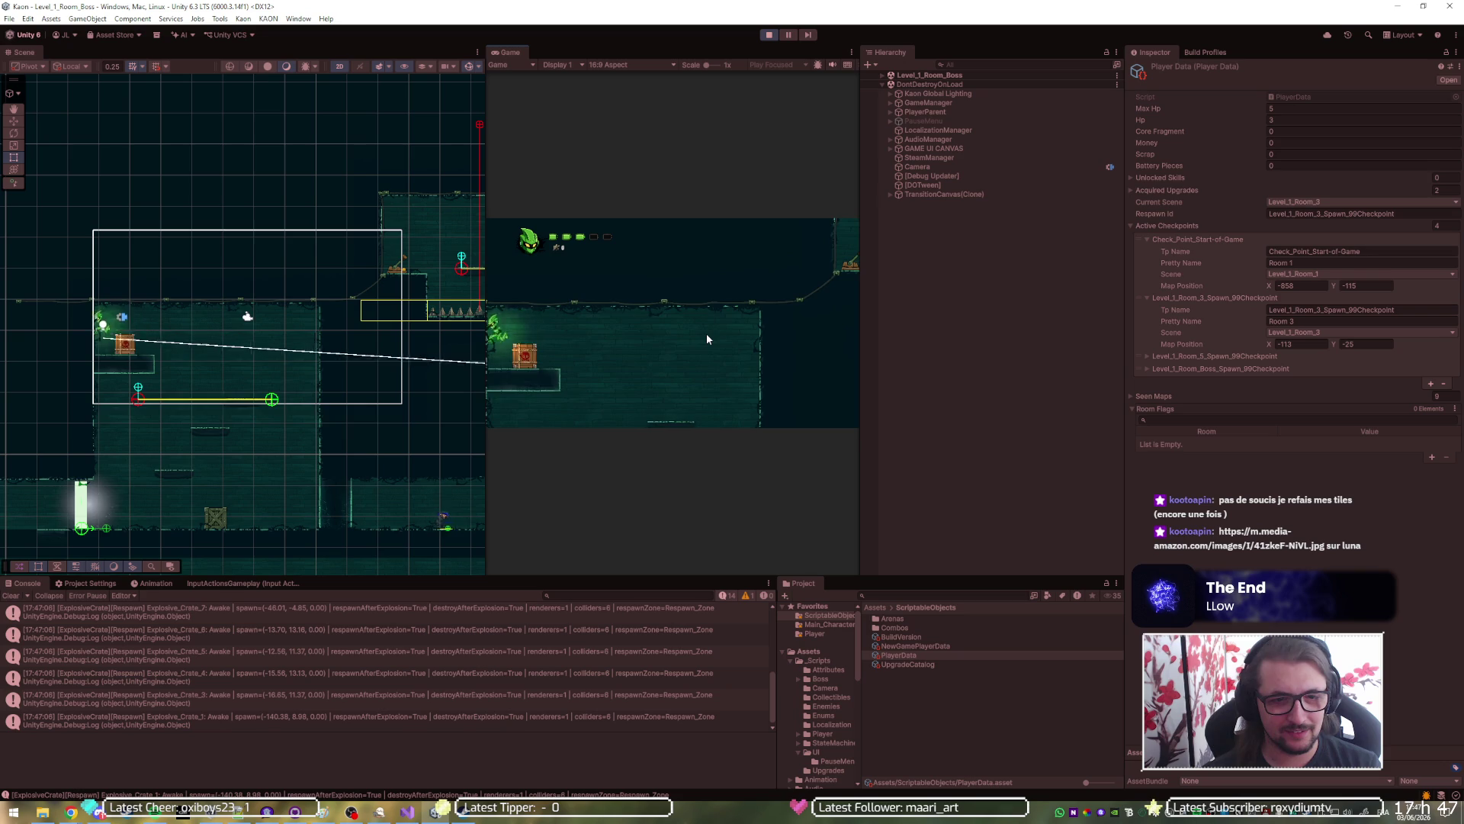
{"action": "key", "text": "d"}
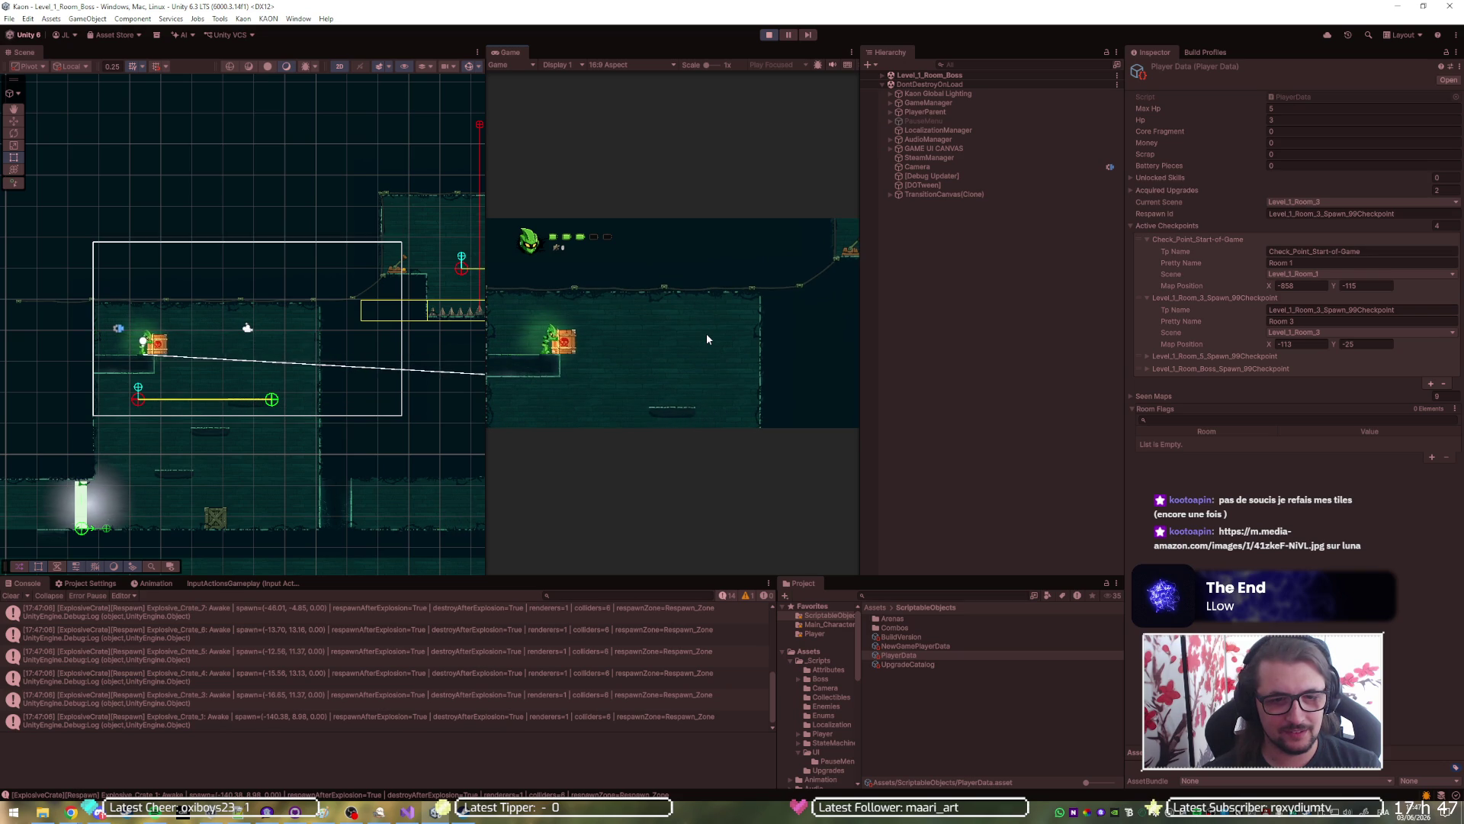
{"action": "key", "text": "d"}
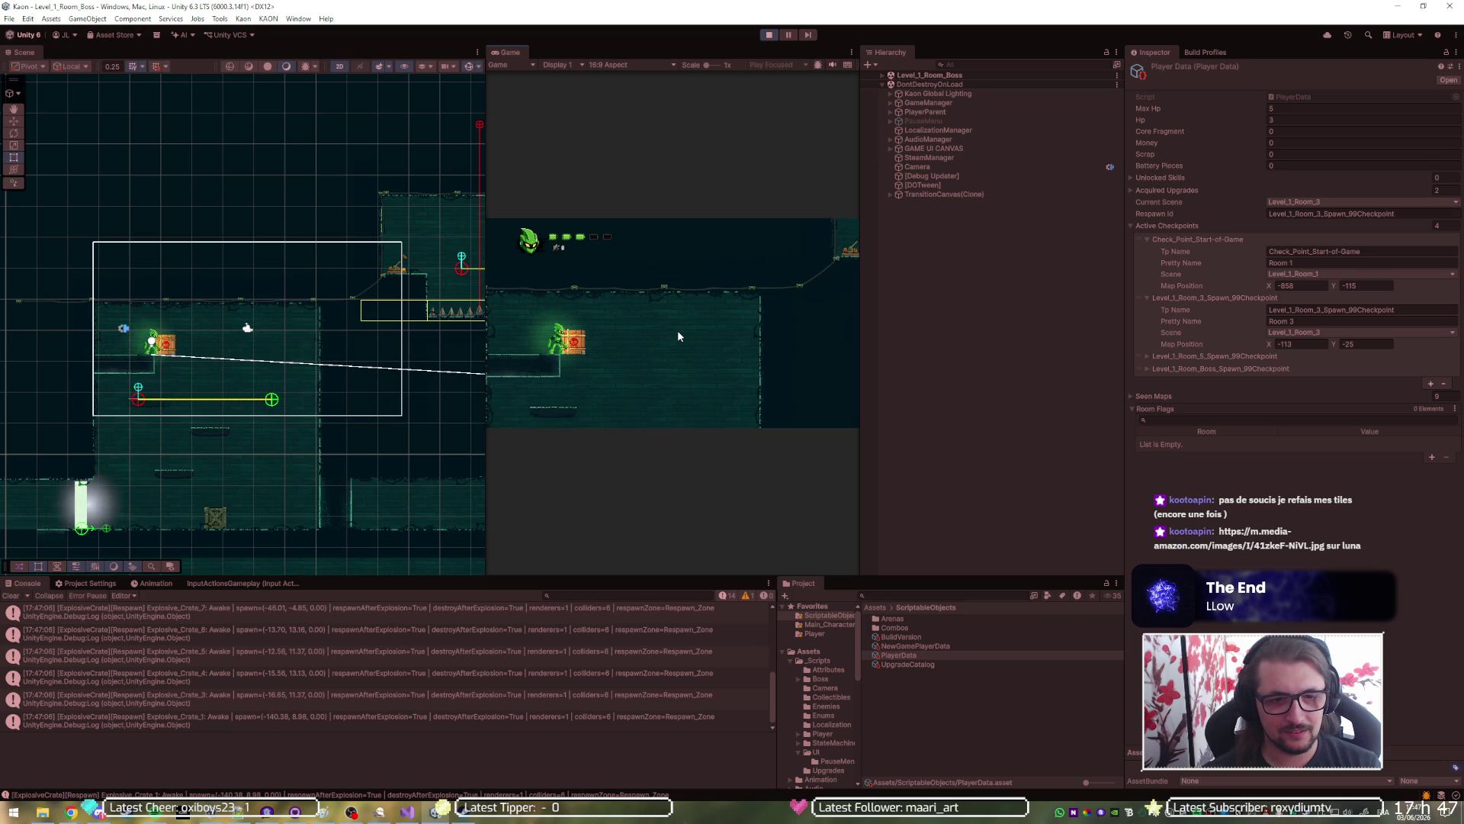
{"action": "key", "text": "d"}
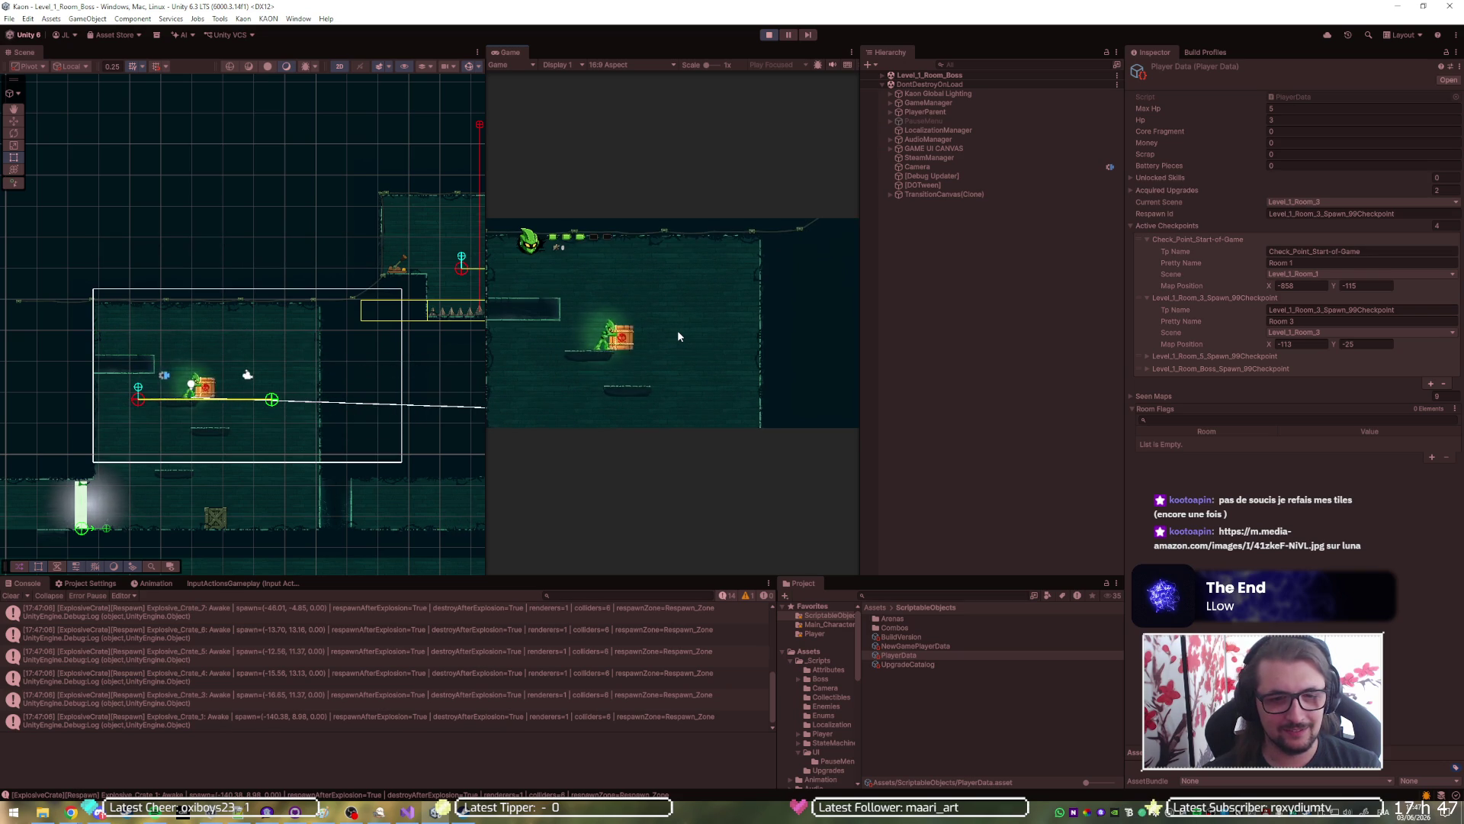
{"action": "key", "text": "d"}
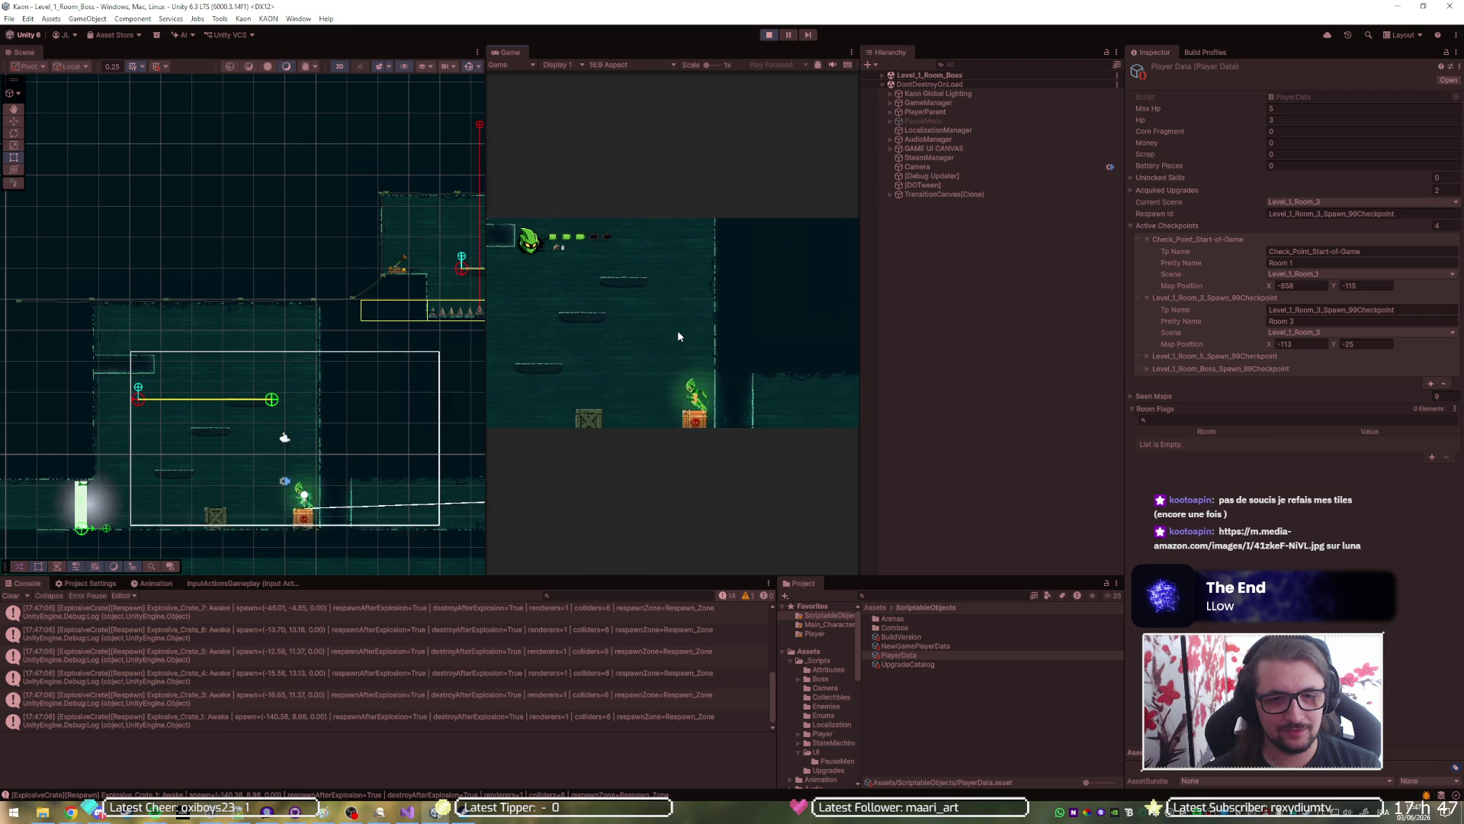
Detonate the crate to blow up the wall, run back left, and stop play mode.
{"action": "key", "text": "a"}
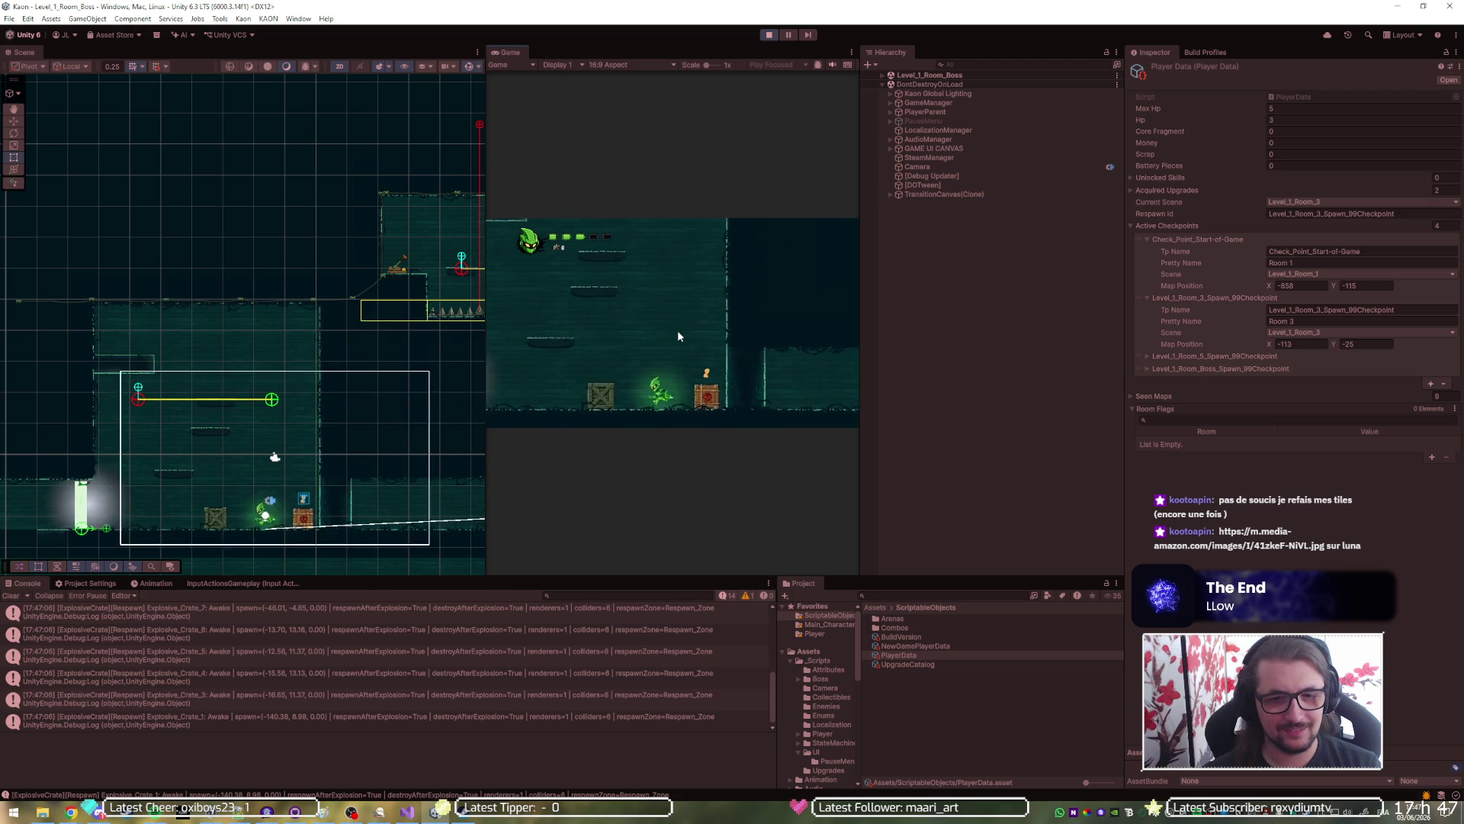
{"action": "key", "text": "d"}
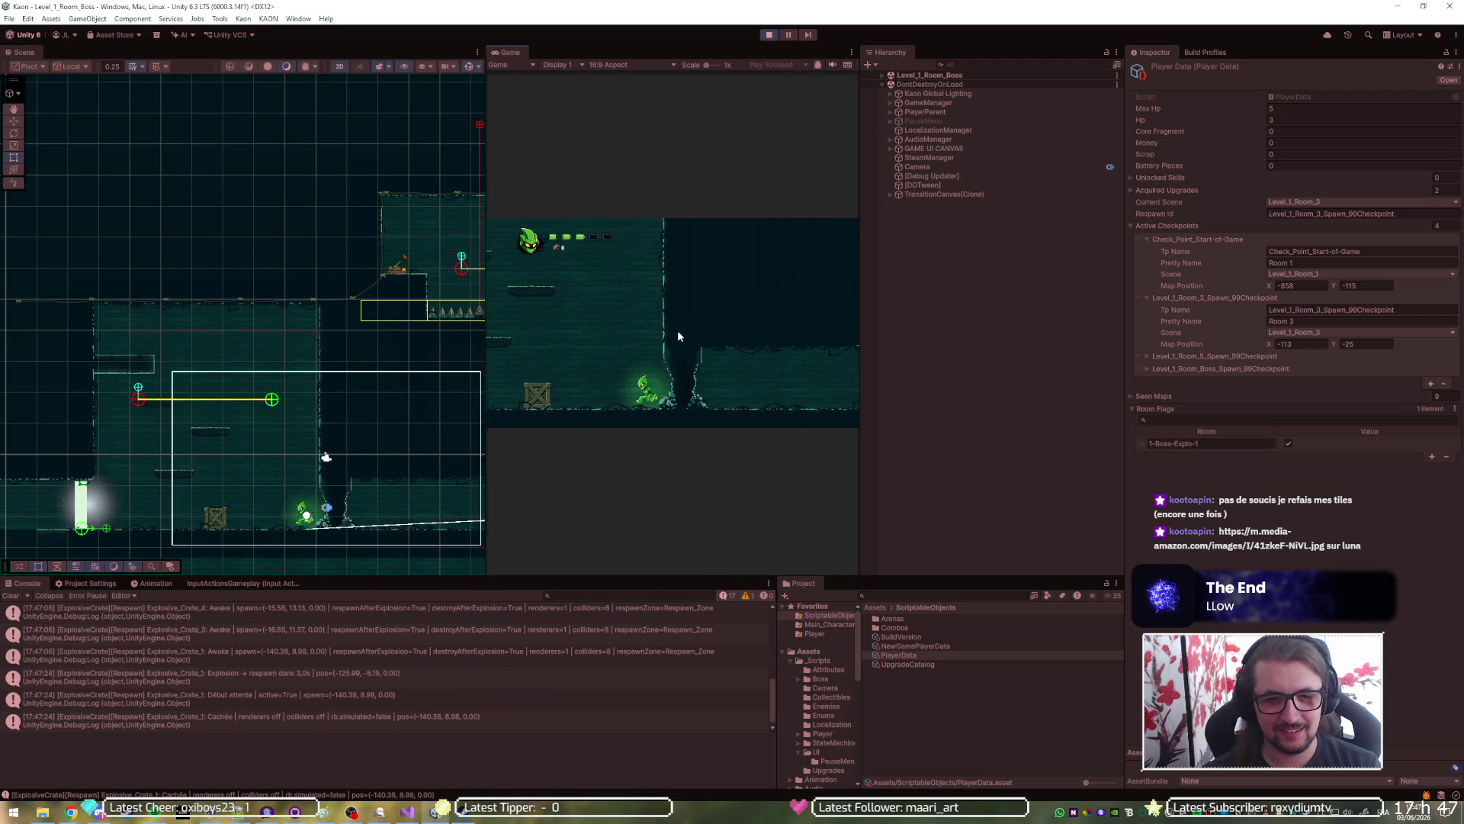
{"action": "key", "text": "a"}
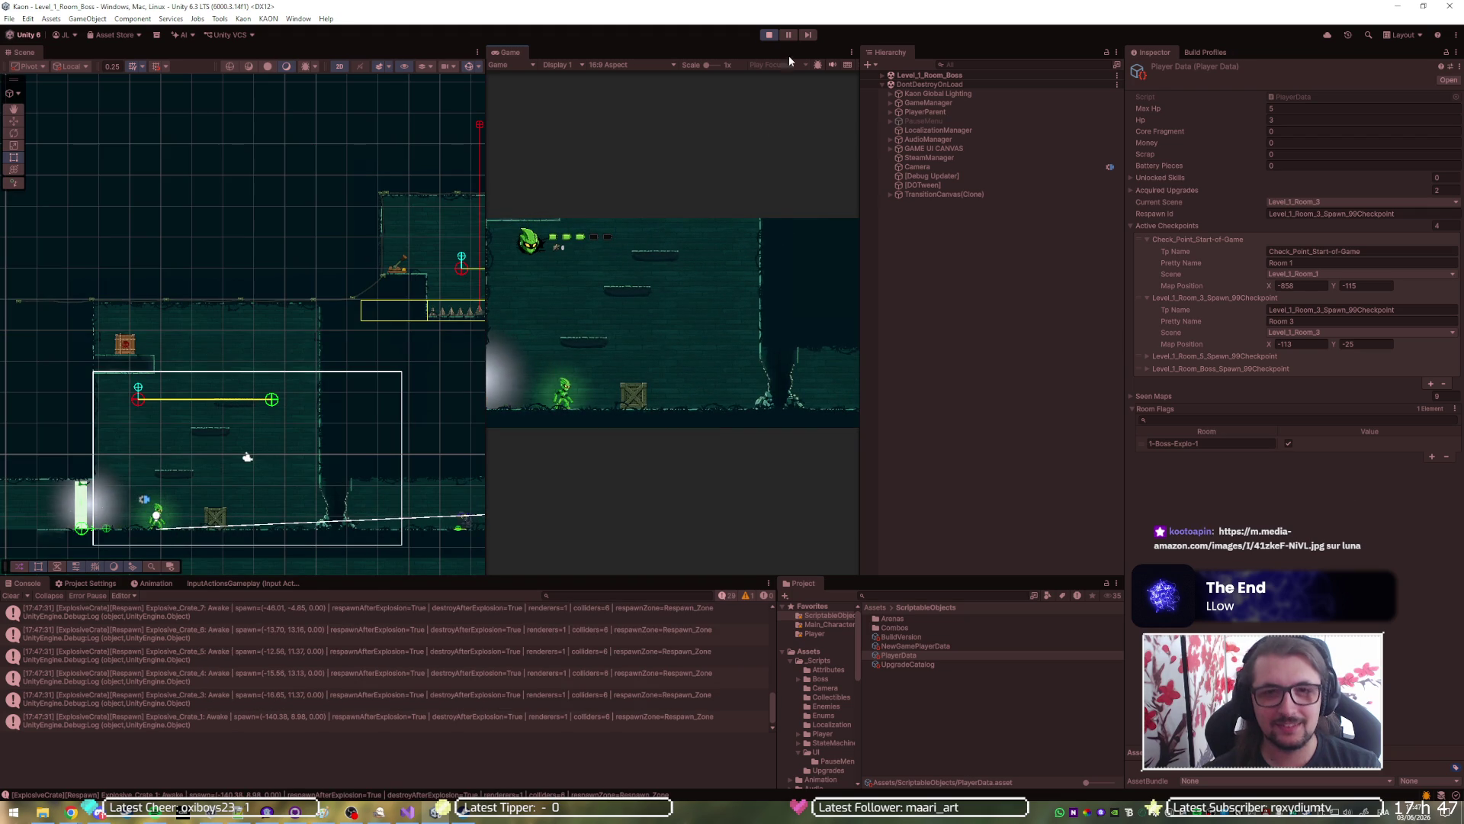
{"action": "left_click", "coordinate": [768, 34]}
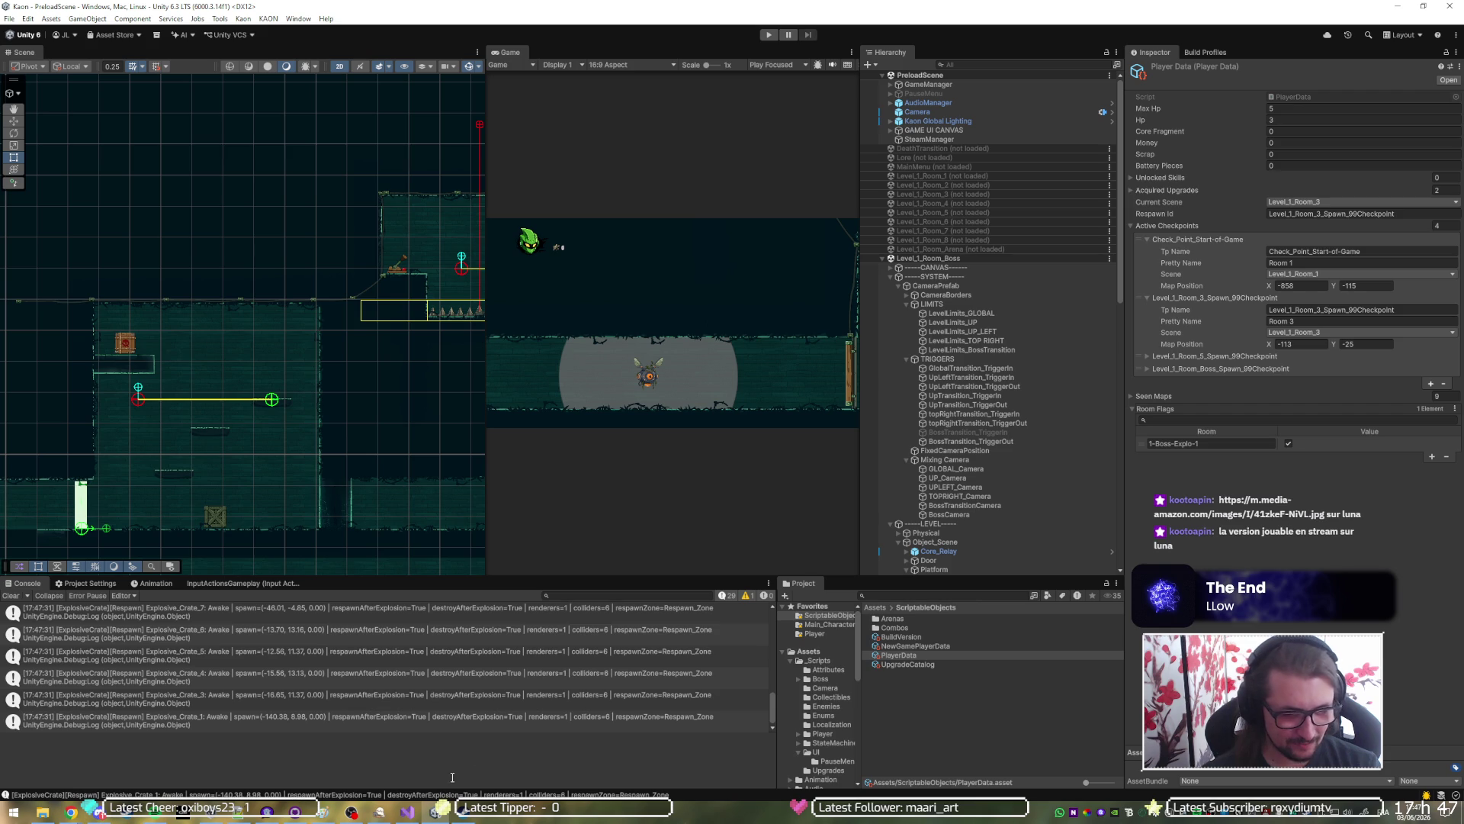
Collapse Level_1_Room_Boss in the Hierarchy, clear the selection, and switch to GitHub Desktop.
{"action": "left_click", "coordinate": [883, 260]}
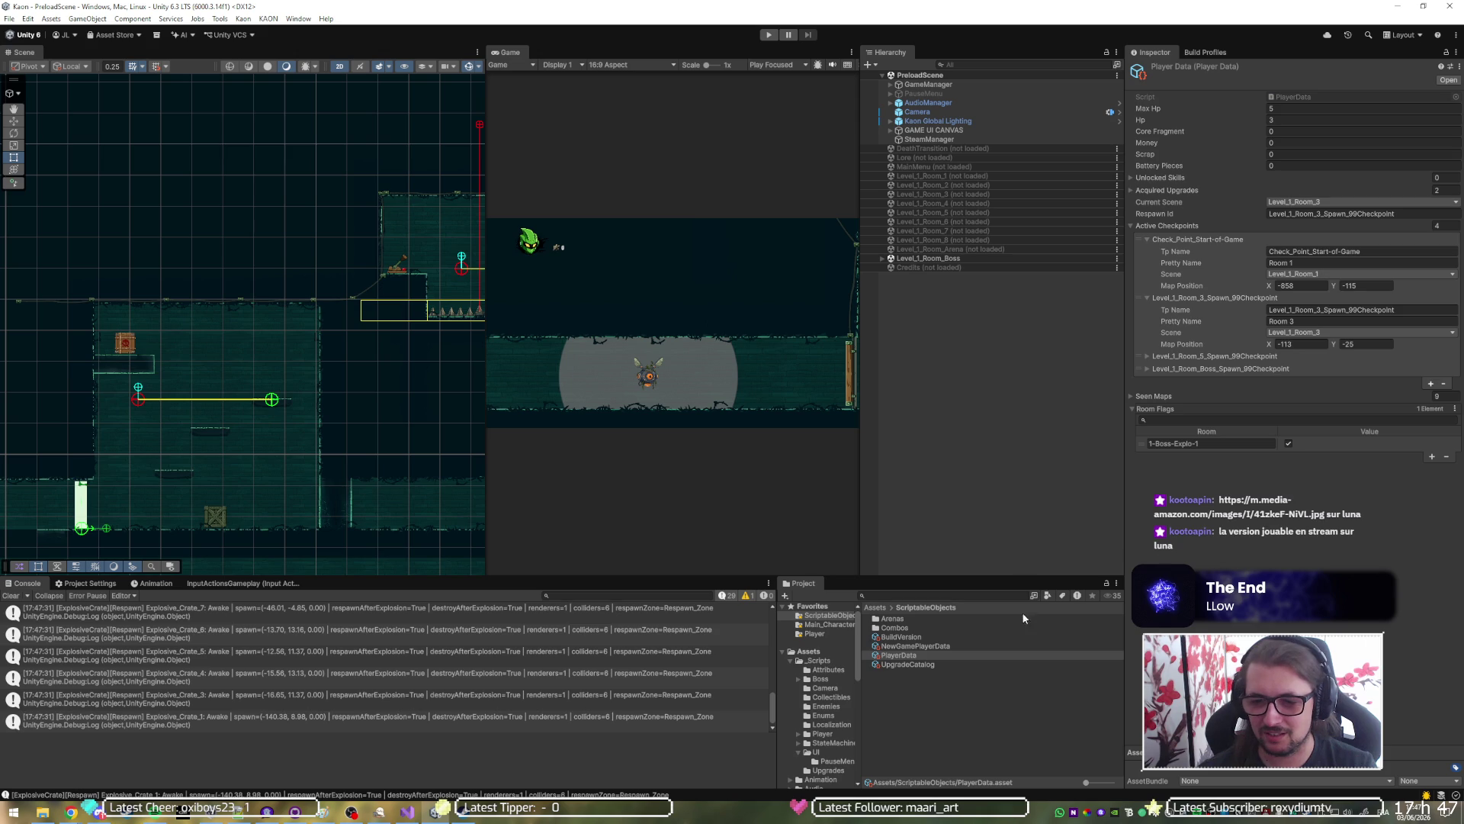
{"action": "left_click", "coordinate": [1001, 729]}
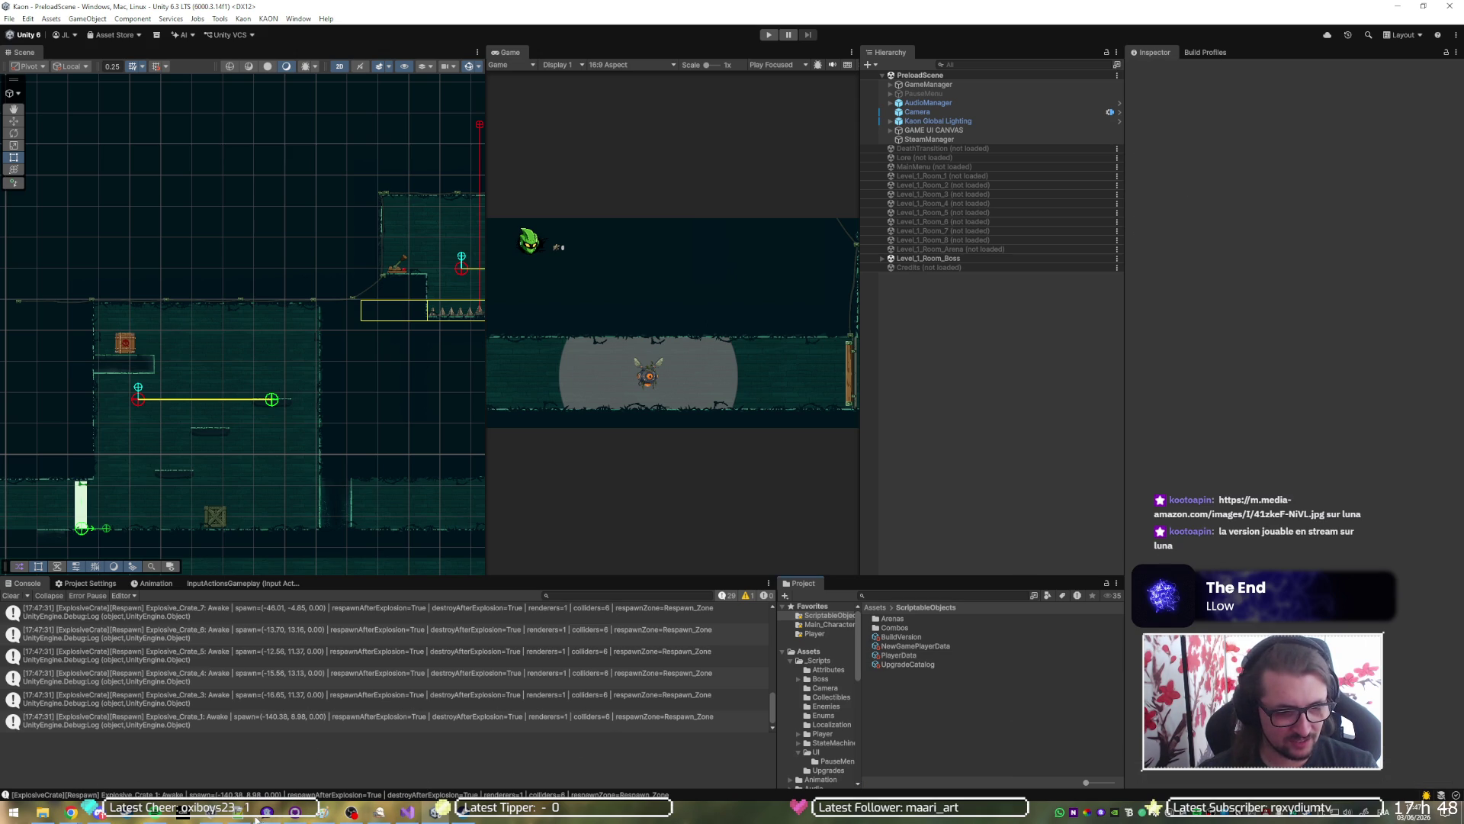
{"action": "left_click", "coordinate": [266, 815]}
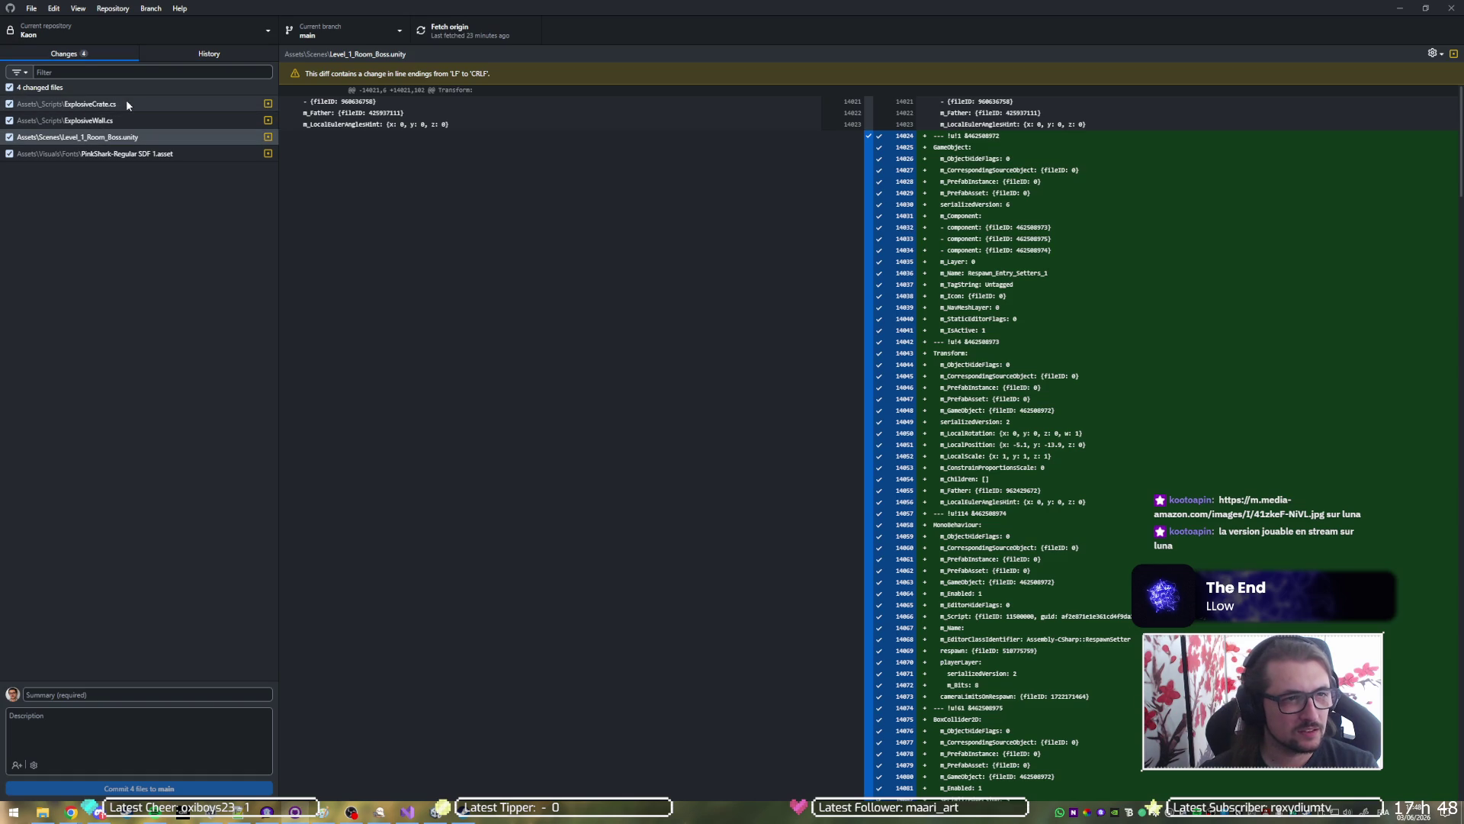
Commit 3 files to main with summary 'fix explosion respawn in boss room, fix exploded walls respawns', excluding PinkShark-Regular SDF 1.asset.
{"action": "left_click", "coordinate": [132, 155]}
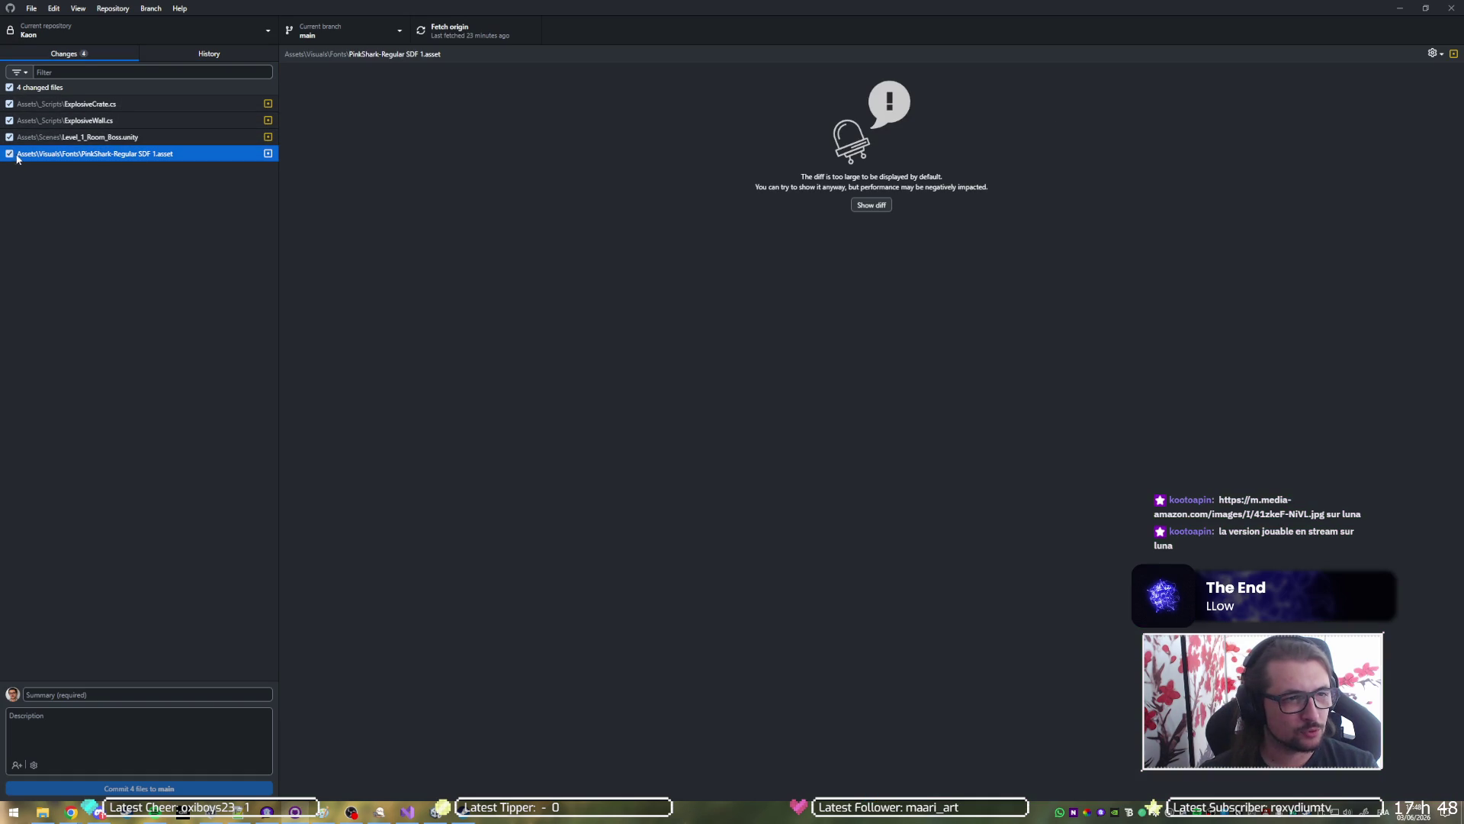
{"action": "left_click", "coordinate": [173, 699]}
{"action": "type", "text": "fix e"}
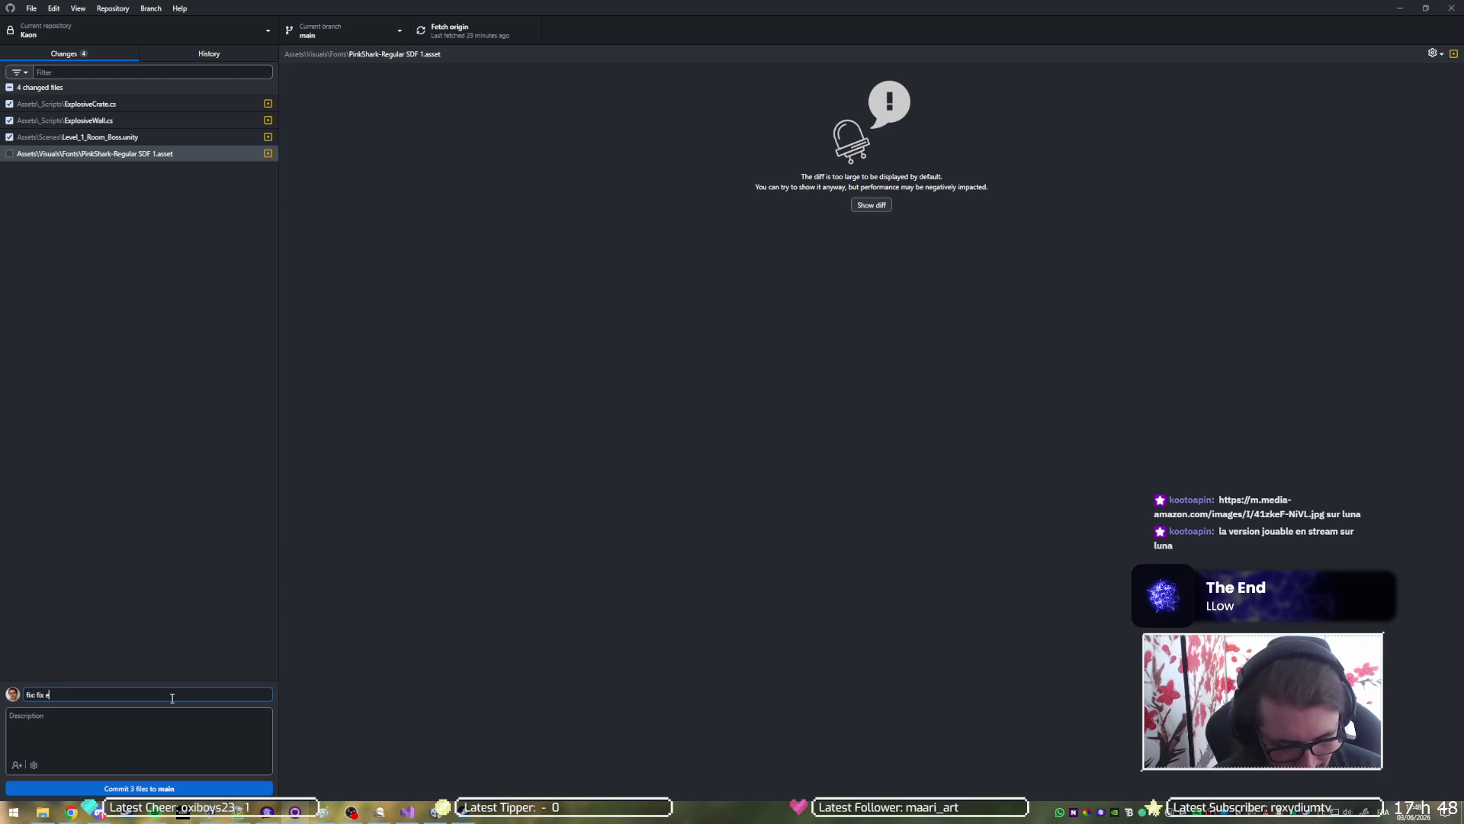
{"action": "type", "text": "xplosion res"}
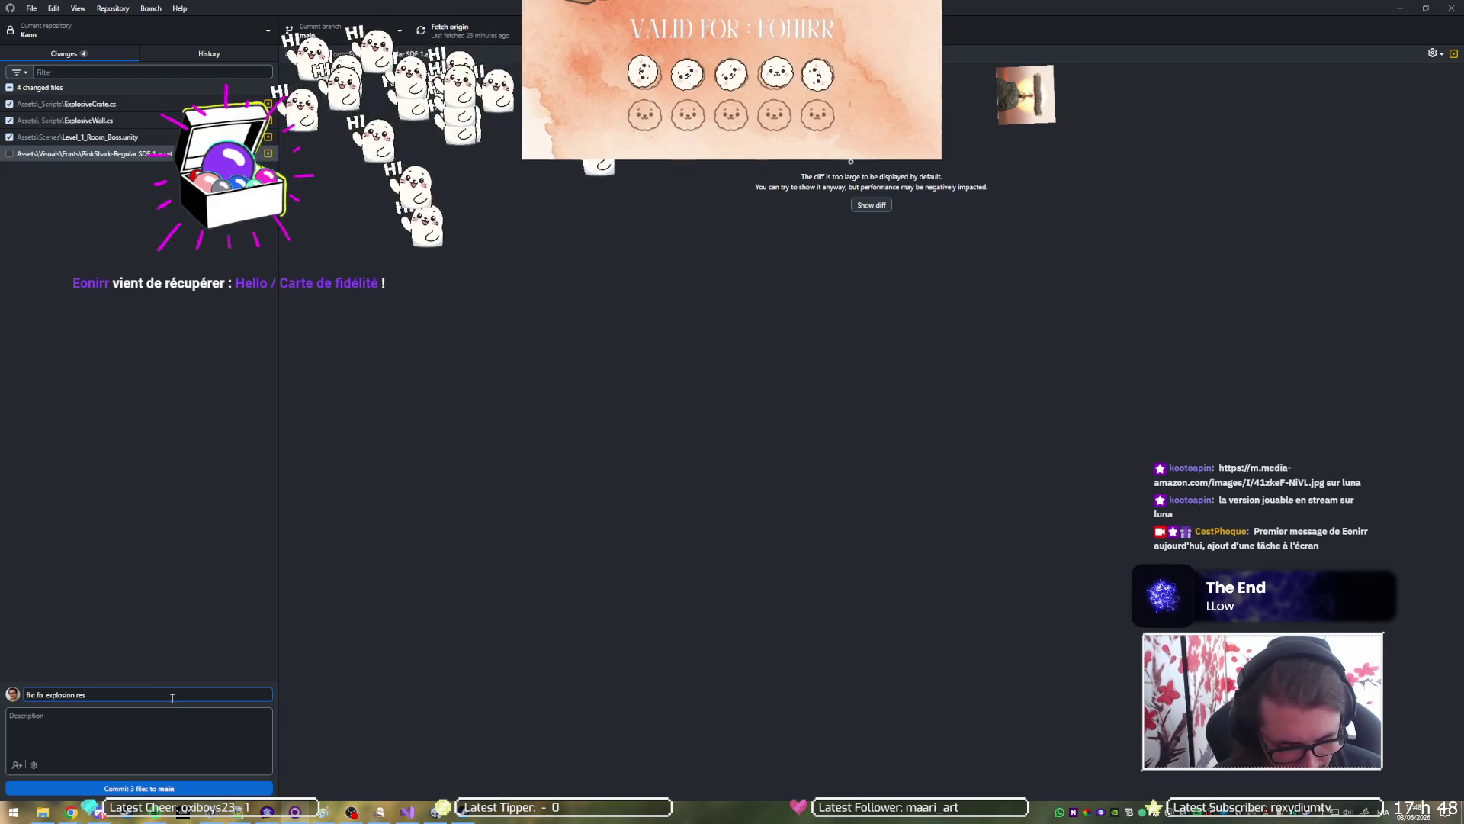
{"action": "type", "text": "pawn in boss room"}
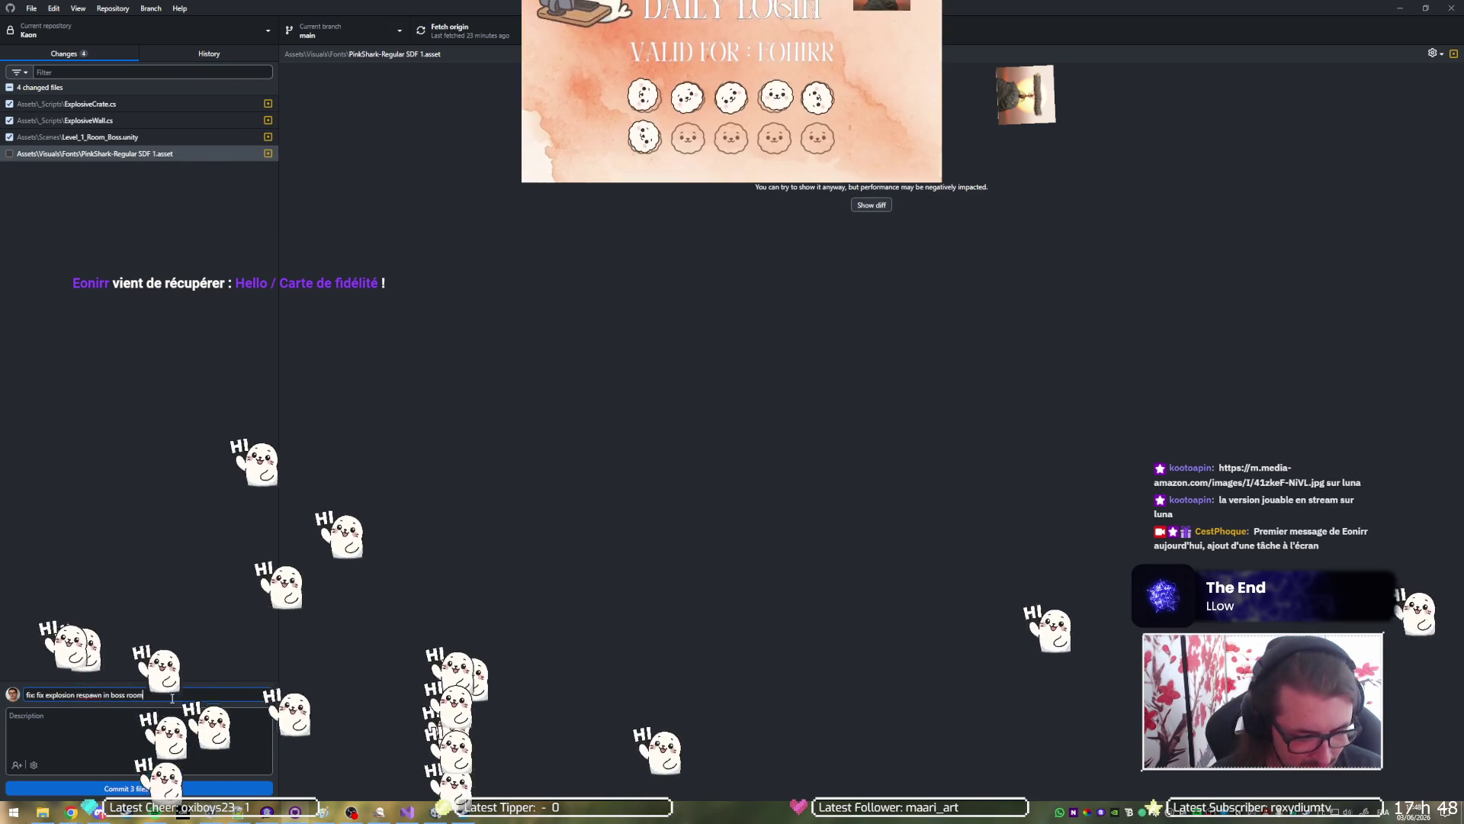
{"action": "type", "text": ", "}
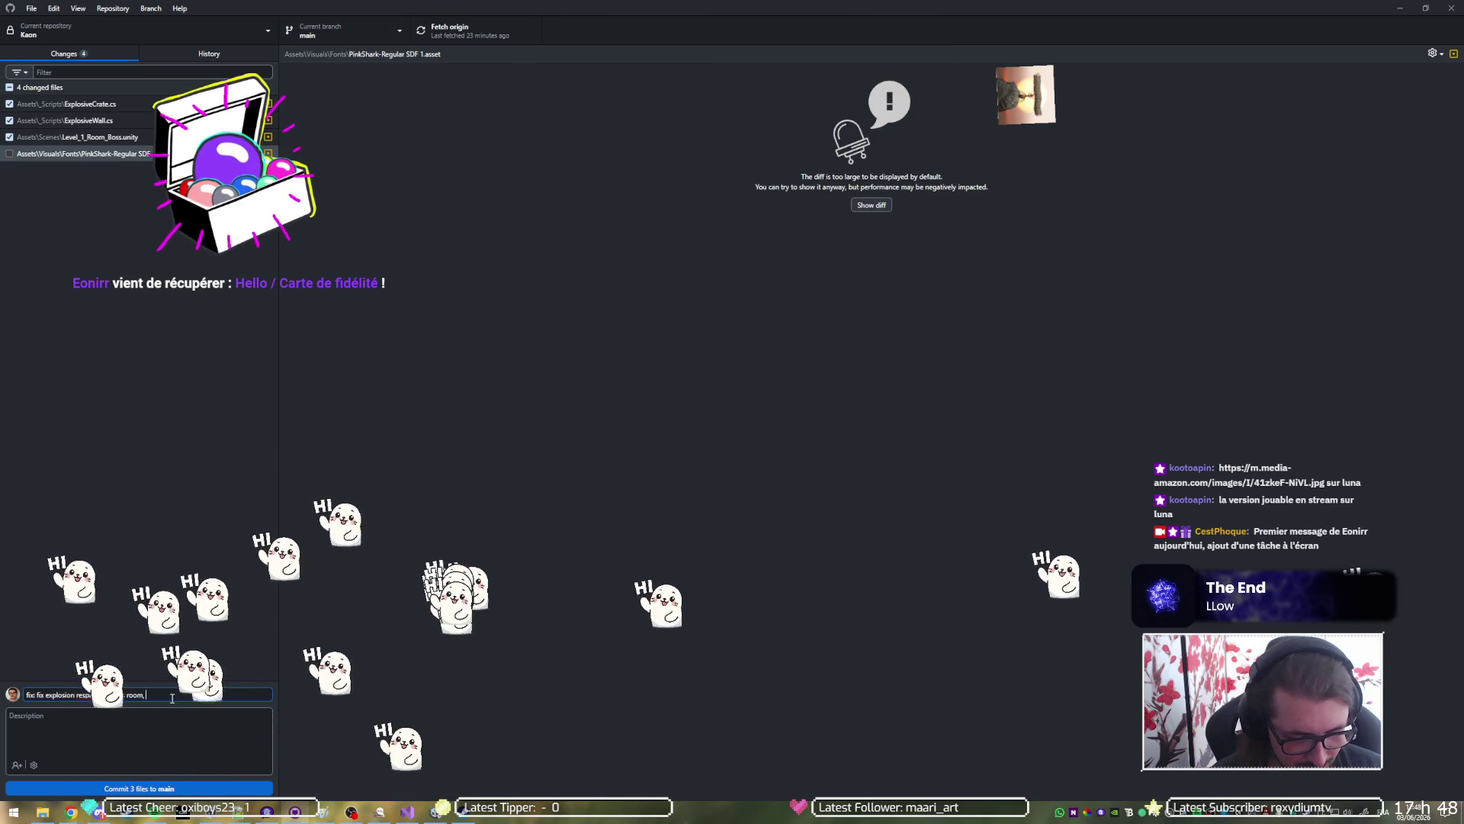
{"action": "type", "text": "fix exploded walls respawns"}
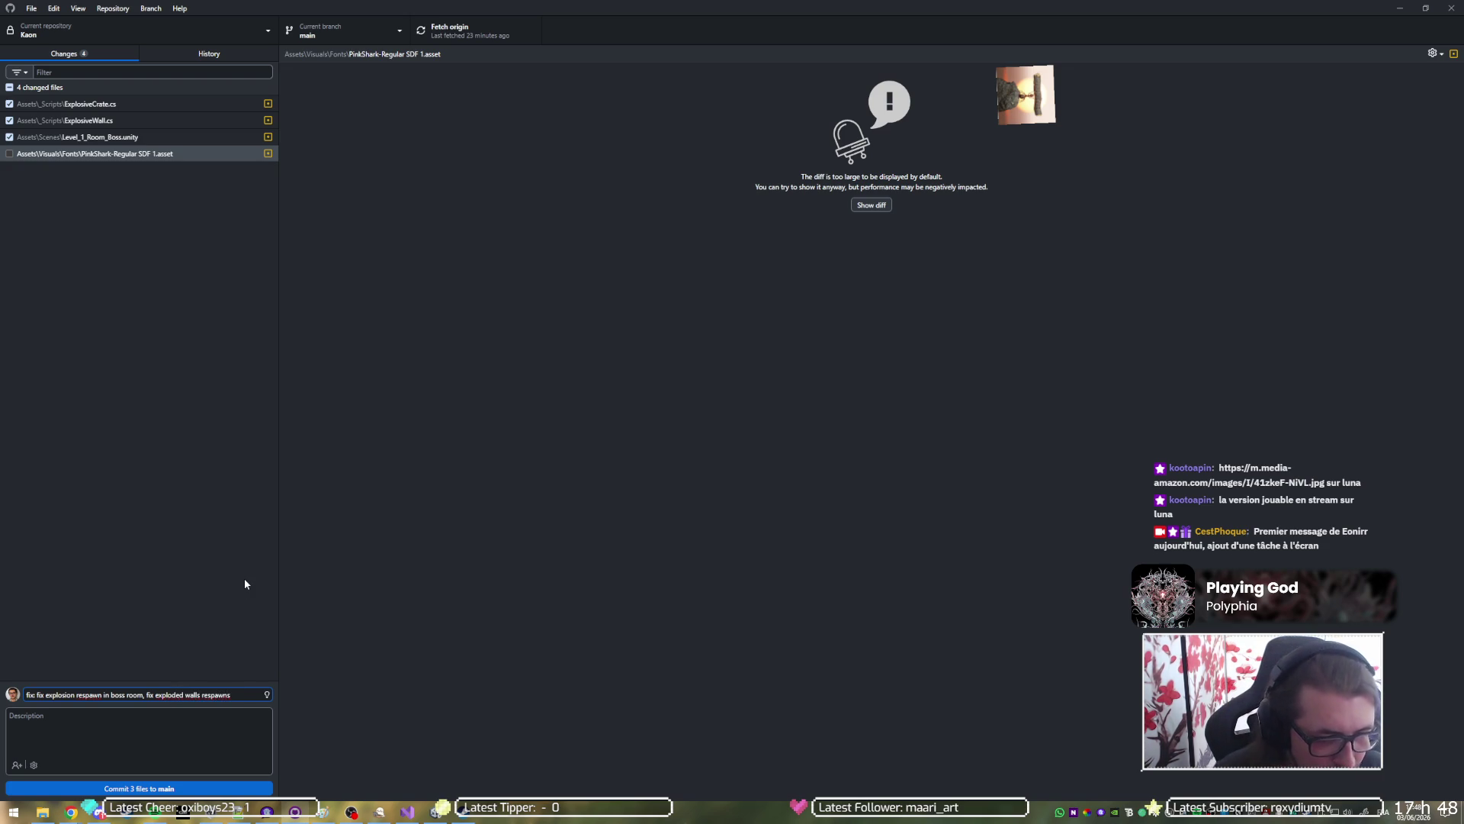
{"action": "left_click", "coordinate": [141, 785]}
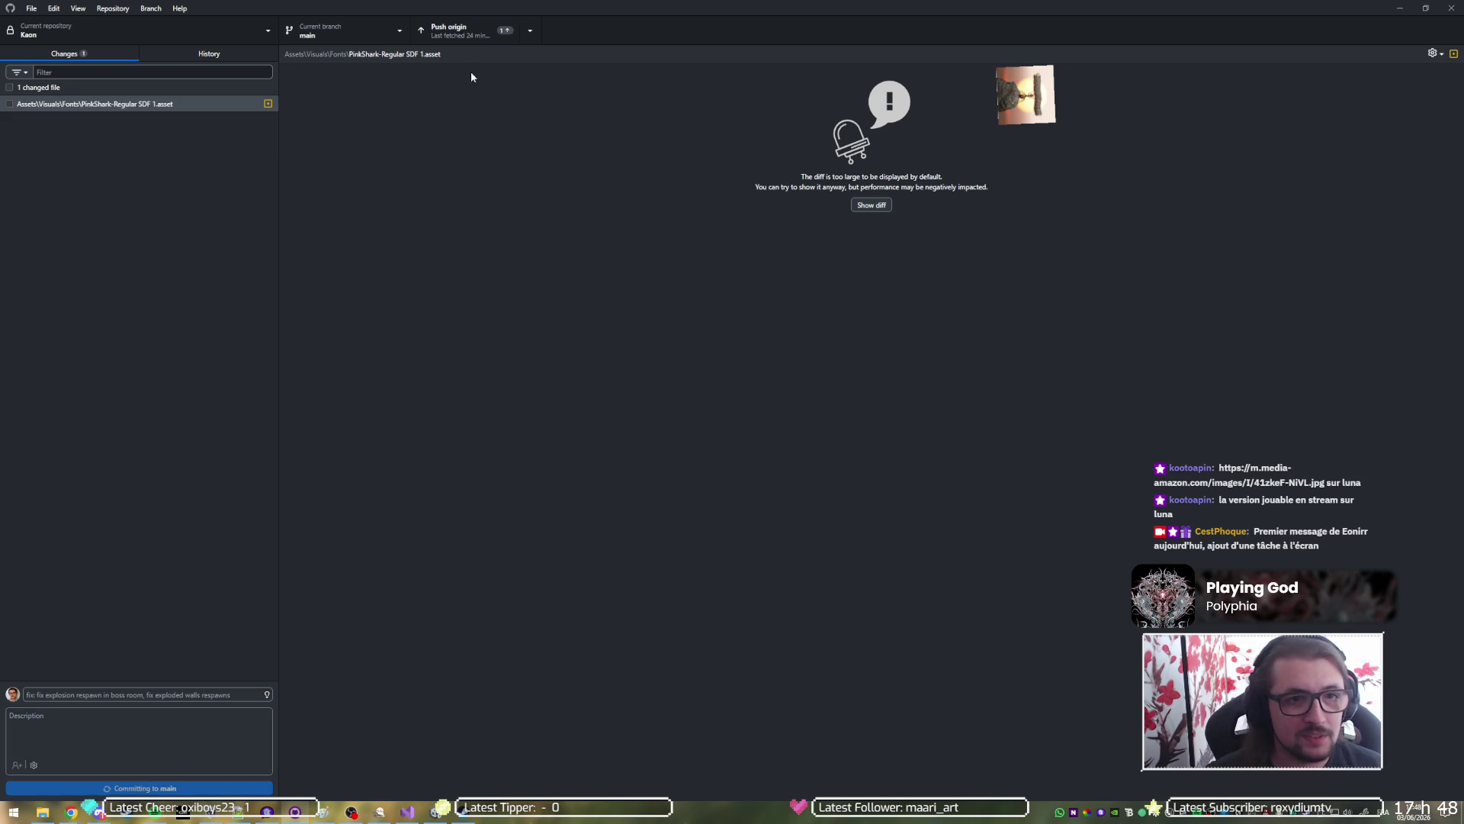
Push the new commit to origin, fetch origin again, and bring up the monday.com Tasks board.
{"action": "left_click", "coordinate": [454, 33]}
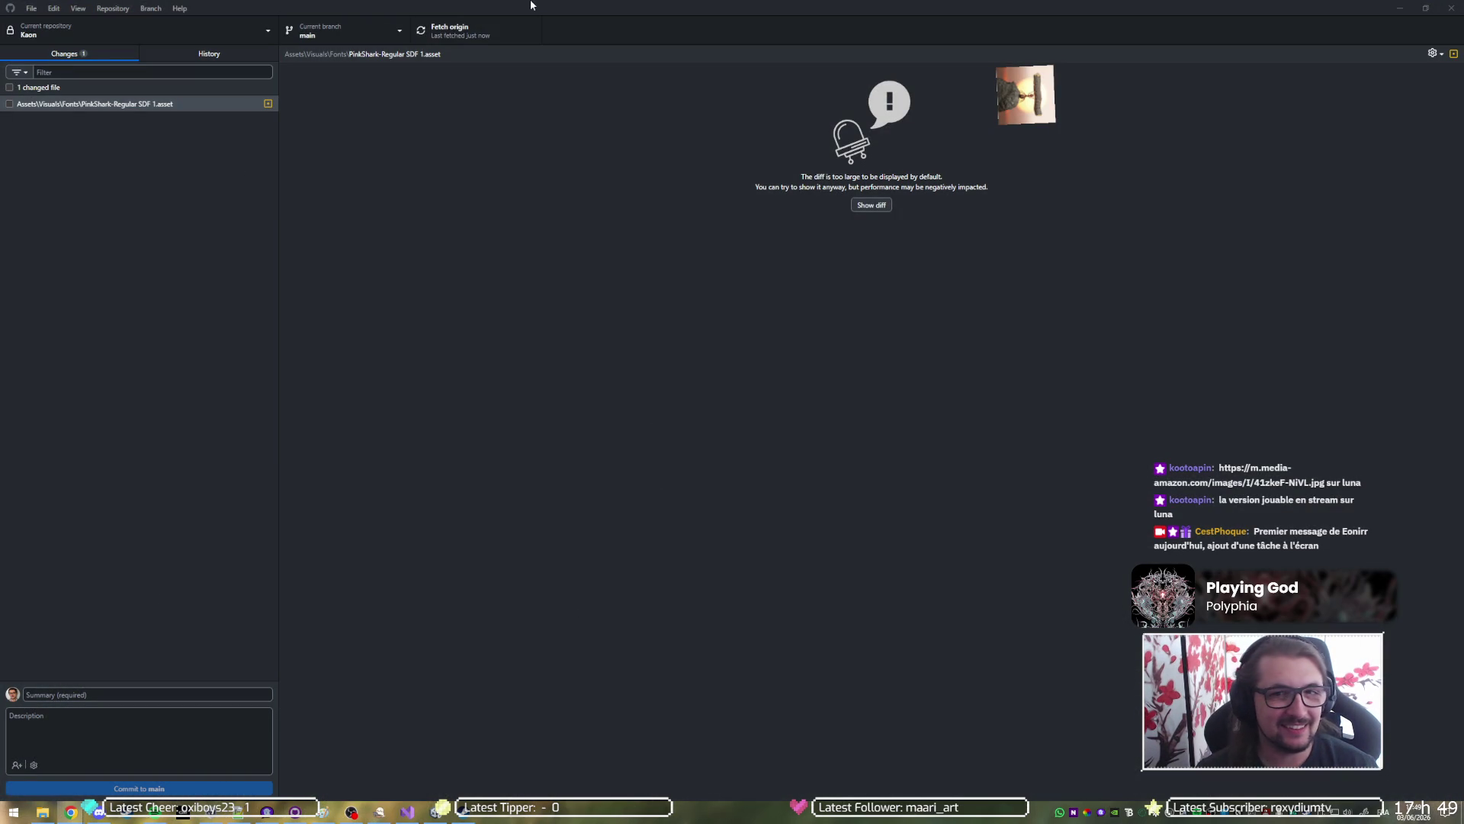
{"action": "left_click", "coordinate": [451, 39]}
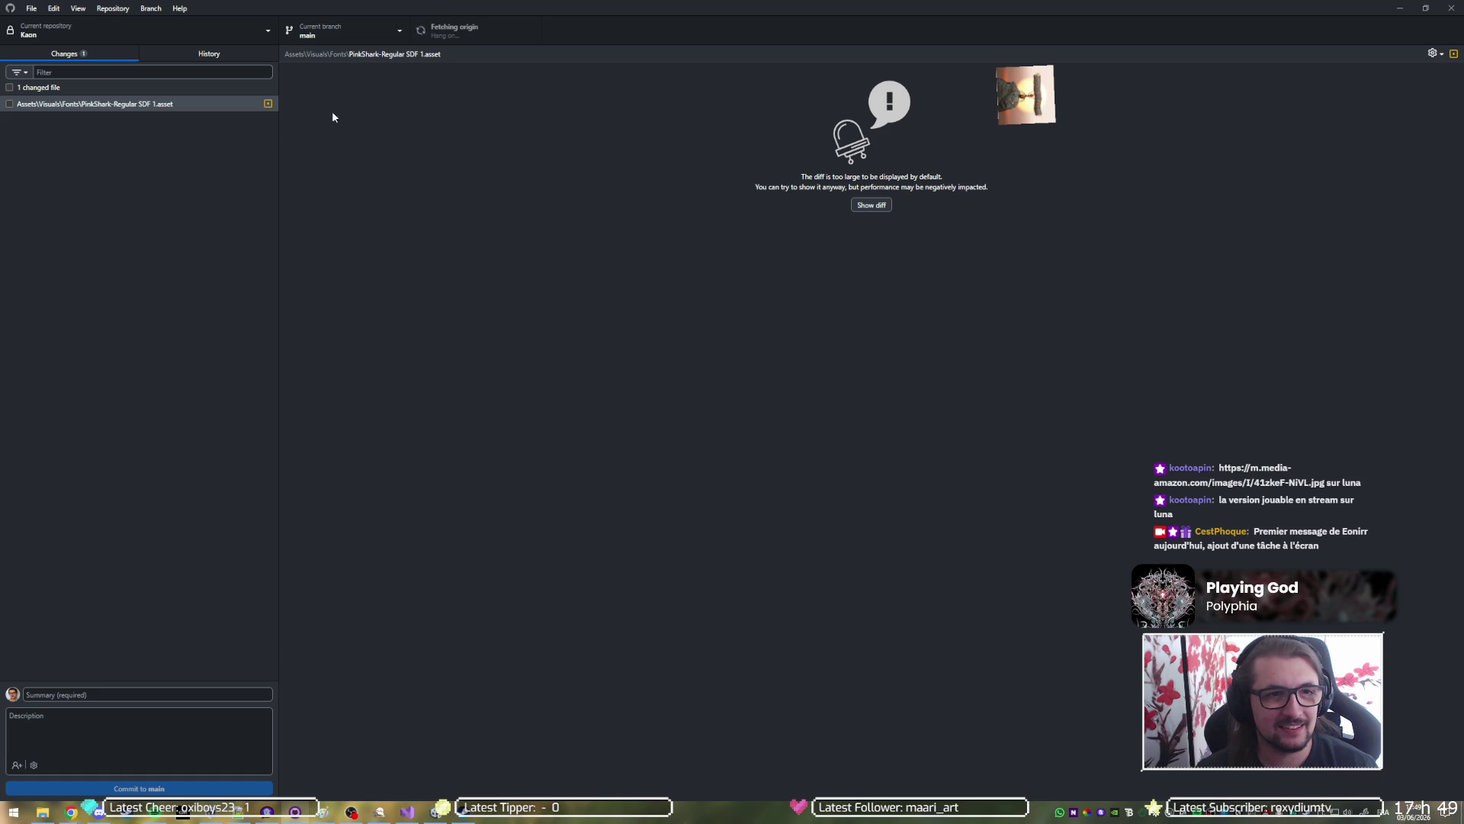
{"action": "left_click", "coordinate": [71, 812]}
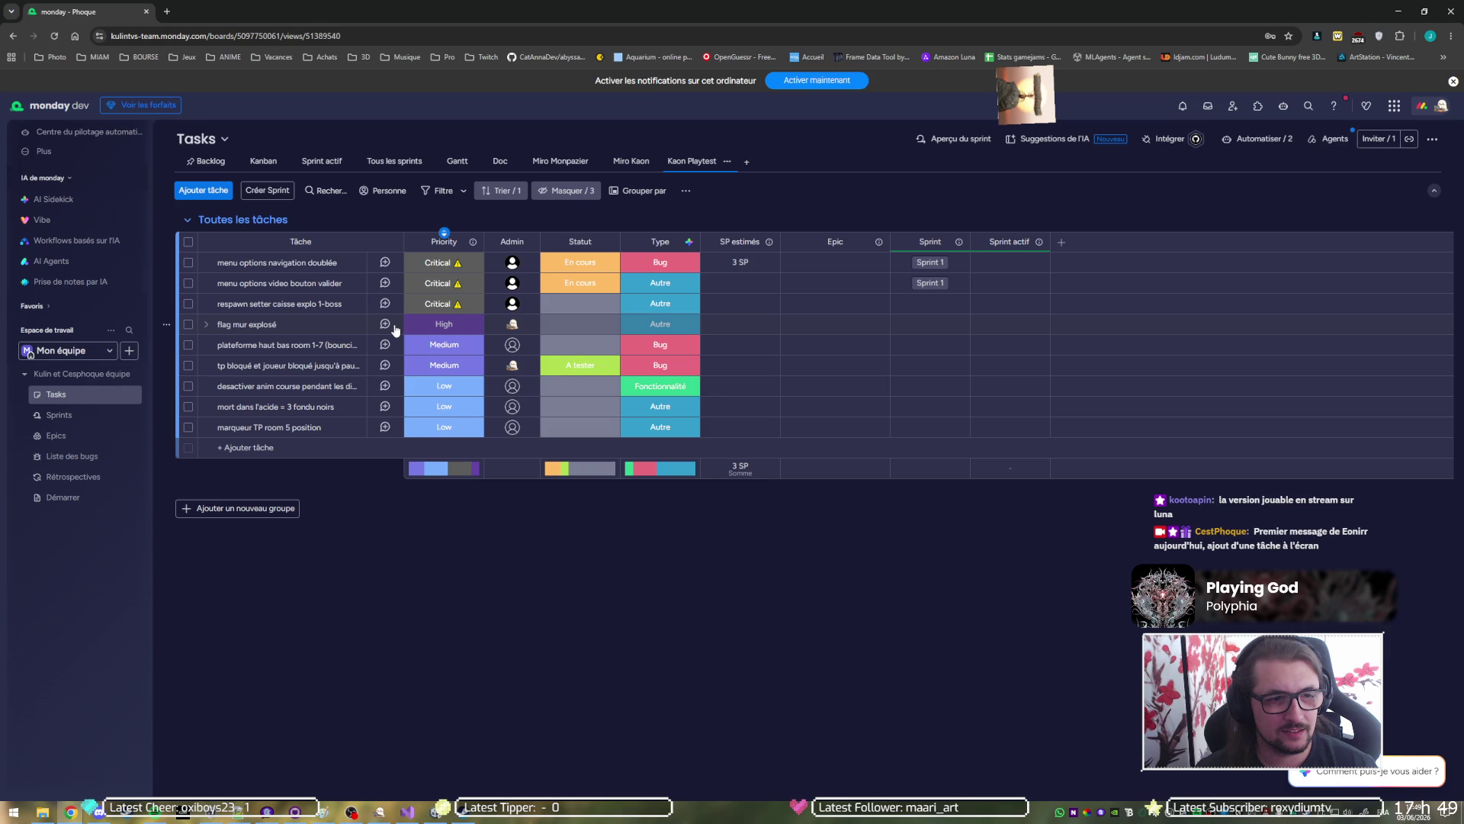
Set the Statut of the 'flag mur explosé' task to Fait.
{"action": "left_click", "coordinate": [584, 328]}
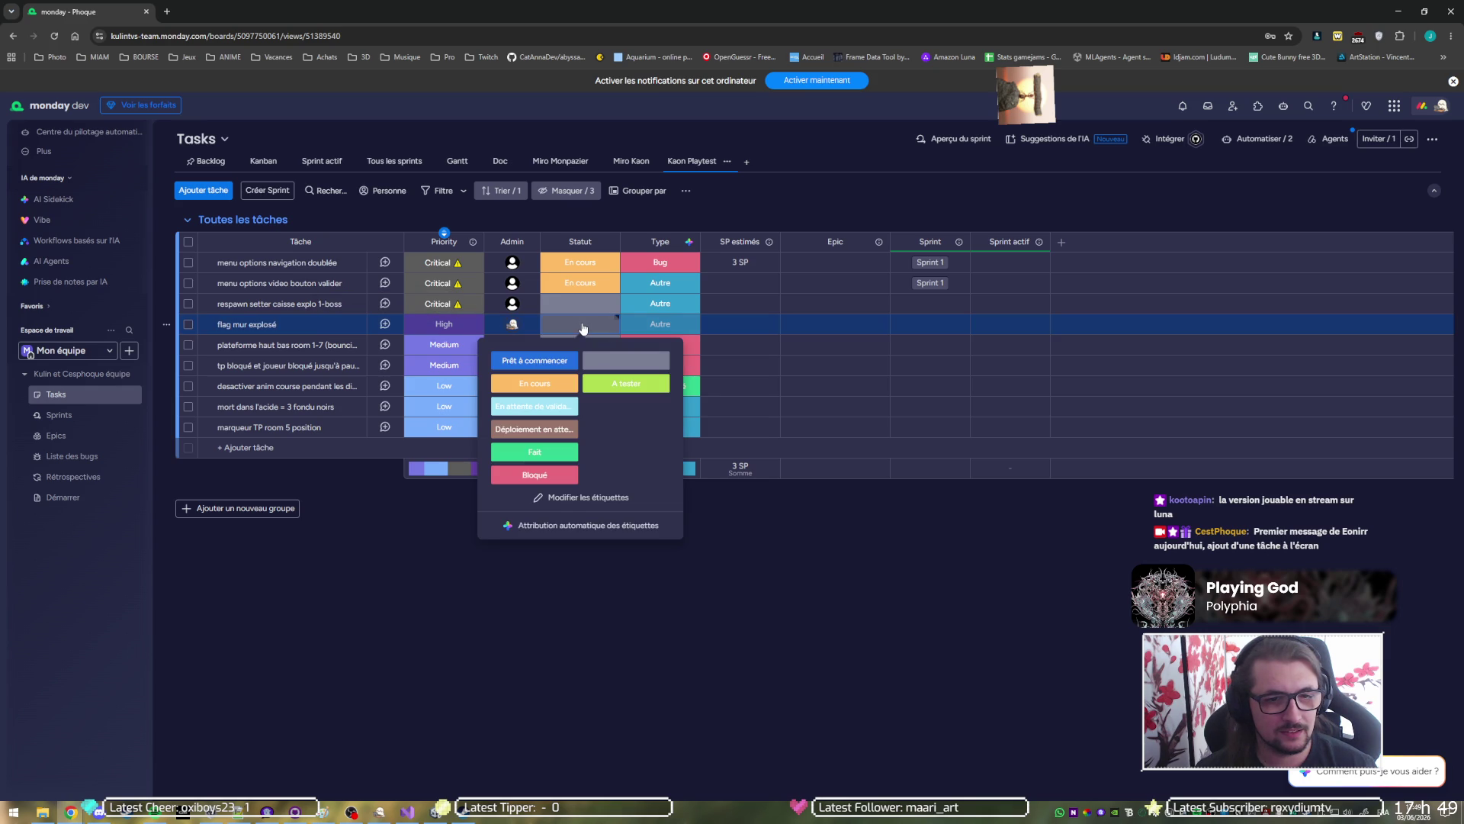
{"action": "left_click", "coordinate": [534, 451]}
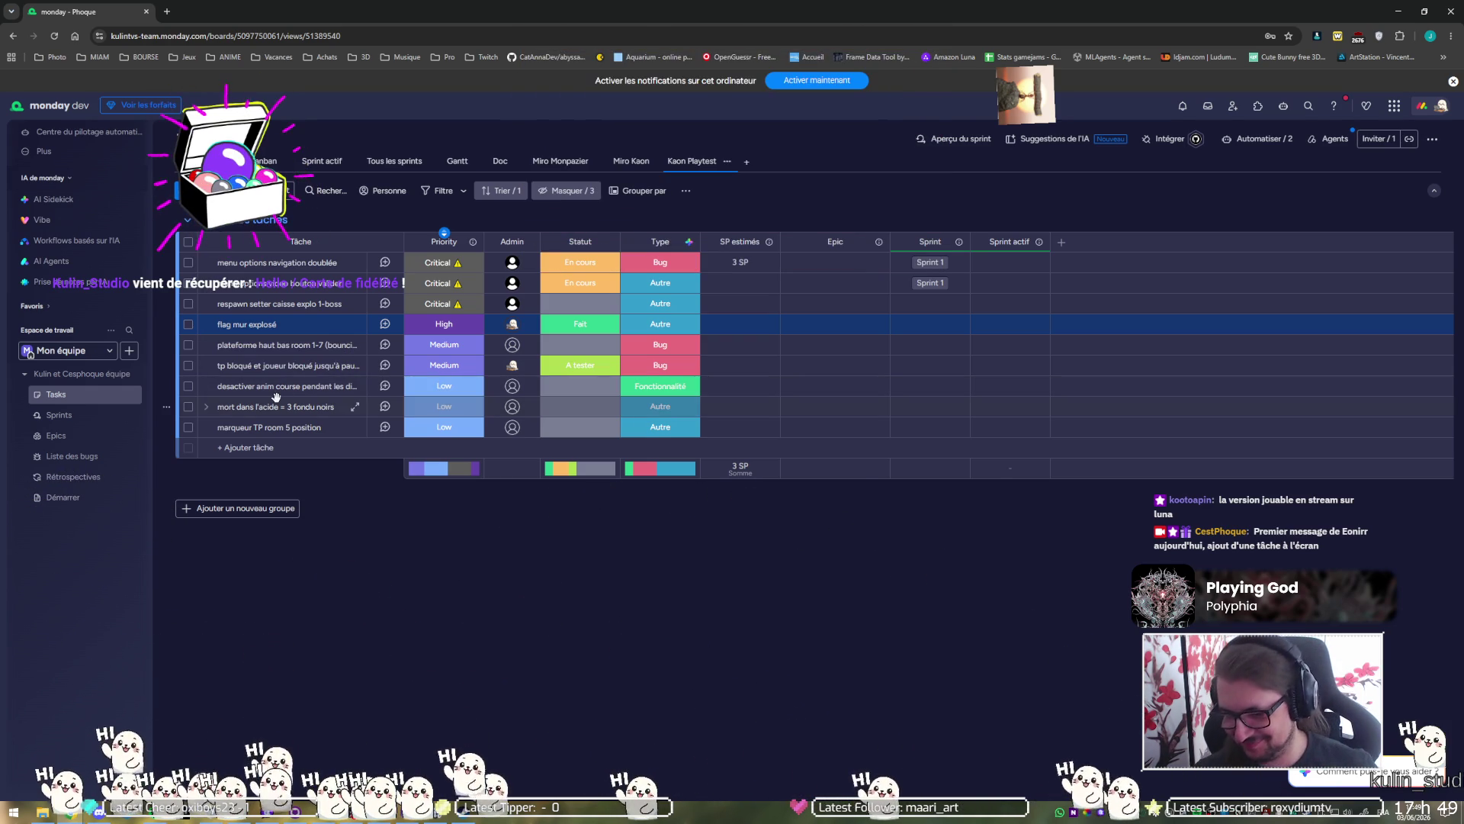
Open the spinthewheel.io site in a new browser tab.
{"action": "key", "text": "ctrl+t"}
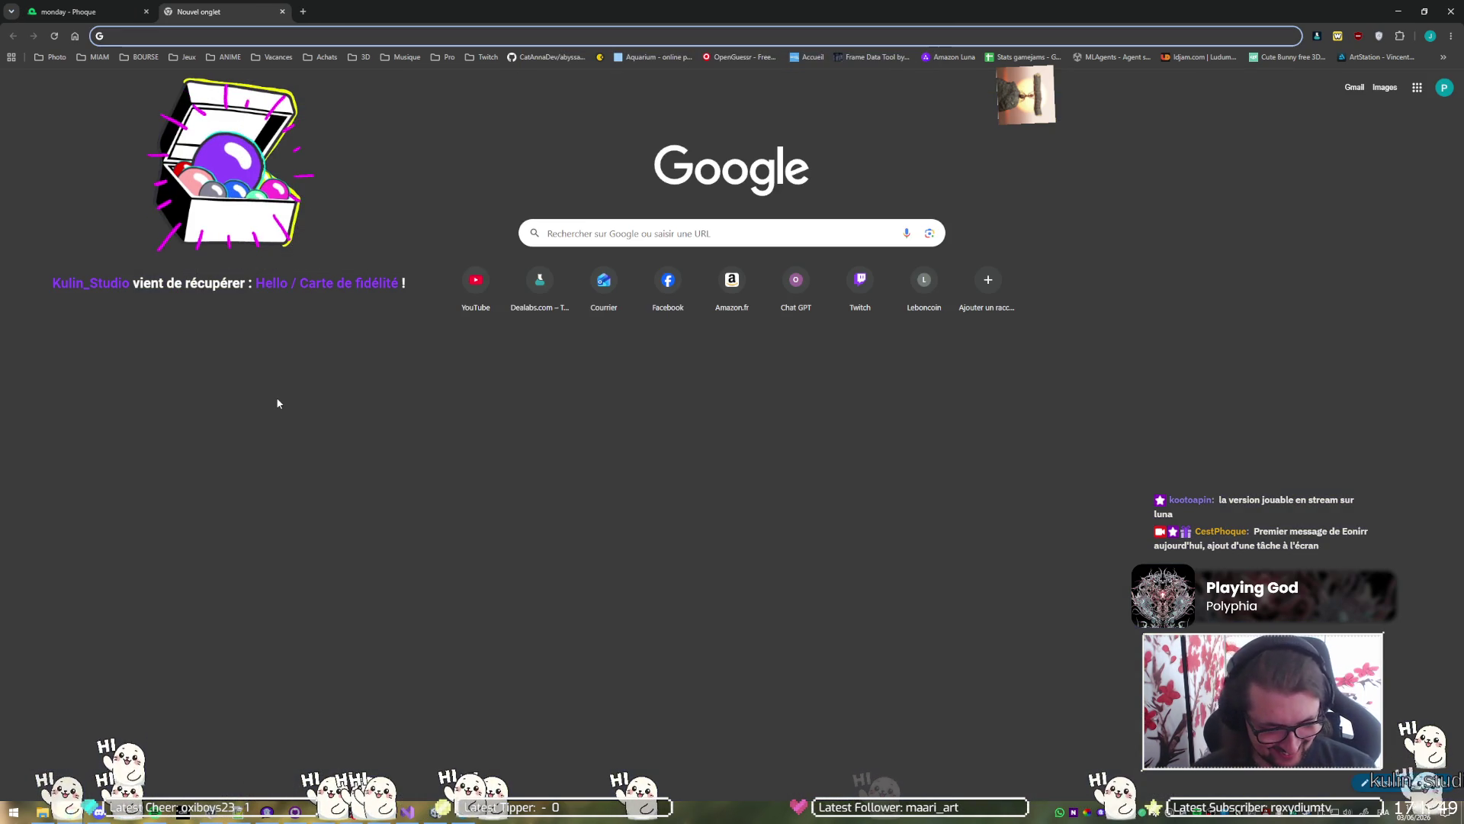
{"action": "type", "text": "spinthewheel.io/fr/wheels/tPyK0zsyfRSLp1ThVwxv"}
{"action": "key", "text": "Return"}
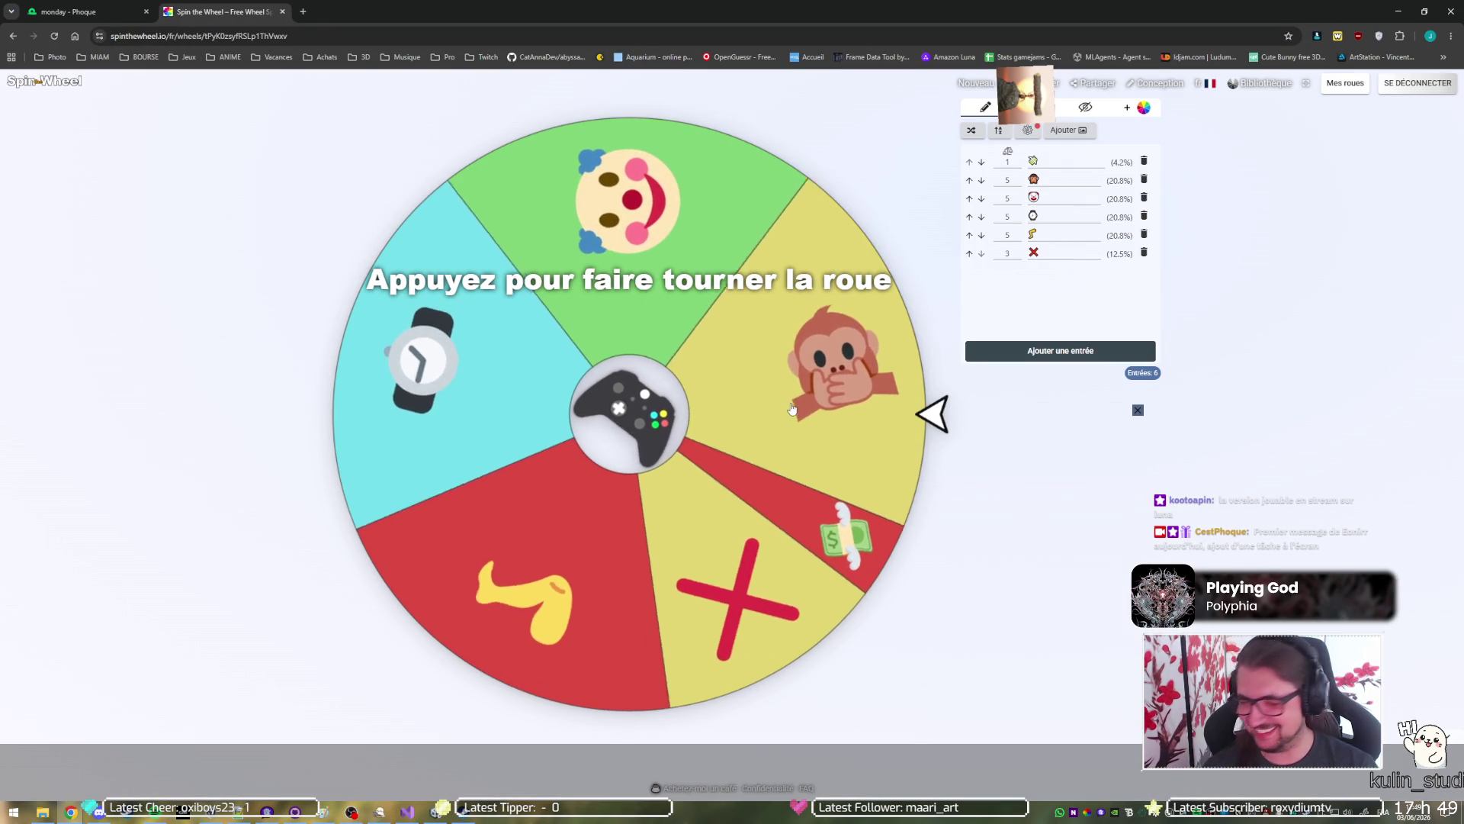
Spin the emoji wheel once, landing on the monkey, then dismiss the result and close the tab.
{"action": "left_click", "coordinate": [791, 408]}
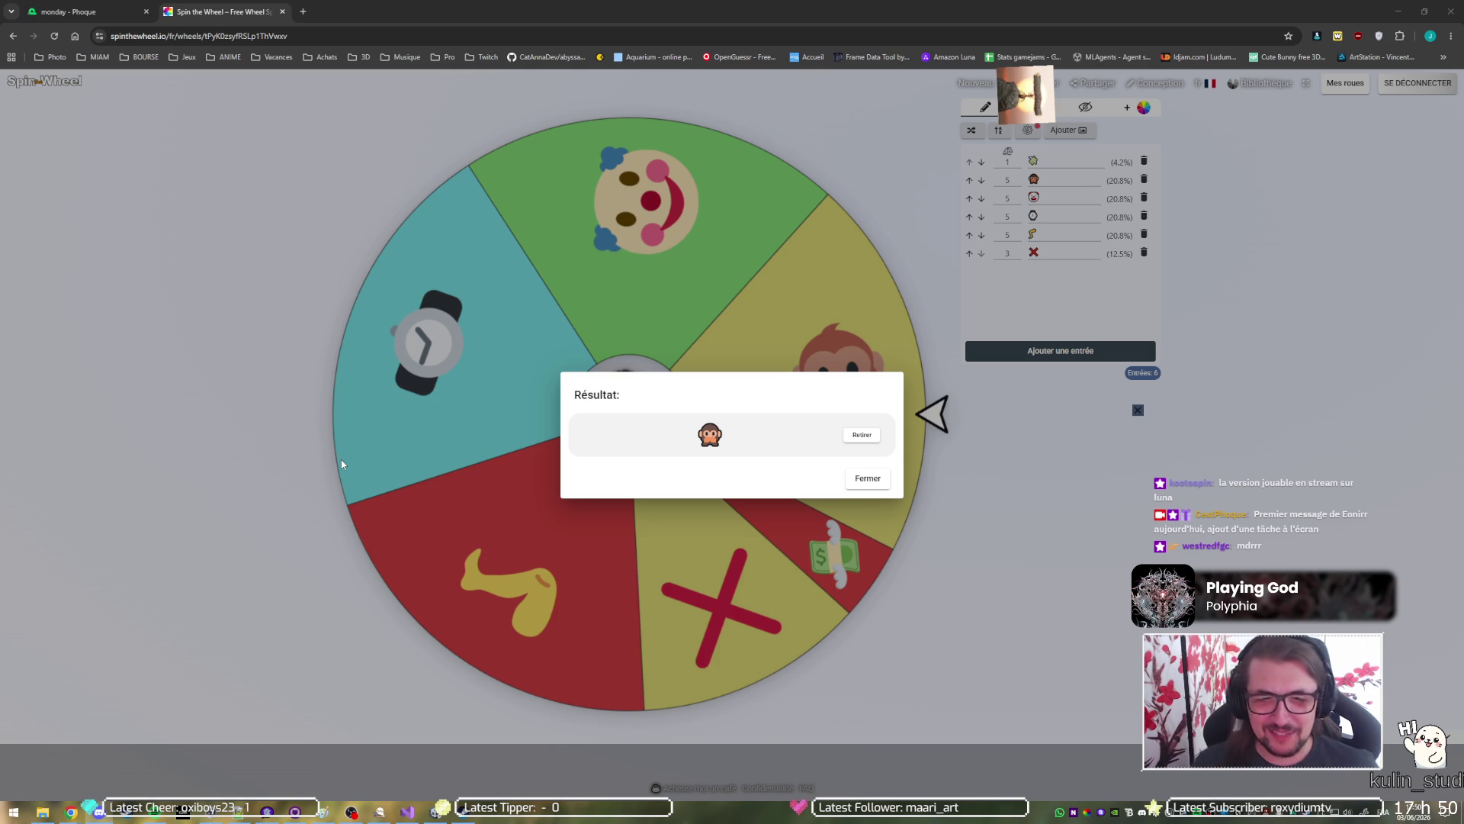
{"action": "left_click", "coordinate": [871, 479]}
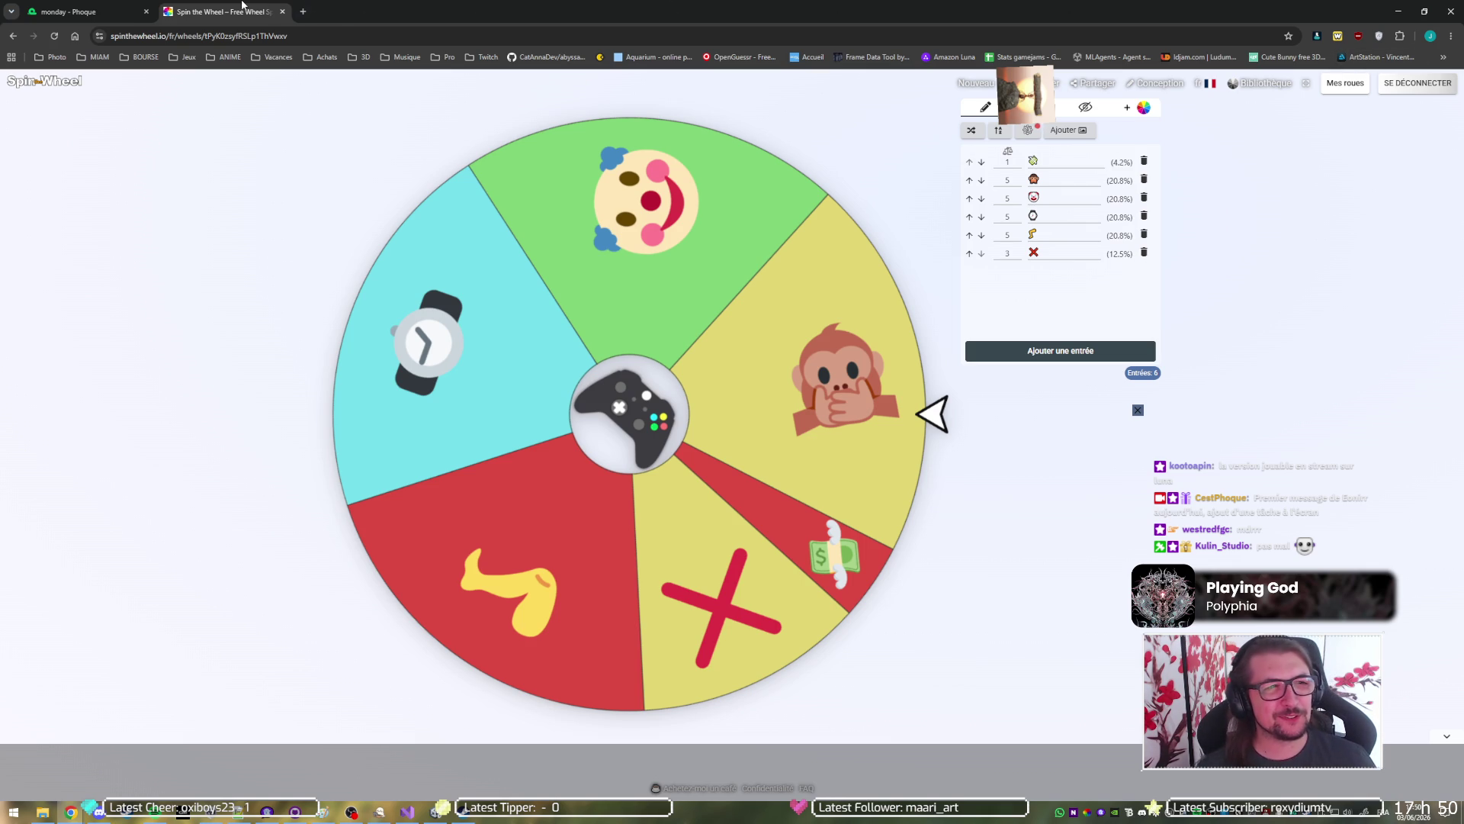
{"action": "middle_click", "coordinate": [242, 5]}
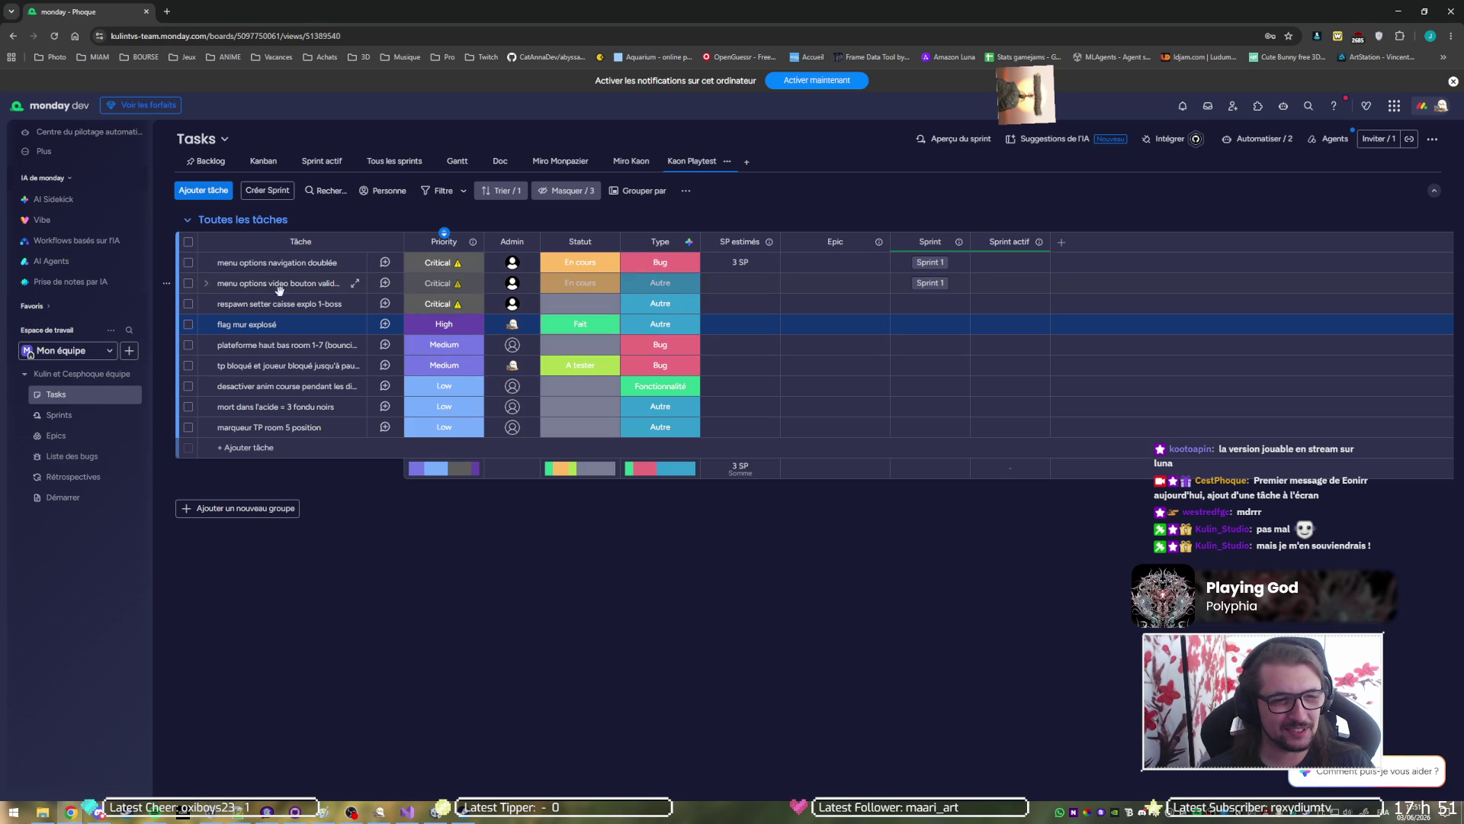
{"action": "left_click", "coordinate": [187, 325]}
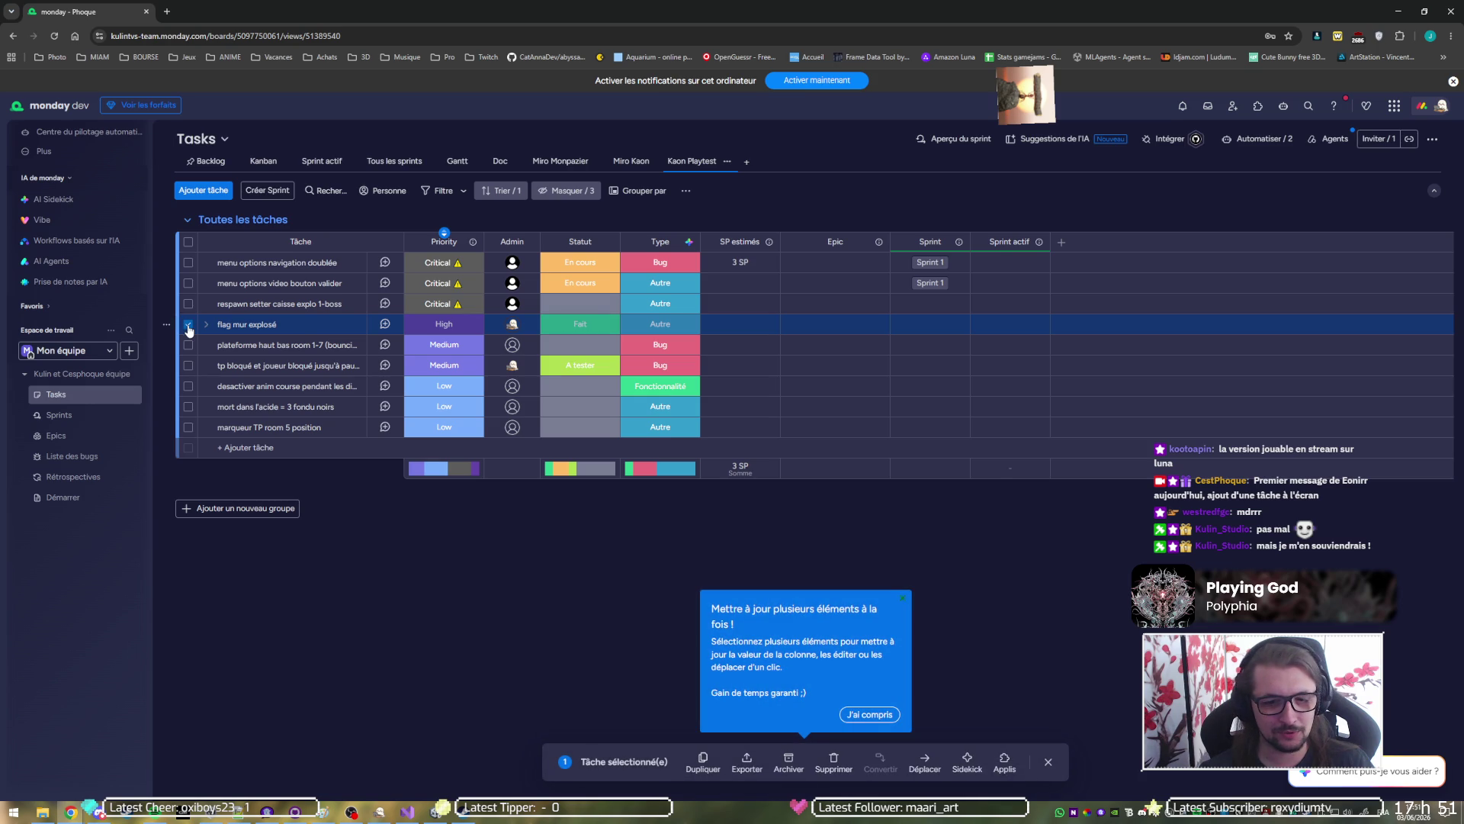
{"action": "left_click", "coordinate": [188, 326]}
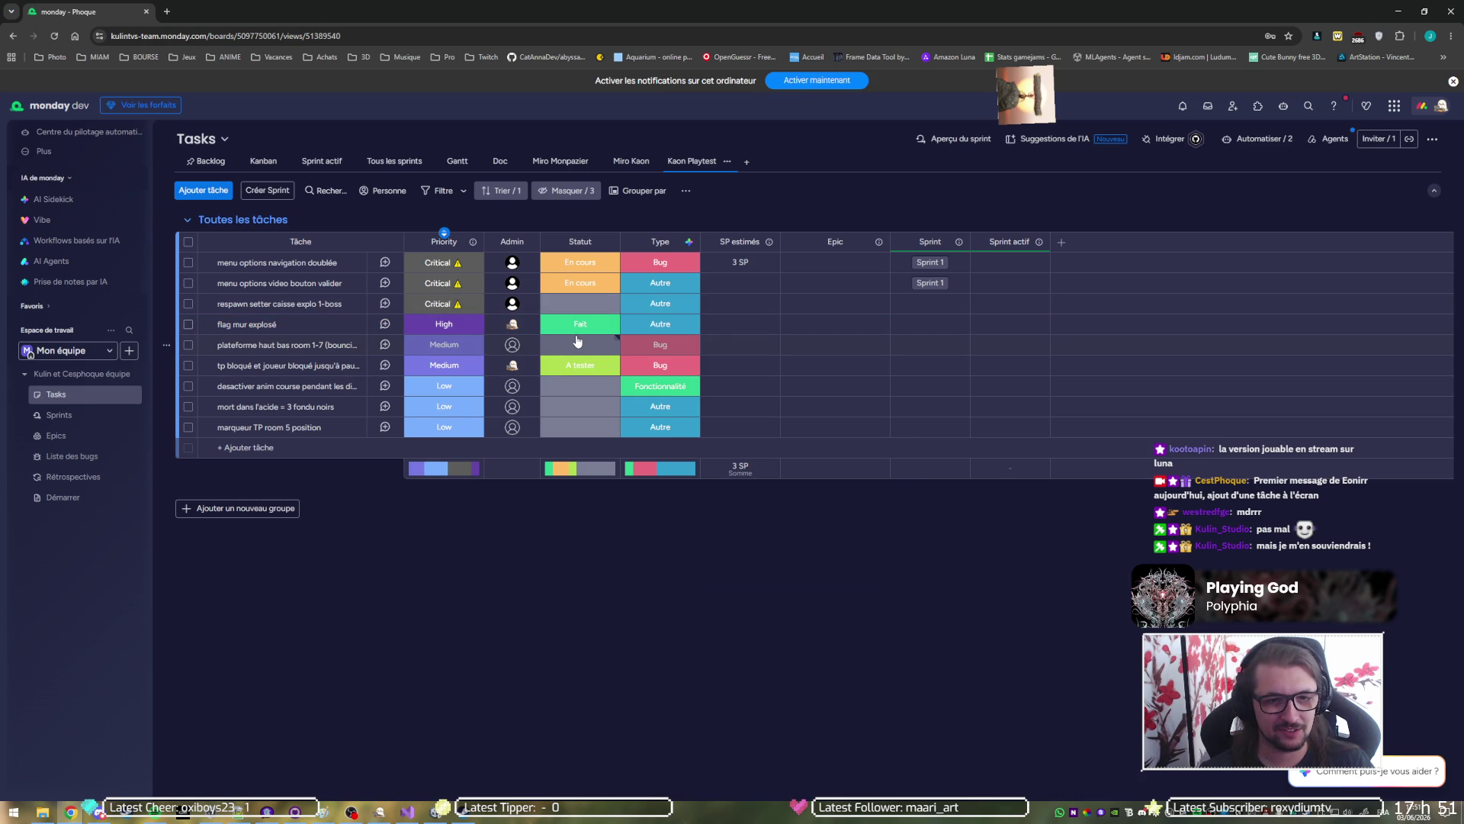
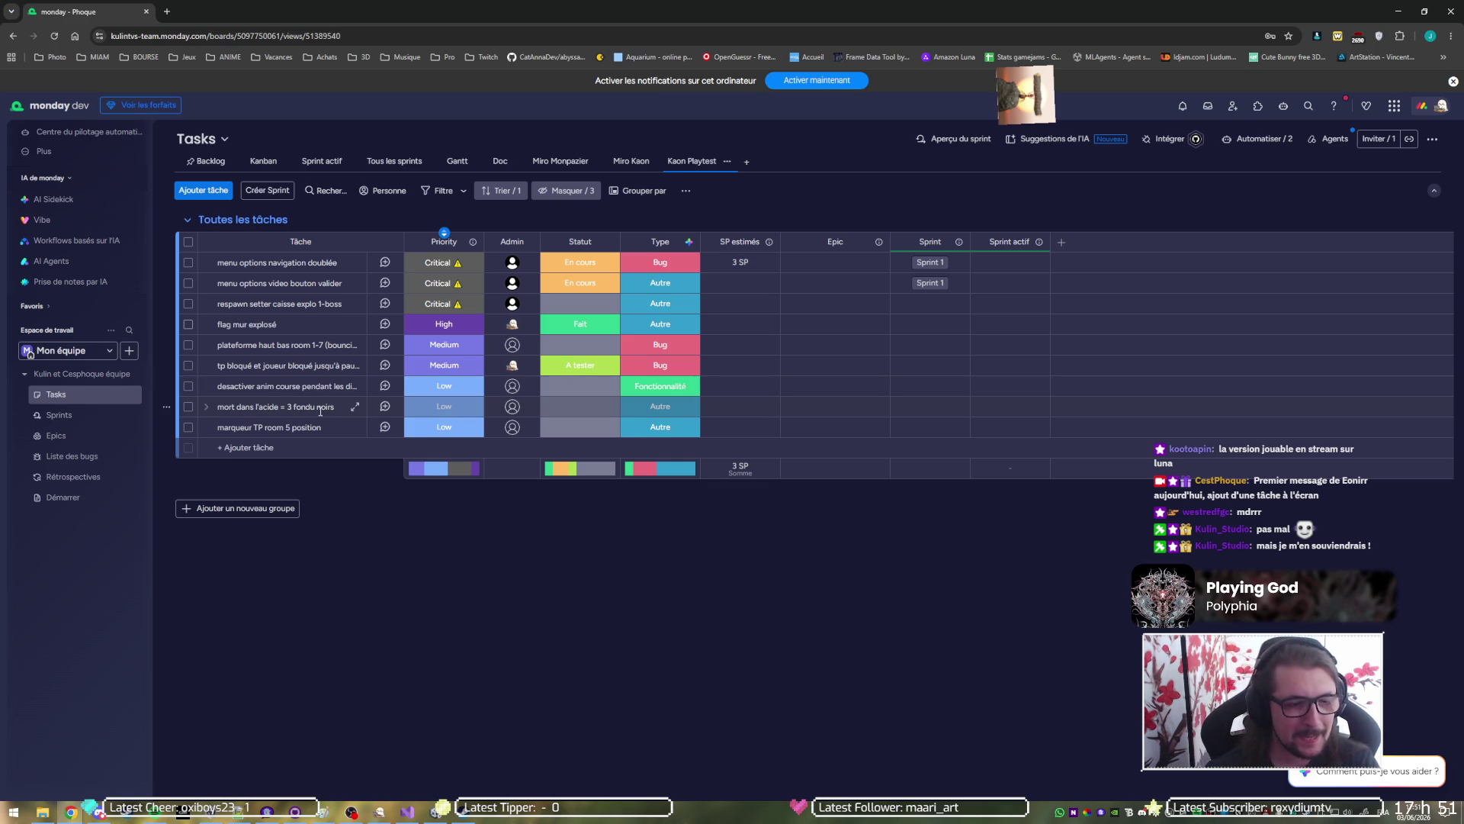
Confirm the room 5 teleport task name, make Phoque Admin of the platform task, then leave the board.
{"action": "left_click", "coordinate": [331, 430]}
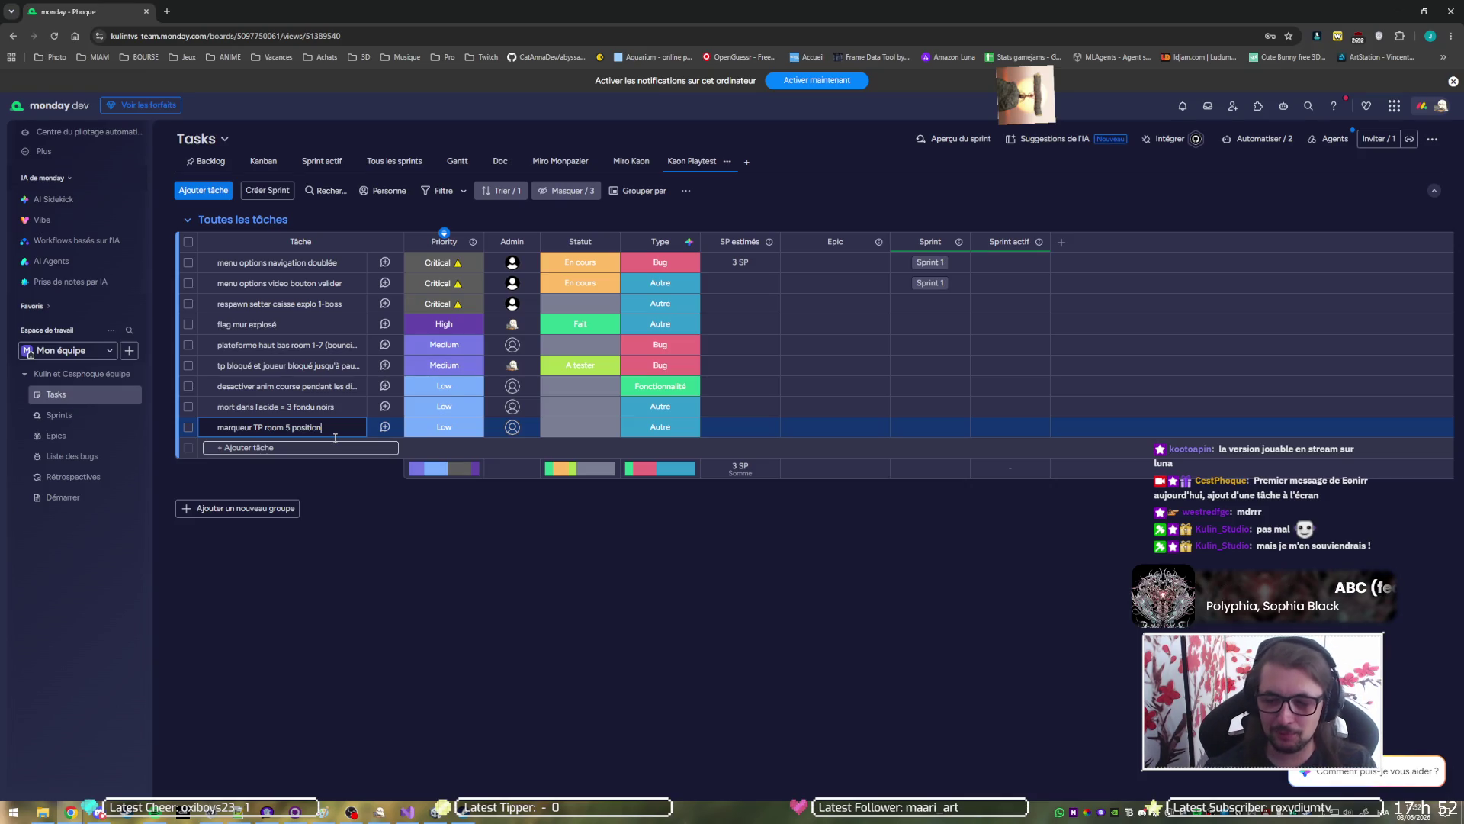
{"action": "left_click", "coordinate": [364, 518]}
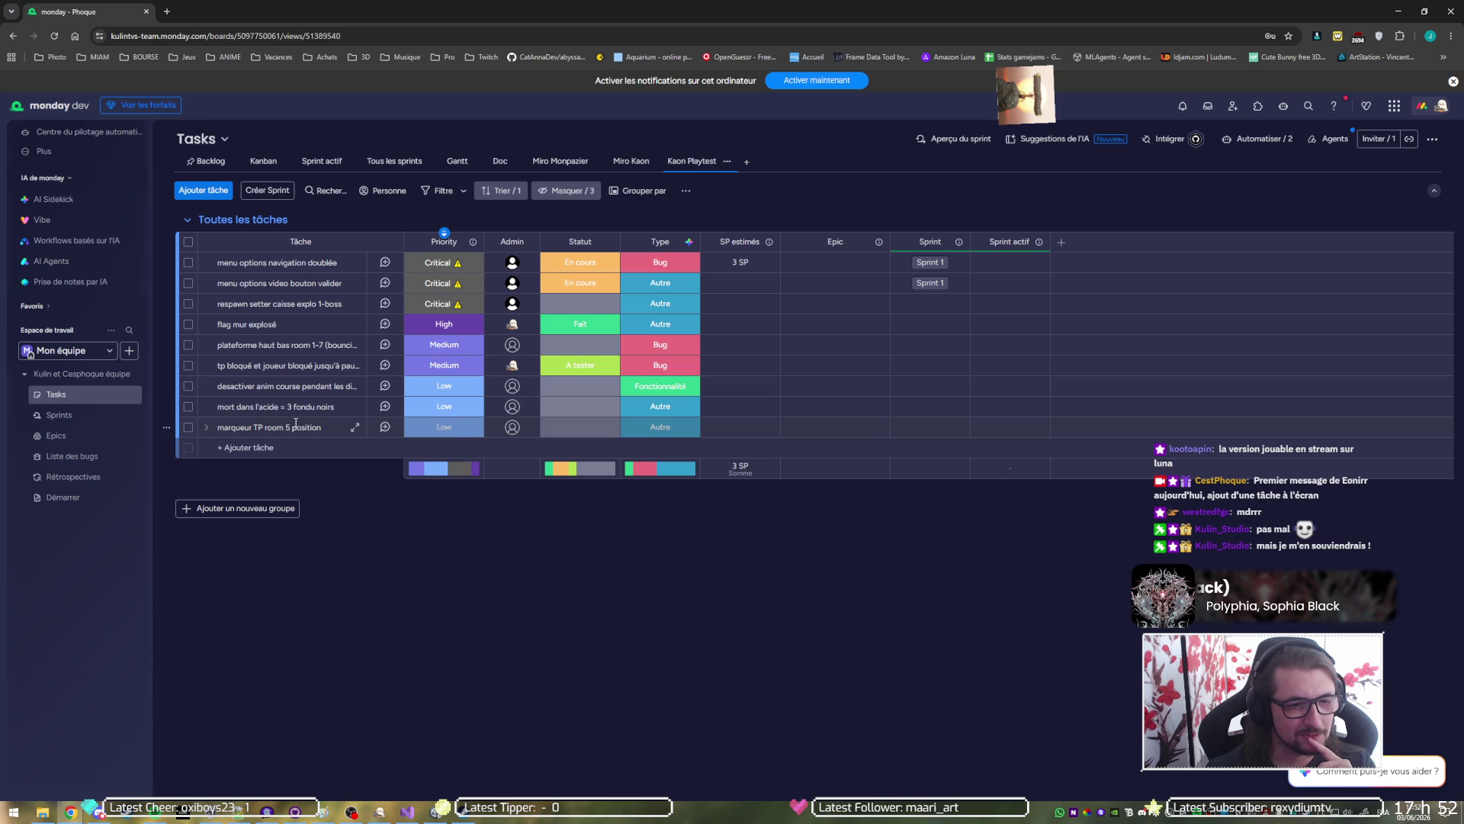
{"action": "left_click", "coordinate": [511, 345]}
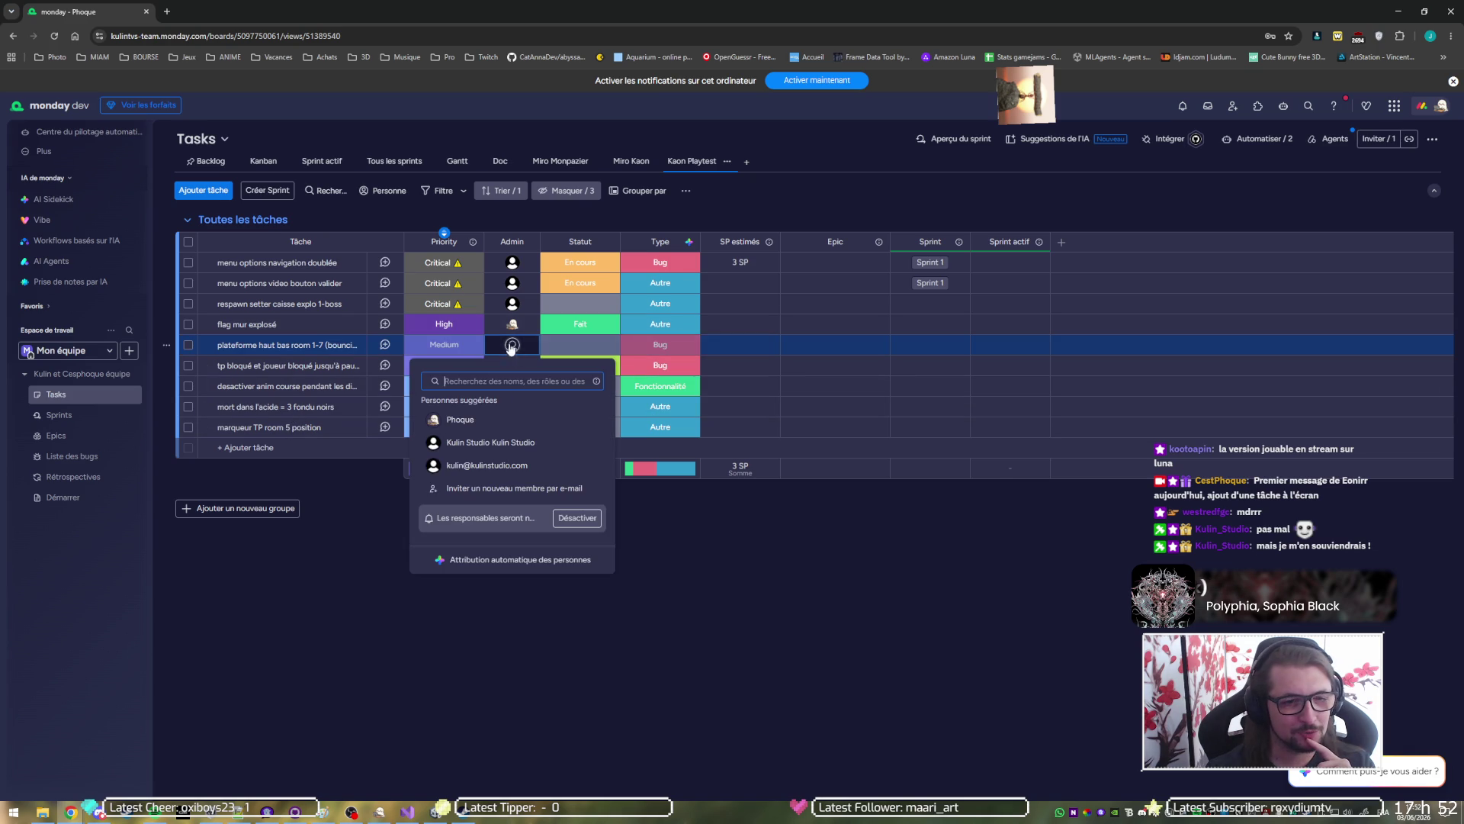
{"action": "left_click", "coordinate": [460, 420]}
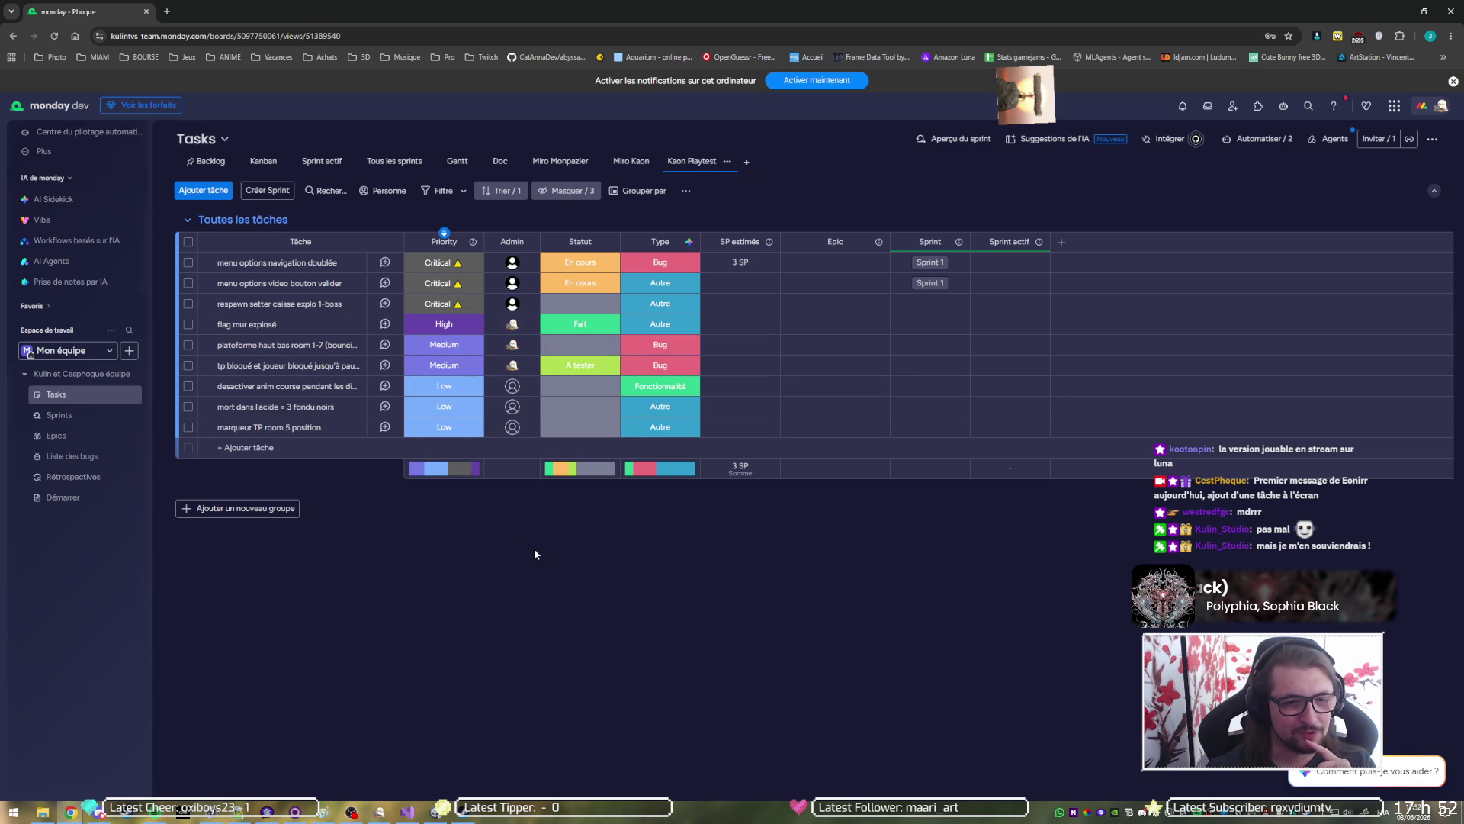
{"action": "left_click", "coordinate": [382, 818]}
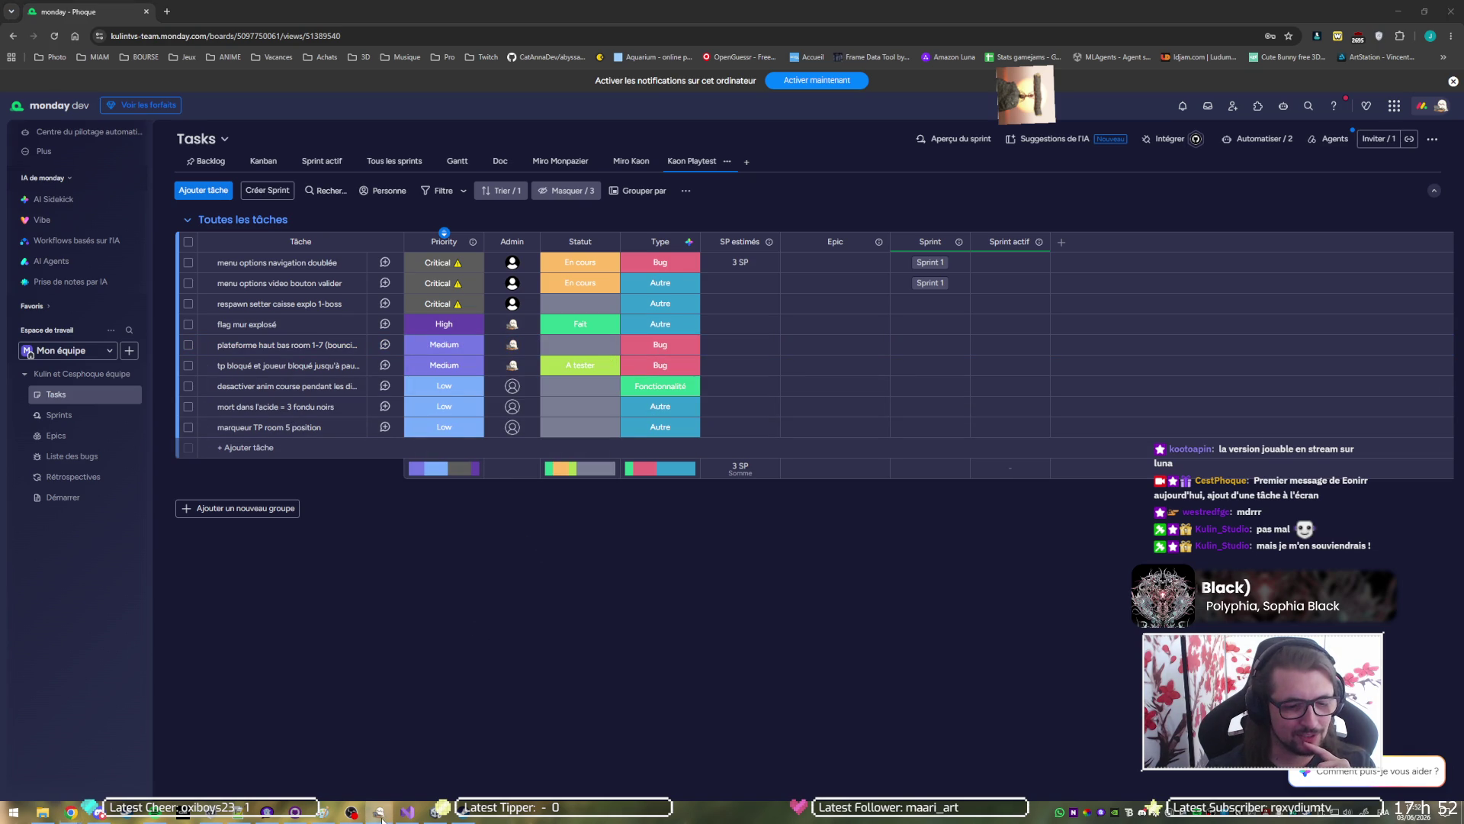
{"action": "left_click", "coordinate": [406, 813]}
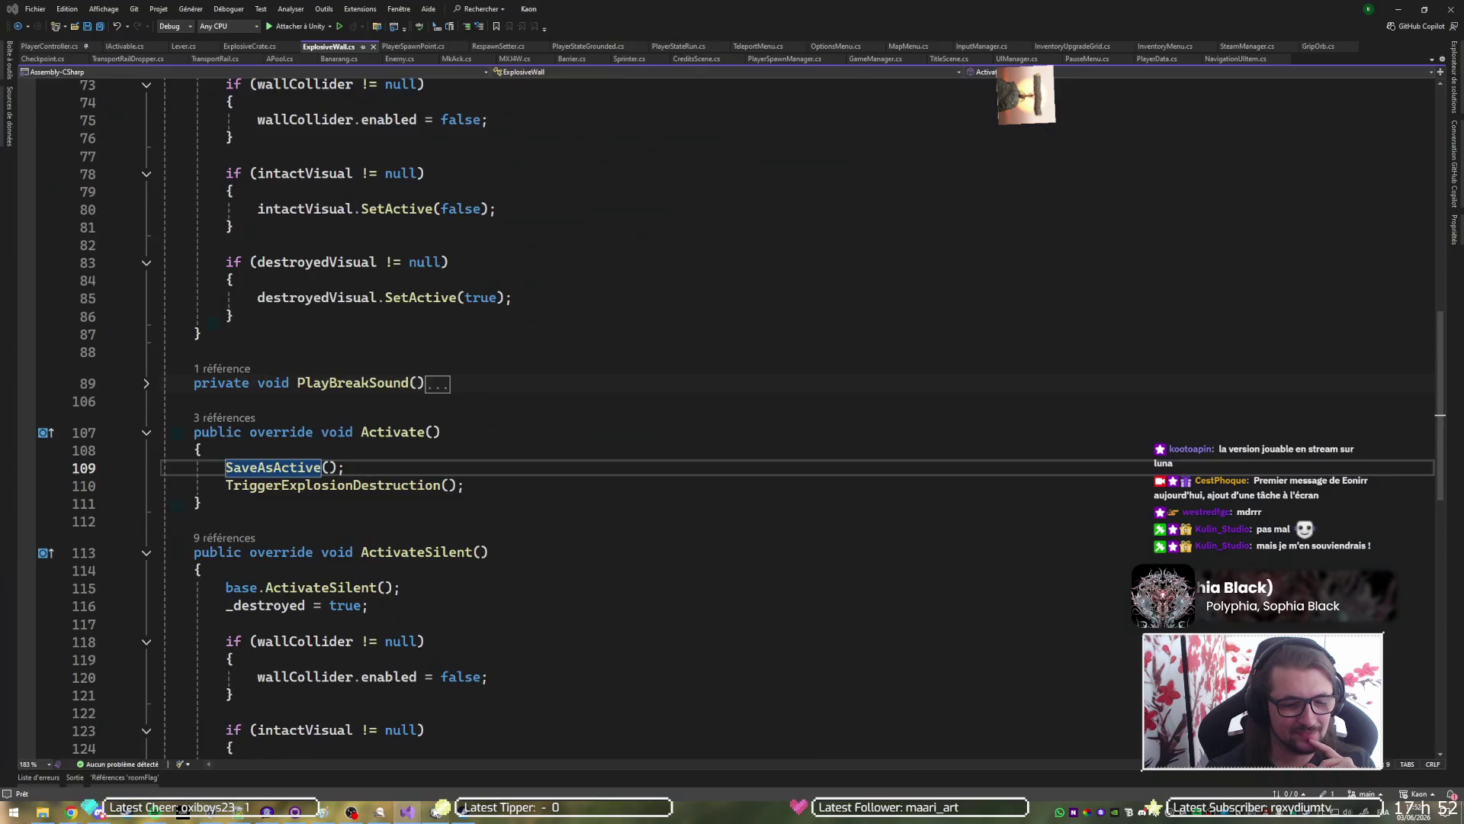
{"action": "left_click", "coordinate": [436, 812]}
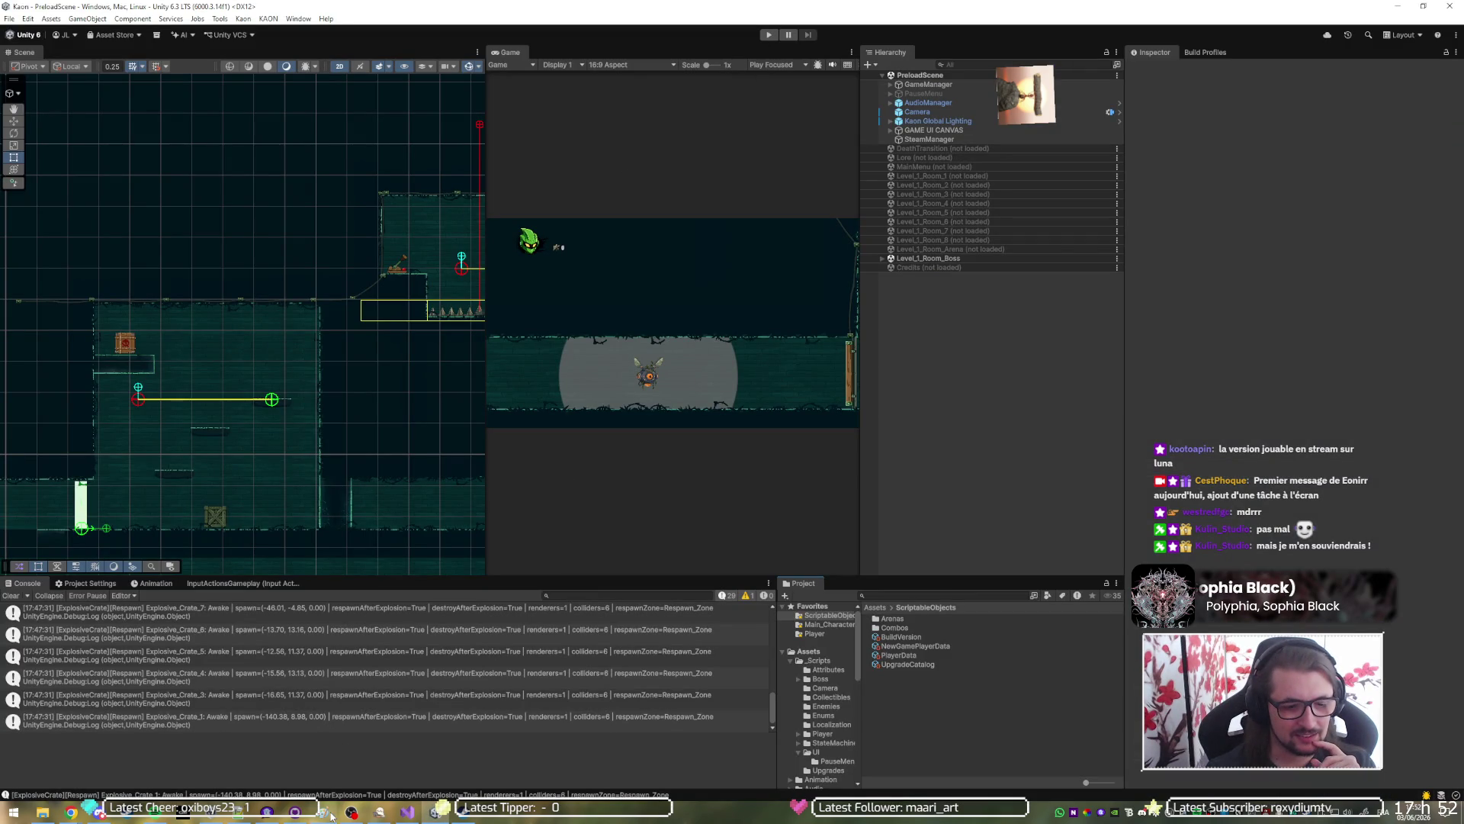
{"action": "left_click", "coordinate": [324, 813]}
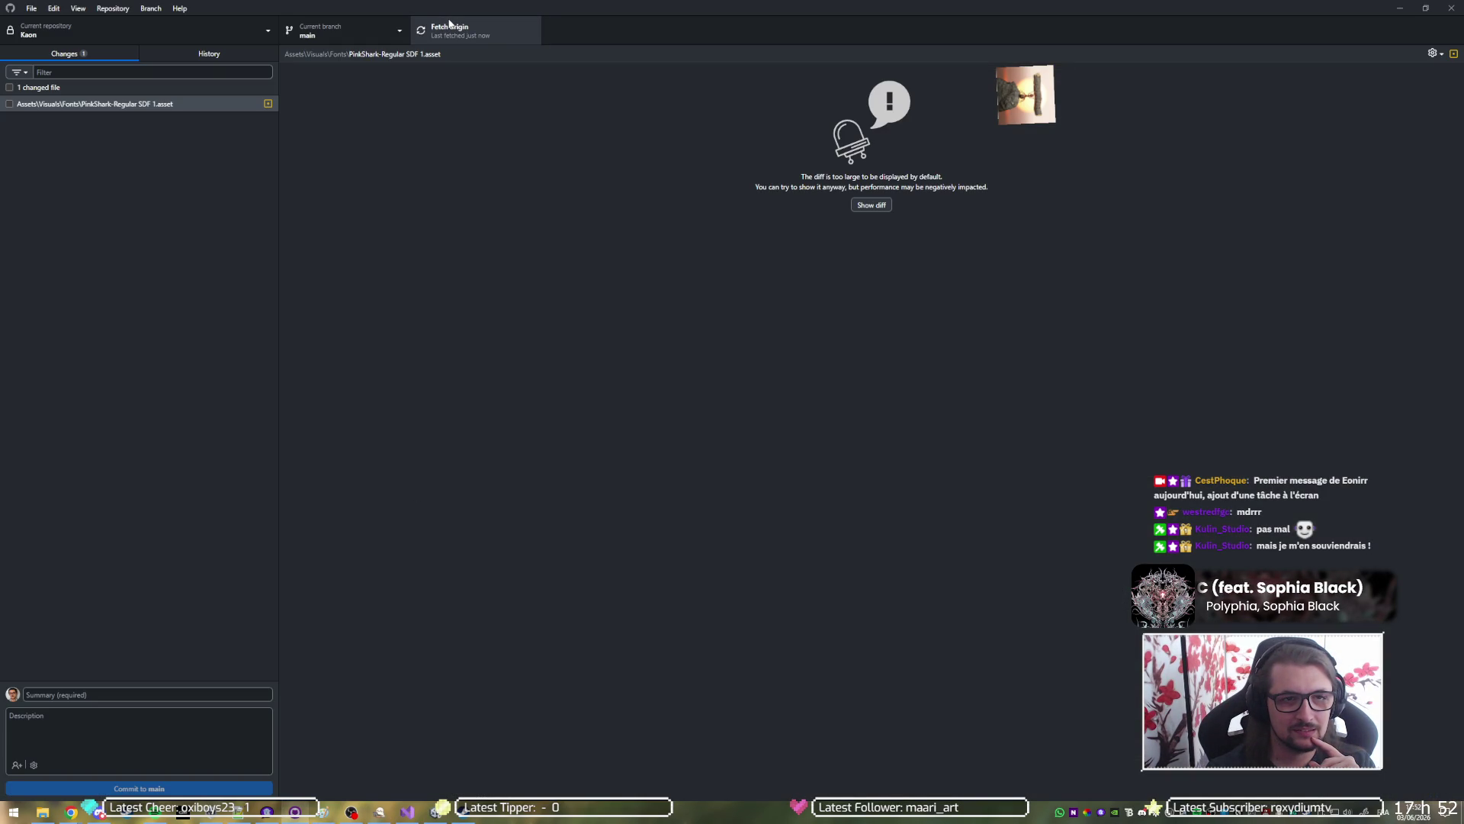
{"action": "left_click", "coordinate": [1400, 8]}
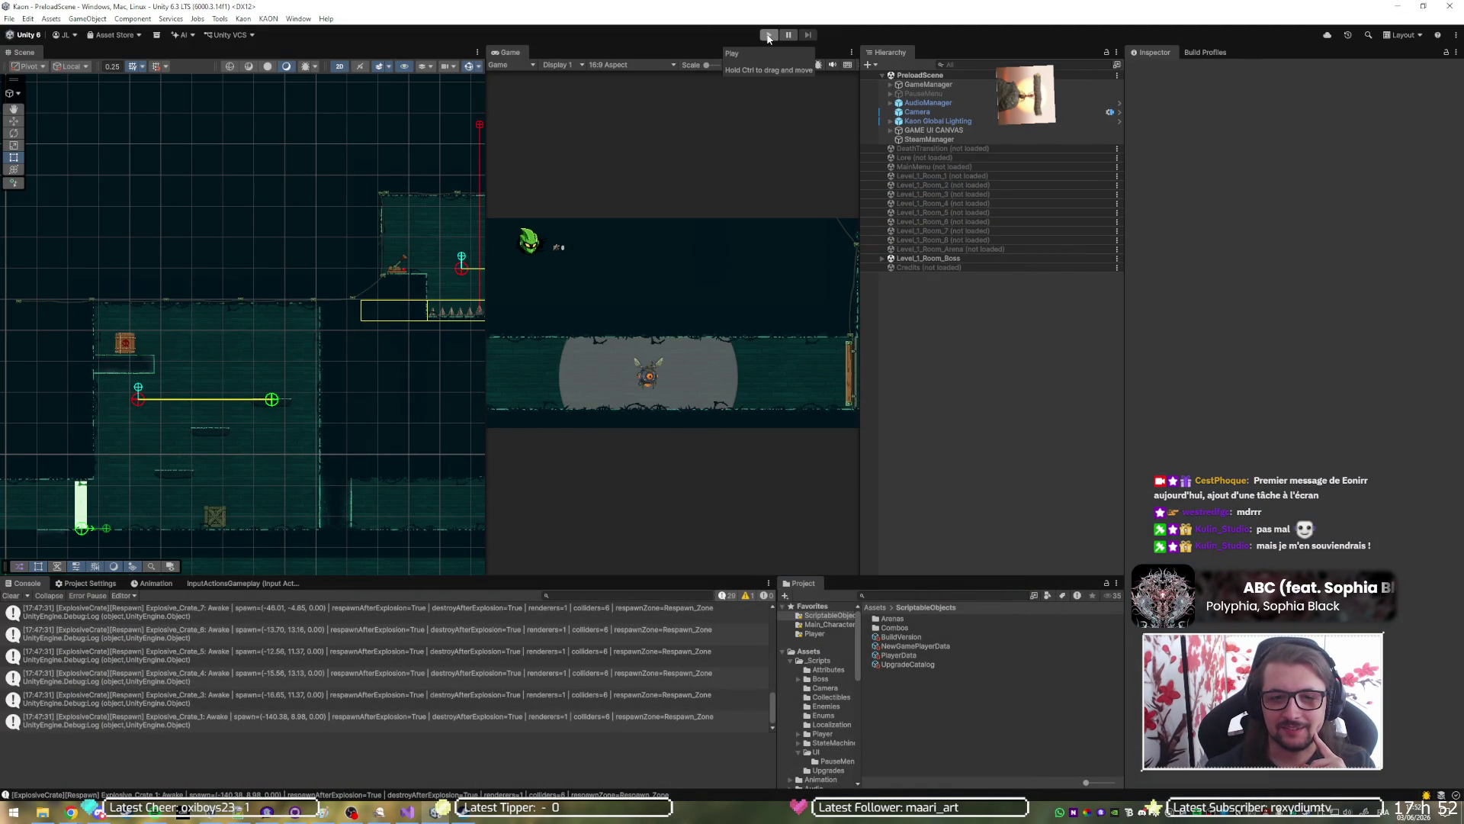
{"action": "left_click", "coordinate": [769, 35]}
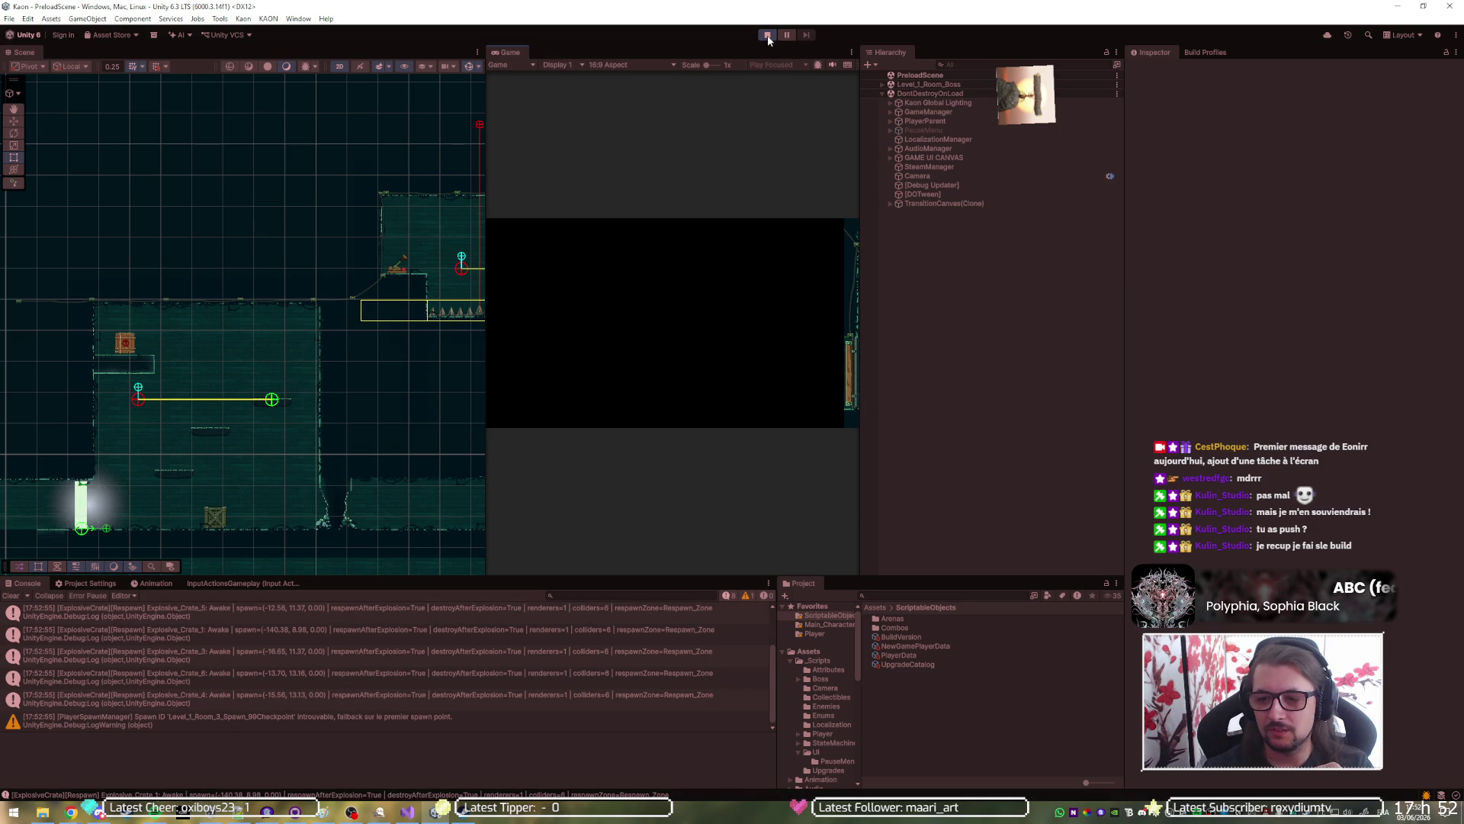
{"action": "left_click", "coordinate": [768, 35]}
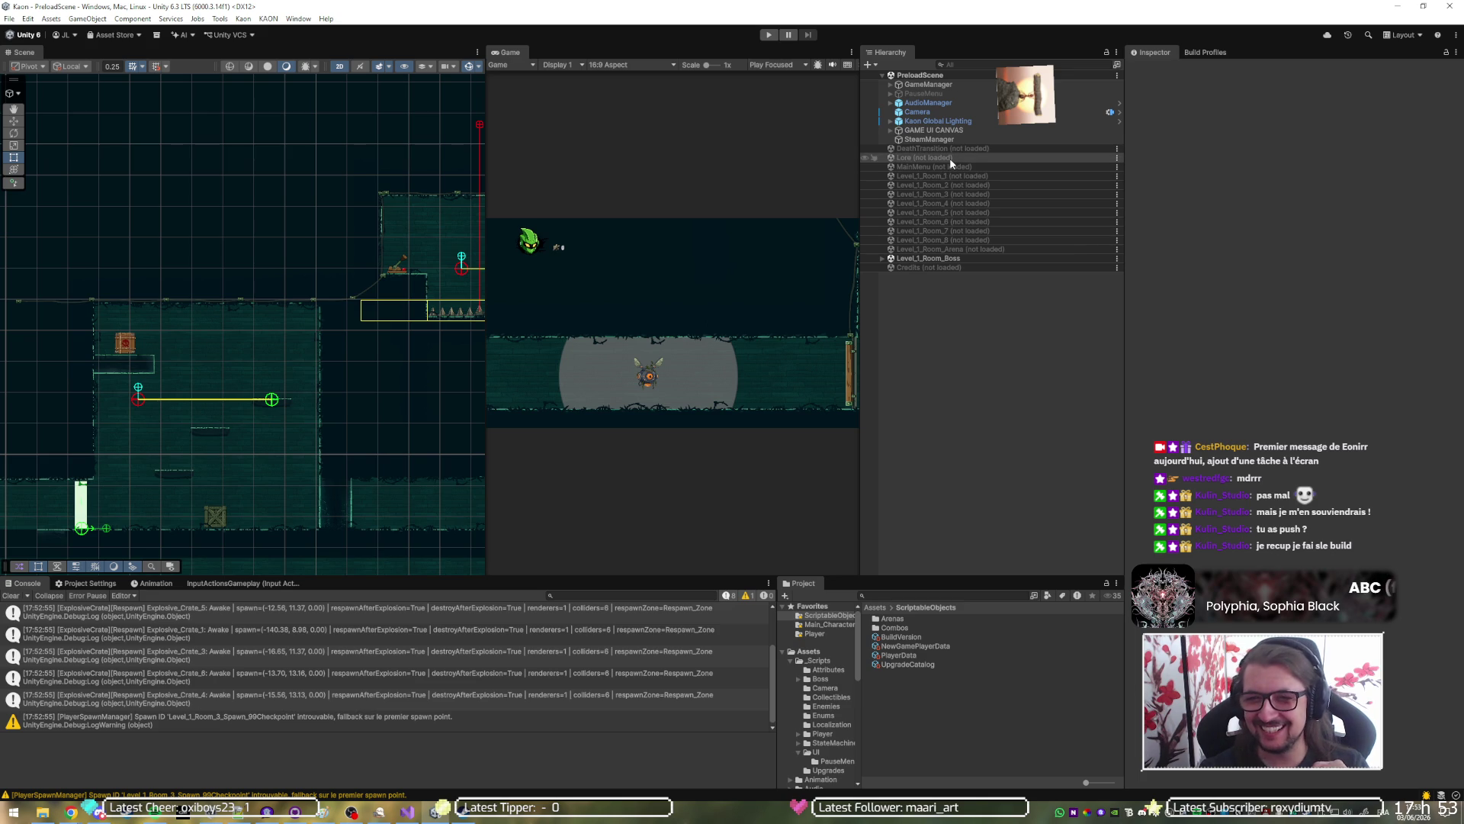
Unload Level_1_Room_Boss, load Level_1_Room_7, start Play and maximize the Game view.
{"action": "right_click", "coordinate": [935, 263]}
{"action": "left_click", "coordinate": [976, 327]}
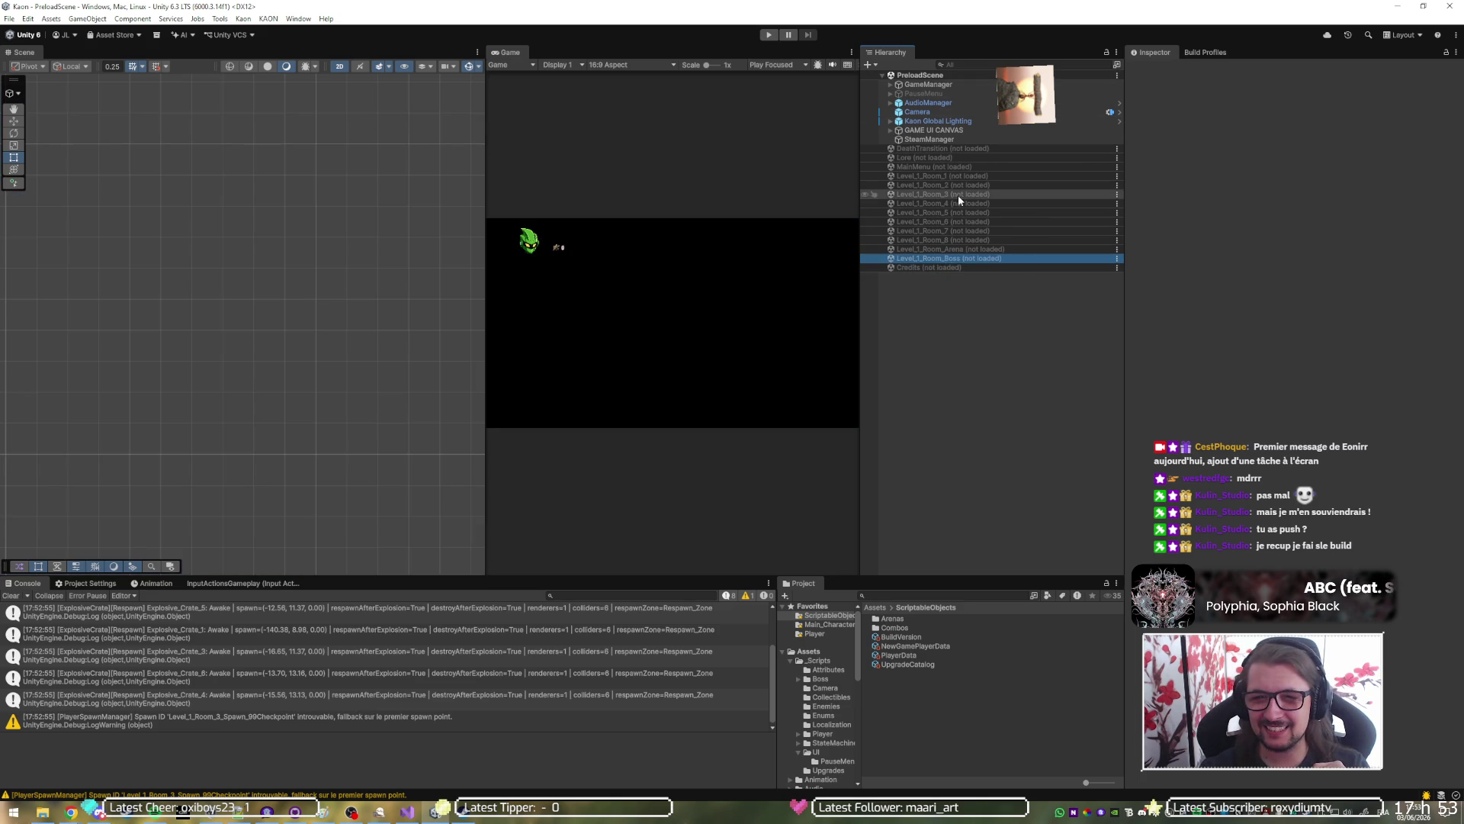
{"action": "right_click", "coordinate": [962, 237]}
{"action": "left_click", "coordinate": [768, 34]}
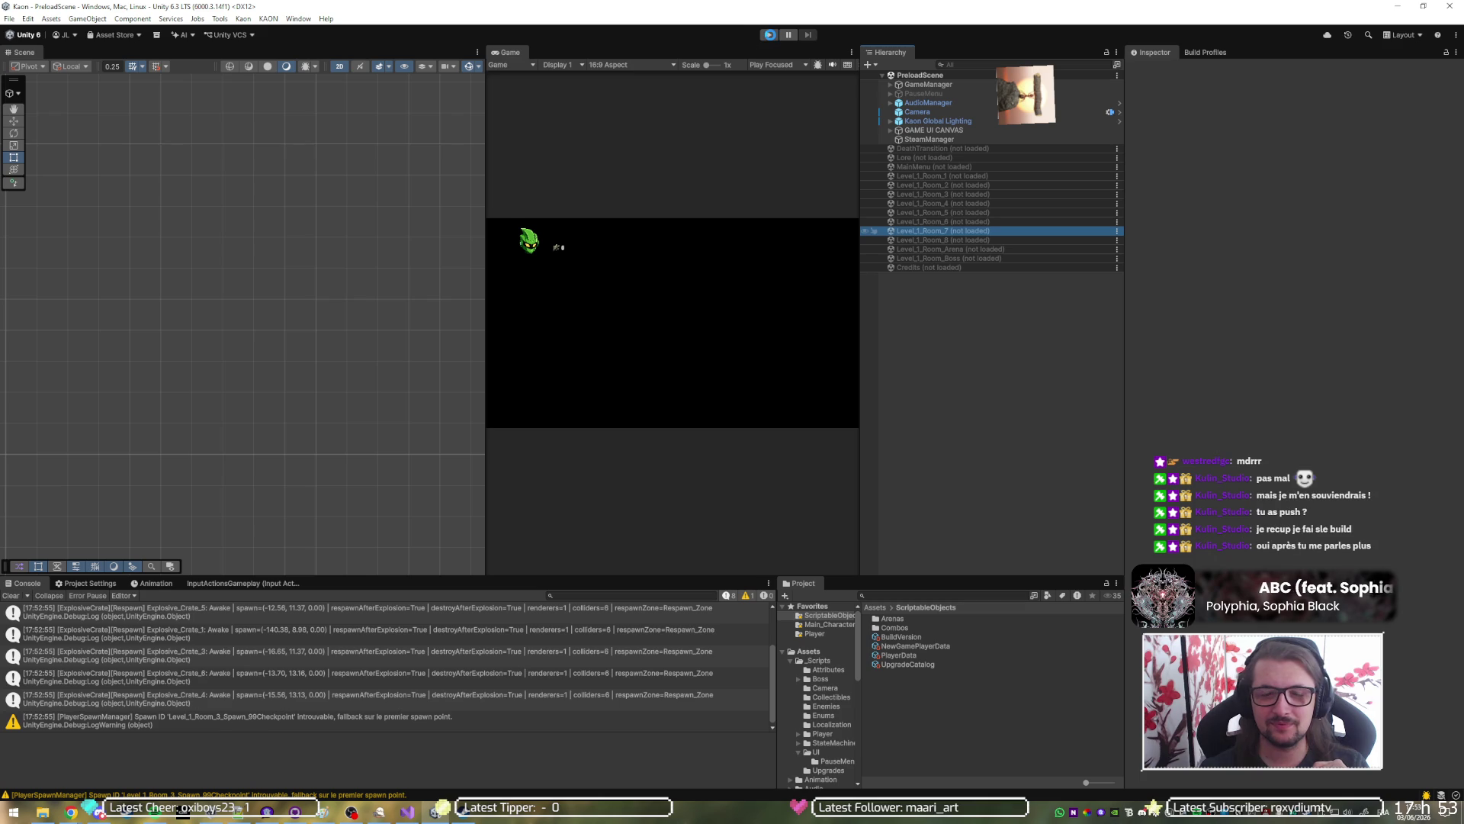
{"action": "left_click", "coordinate": [769, 35]}
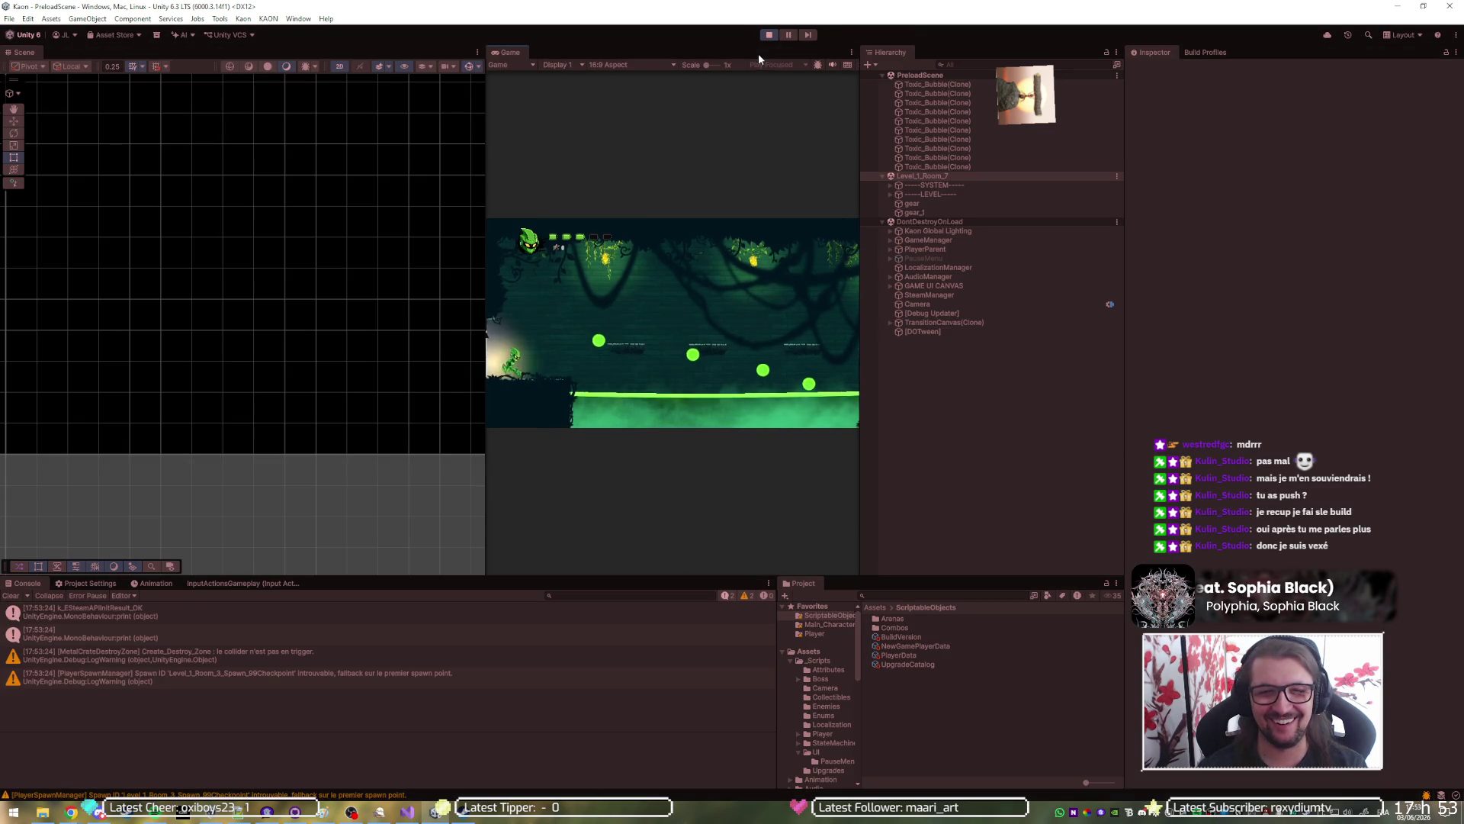
{"action": "key", "text": "shift+space"}
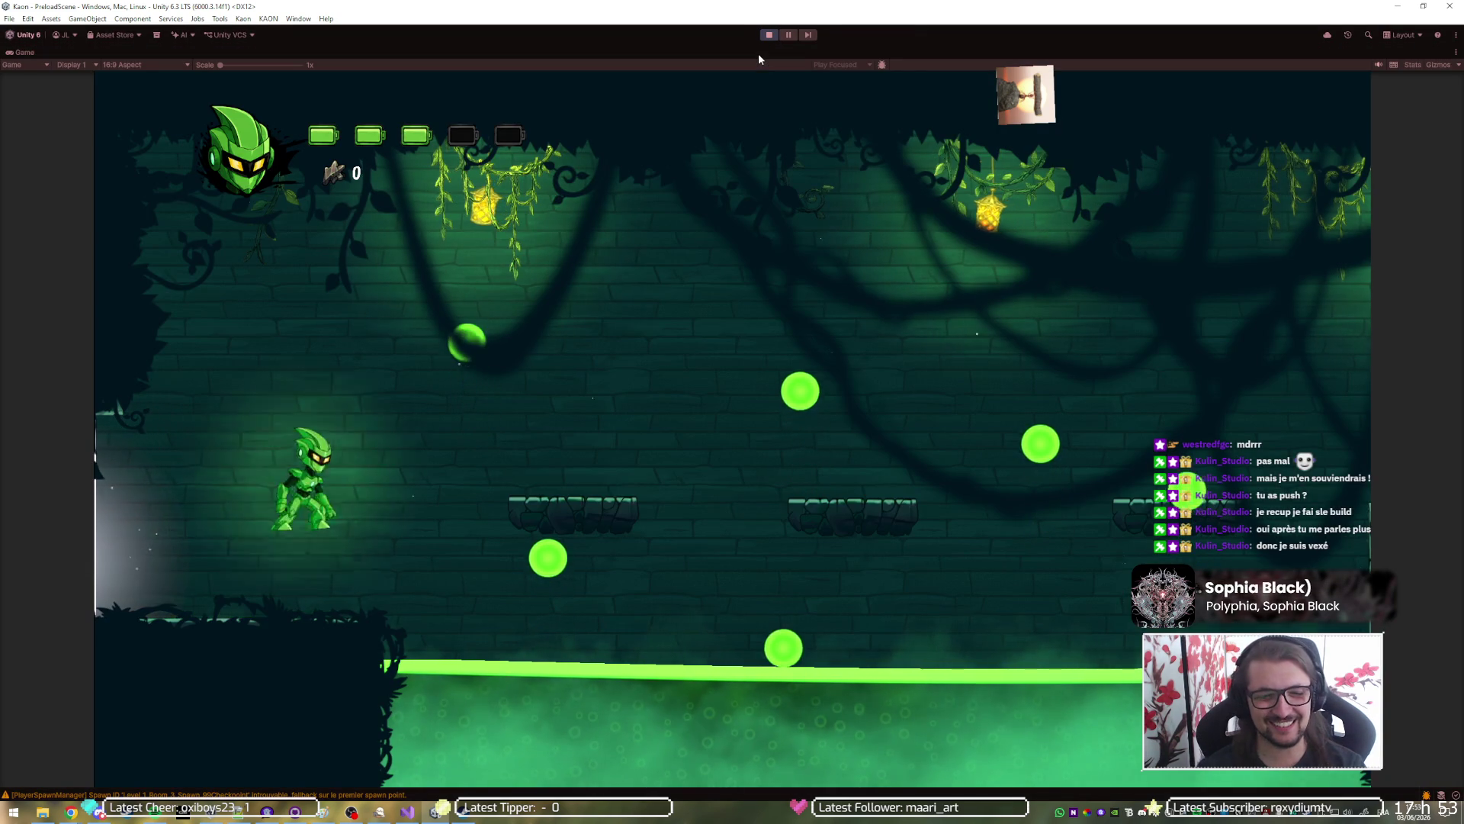
Jump and dash the character right onto the pillar and up to higher ledges.
{"action": "key", "text": "Right"}
{"action": "key", "text": "space"}
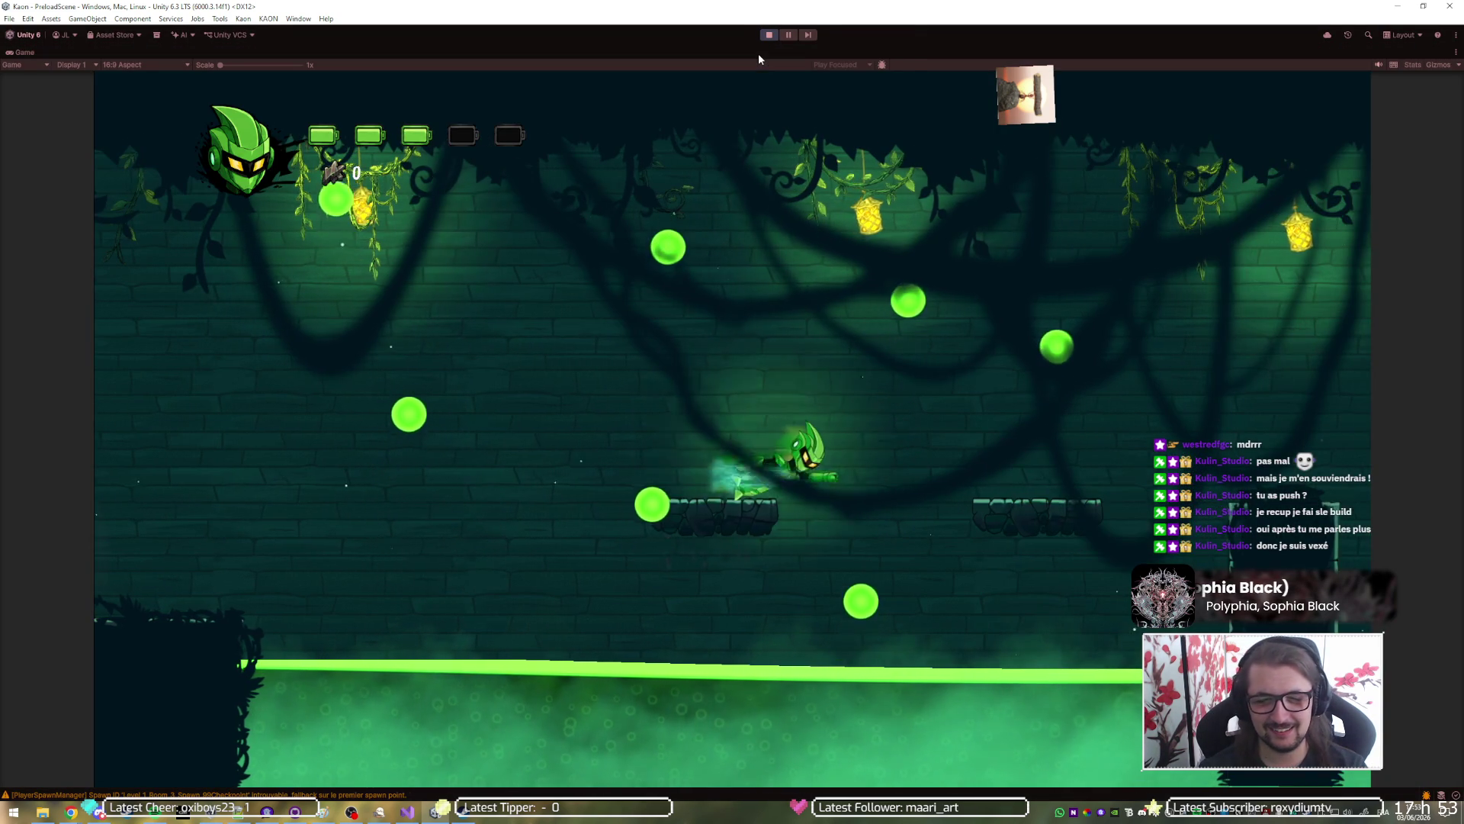
{"action": "key", "text": "Right"}
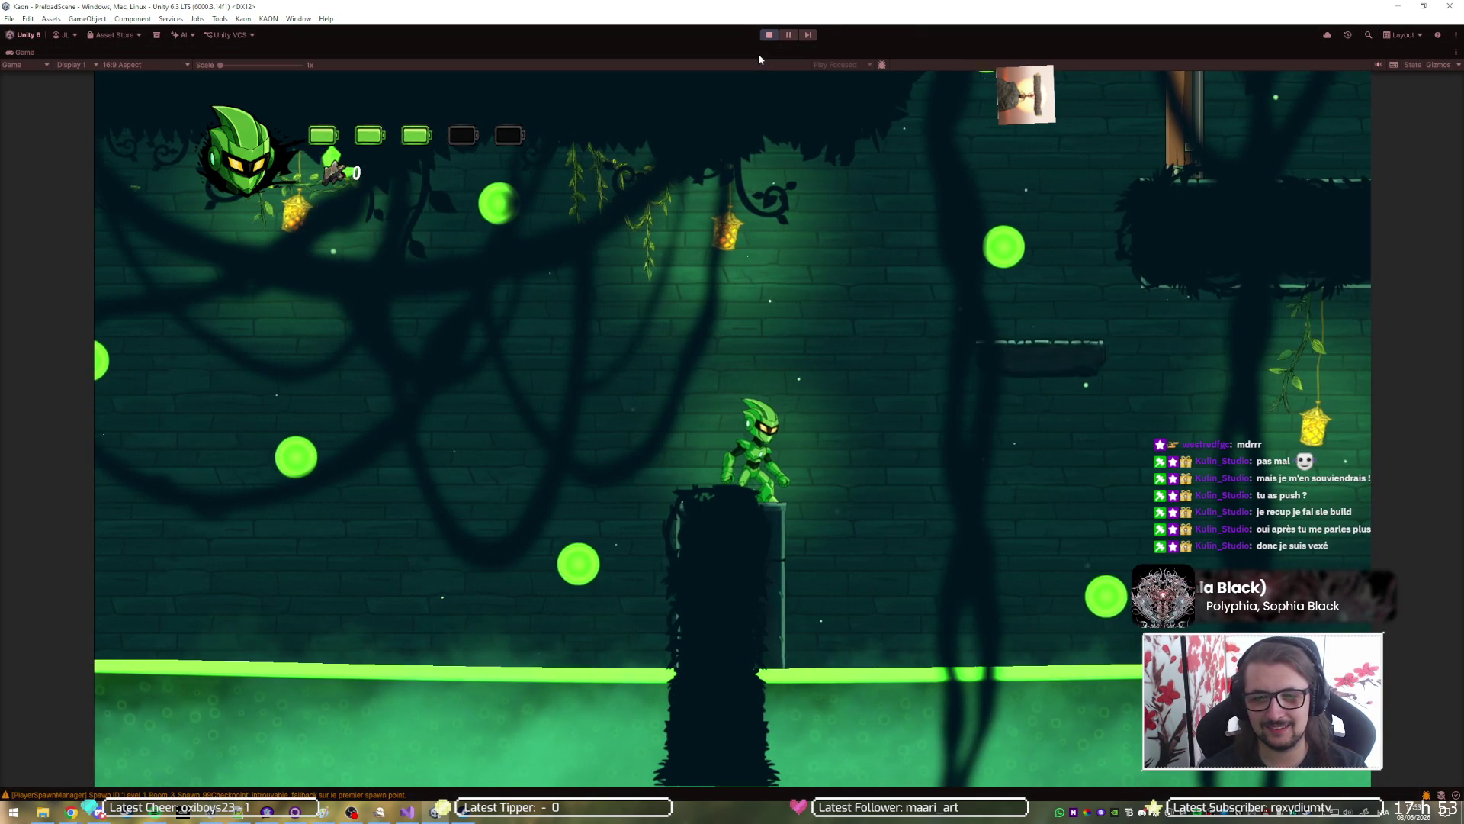
{"action": "key", "text": "space"}
{"action": "key", "text": "space"}
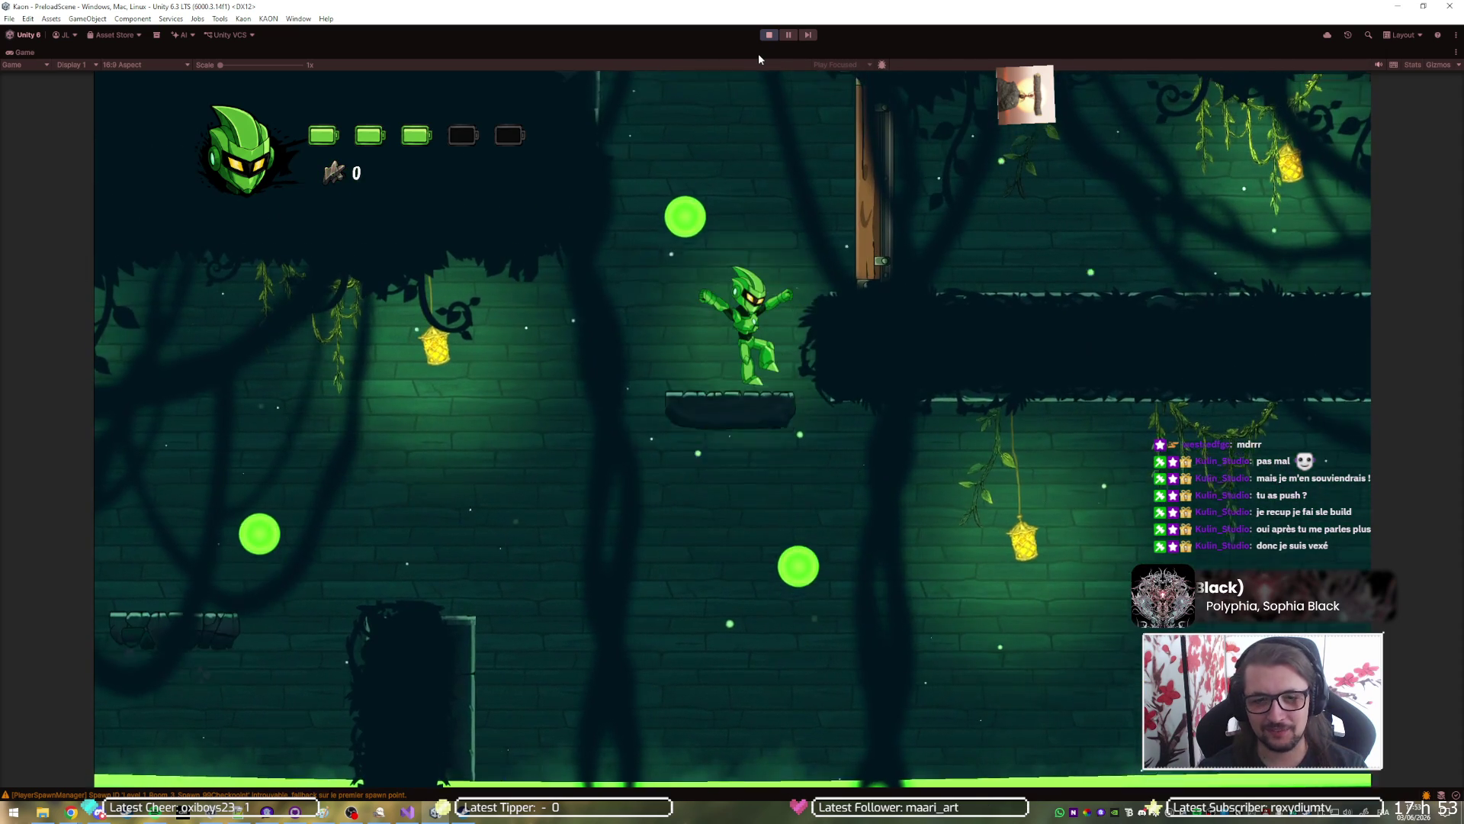
{"action": "key", "text": "space"}
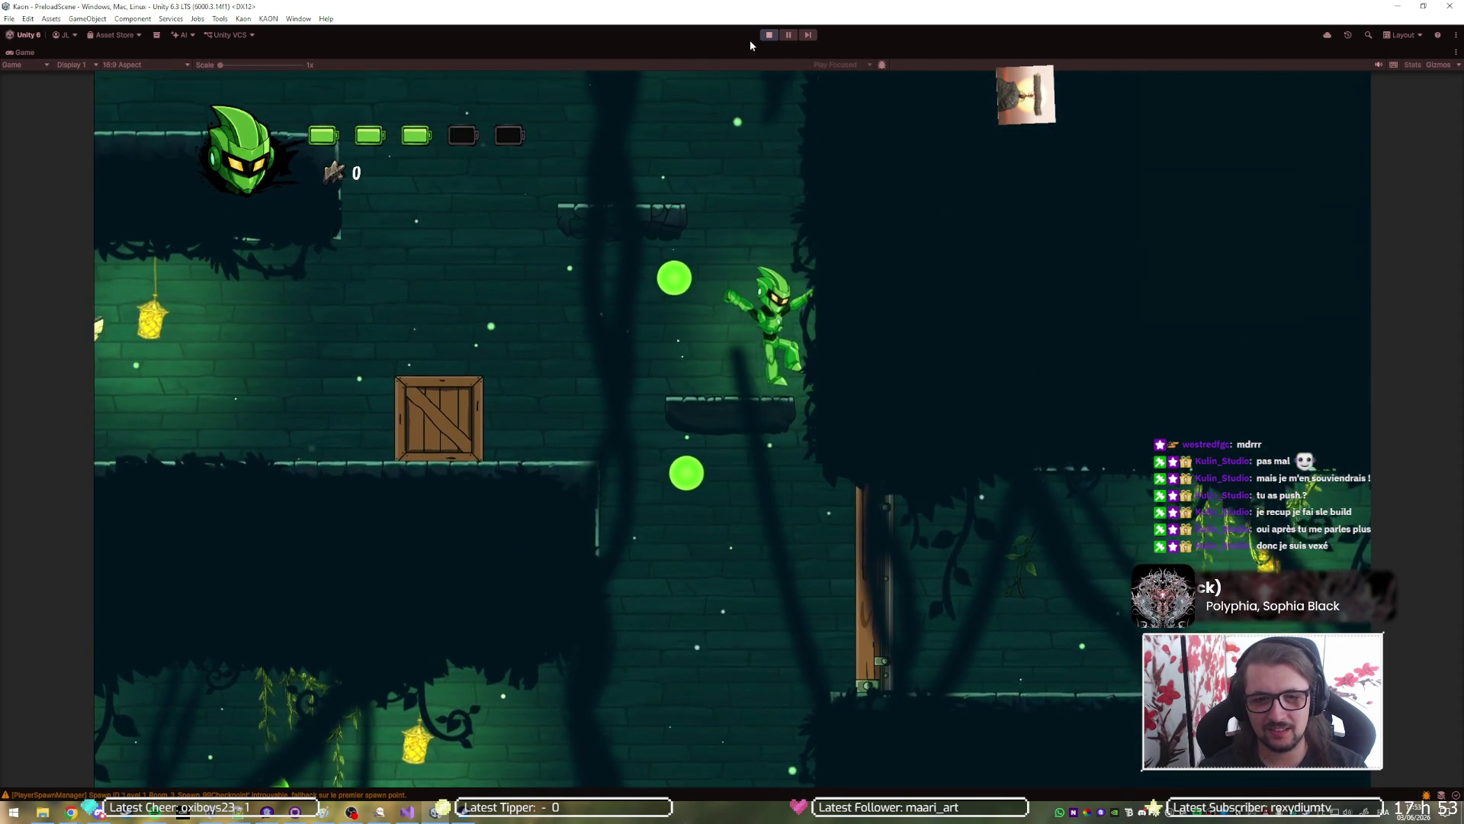
Drop left to the lower platforms, hop over the crate, then pause and list open windows.
{"action": "key", "text": "Left"}
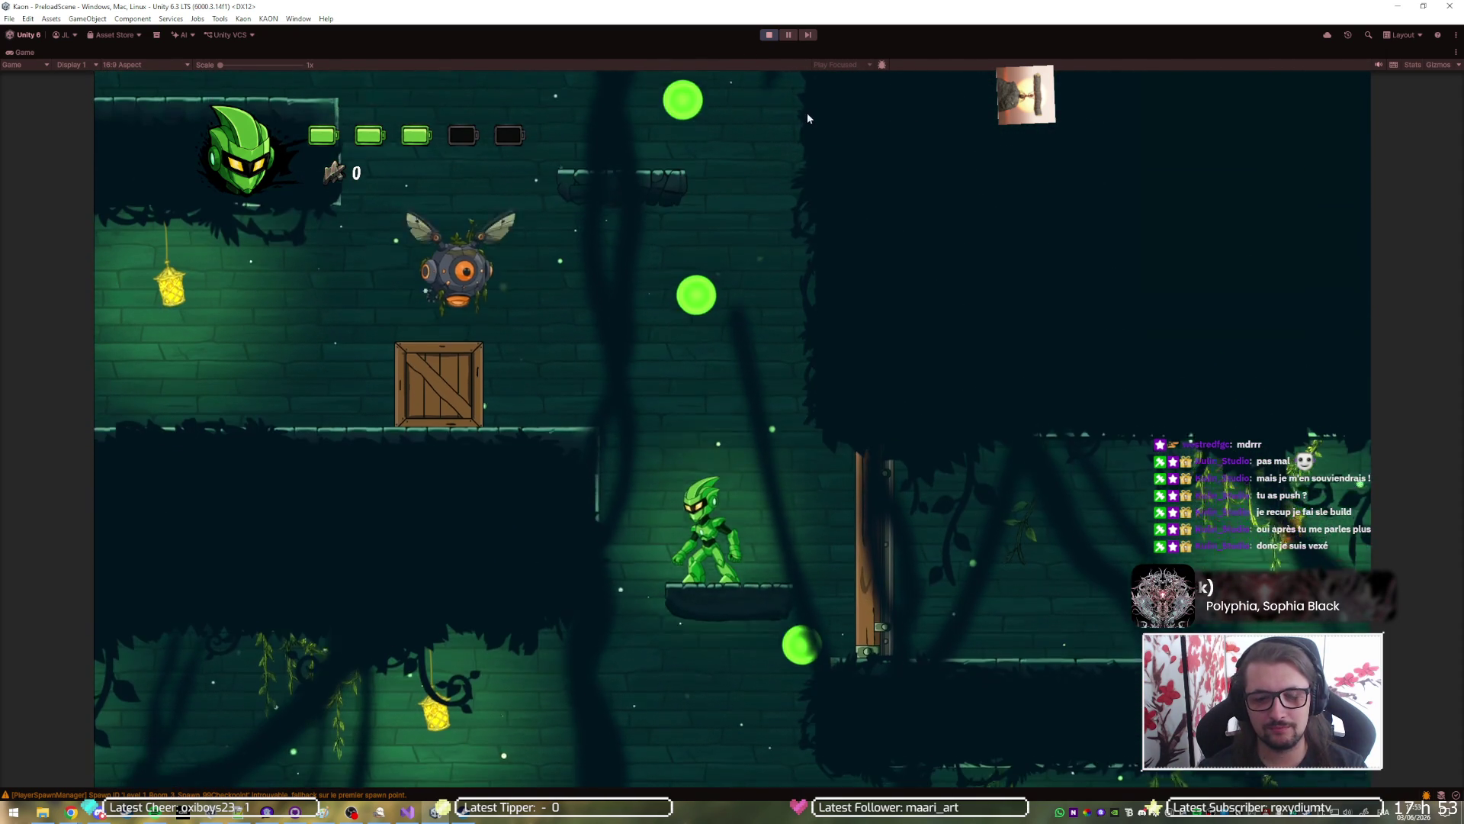
{"action": "key", "text": "Down"}
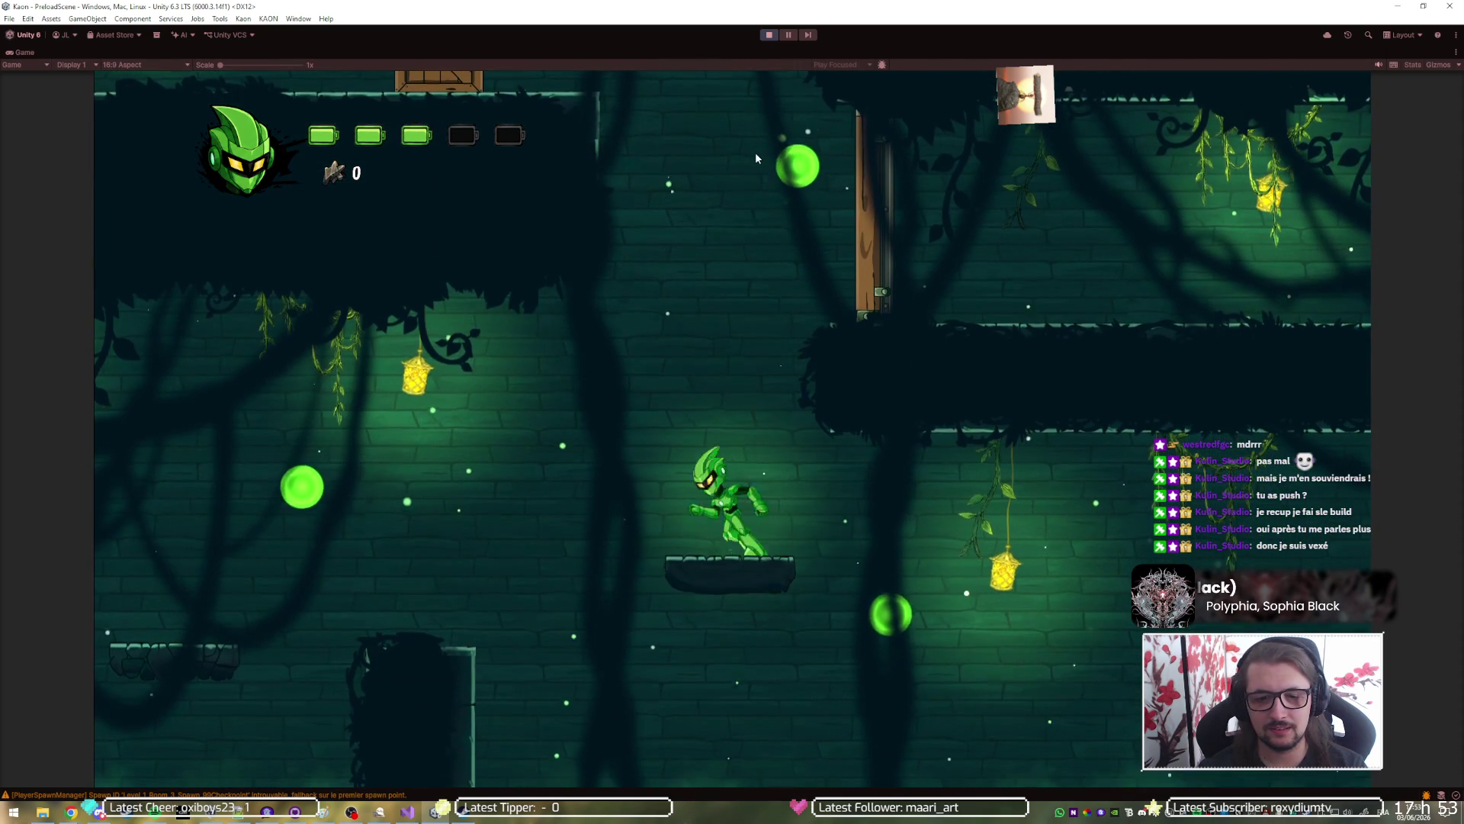
{"action": "key", "text": "space"}
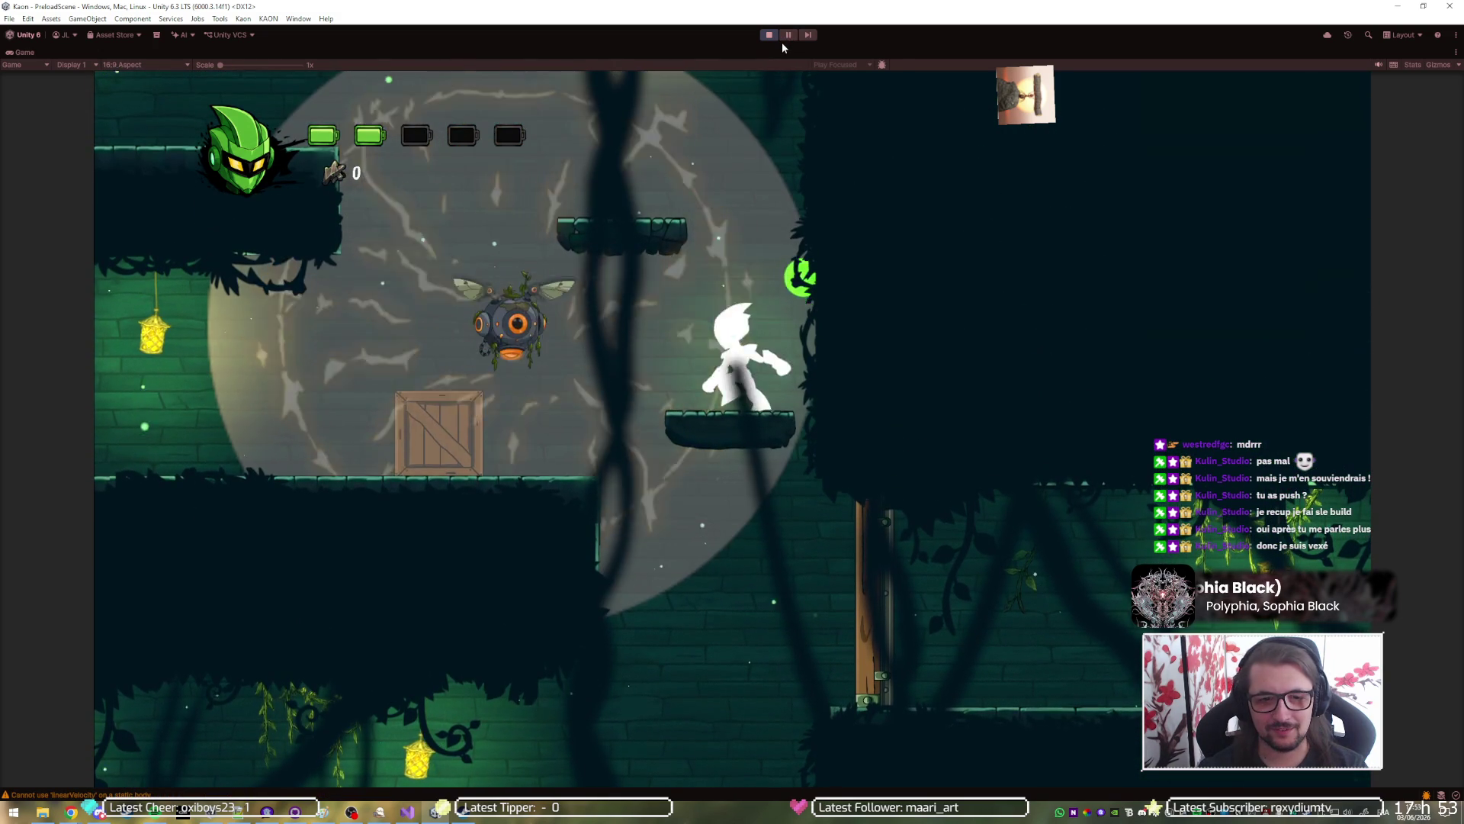
{"action": "key", "text": "Left"}
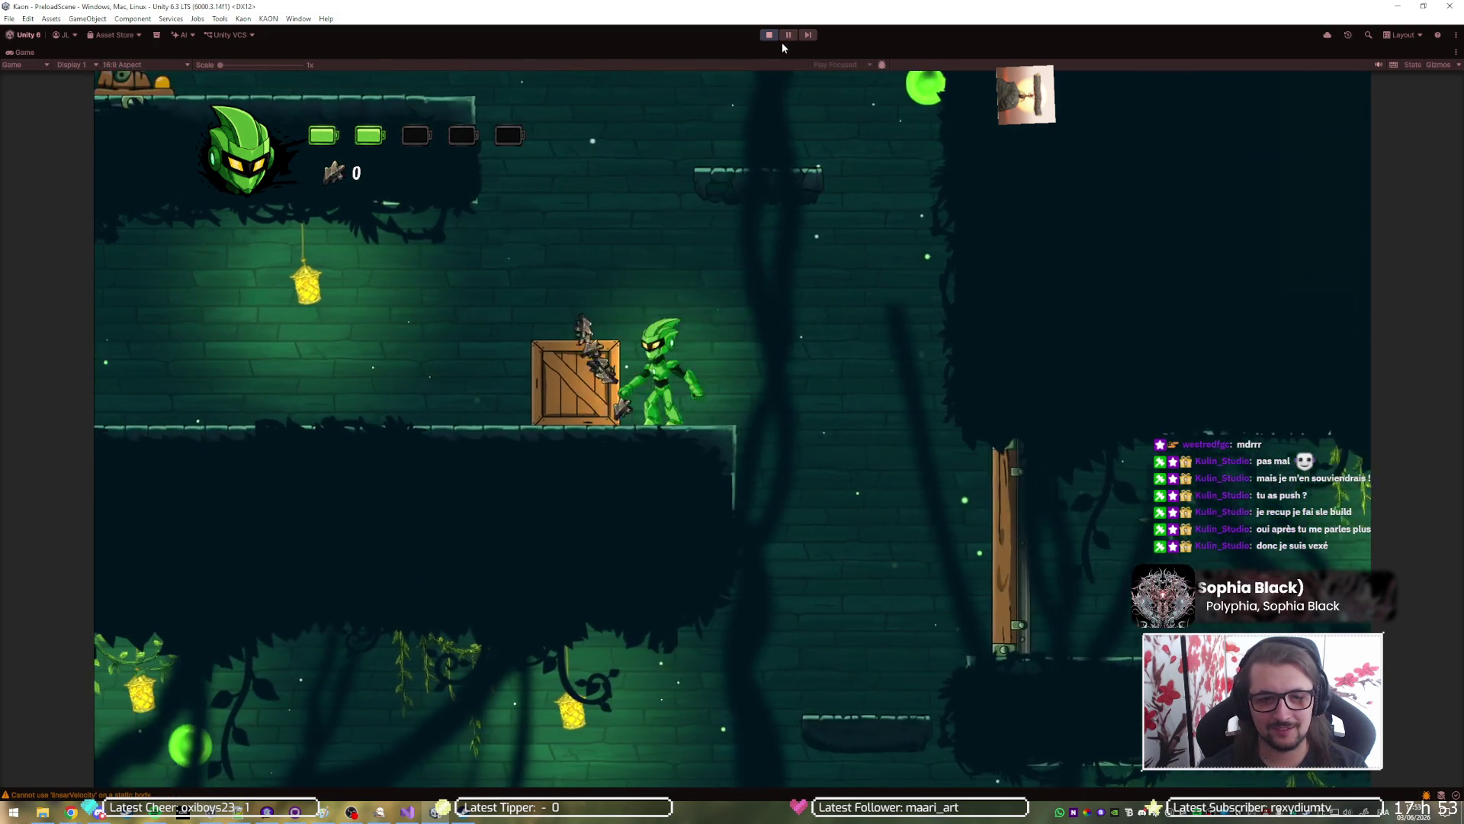
{"action": "key", "text": "space"}
{"action": "key", "text": "Right"}
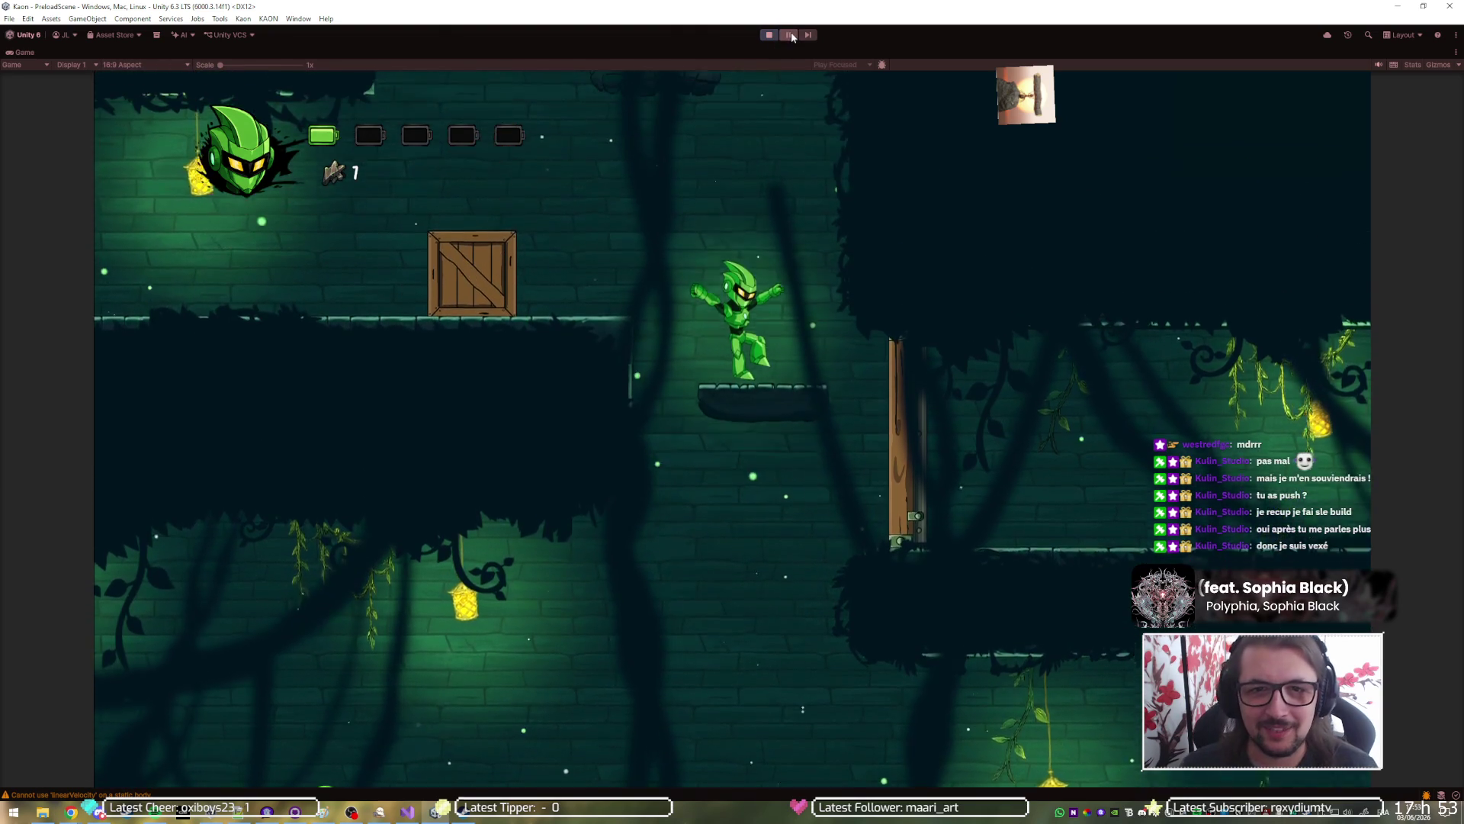
{"action": "left_click", "coordinate": [791, 35]}
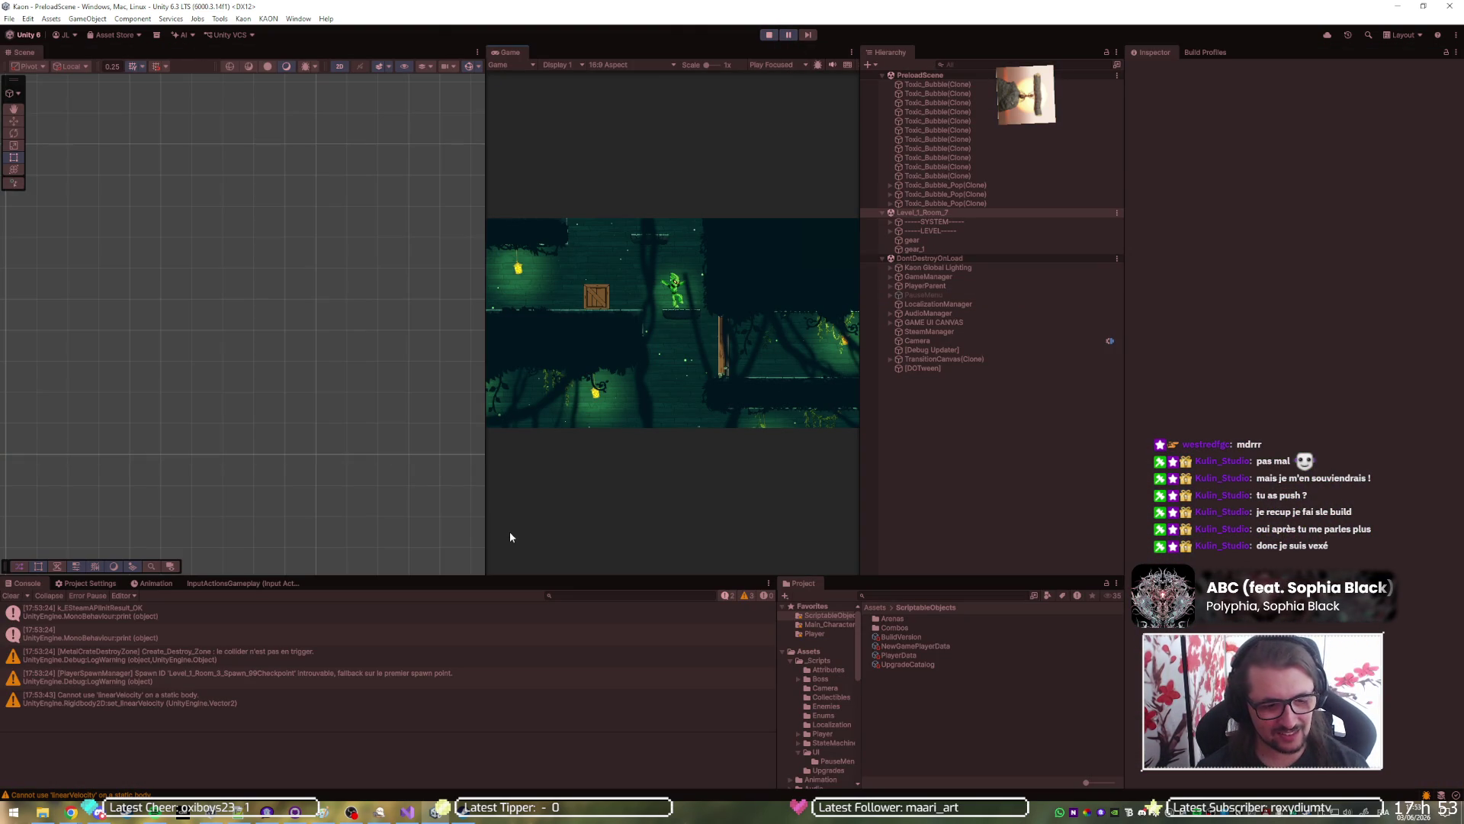
{"action": "key", "text": "alt+Tab"}
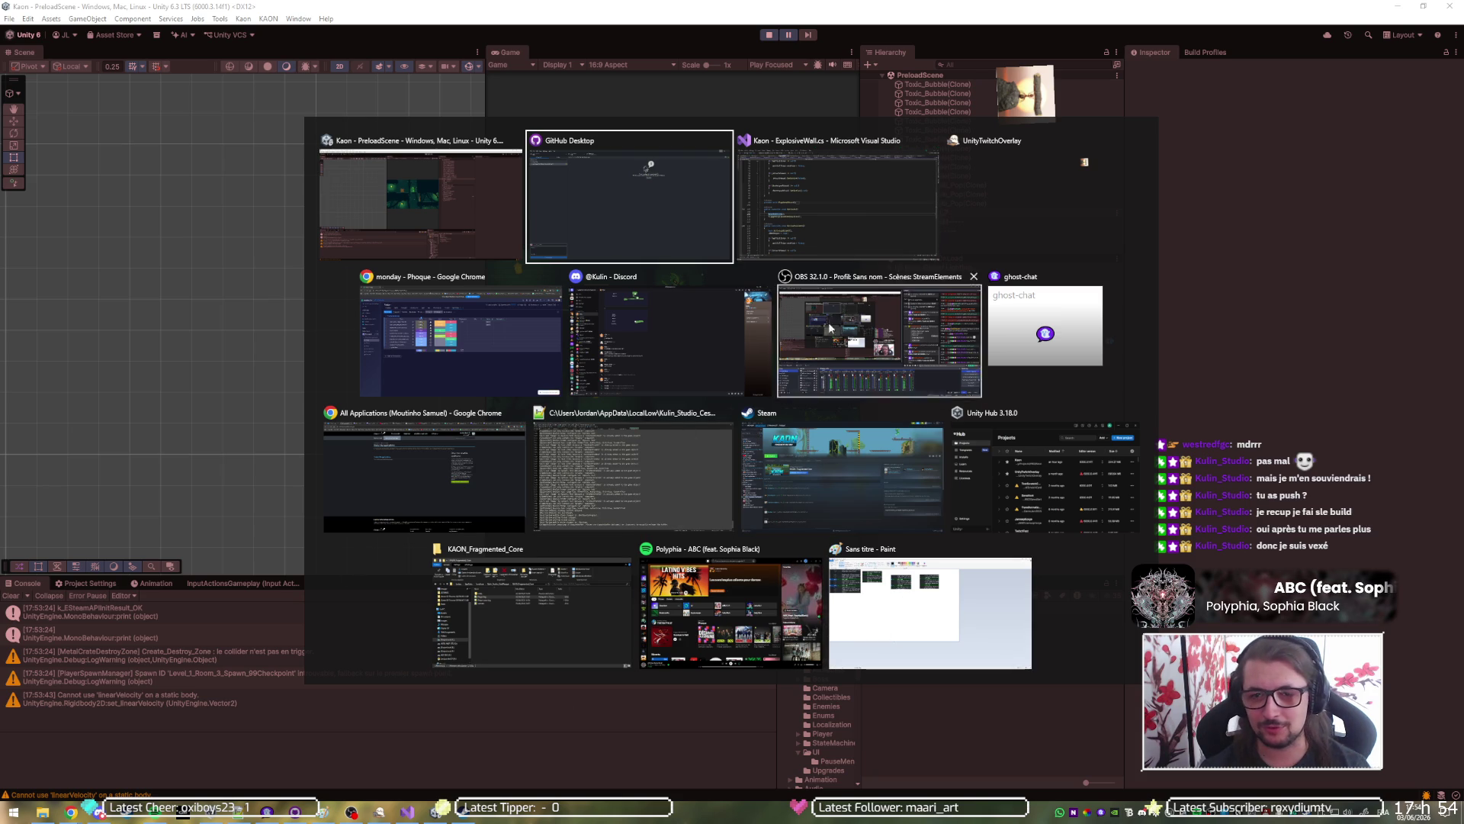
Open PlayerController.cs in Visual Studio and collapse the INPUTS region.
{"action": "left_click", "coordinate": [805, 186]}
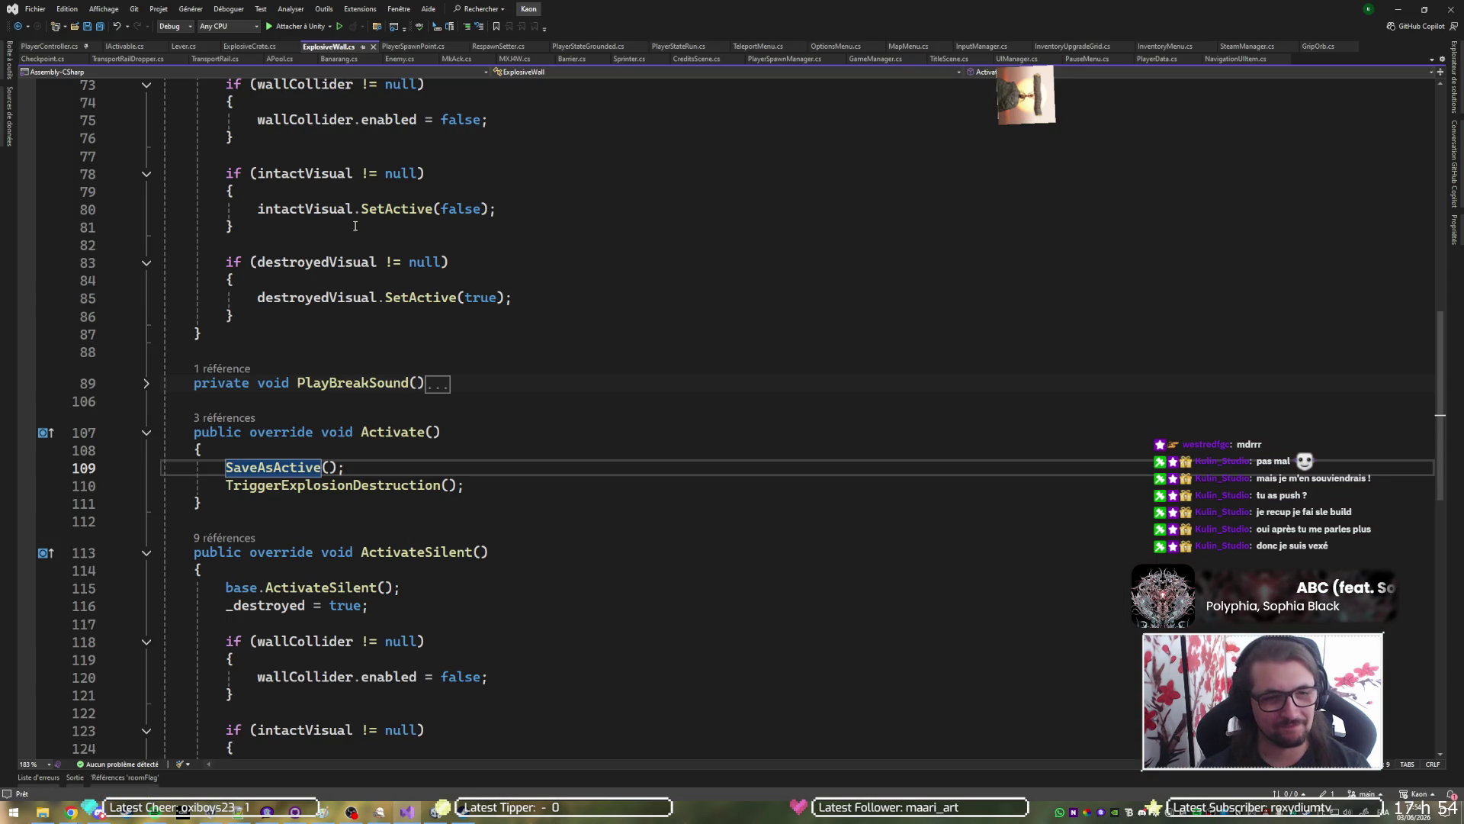
{"action": "left_click", "coordinate": [48, 47]}
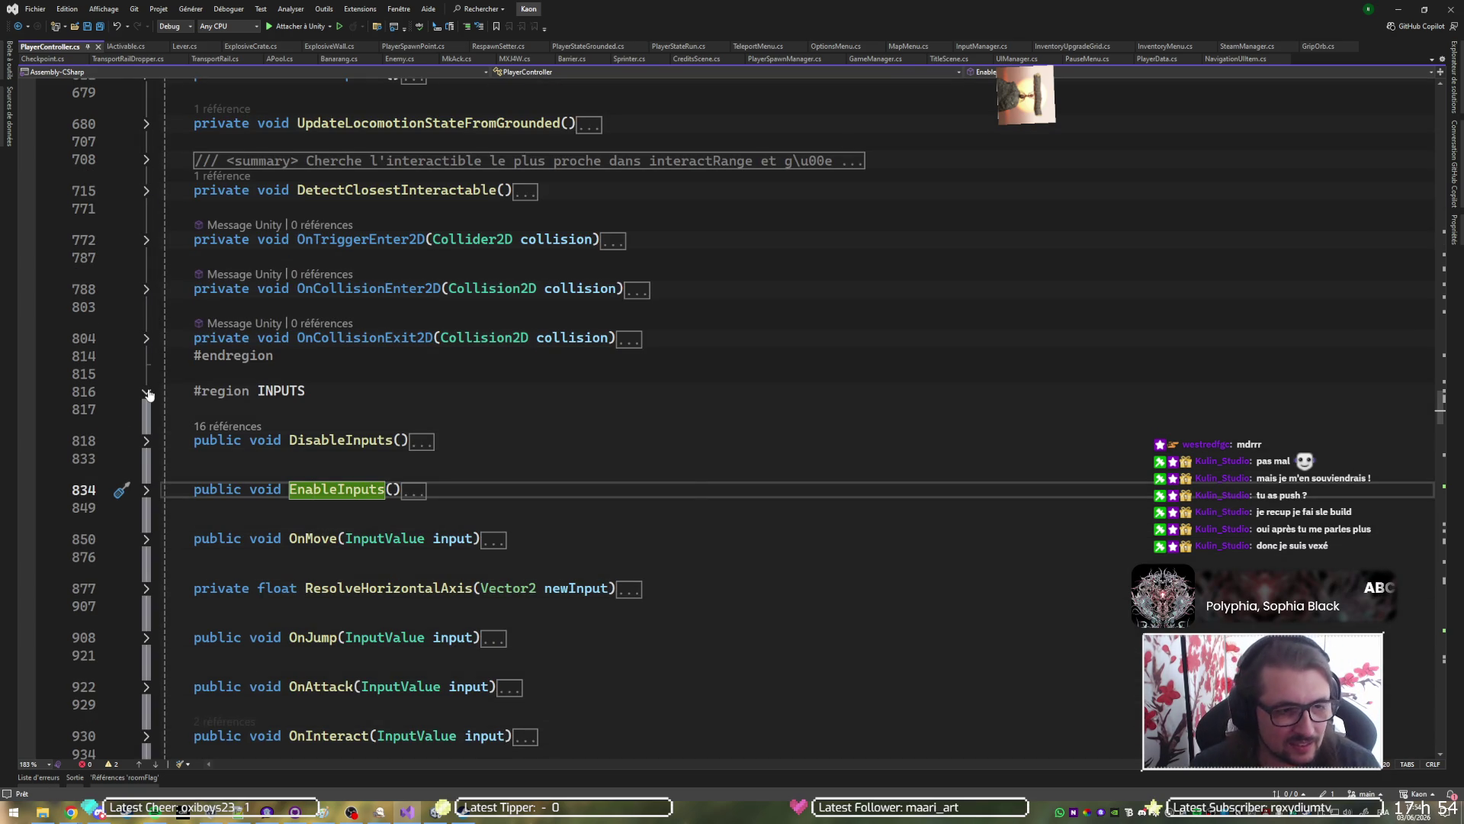
{"action": "left_click", "coordinate": [149, 394]}
{"action": "scroll", "coordinate": [181, 227], "scroll_direction": "up", "scroll_amount": 6}
{"action": "scroll", "coordinate": [181, 228], "scroll_direction": "up", "scroll_amount": 6}
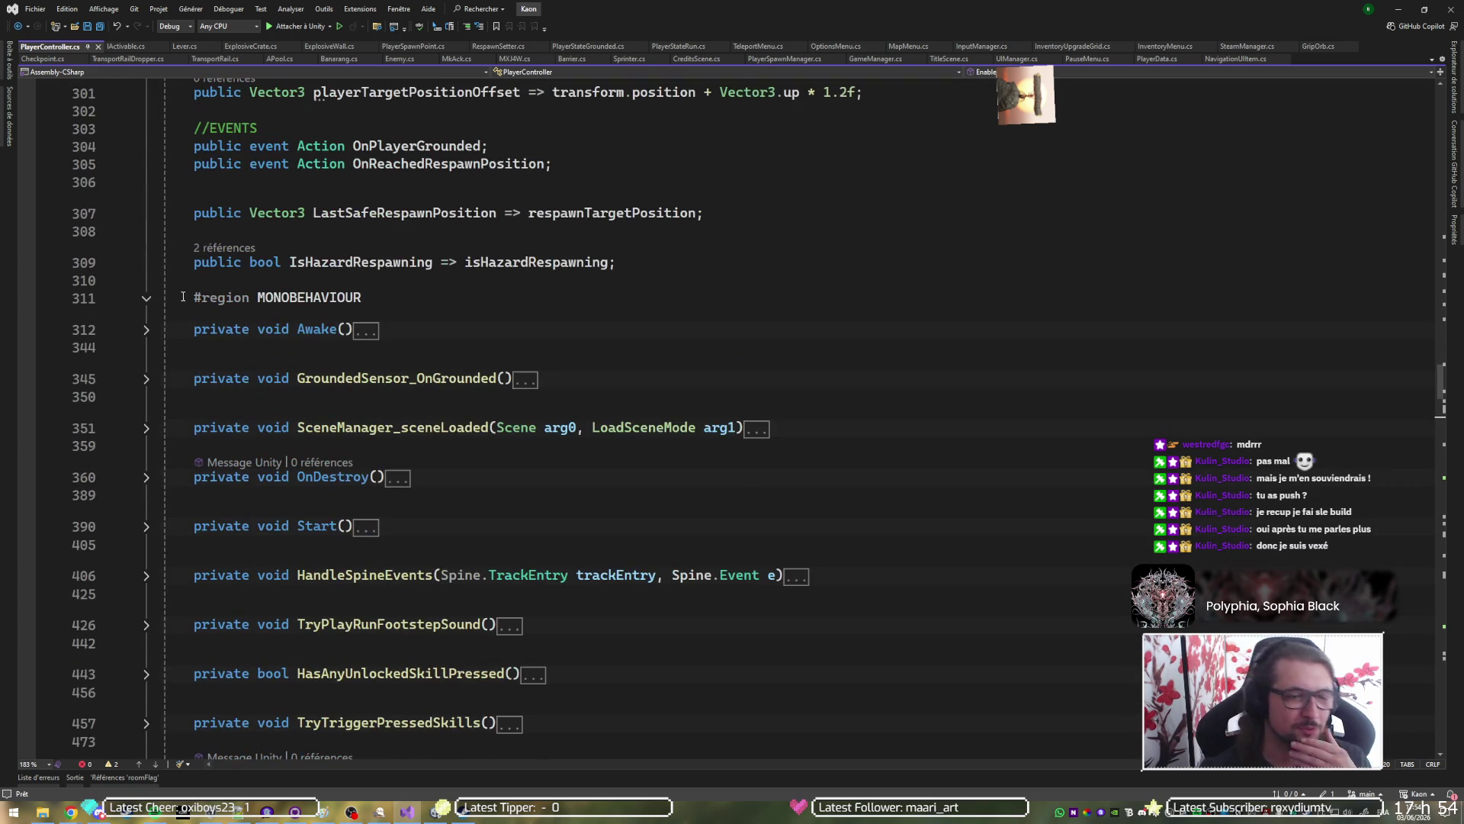
{"action": "scroll", "coordinate": [181, 290], "scroll_direction": "up", "scroll_amount": 3}
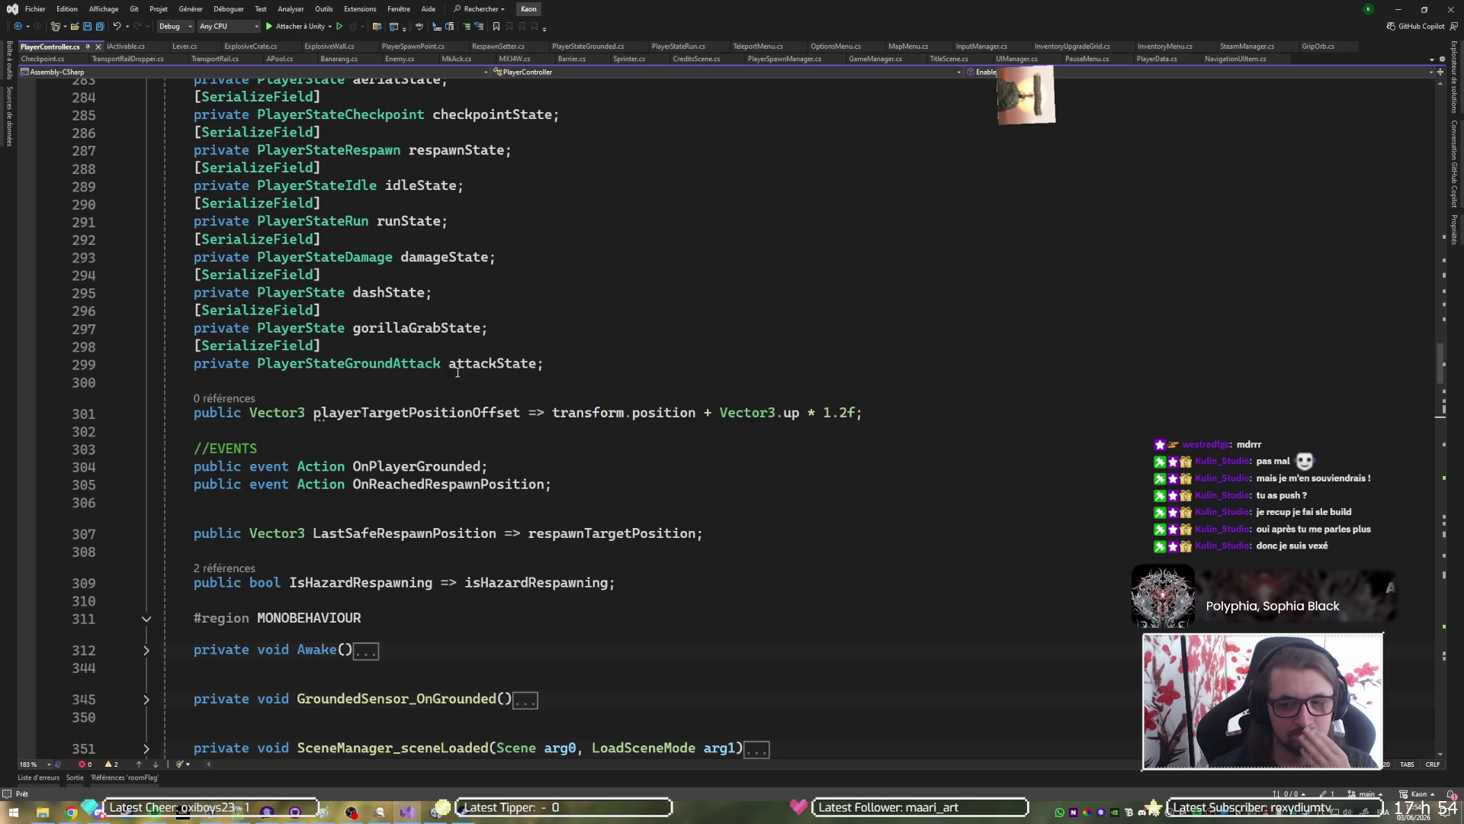
{"action": "scroll", "coordinate": [456, 371], "scroll_direction": "up", "scroll_amount": 20}
{"action": "scroll", "coordinate": [384, 310], "scroll_direction": "up", "scroll_amount": 10}
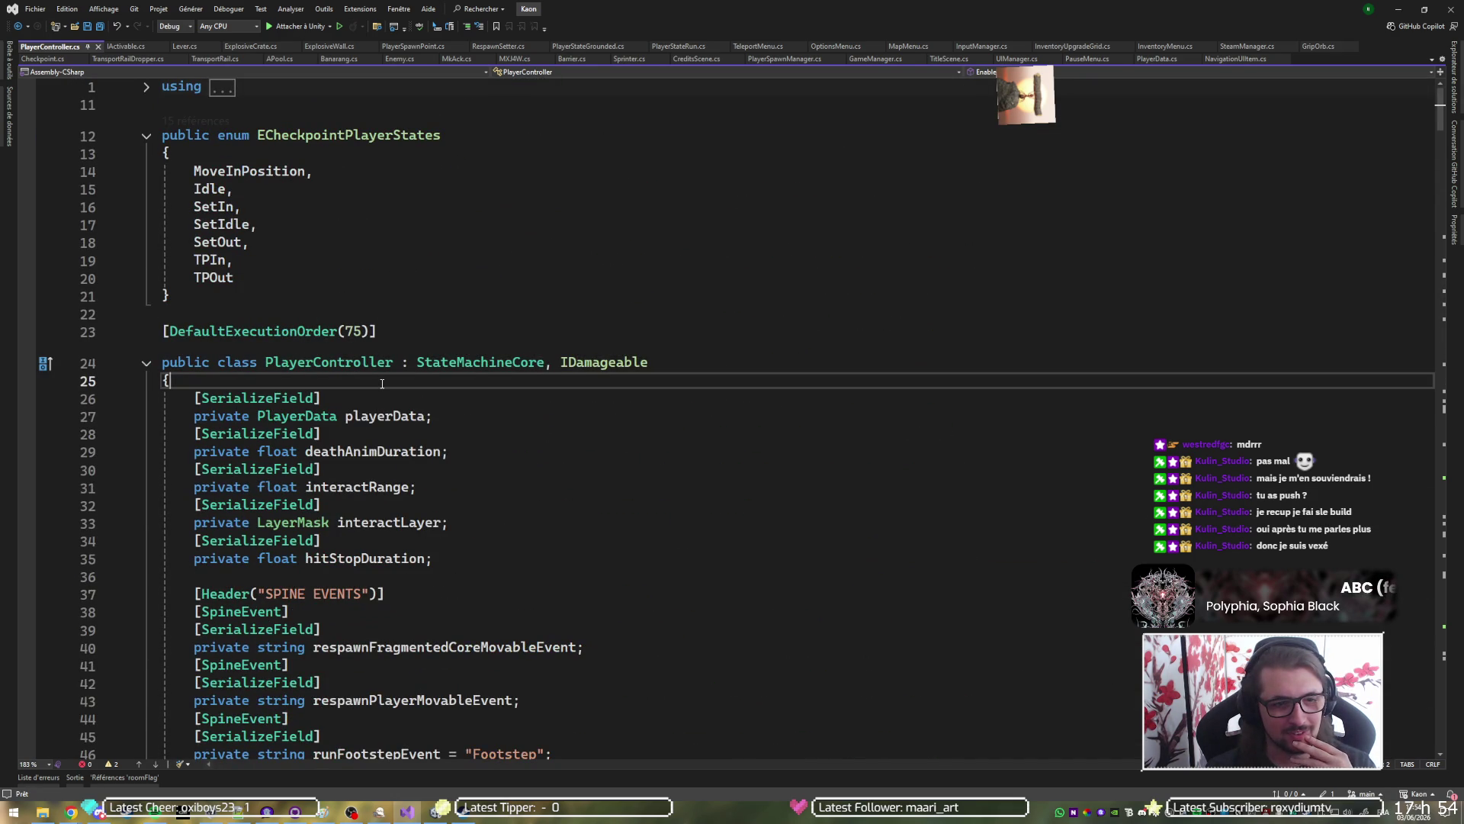
Review the file down to its last line and return to the class's opening brace.
{"action": "left_click", "coordinate": [382, 384]}
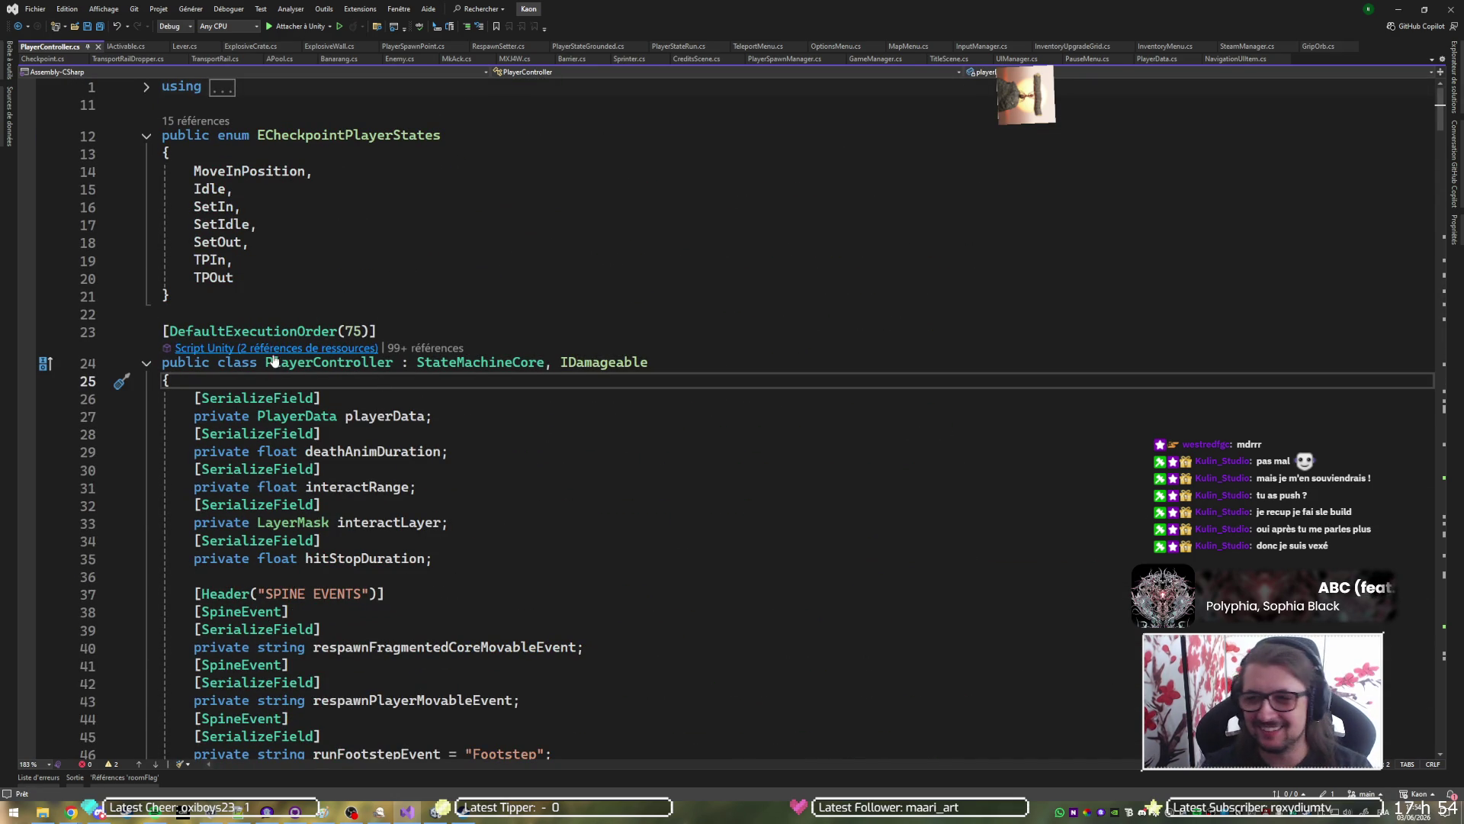
{"action": "scroll", "coordinate": [335, 374], "scroll_direction": "down", "scroll_amount": 20}
{"action": "scroll", "coordinate": [286, 366], "scroll_direction": "down", "scroll_amount": 15}
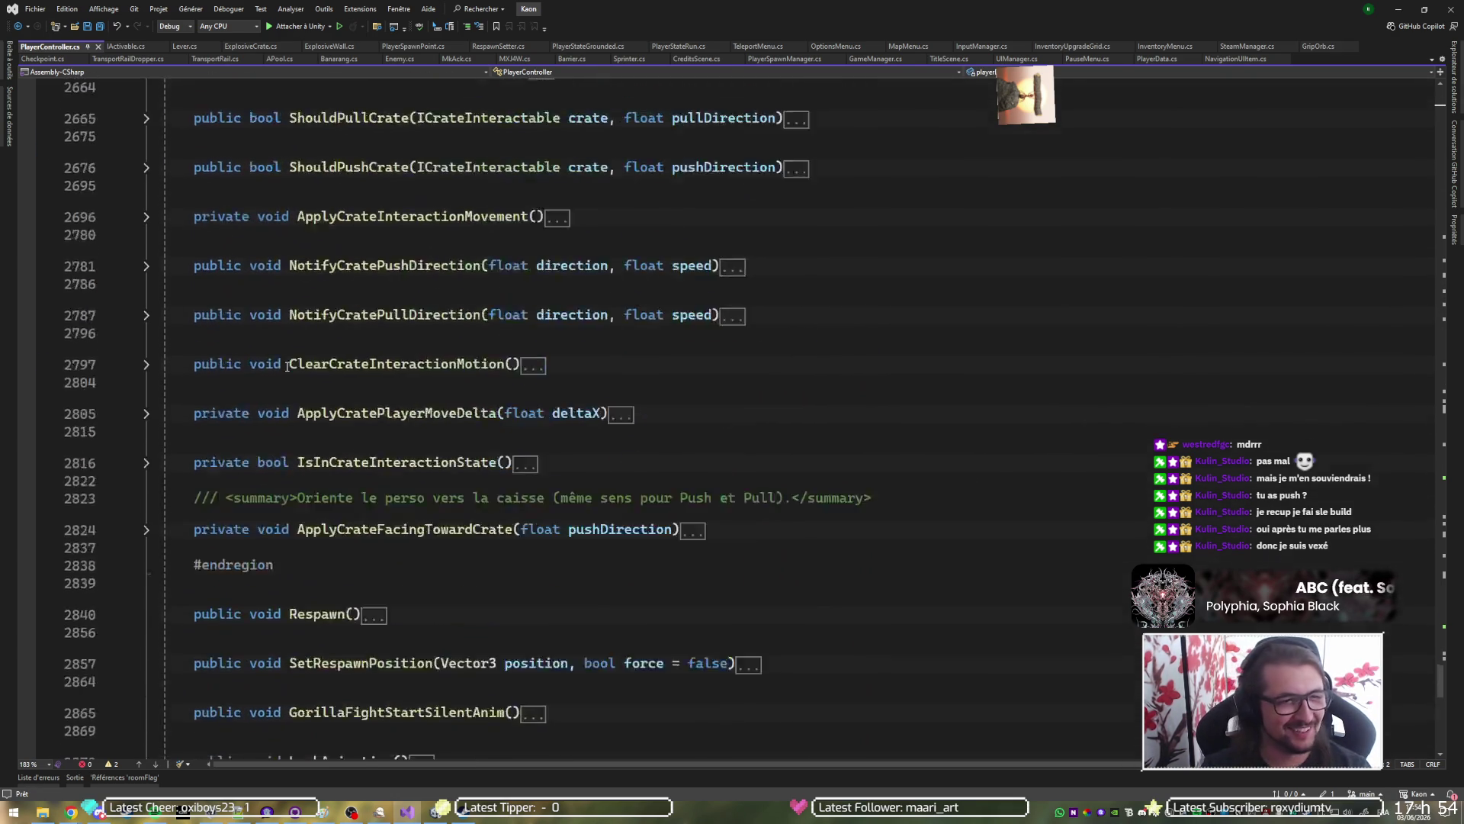
{"action": "left_click", "coordinate": [79, 411]}
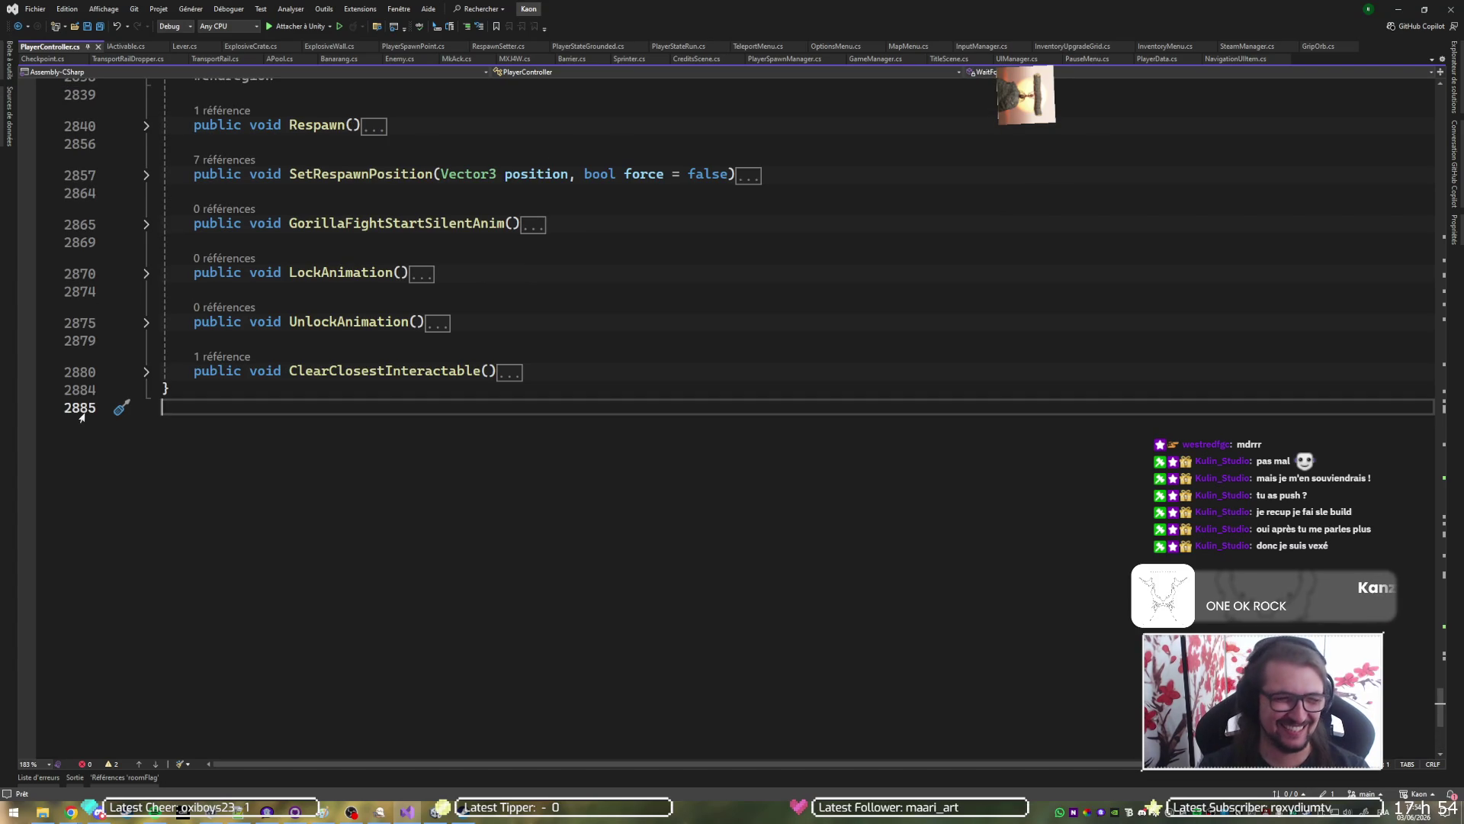
{"action": "scroll", "coordinate": [137, 419], "scroll_direction": "up", "scroll_amount": 3}
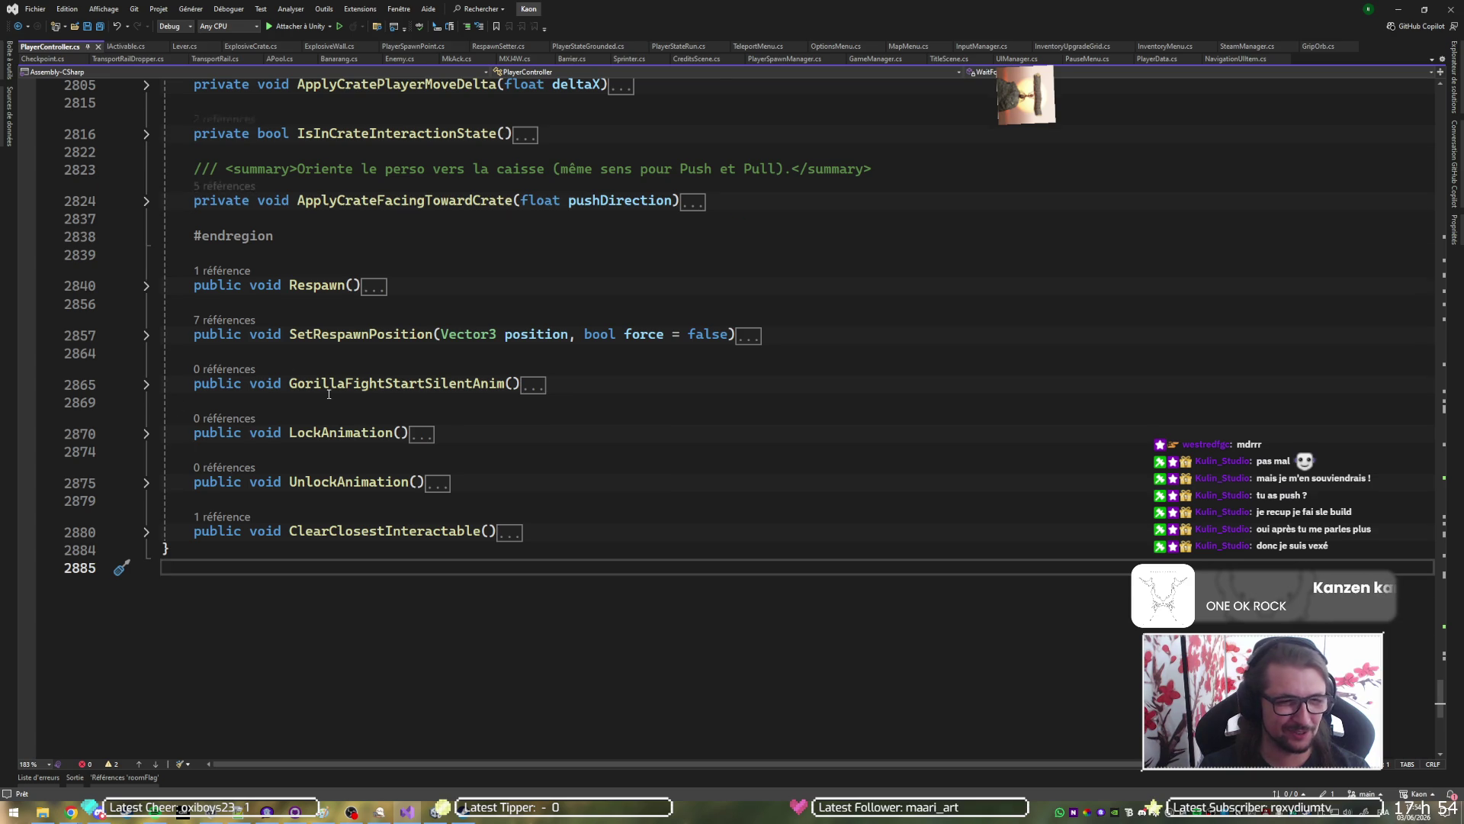
{"action": "scroll", "coordinate": [329, 393], "scroll_direction": "up", "scroll_amount": 20}
{"action": "scroll", "coordinate": [329, 393], "scroll_direction": "up", "scroll_amount": 20}
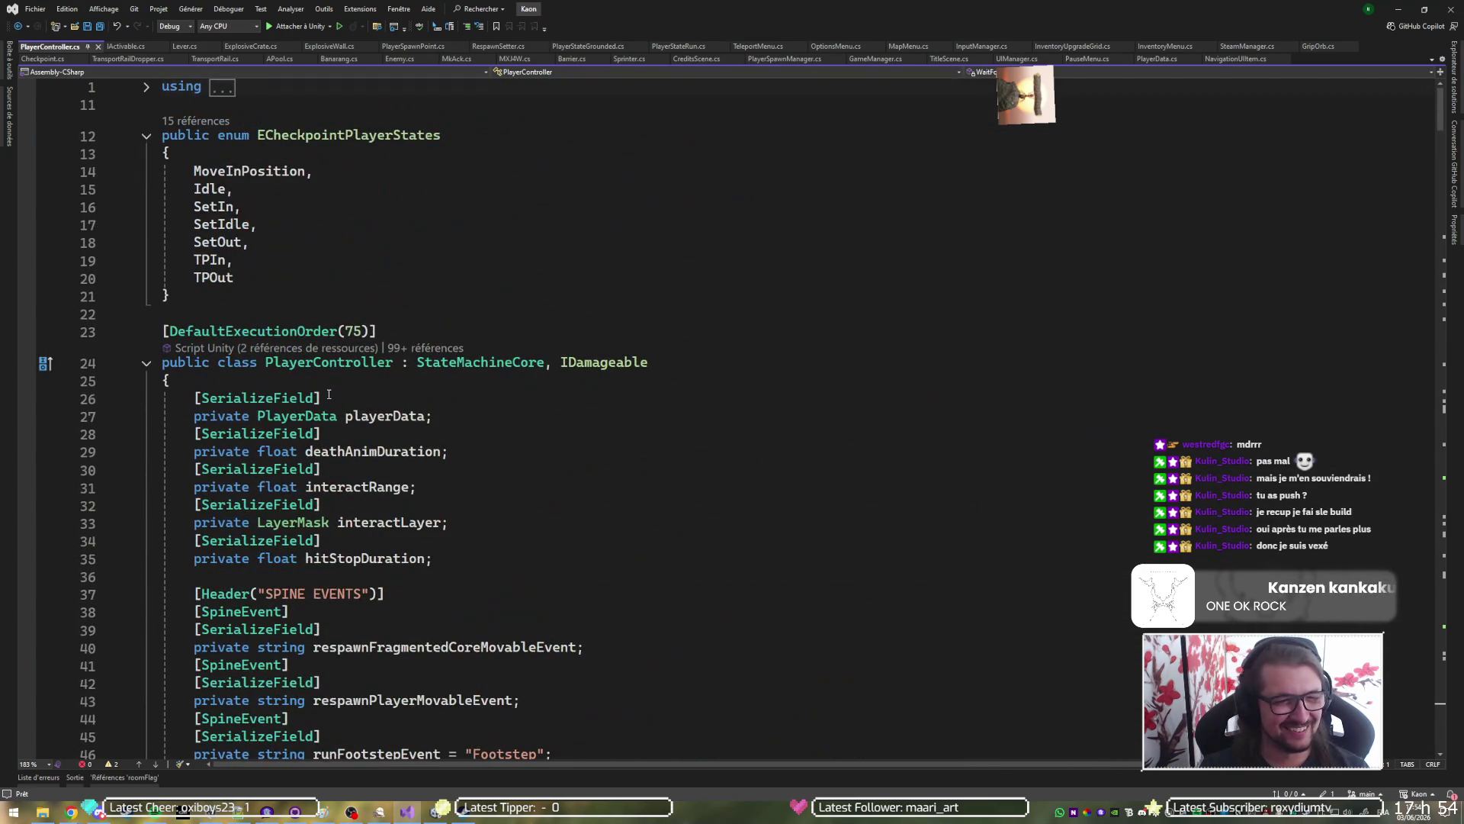
{"action": "left_click", "coordinate": [343, 384]}
Add a '#region FIELDS' line after the class's opening brace, fixing the misspelled keyword.
{"action": "key", "text": "Return"}
{"action": "type", "text": "#"}
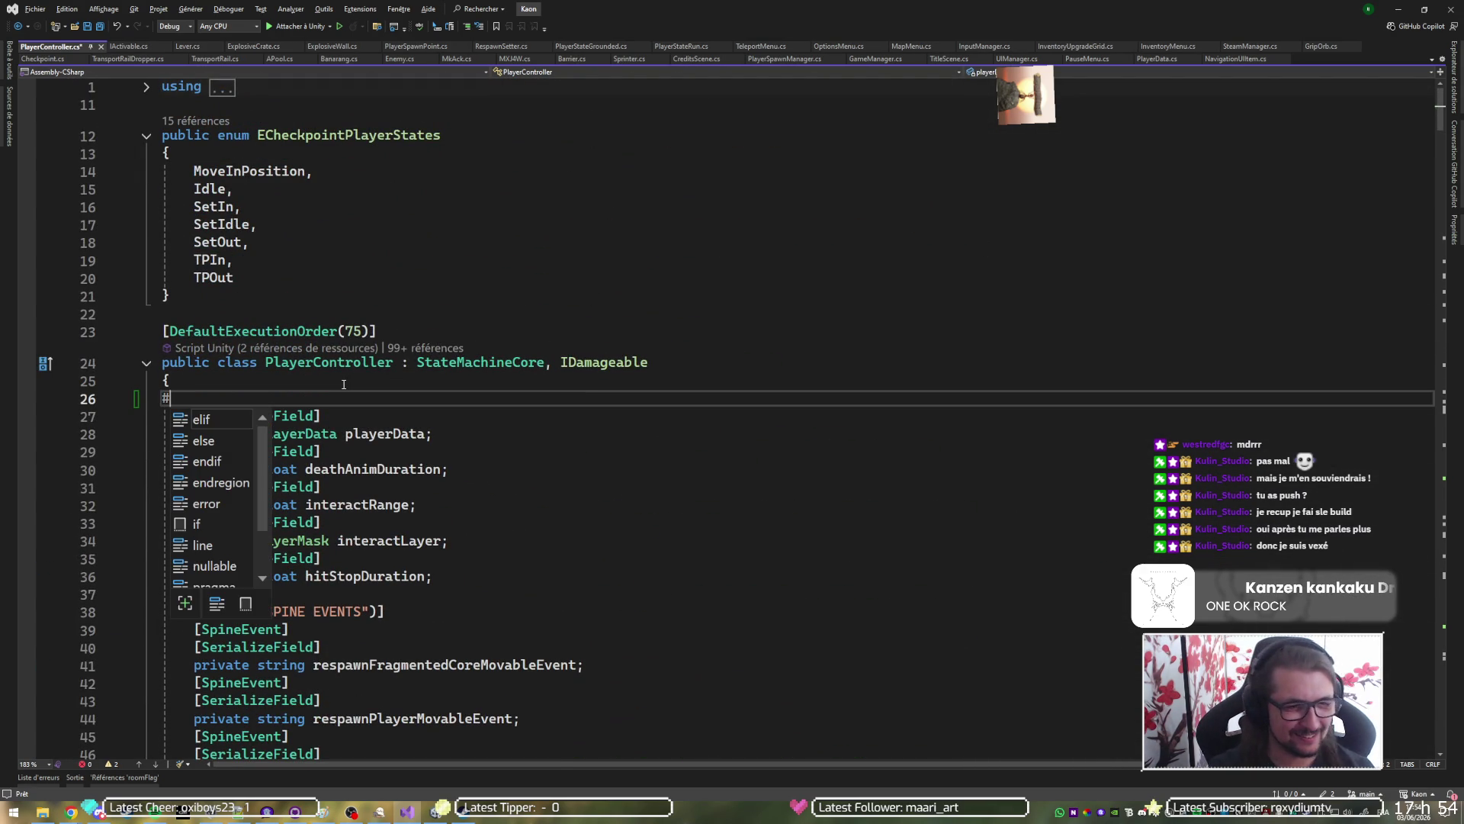
{"action": "type", "text": "egion"}
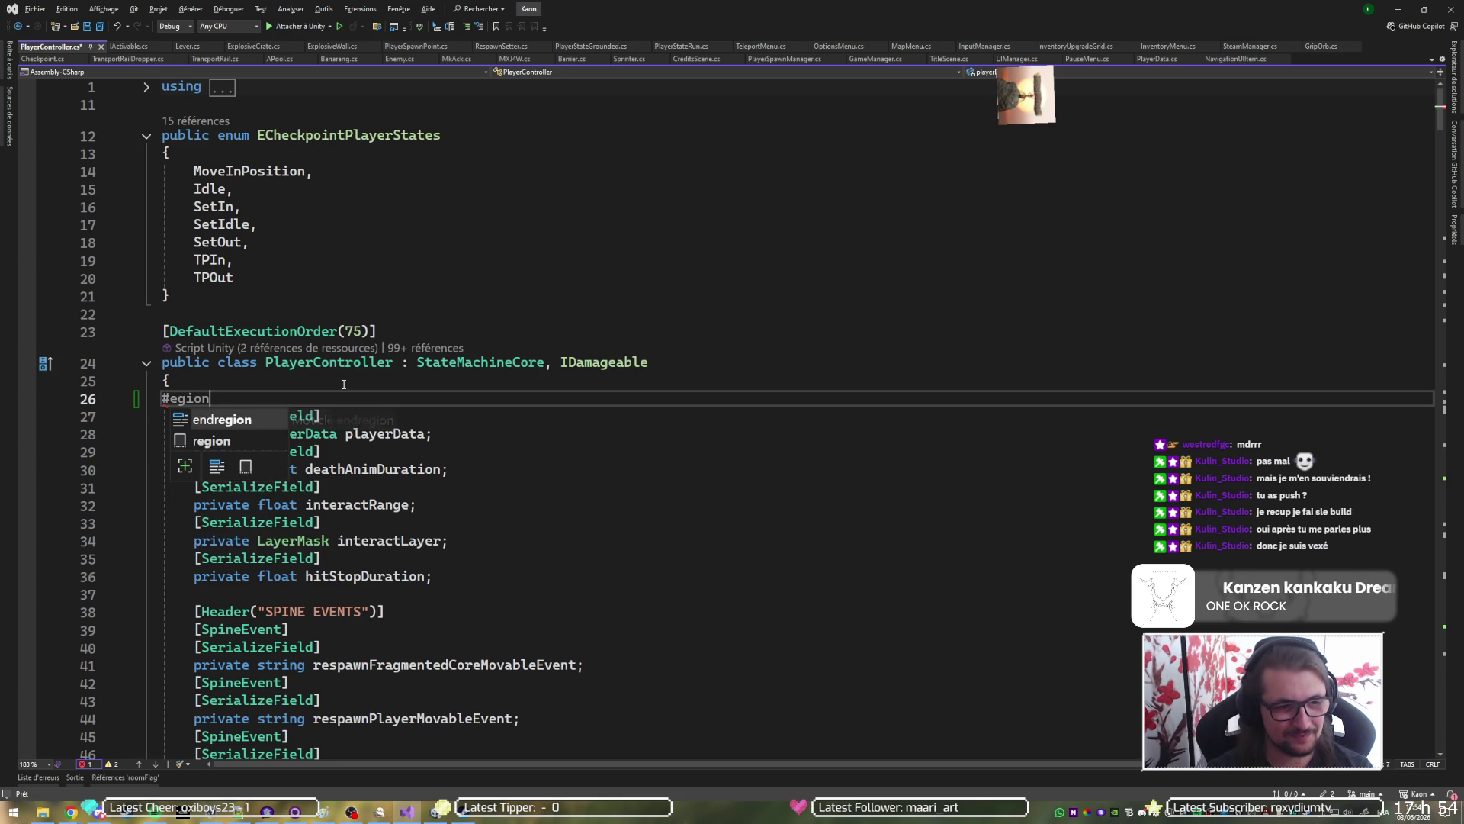
{"action": "key", "text": "Left"}
{"action": "key", "text": "Left"}
{"action": "key", "text": "Left"}
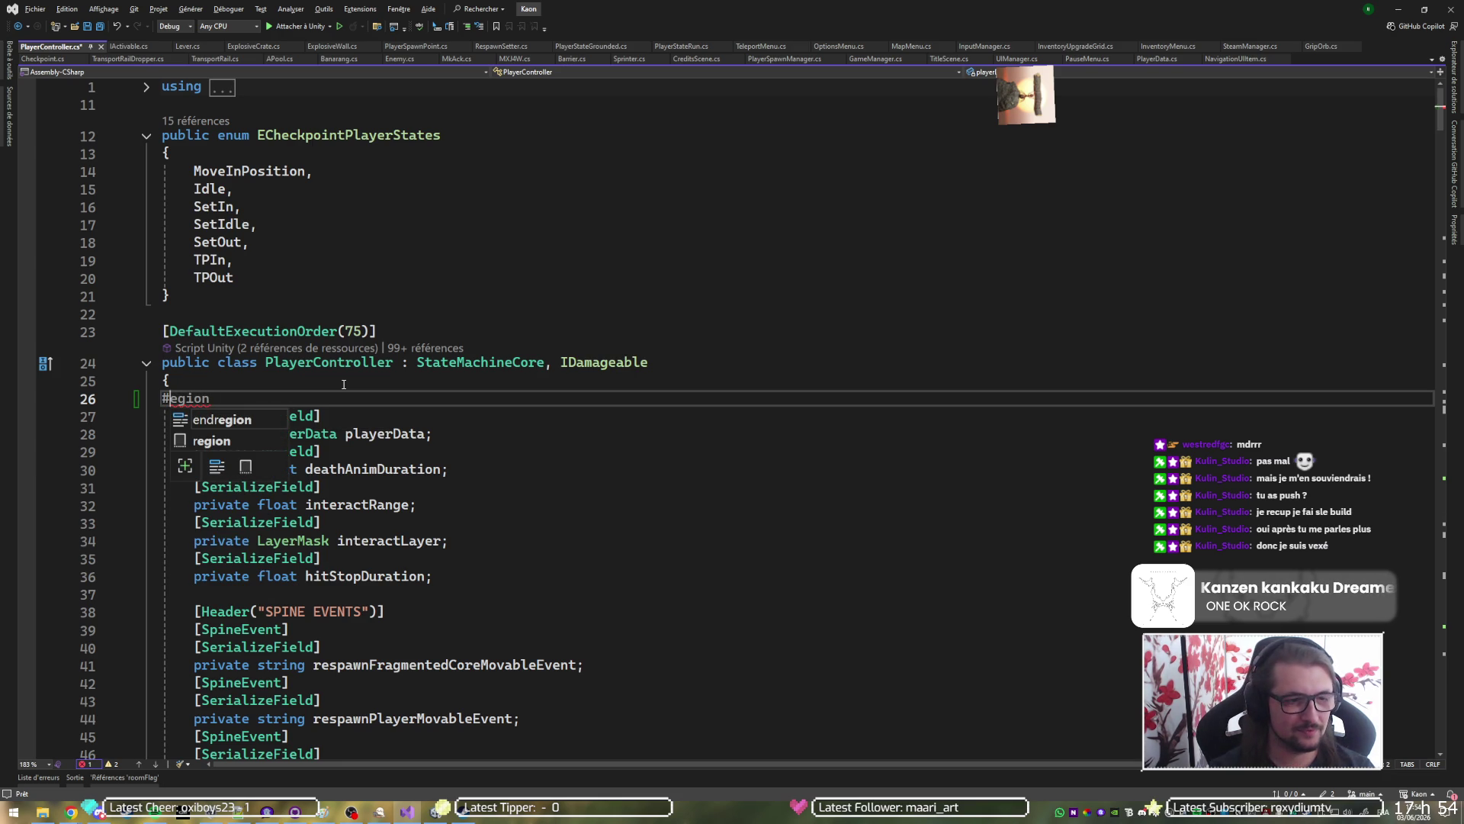
{"action": "type", "text": "r"}
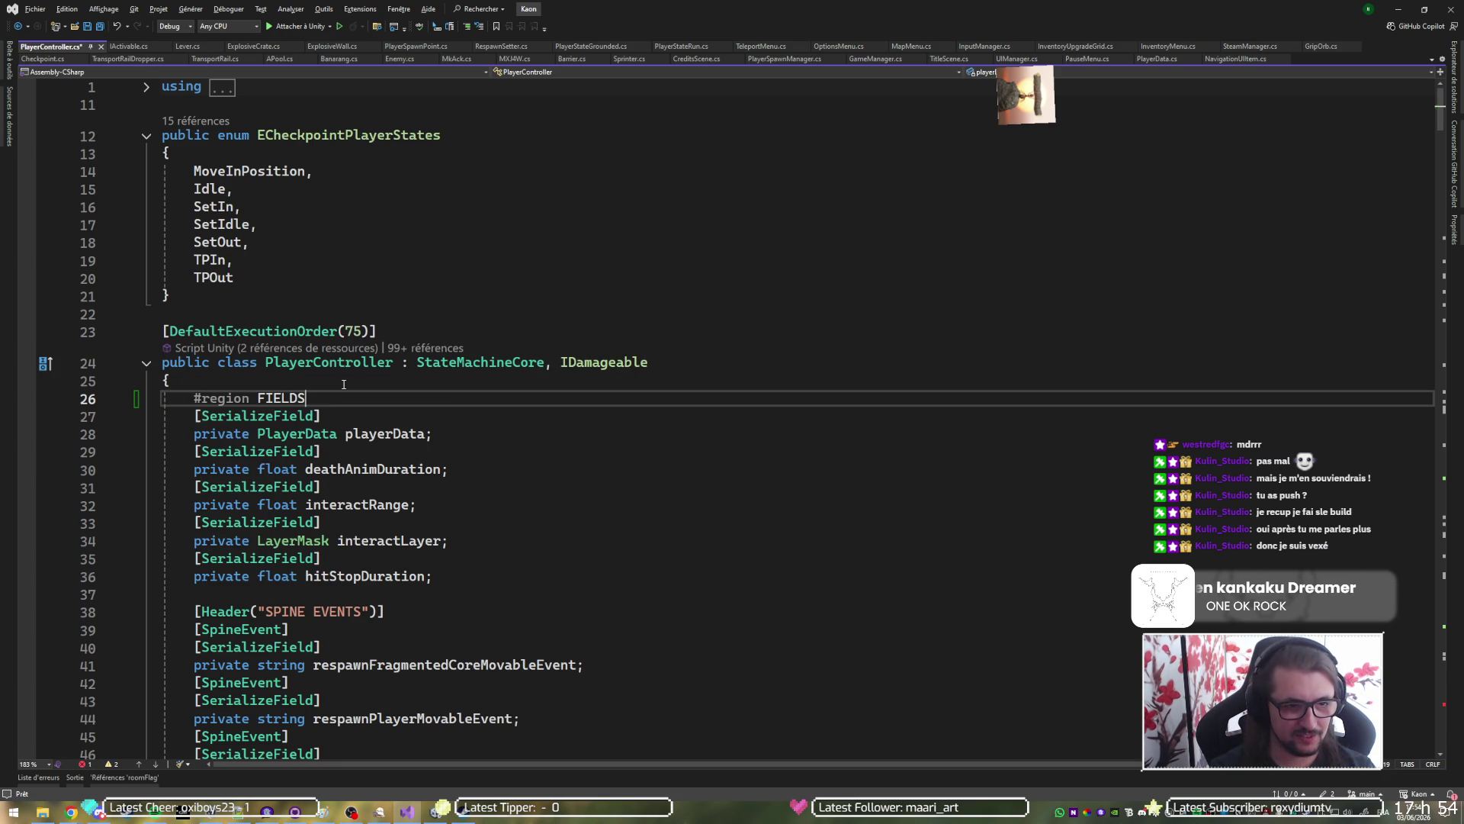
{"action": "scroll", "coordinate": [302, 393], "scroll_direction": "down", "scroll_amount": 20}
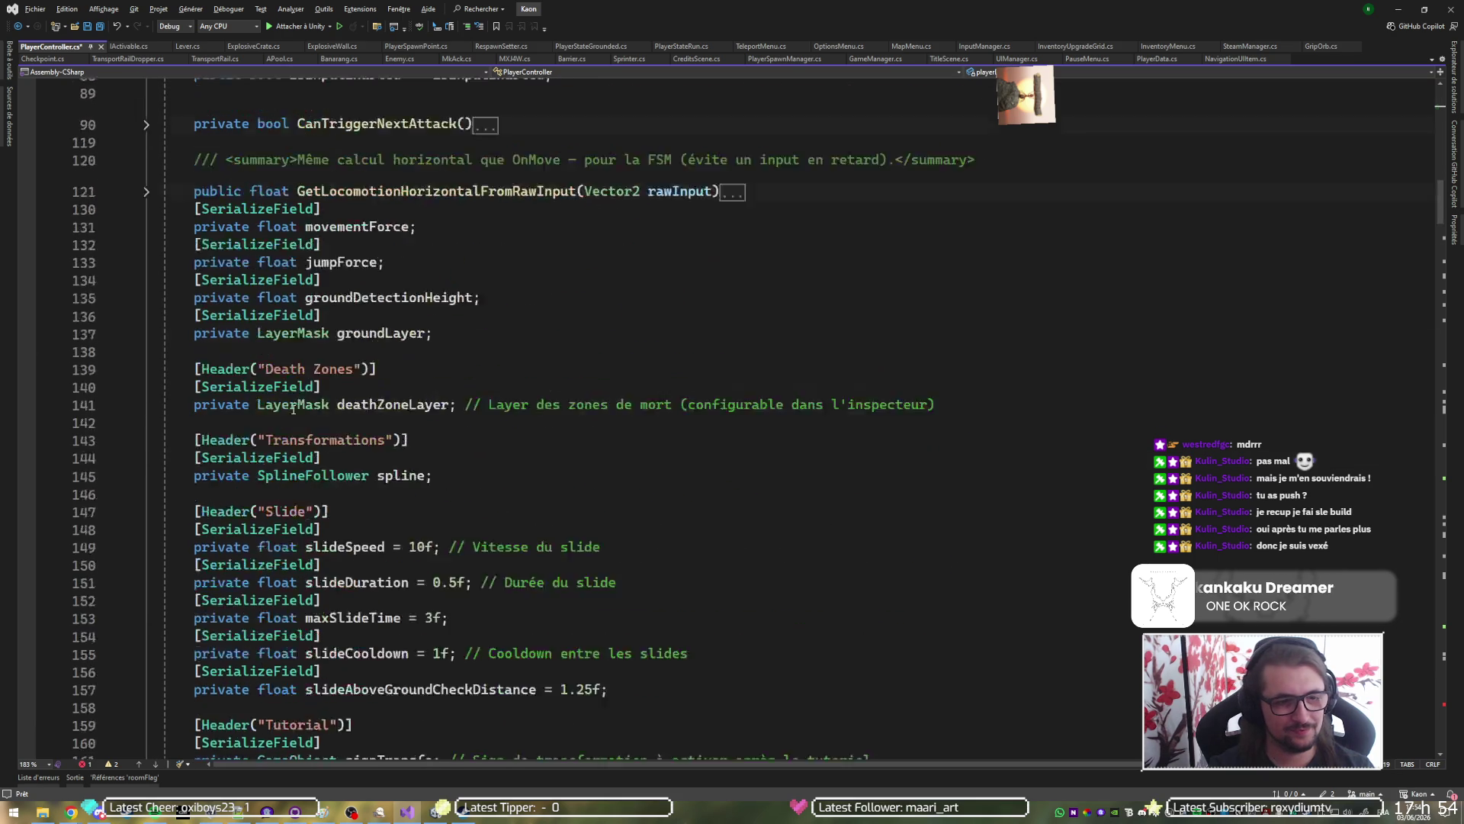
{"action": "scroll", "coordinate": [292, 408], "scroll_direction": "up", "scroll_amount": 9}
{"action": "scroll", "coordinate": [292, 407], "scroll_direction": "up", "scroll_amount": 2}
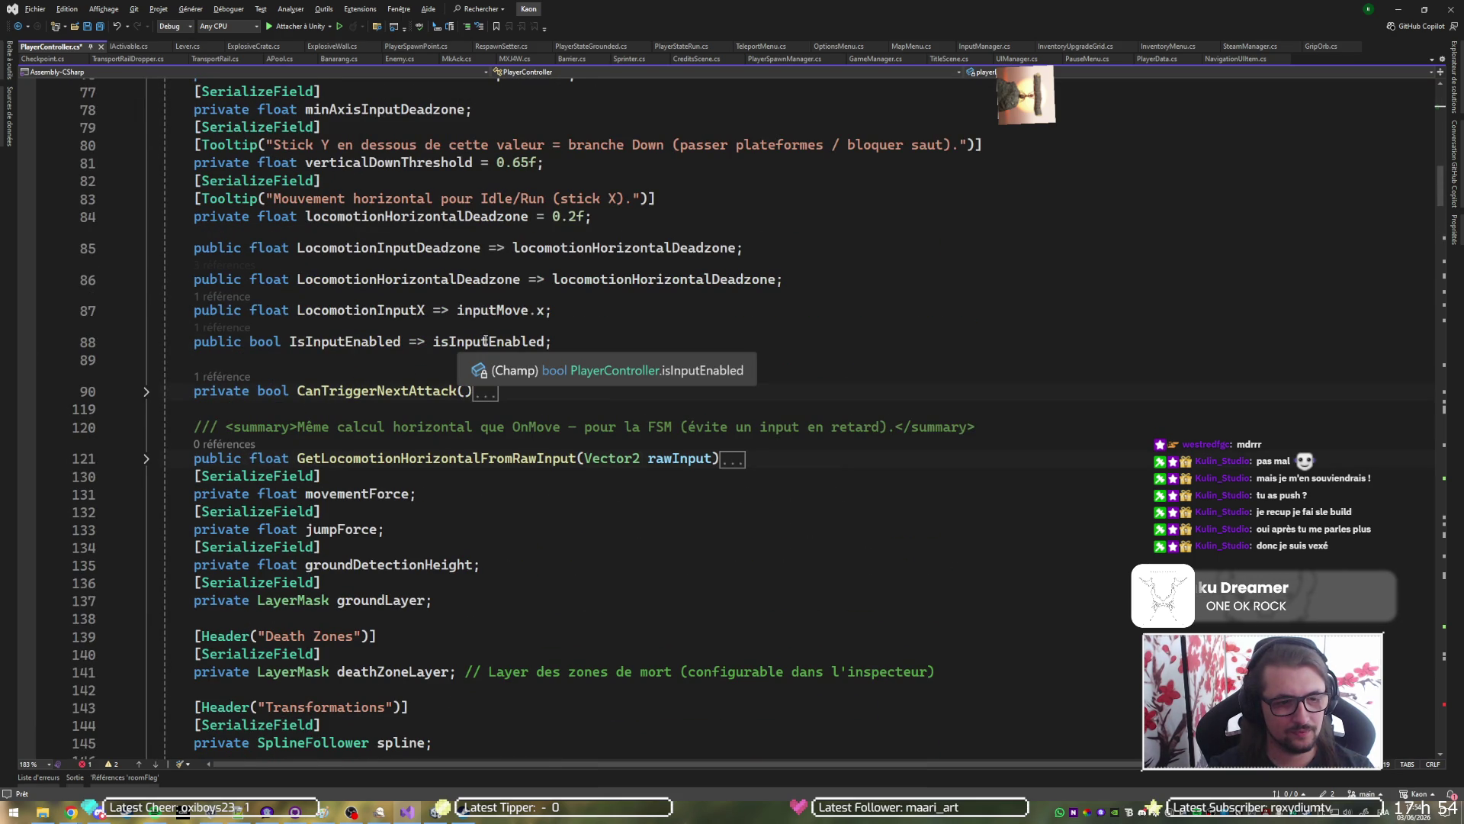
Expand and re-collapse the CanTriggerNextAttack method to check its extent.
{"action": "left_click", "coordinate": [377, 390]}
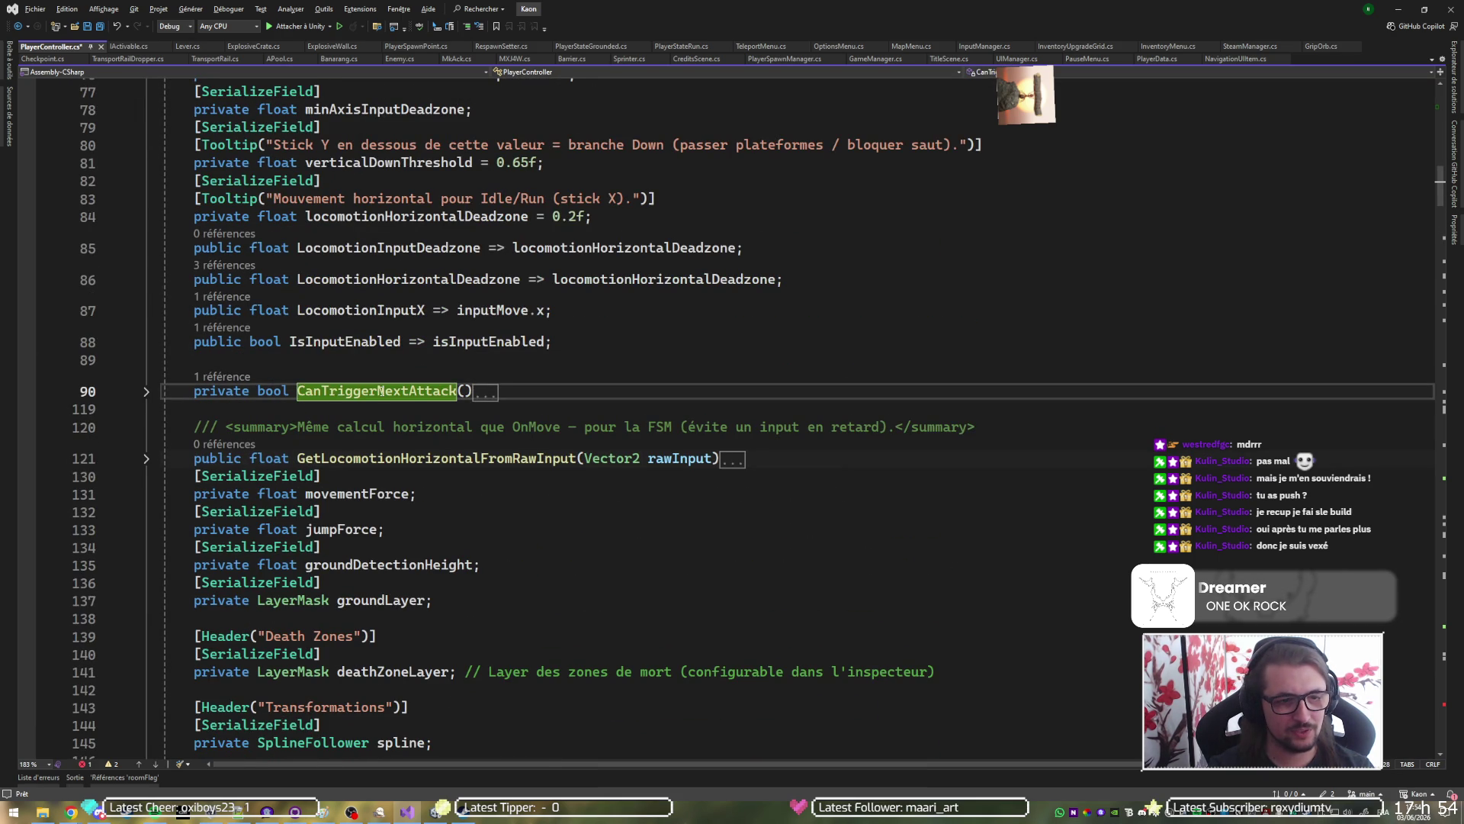
{"action": "left_click", "coordinate": [154, 395]}
{"action": "left_click", "coordinate": [147, 391]}
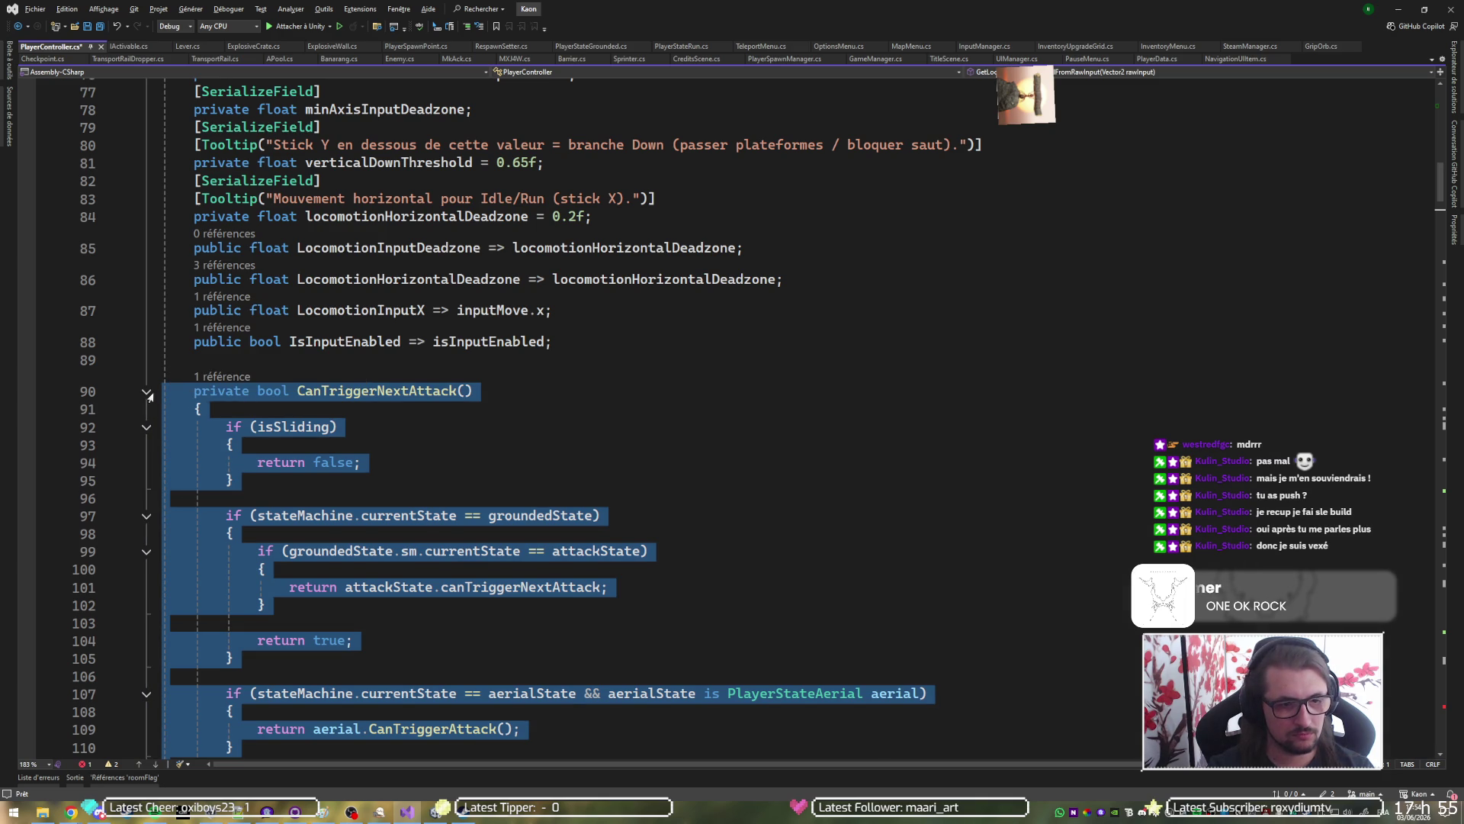
{"action": "left_click", "coordinate": [152, 397]}
{"action": "left_click", "coordinate": [146, 392]}
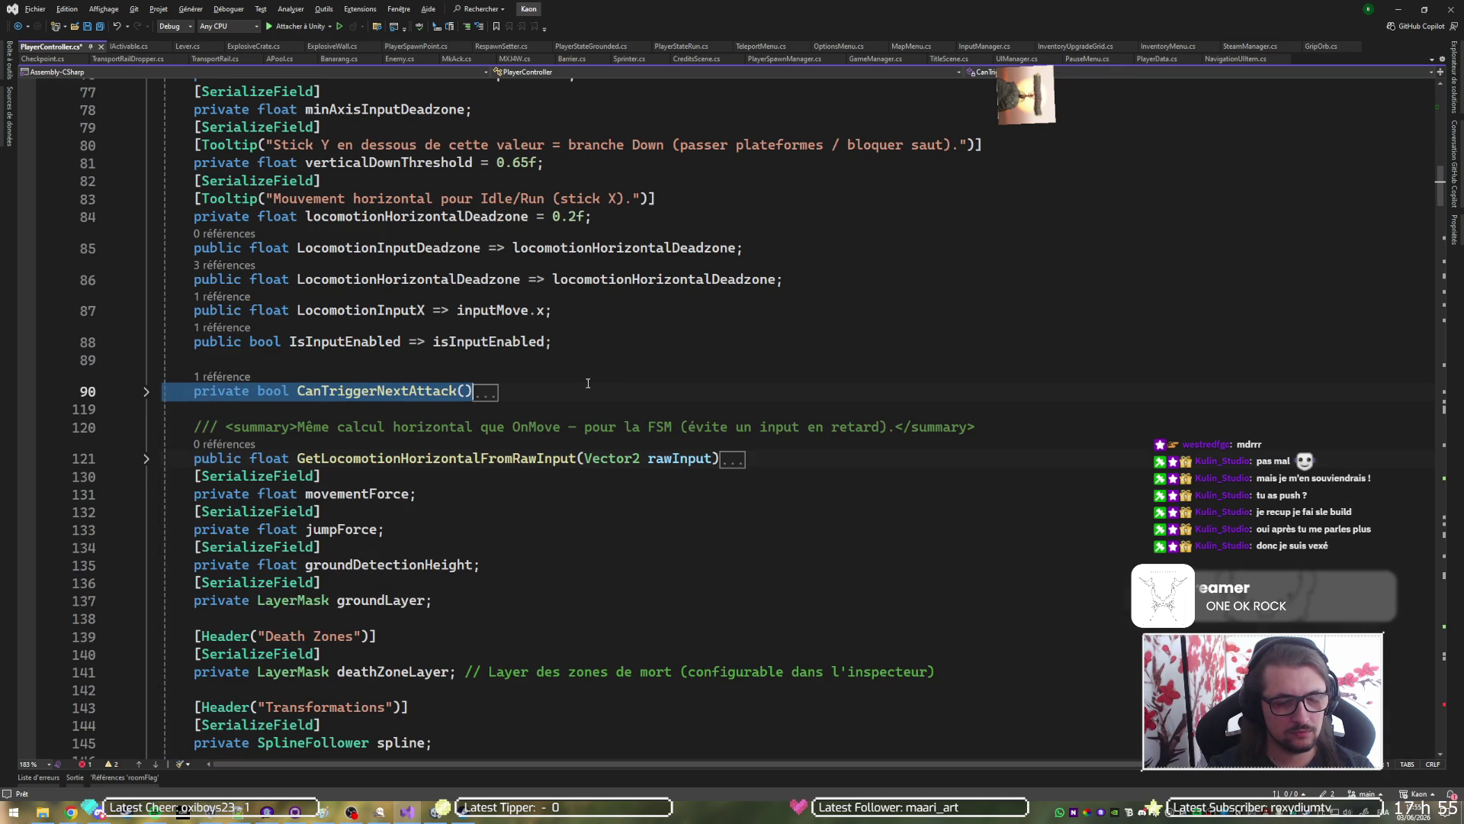
{"action": "scroll", "coordinate": [440, 431], "scroll_direction": "down", "scroll_amount": 7}
{"action": "scroll", "coordinate": [392, 478], "scroll_direction": "up", "scroll_amount": 9}
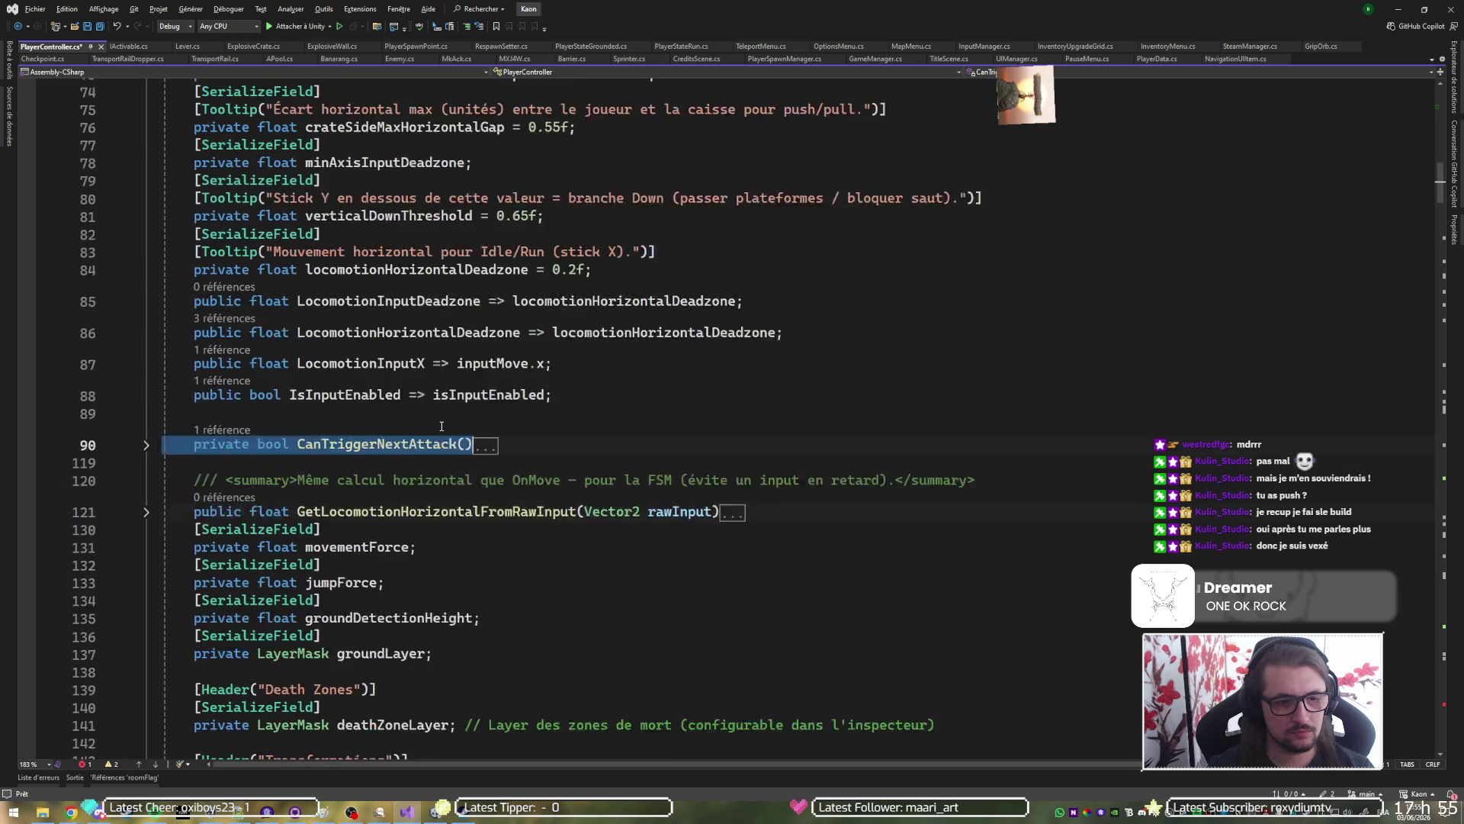
Fold GetLocomotionHorizontalFromRawInput and CanTriggerNextAttack, then delete both from lines 88–121.
{"action": "left_click", "coordinate": [146, 565]}
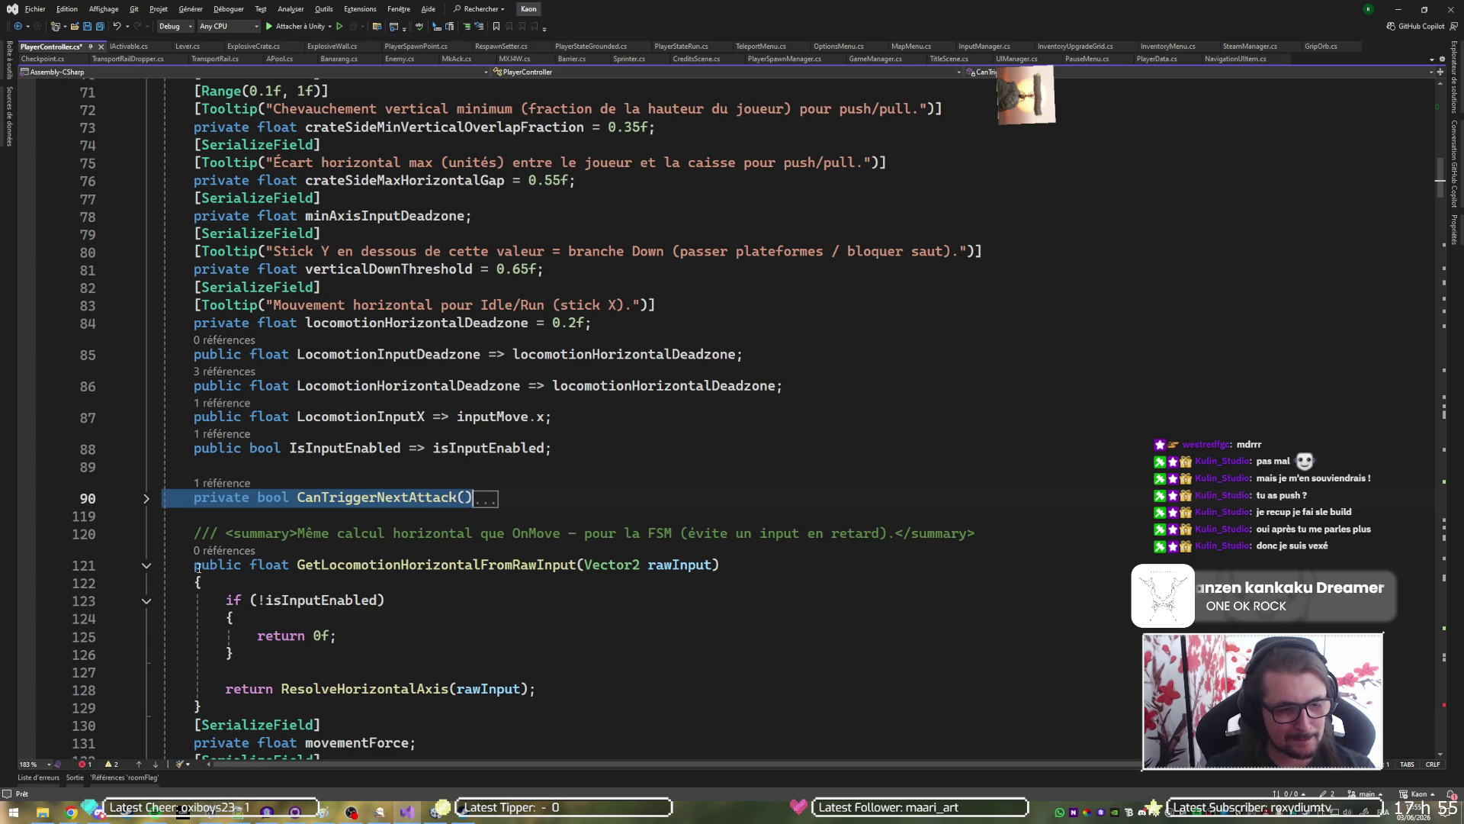
{"action": "left_click", "coordinate": [148, 500]}
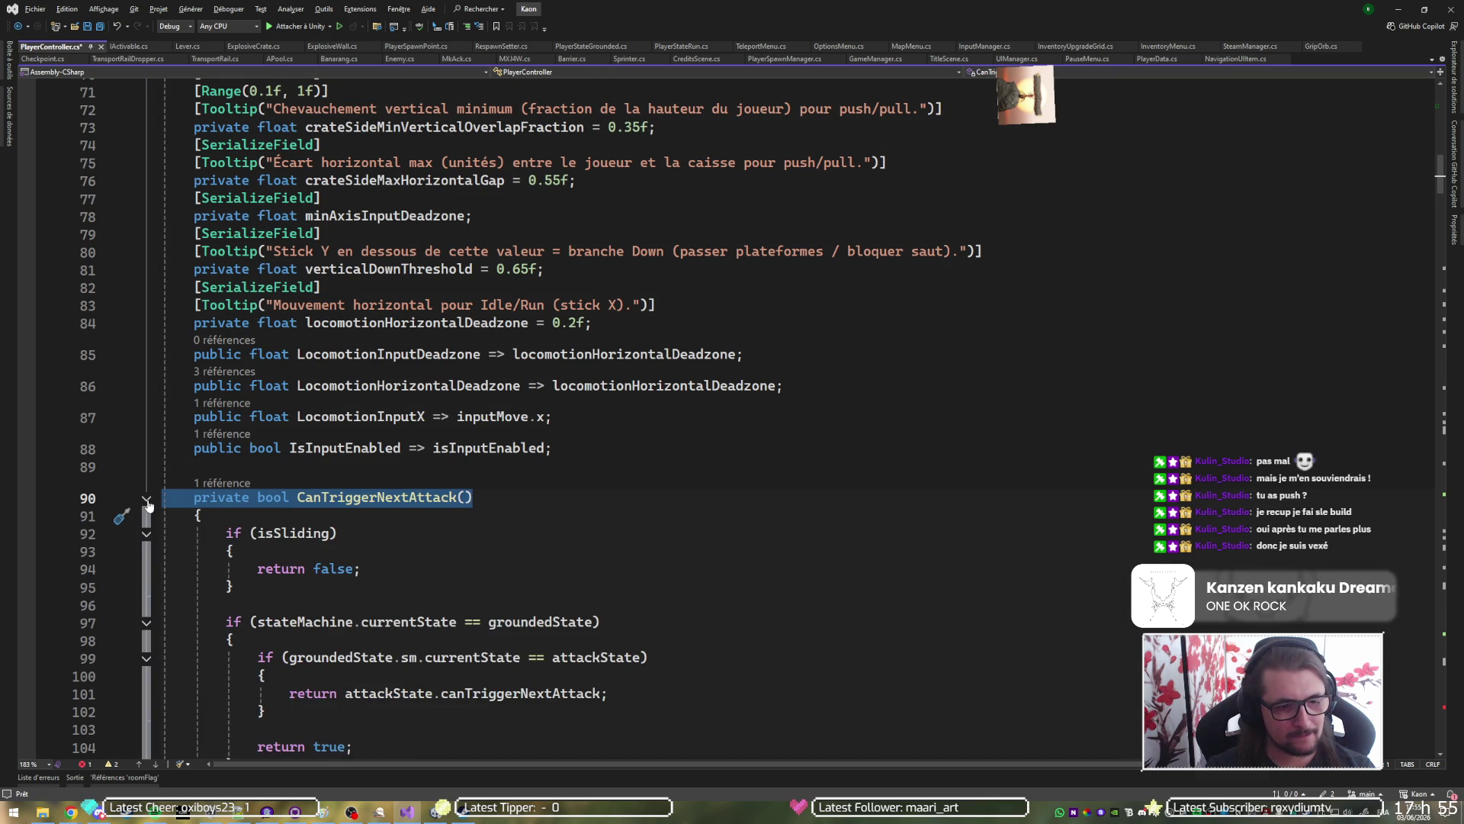
{"action": "left_click", "coordinate": [147, 500]}
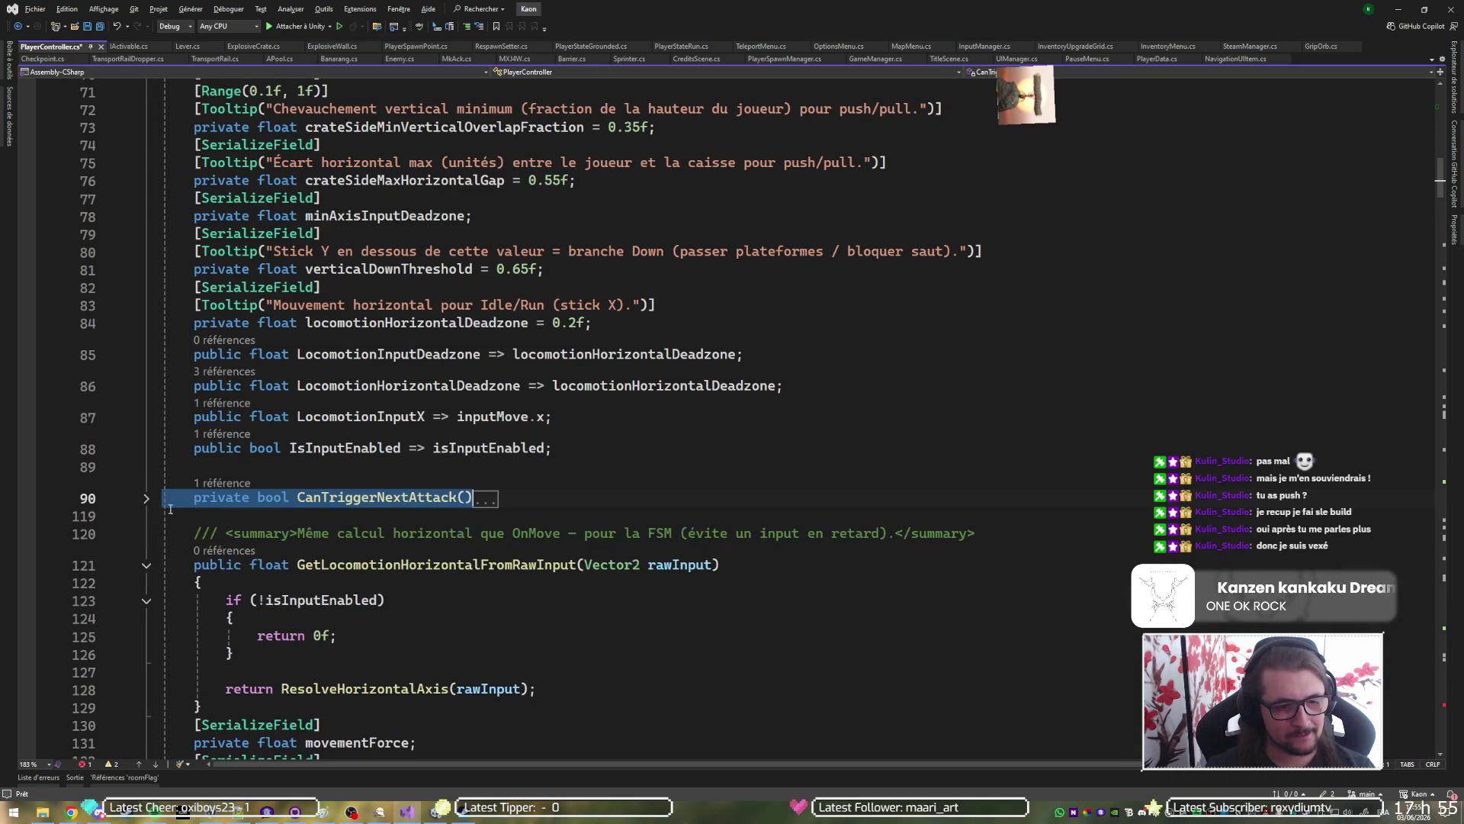
{"action": "left_click", "coordinate": [787, 571]}
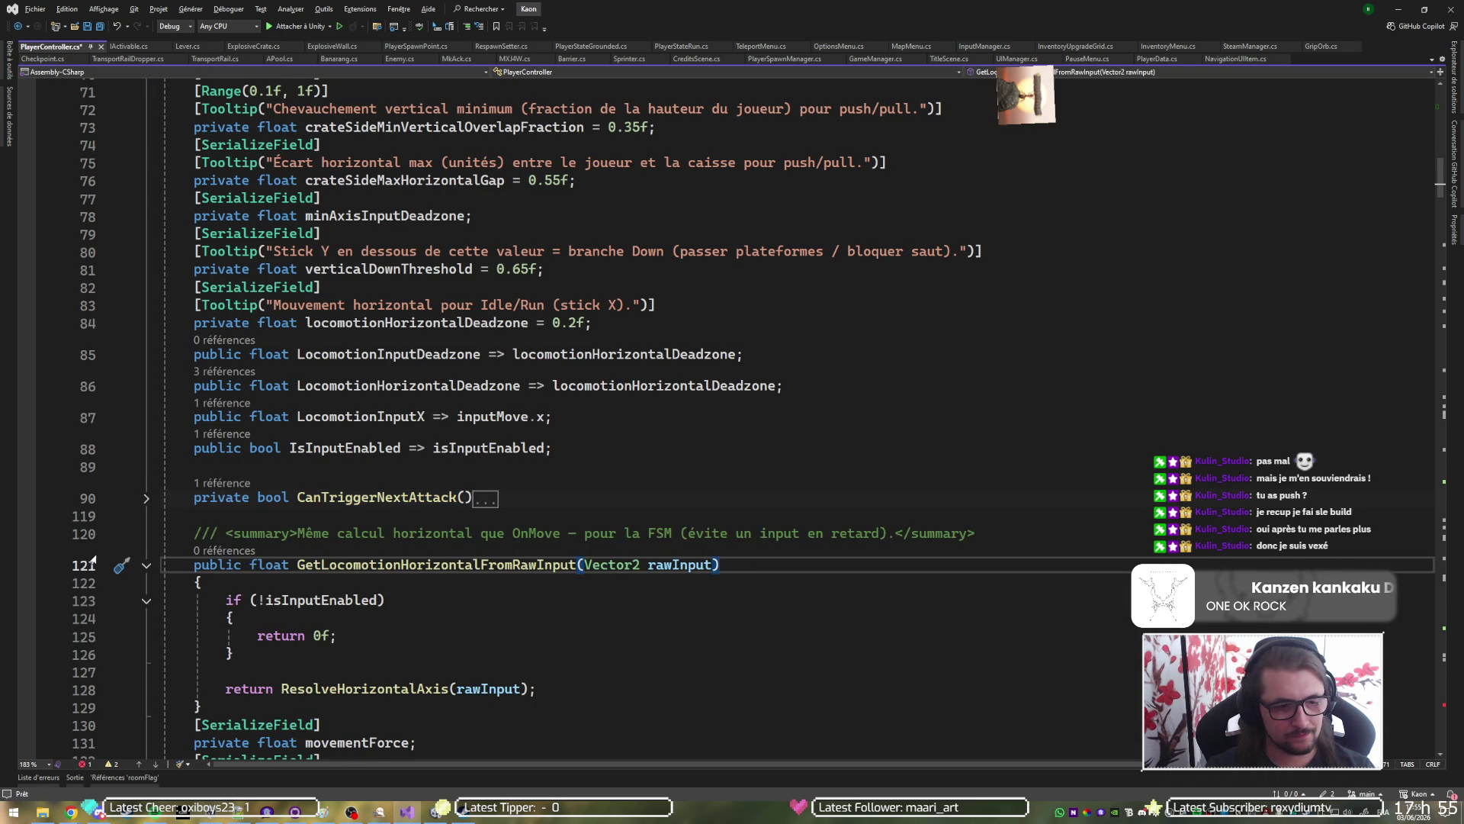
{"action": "left_click", "coordinate": [147, 565]}
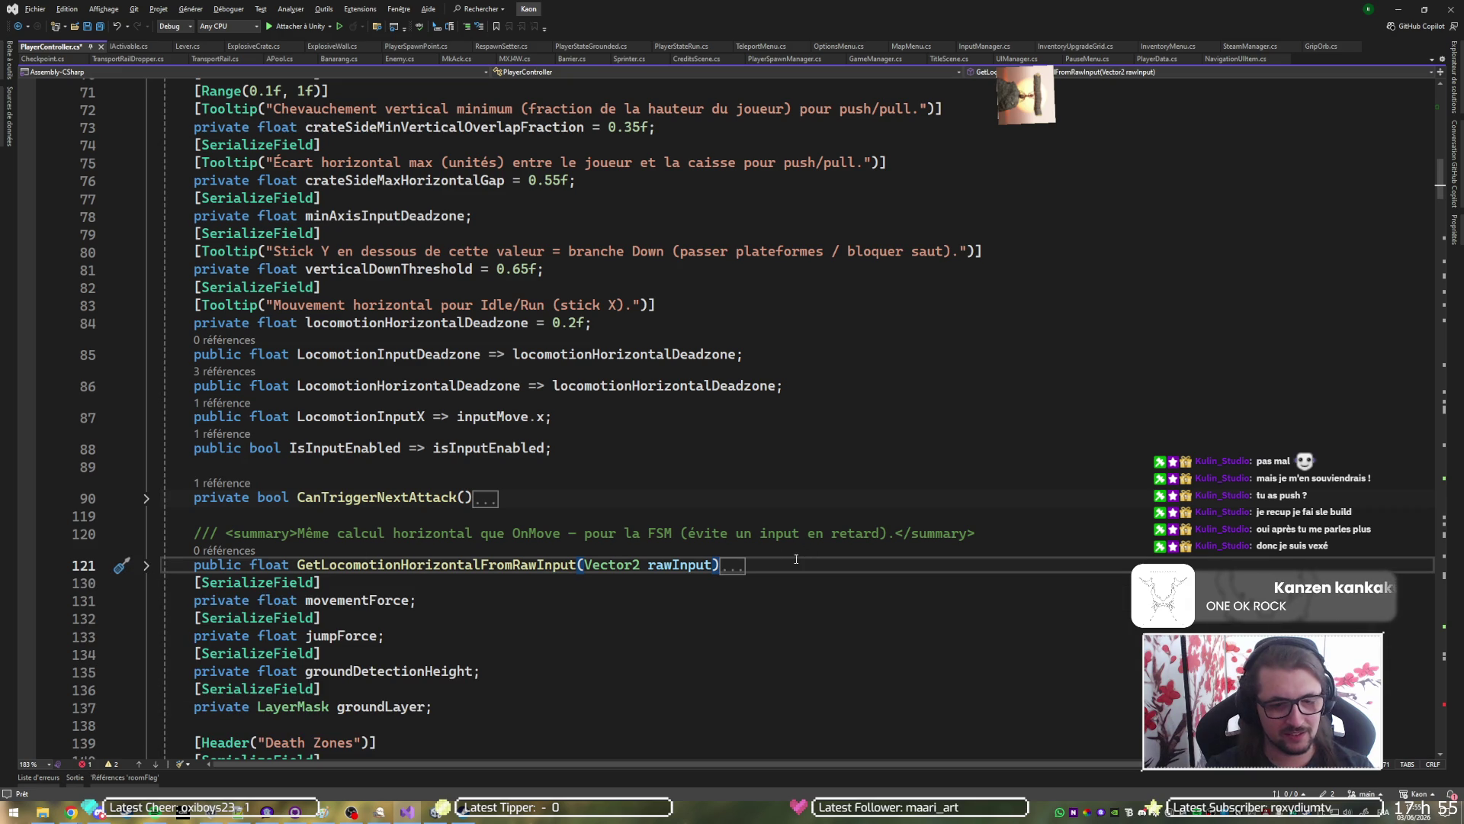
{"action": "left_click_drag", "start_coordinate": [801, 557], "coordinate": [806, 453]}
{"action": "key", "text": "Delete"}
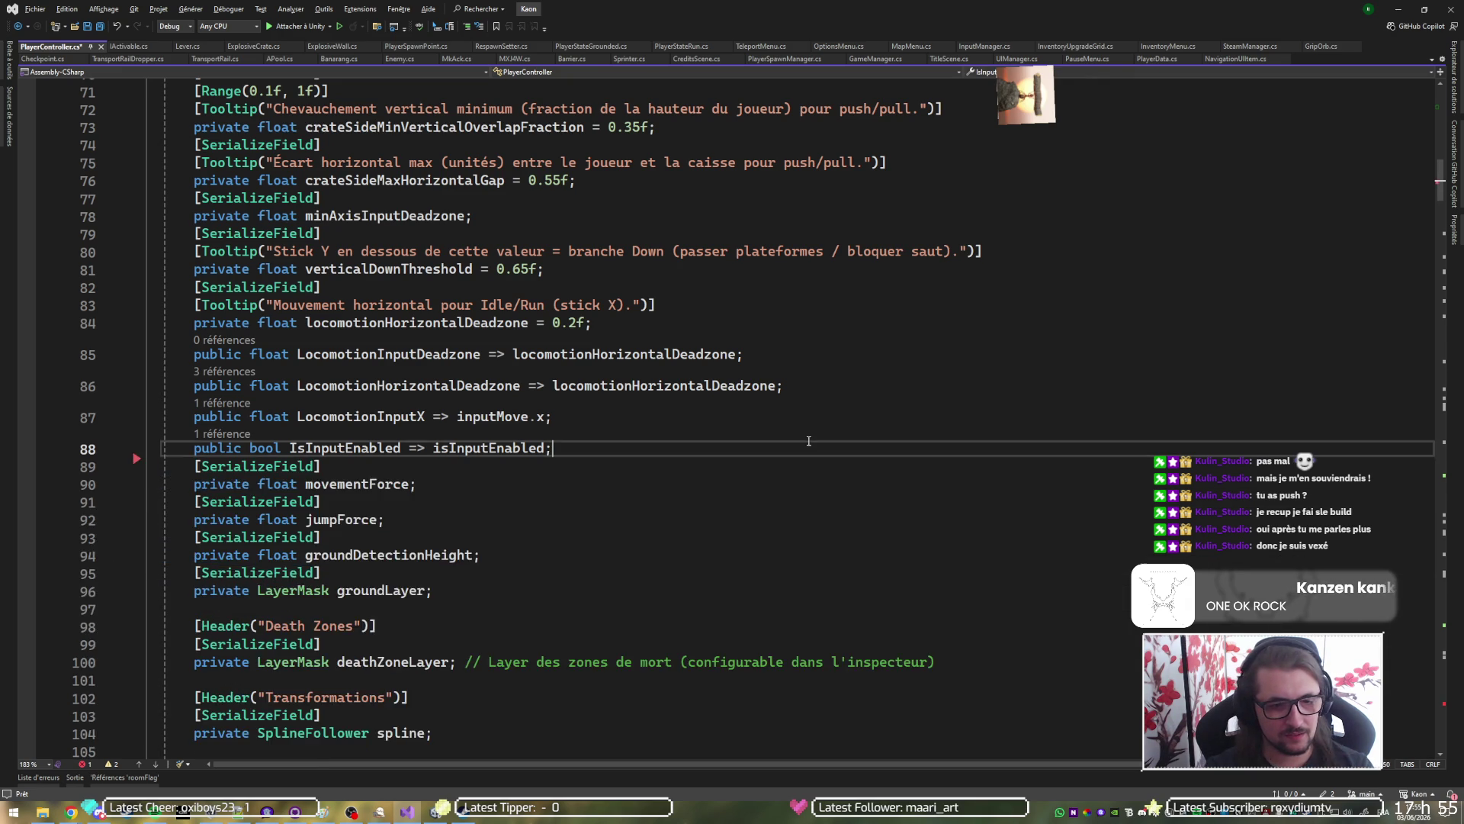
Scroll through the file and fold the MONOBEHAVIOUR region.
{"action": "scroll", "coordinate": [545, 505], "scroll_direction": "down", "scroll_amount": 15}
{"action": "scroll", "coordinate": [545, 505], "scroll_direction": "down", "scroll_amount": 13}
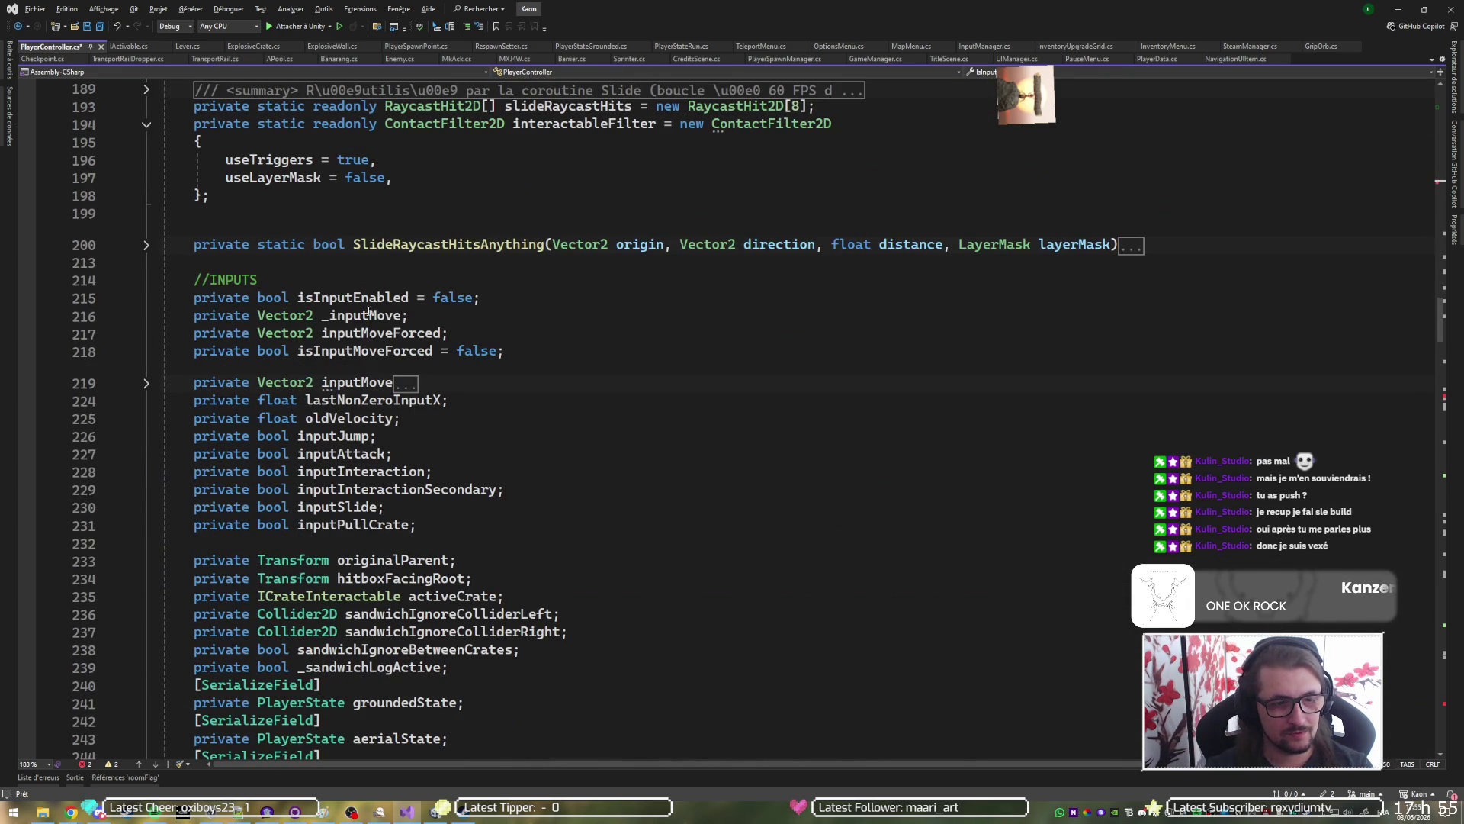
{"action": "scroll", "coordinate": [324, 294], "scroll_direction": "down", "scroll_amount": 10}
{"action": "scroll", "coordinate": [324, 295], "scroll_direction": "down", "scroll_amount": 9}
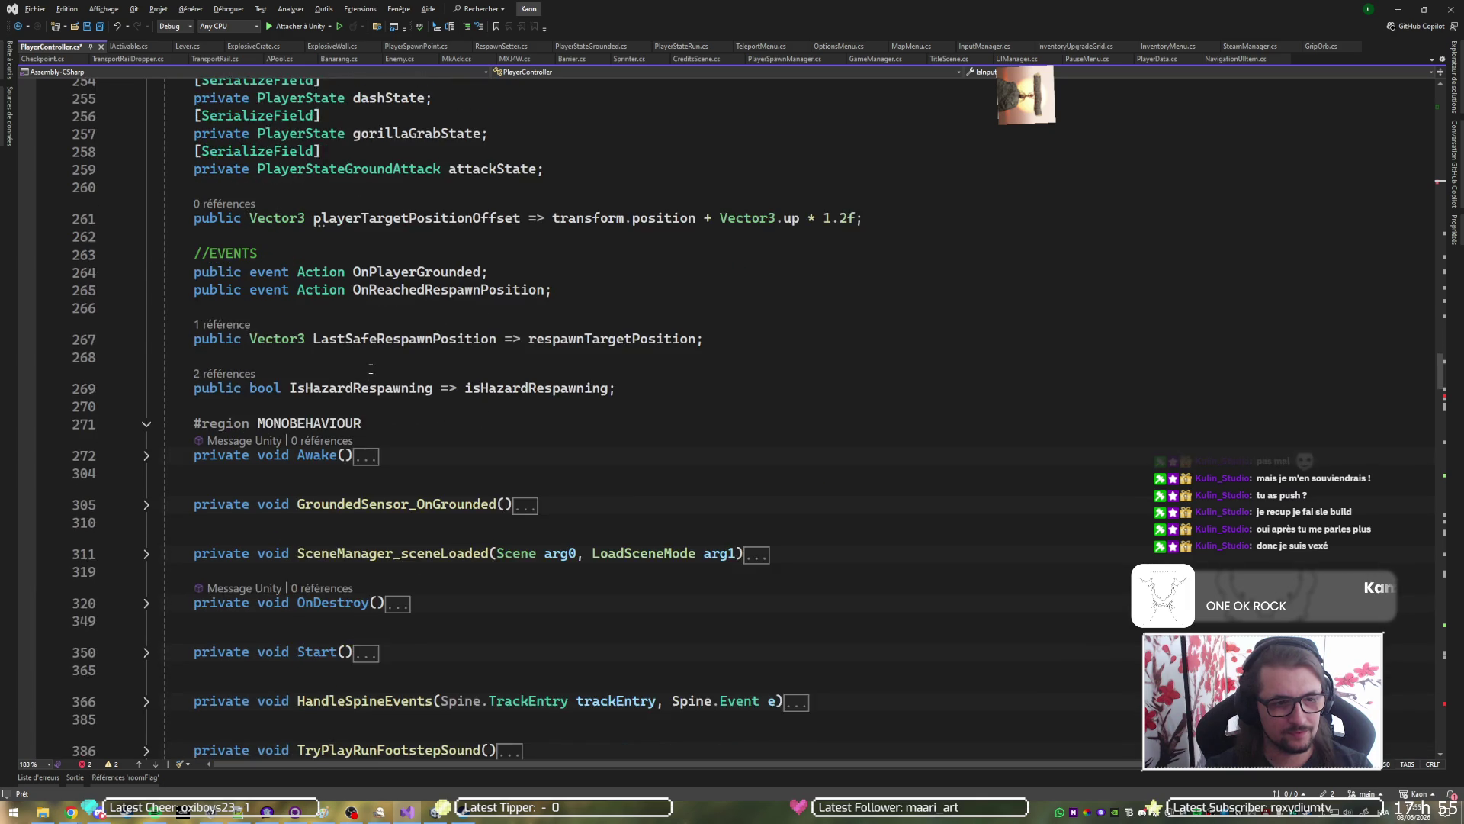
{"action": "scroll", "coordinate": [229, 389], "scroll_direction": "down", "scroll_amount": 4}
{"action": "scroll", "coordinate": [194, 378], "scroll_direction": "up", "scroll_amount": 4}
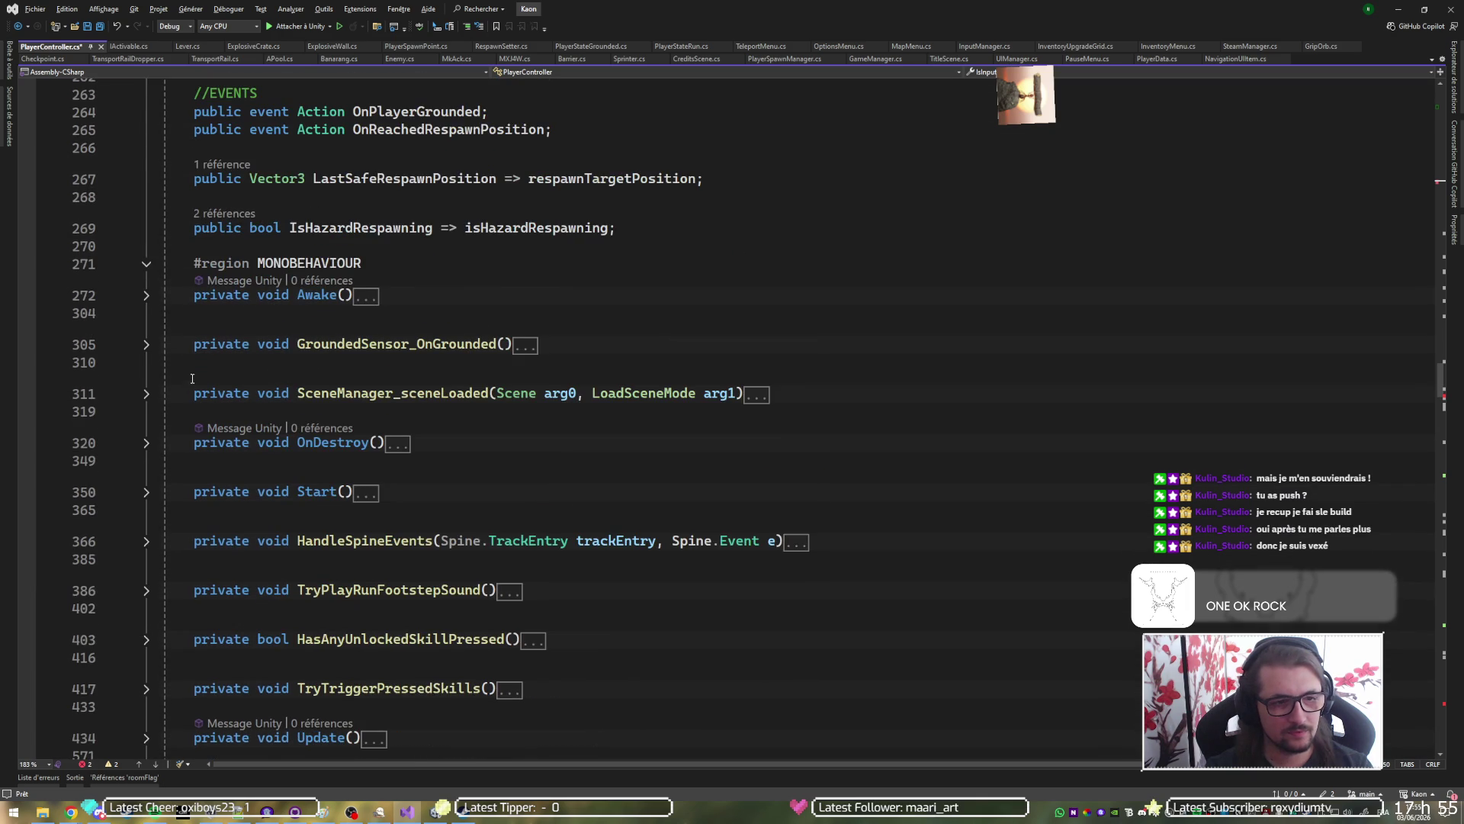
{"action": "left_click", "coordinate": [147, 263]}
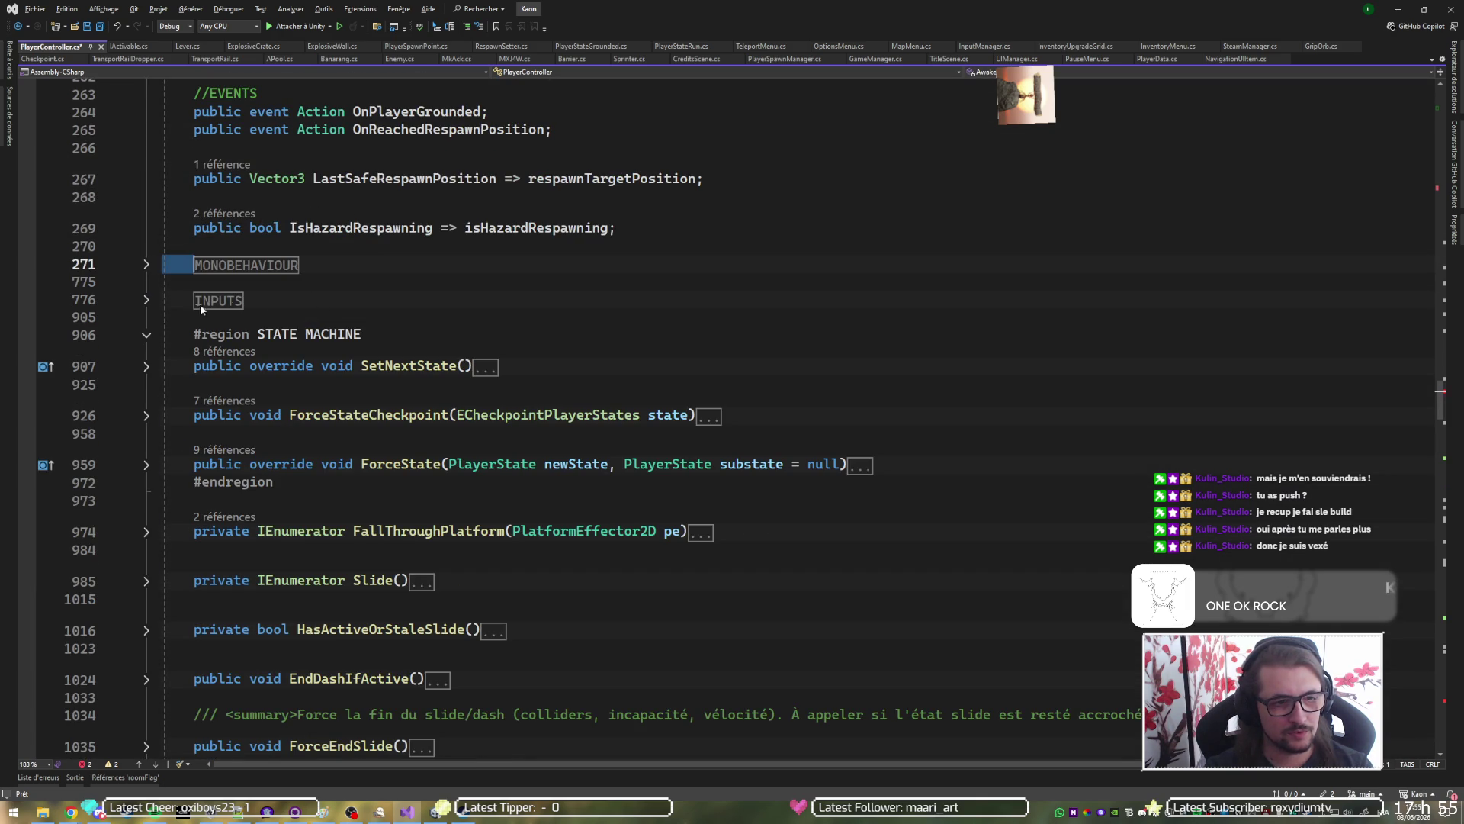
Fold the STATE MACHINE region.
{"action": "left_click", "coordinate": [147, 335]}
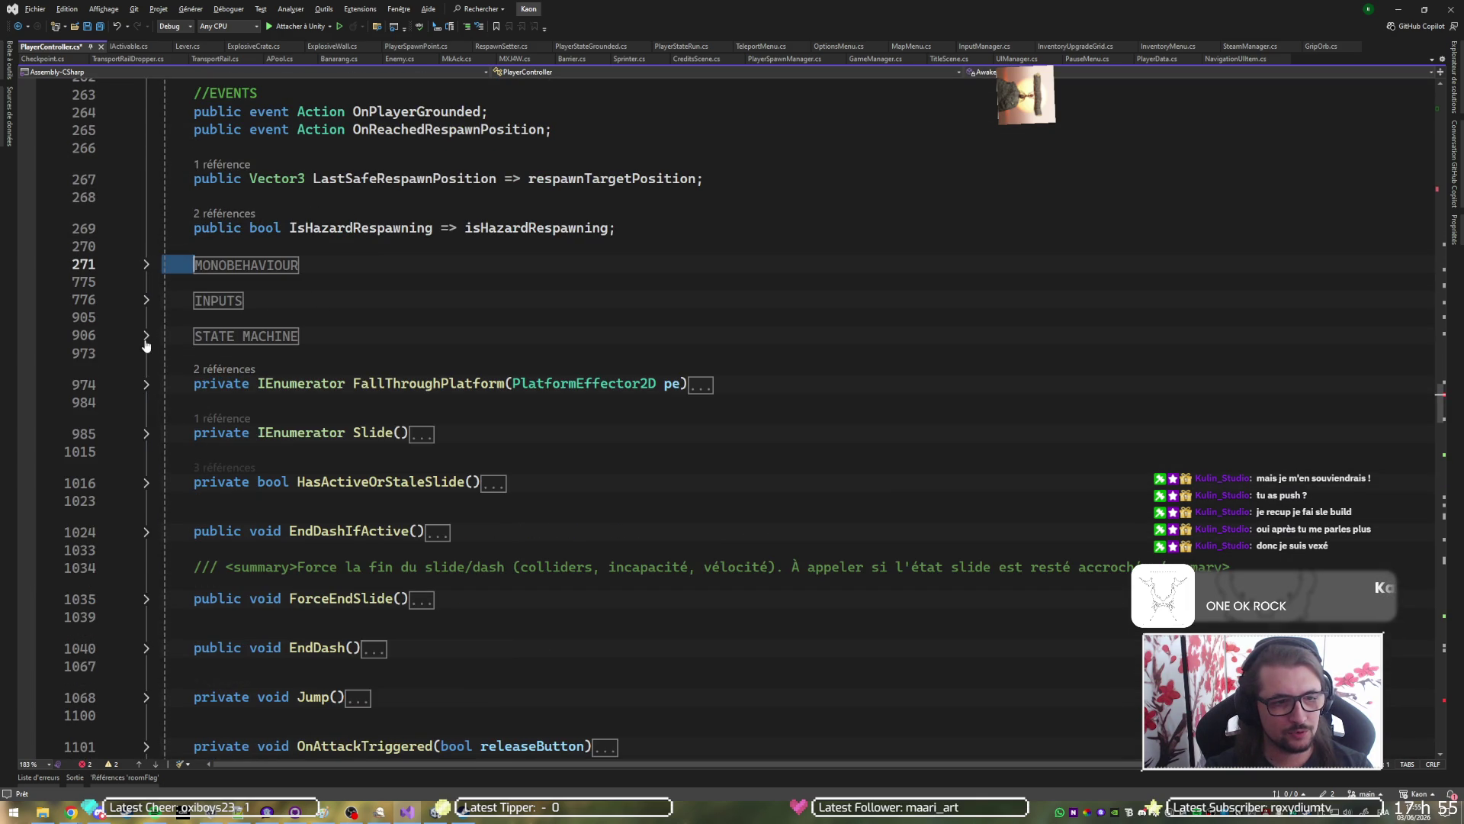
{"action": "left_click", "coordinate": [294, 335]}
{"action": "key", "text": "ctrl+m"}
{"action": "key", "text": "ctrl+m"}
{"action": "scroll", "coordinate": [336, 336], "scroll_direction": "down", "scroll_amount": 5}
{"action": "scroll", "coordinate": [336, 336], "scroll_direction": "up", "scroll_amount": 10}
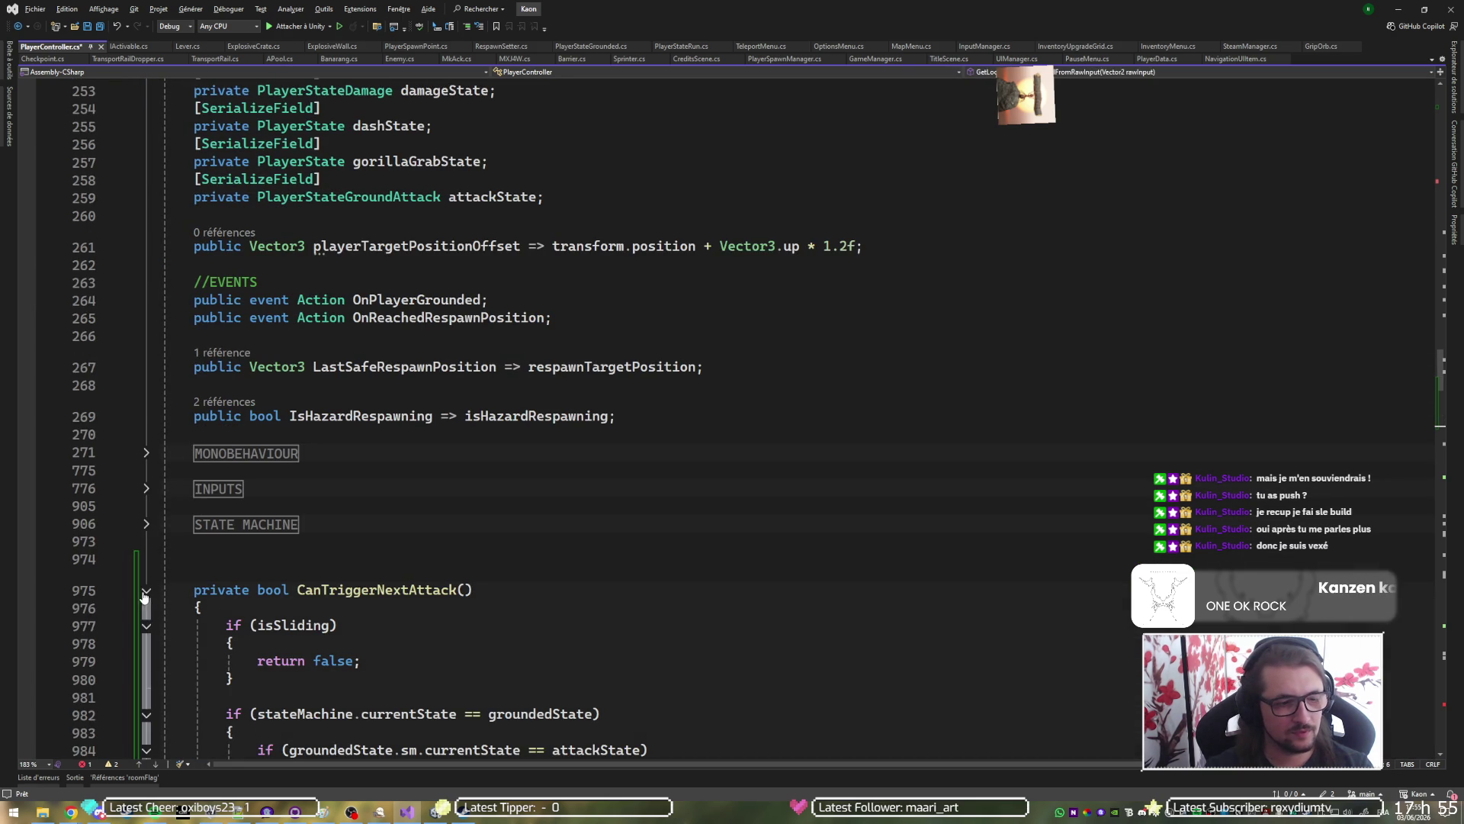
Fold the two attack/locomotion methods, remove the blank line below STATE MACHINE, and save.
{"action": "left_click", "coordinate": [145, 592]}
{"action": "left_click", "coordinate": [148, 658]}
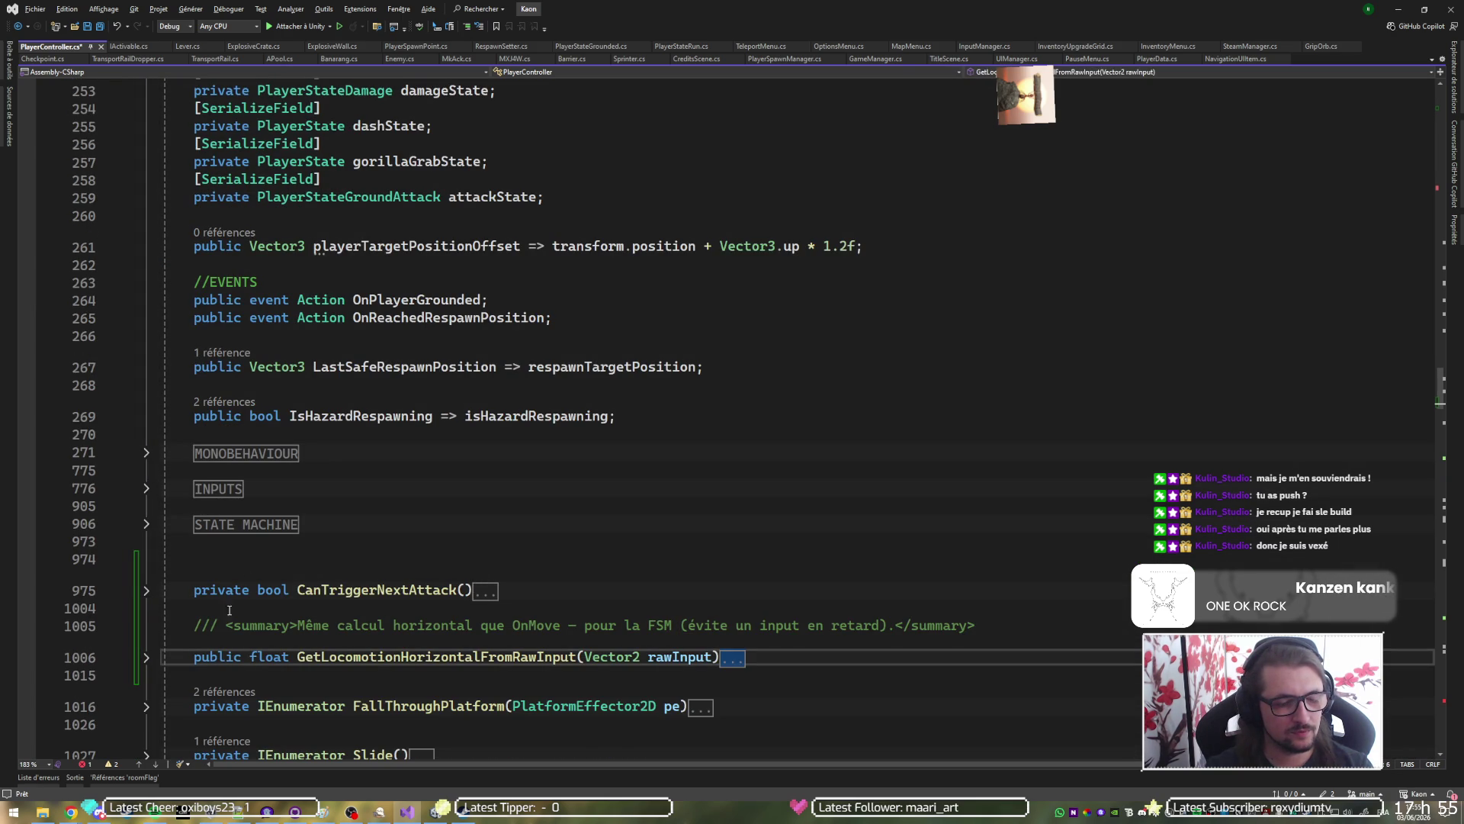
{"action": "left_click", "coordinate": [369, 523]}
{"action": "key", "text": "Delete"}
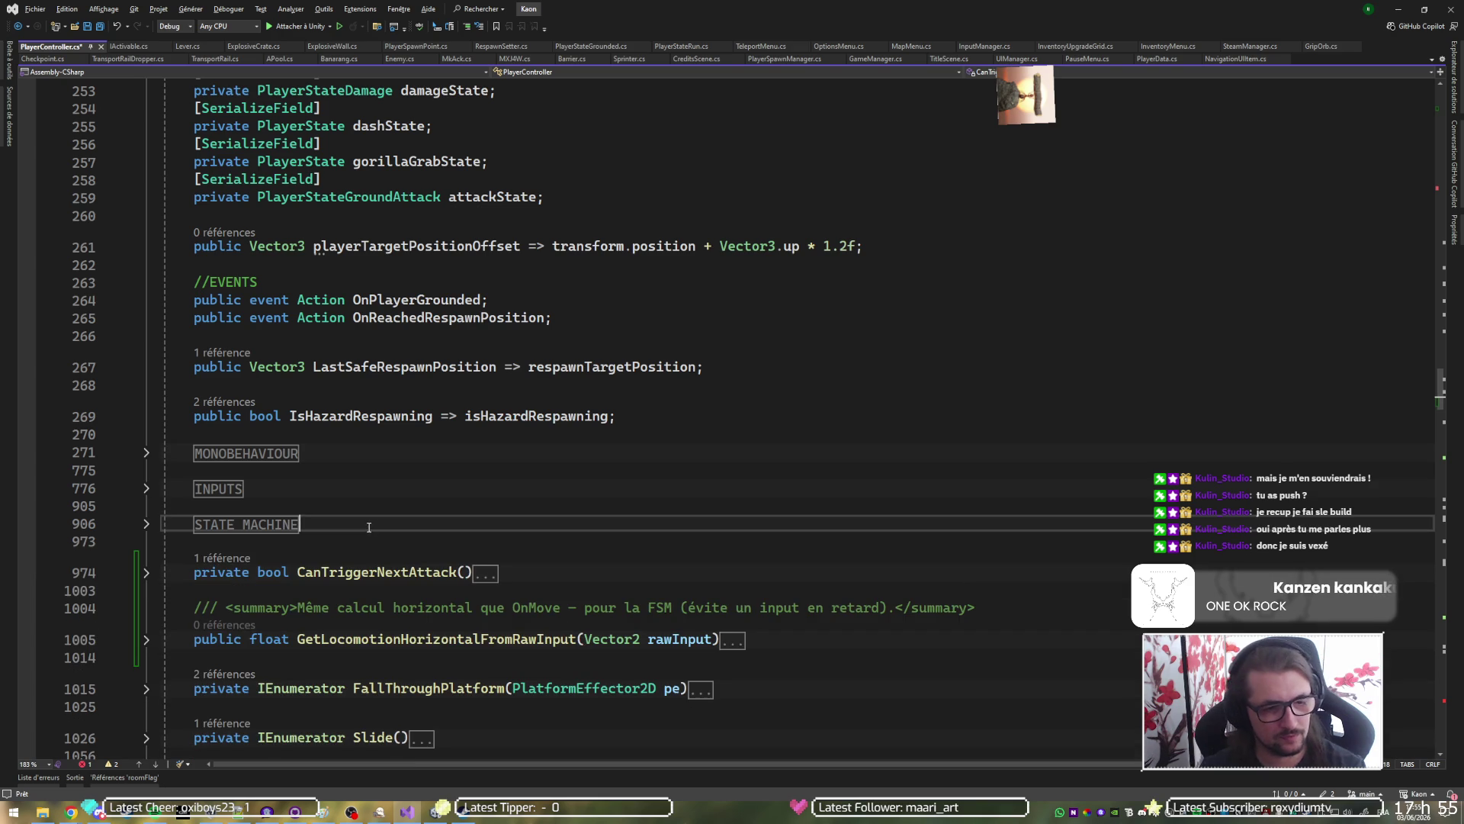
{"action": "key", "text": "ctrl+s"}
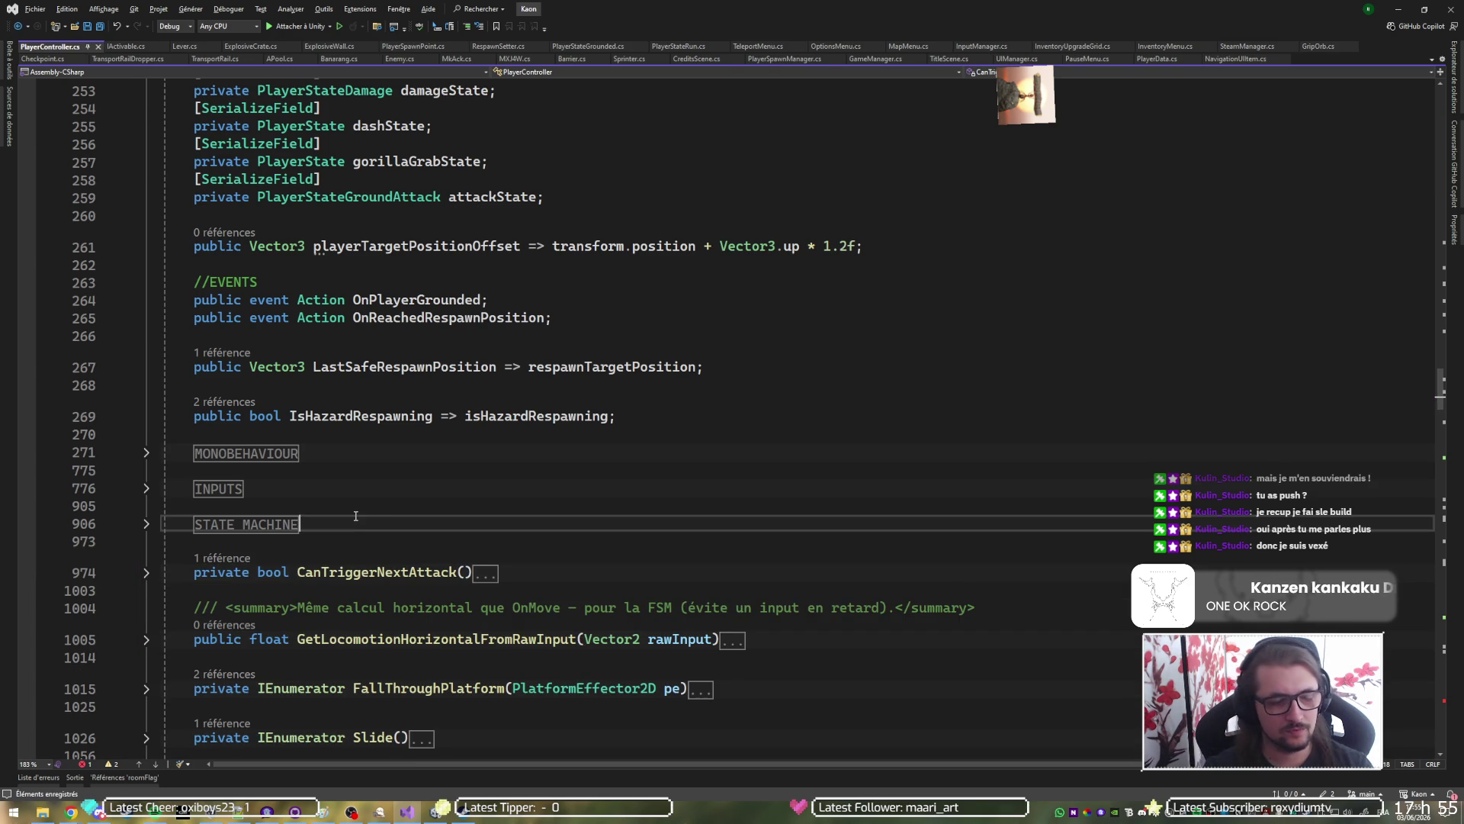
Scroll through the fields to find where the FIELDS region should end.
{"action": "scroll", "coordinate": [355, 516], "scroll_direction": "up", "scroll_amount": 10}
{"action": "scroll", "coordinate": [355, 517], "scroll_direction": "up", "scroll_amount": 15}
{"action": "scroll", "coordinate": [356, 516], "scroll_direction": "down", "scroll_amount": 12}
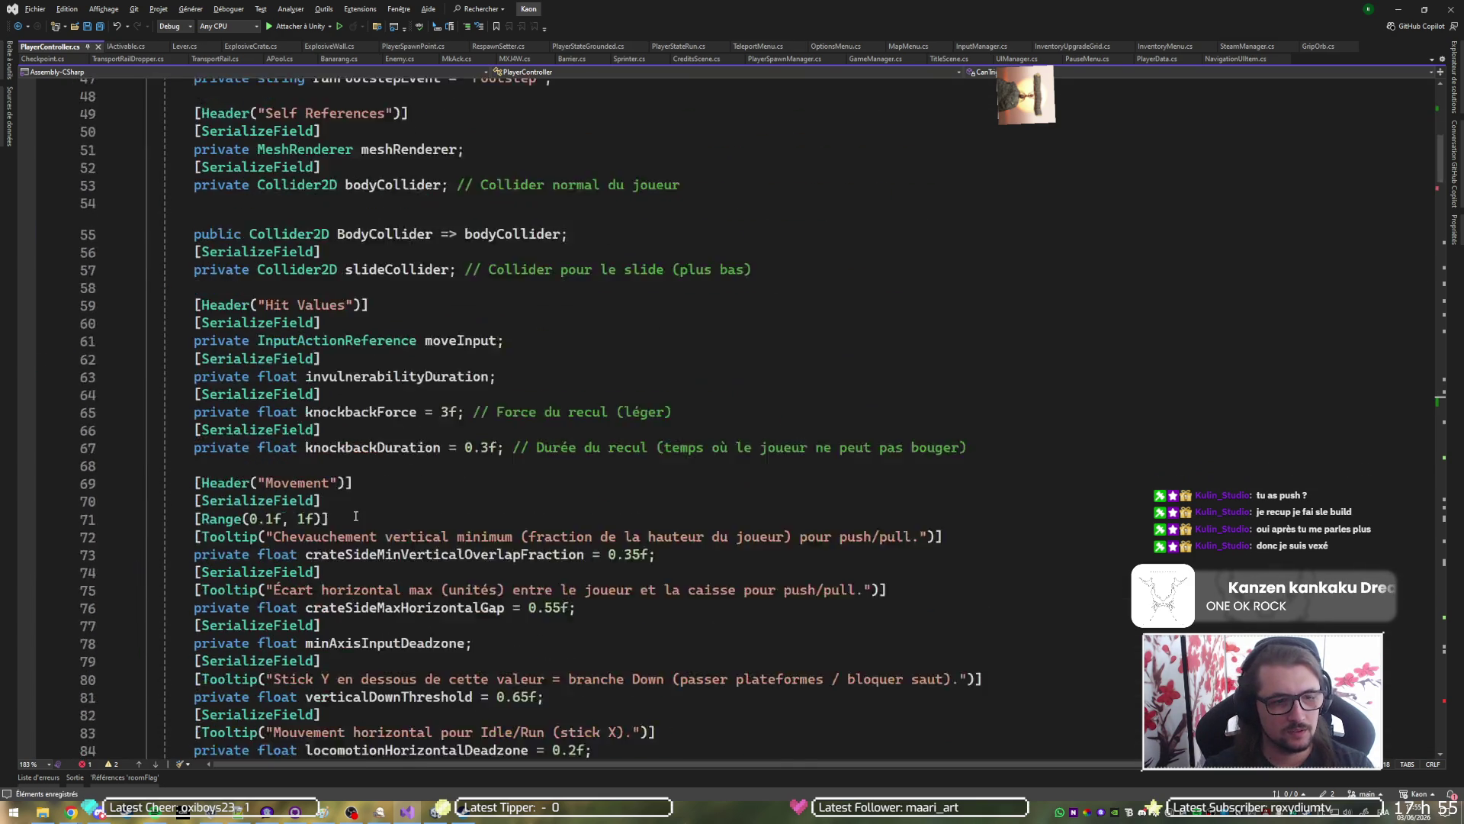
{"action": "scroll", "coordinate": [355, 516], "scroll_direction": "down", "scroll_amount": 20}
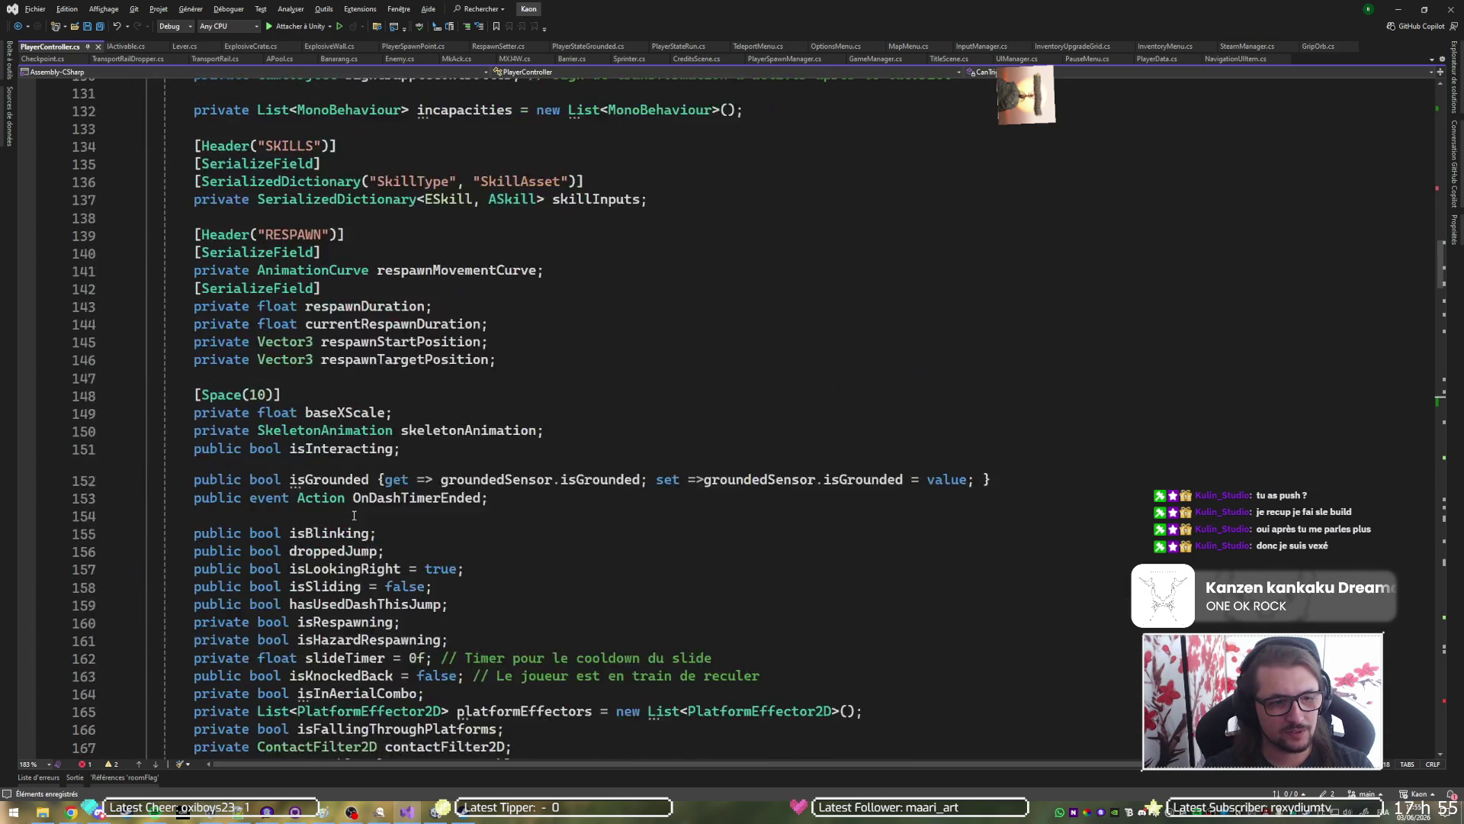
{"action": "scroll", "coordinate": [355, 516], "scroll_direction": "down", "scroll_amount": 7}
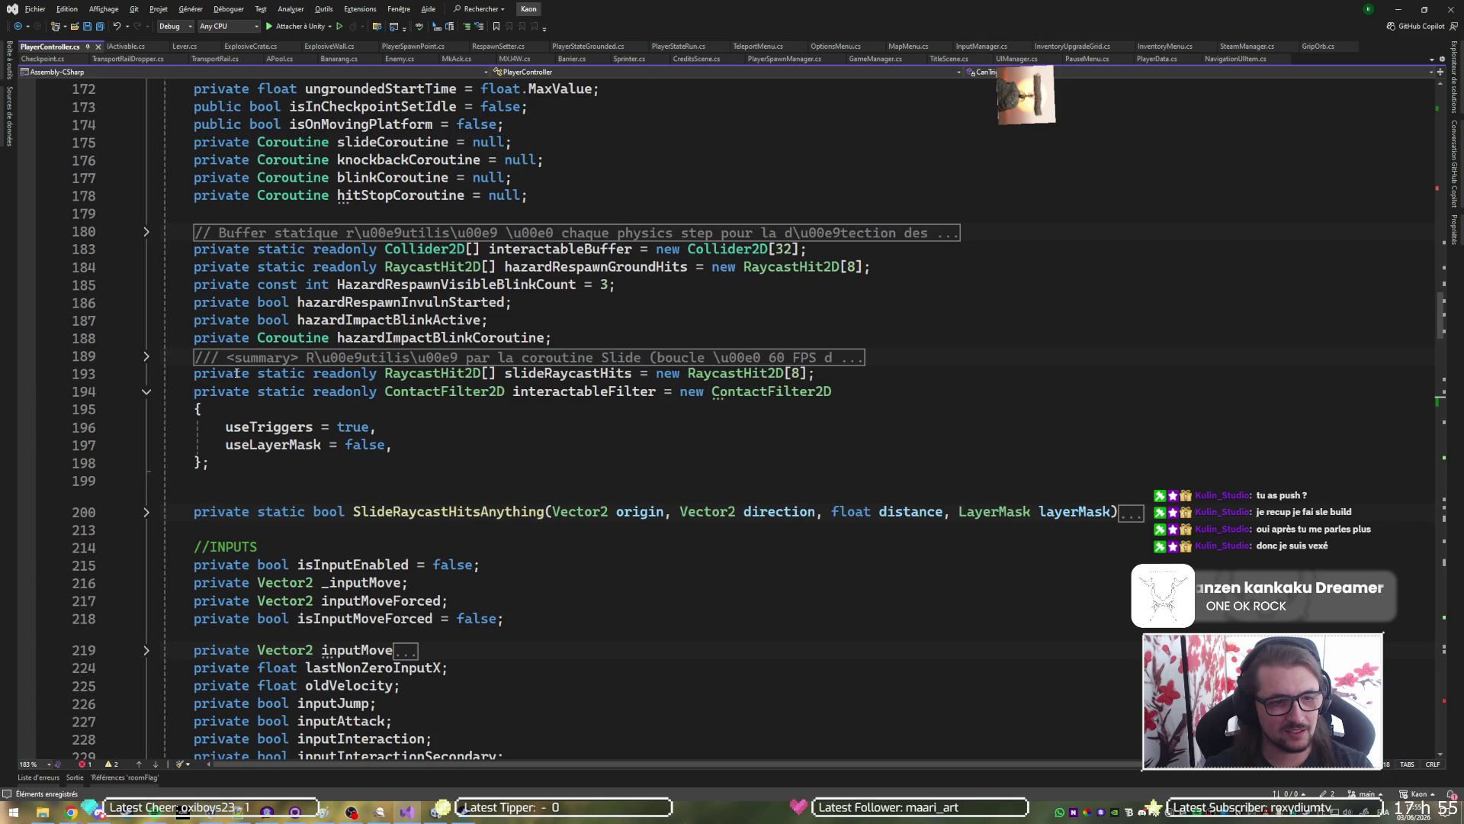
{"action": "left_click", "coordinate": [292, 459]}
{"action": "left_click", "coordinate": [274, 526]}
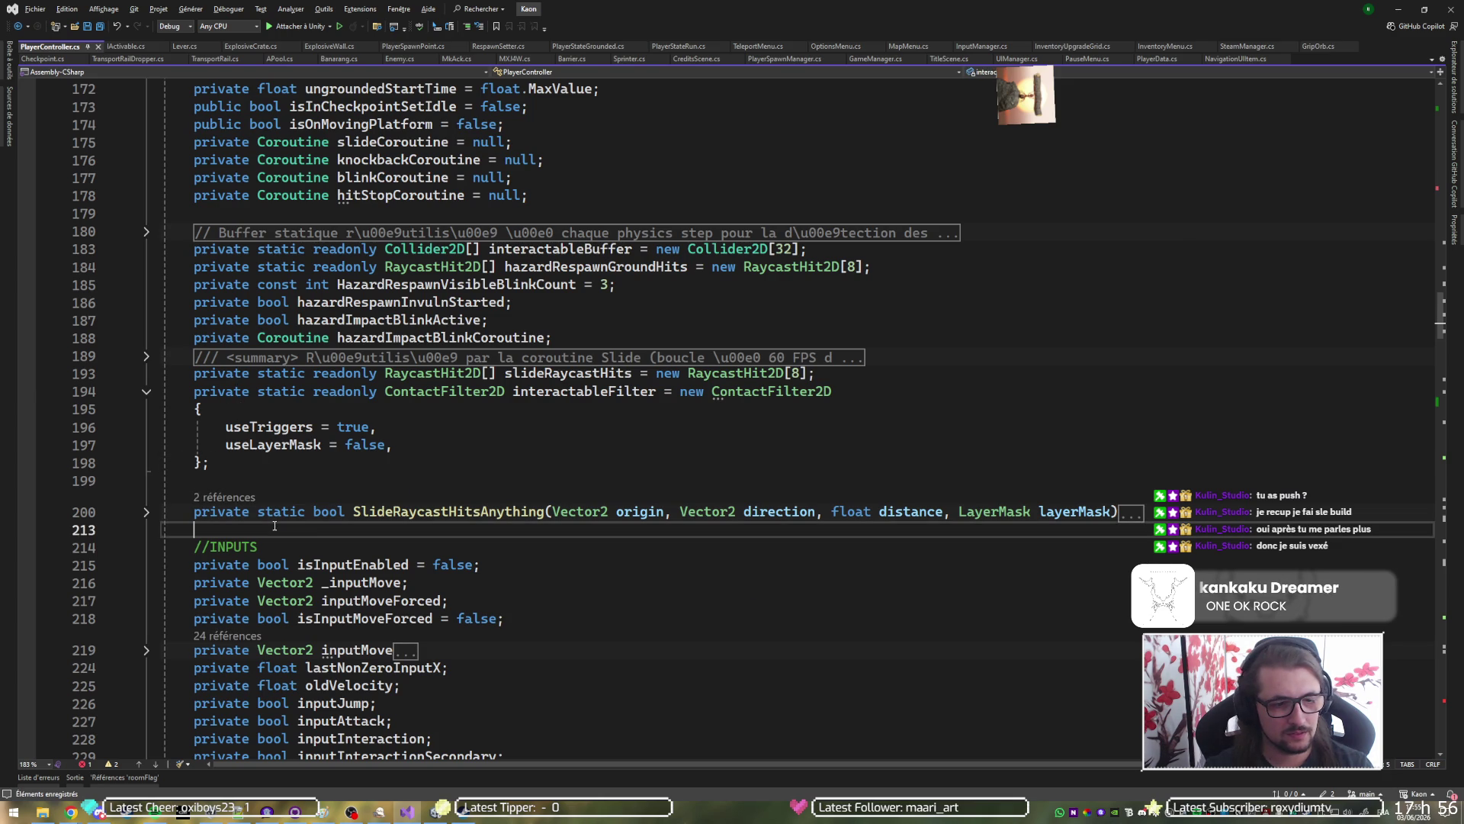
{"action": "scroll", "coordinate": [274, 525], "scroll_direction": "down", "scroll_amount": 10}
{"action": "scroll", "coordinate": [283, 343], "scroll_direction": "up", "scroll_amount": 4}
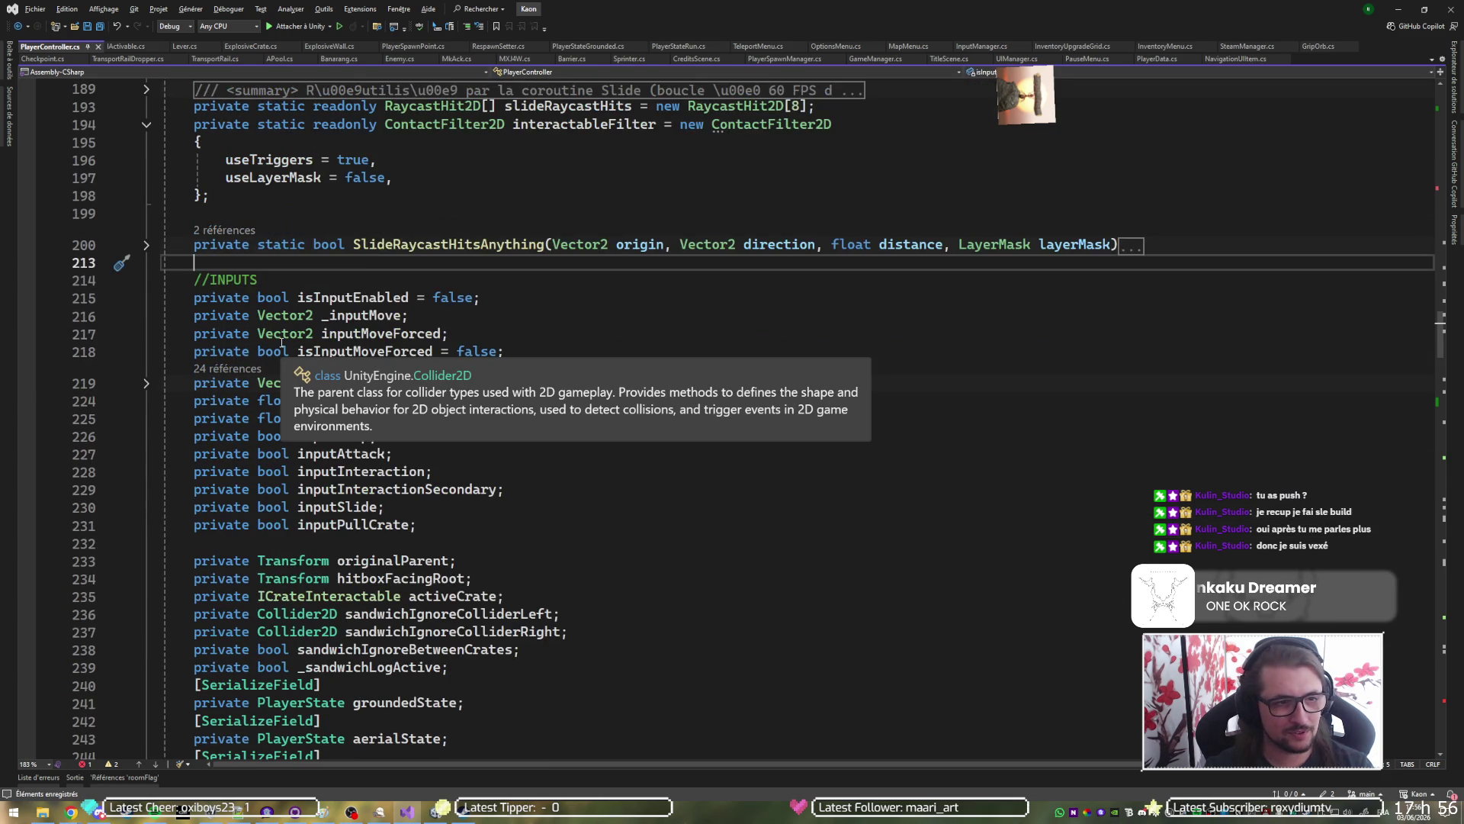
{"action": "scroll", "coordinate": [282, 342], "scroll_direction": "up", "scroll_amount": 1}
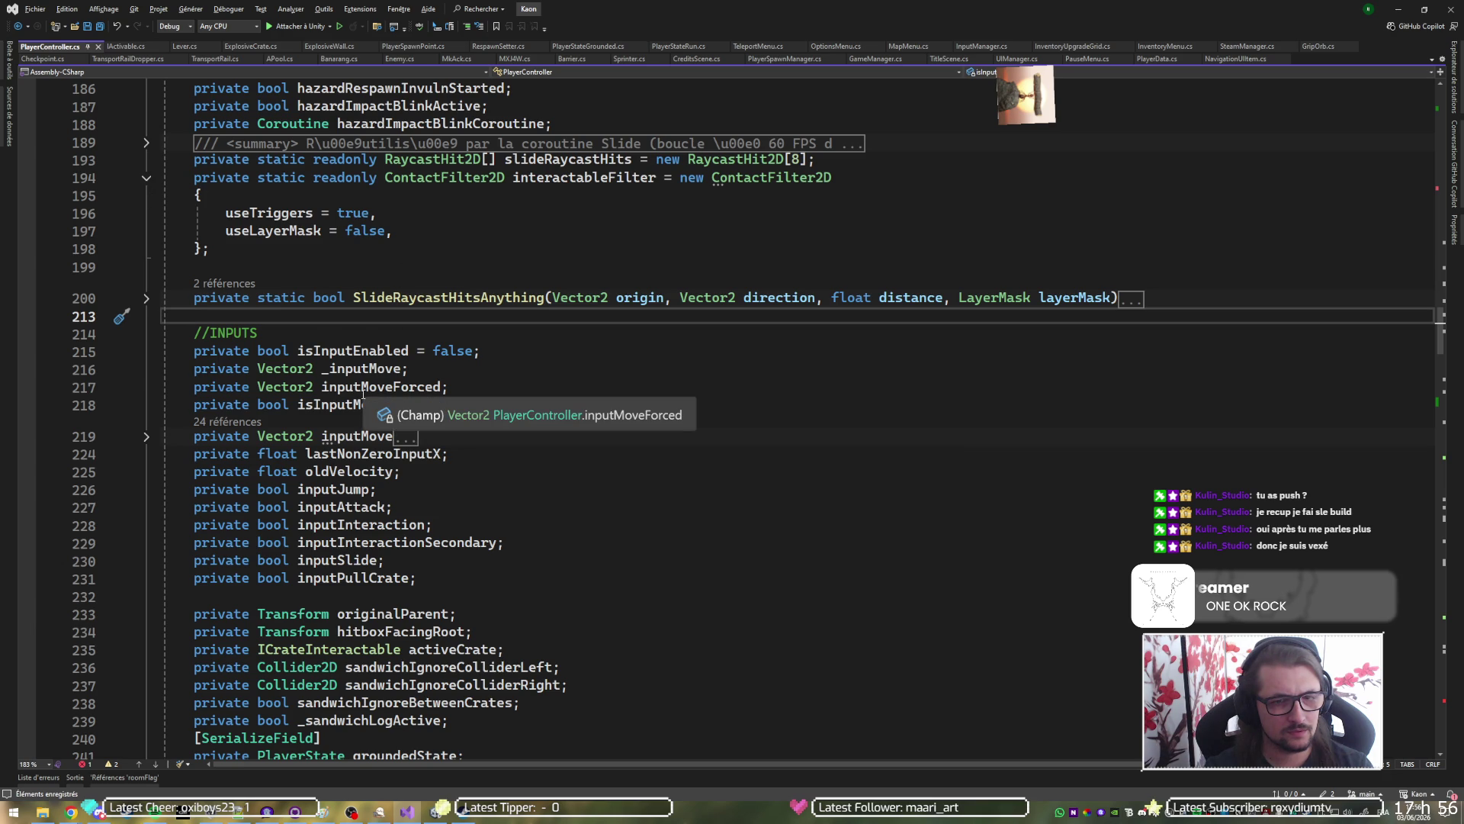
{"action": "scroll", "coordinate": [363, 391], "scroll_direction": "down", "scroll_amount": 10}
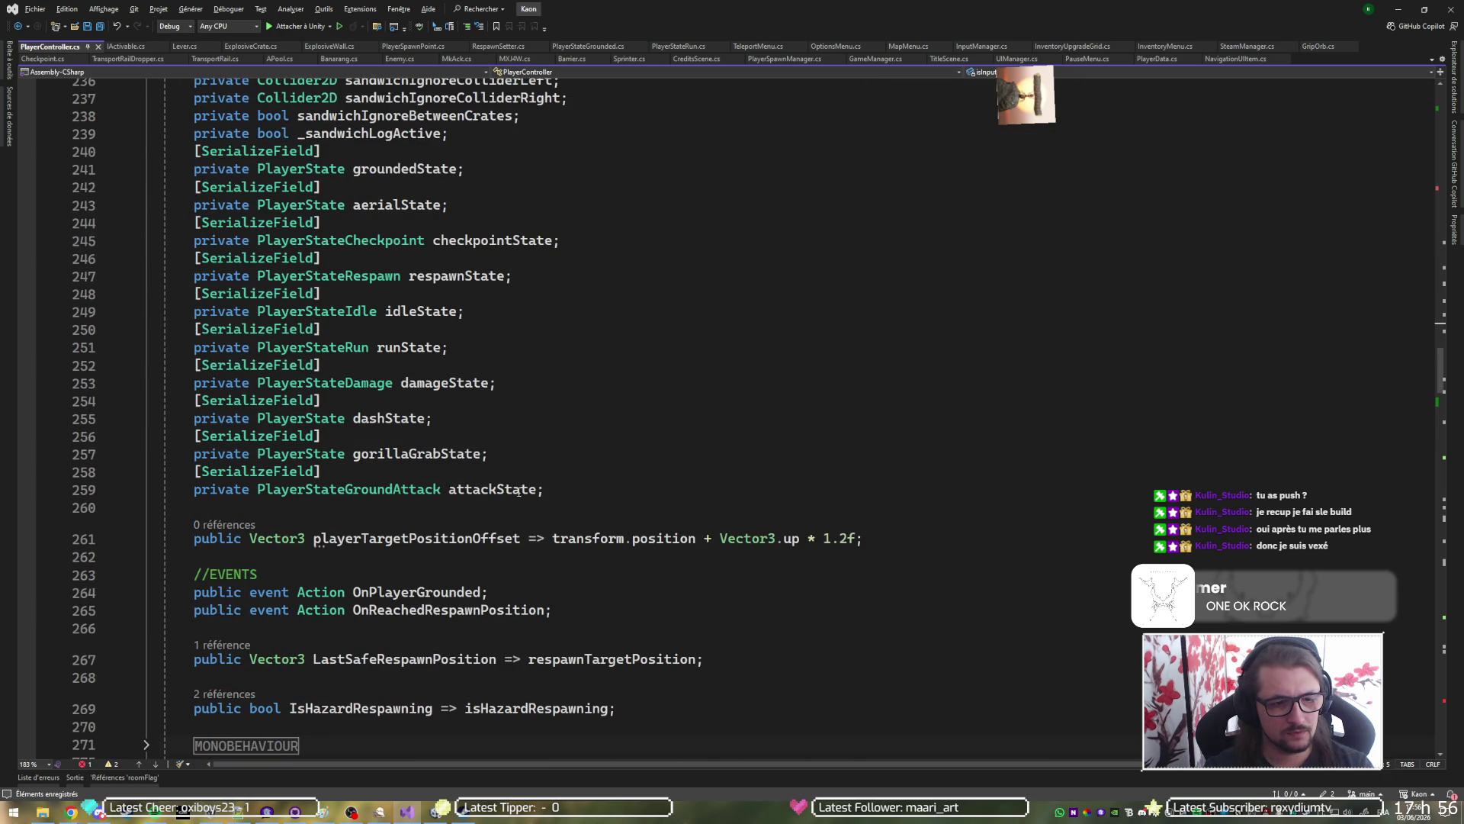
{"action": "scroll", "coordinate": [534, 517], "scroll_direction": "down", "scroll_amount": 4}
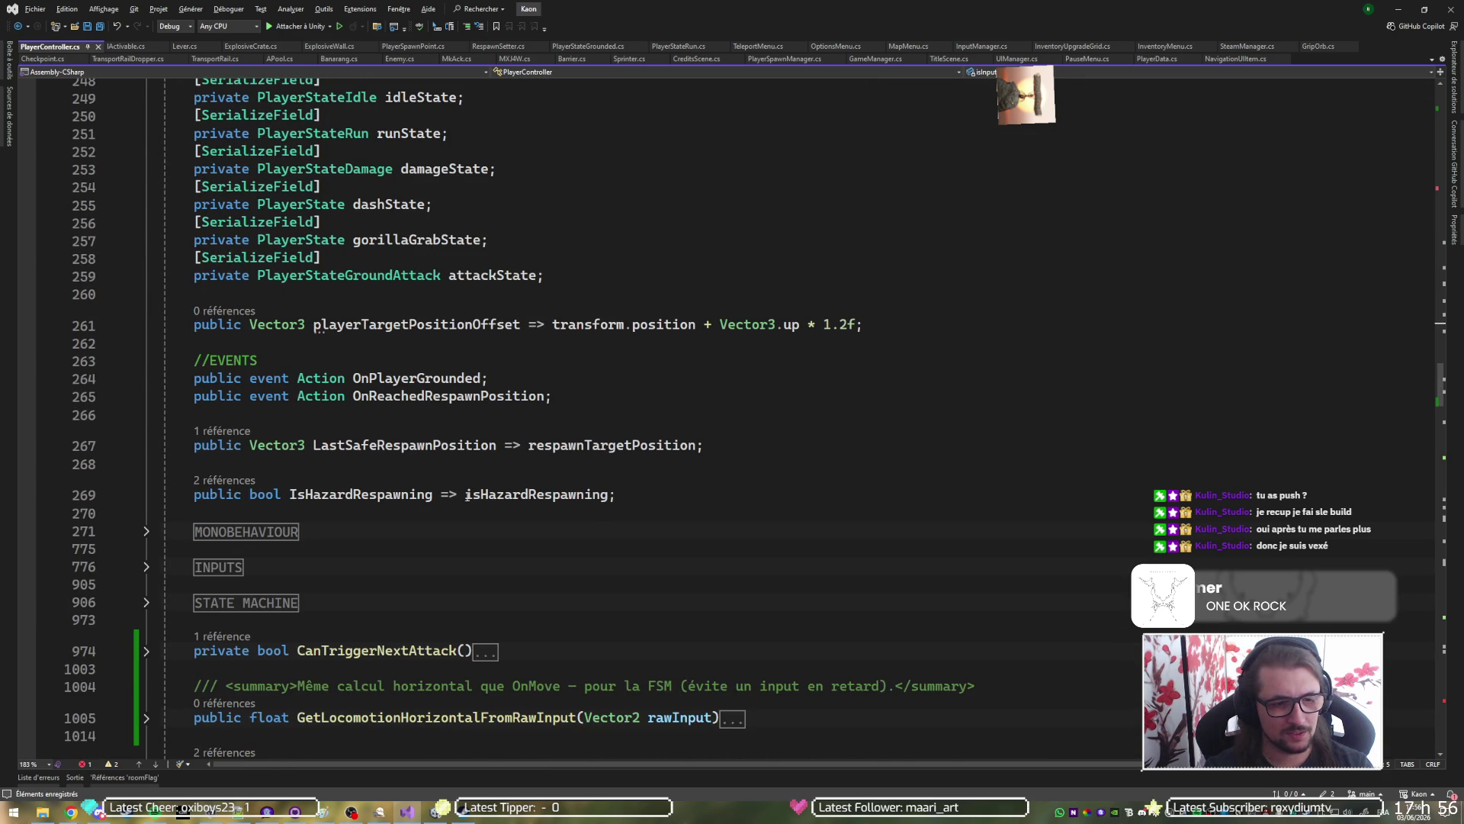
Close the FIELDS region with #endregion after IsHazardRespawning and fold it at line 26.
{"action": "left_click", "coordinate": [627, 496]}
{"action": "key", "text": "Return"}
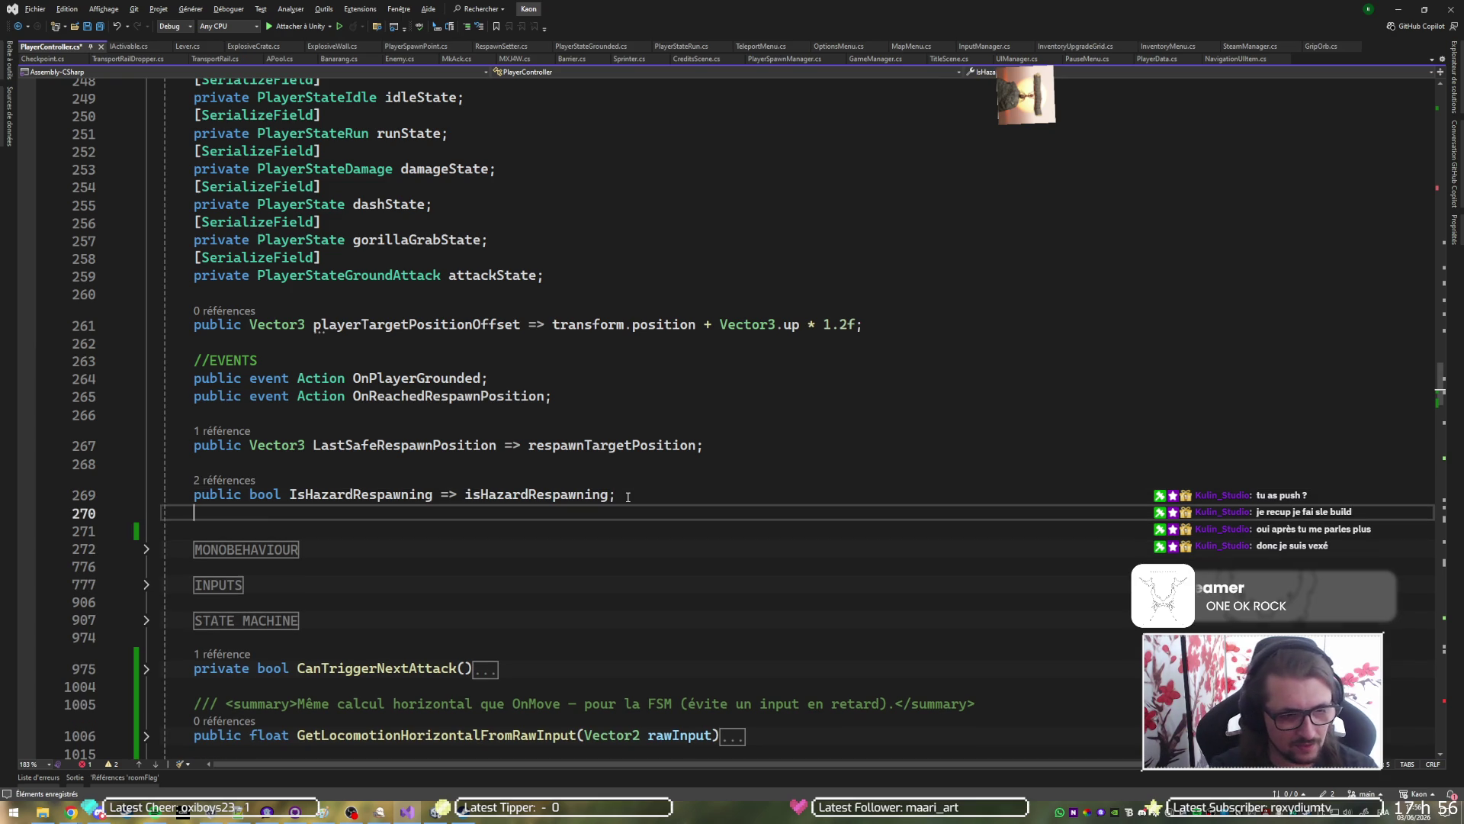
{"action": "type", "text": "#"}
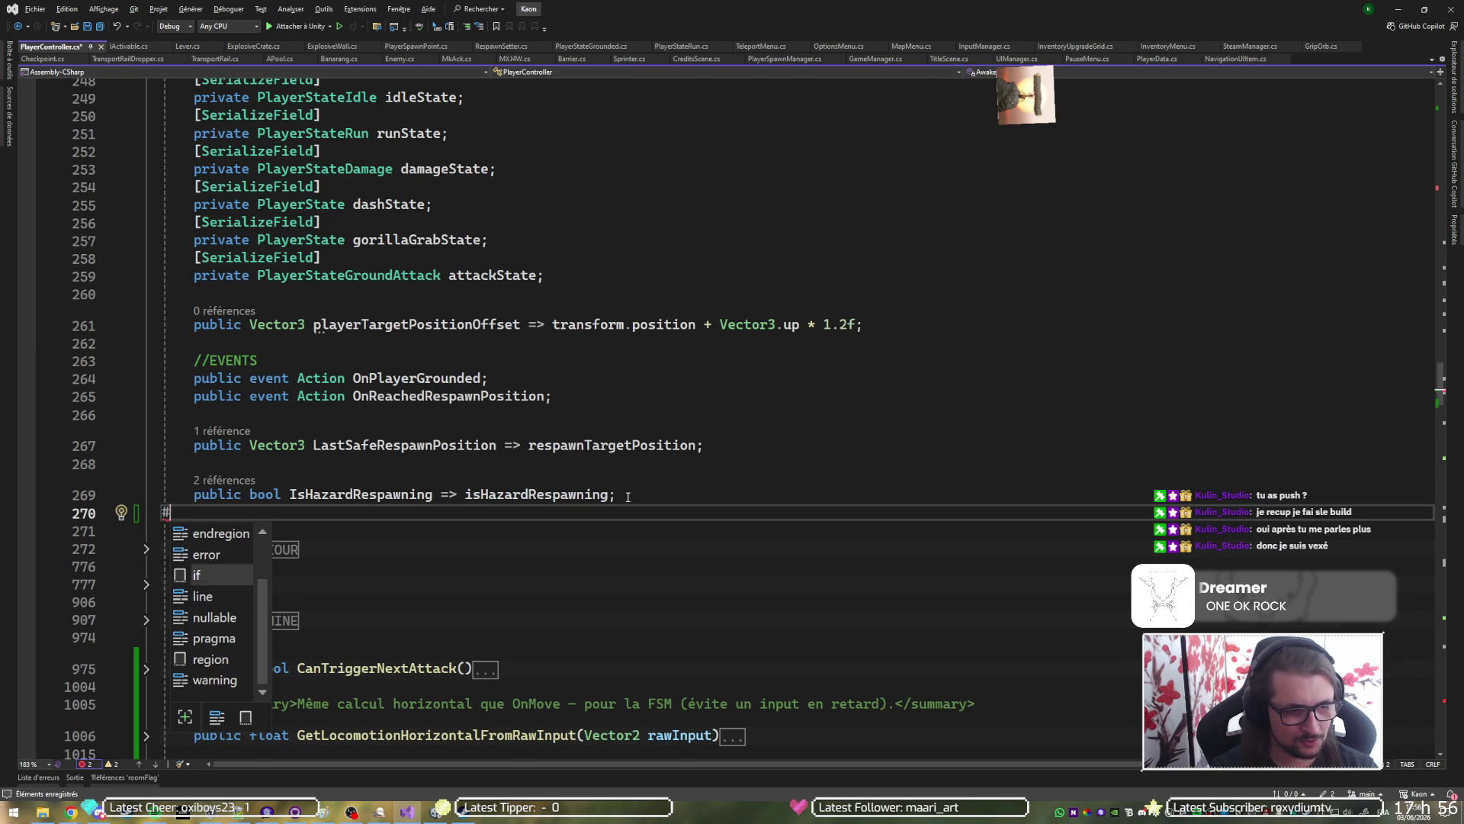
{"action": "key", "text": "Tab"}
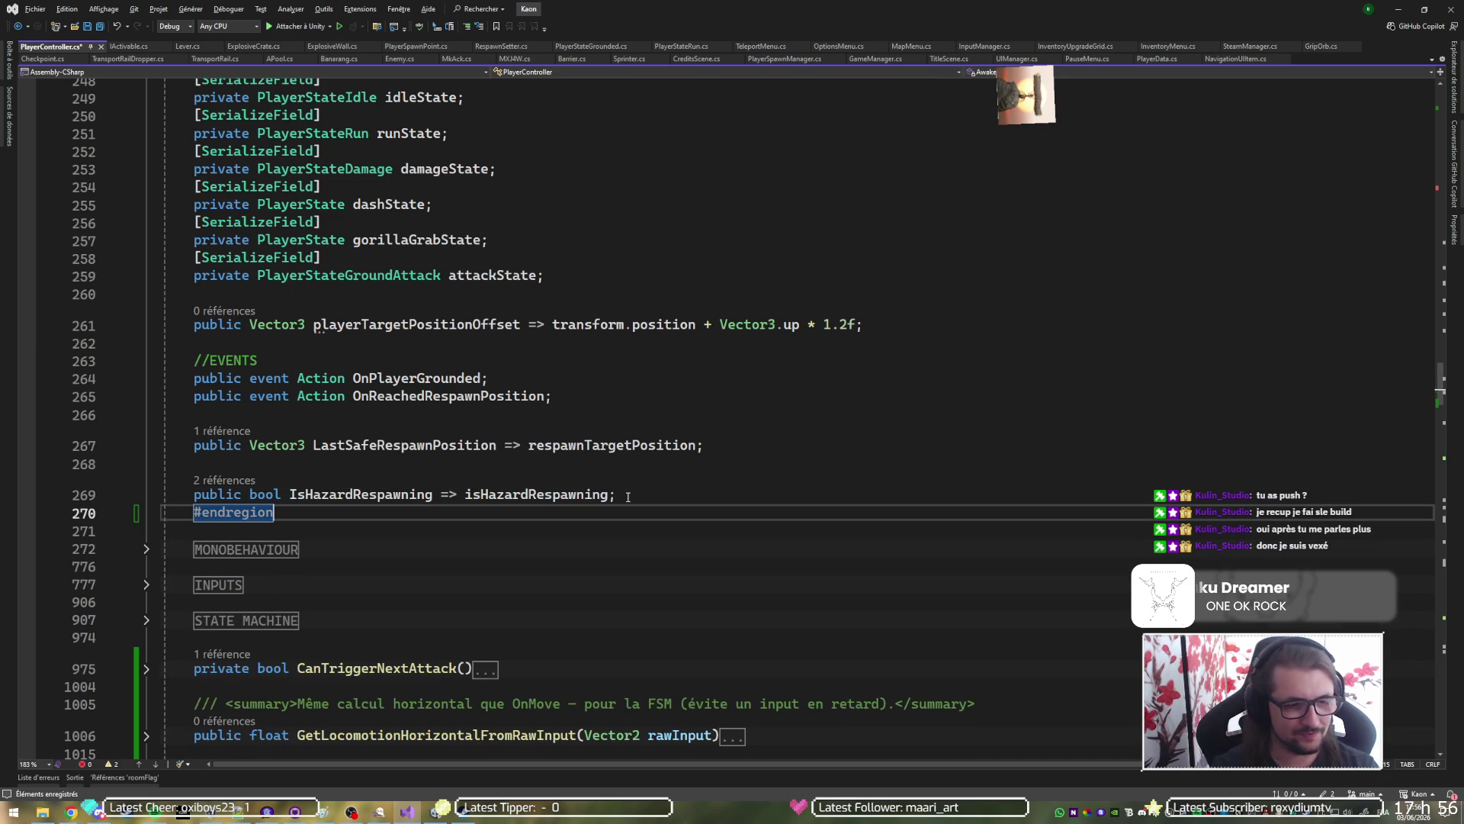
{"action": "scroll", "coordinate": [627, 496], "scroll_direction": "up", "scroll_amount": 20}
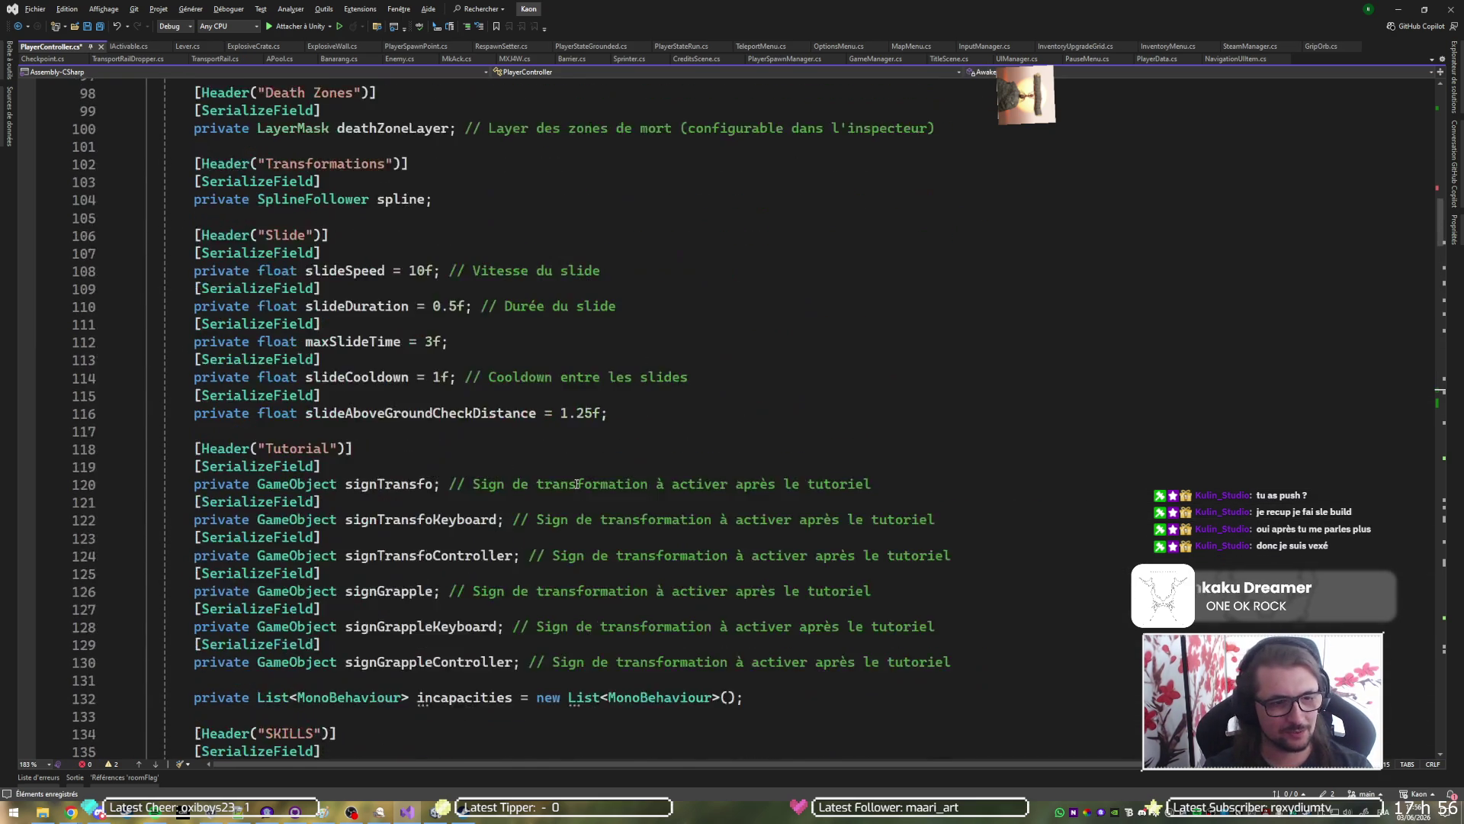
{"action": "scroll", "coordinate": [572, 482], "scroll_direction": "up", "scroll_amount": 15}
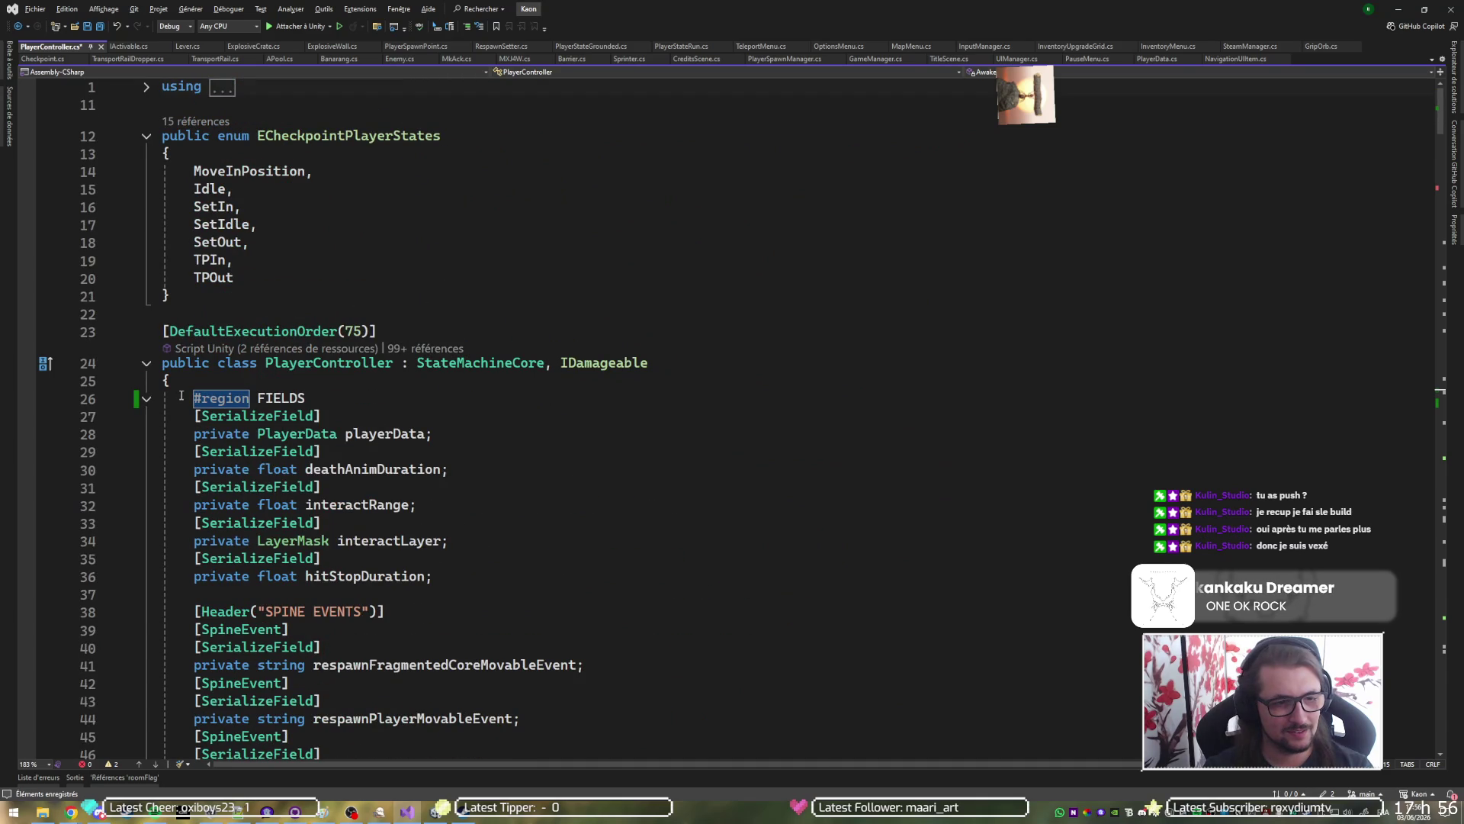
{"action": "left_click", "coordinate": [146, 398]}
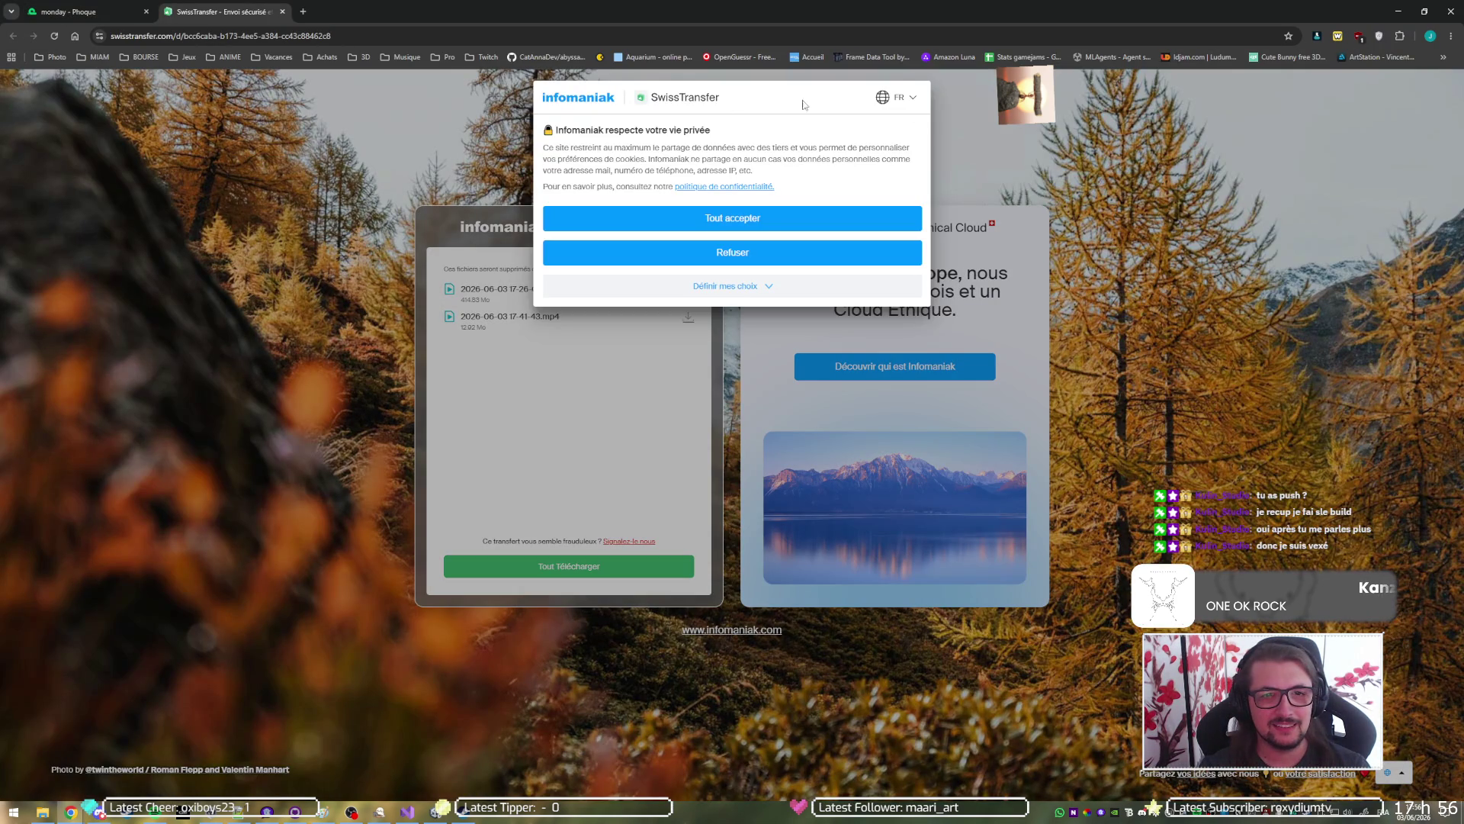
Close the SwissTransfer tab to return to the board.
{"action": "middle_click", "coordinate": [239, 12]}
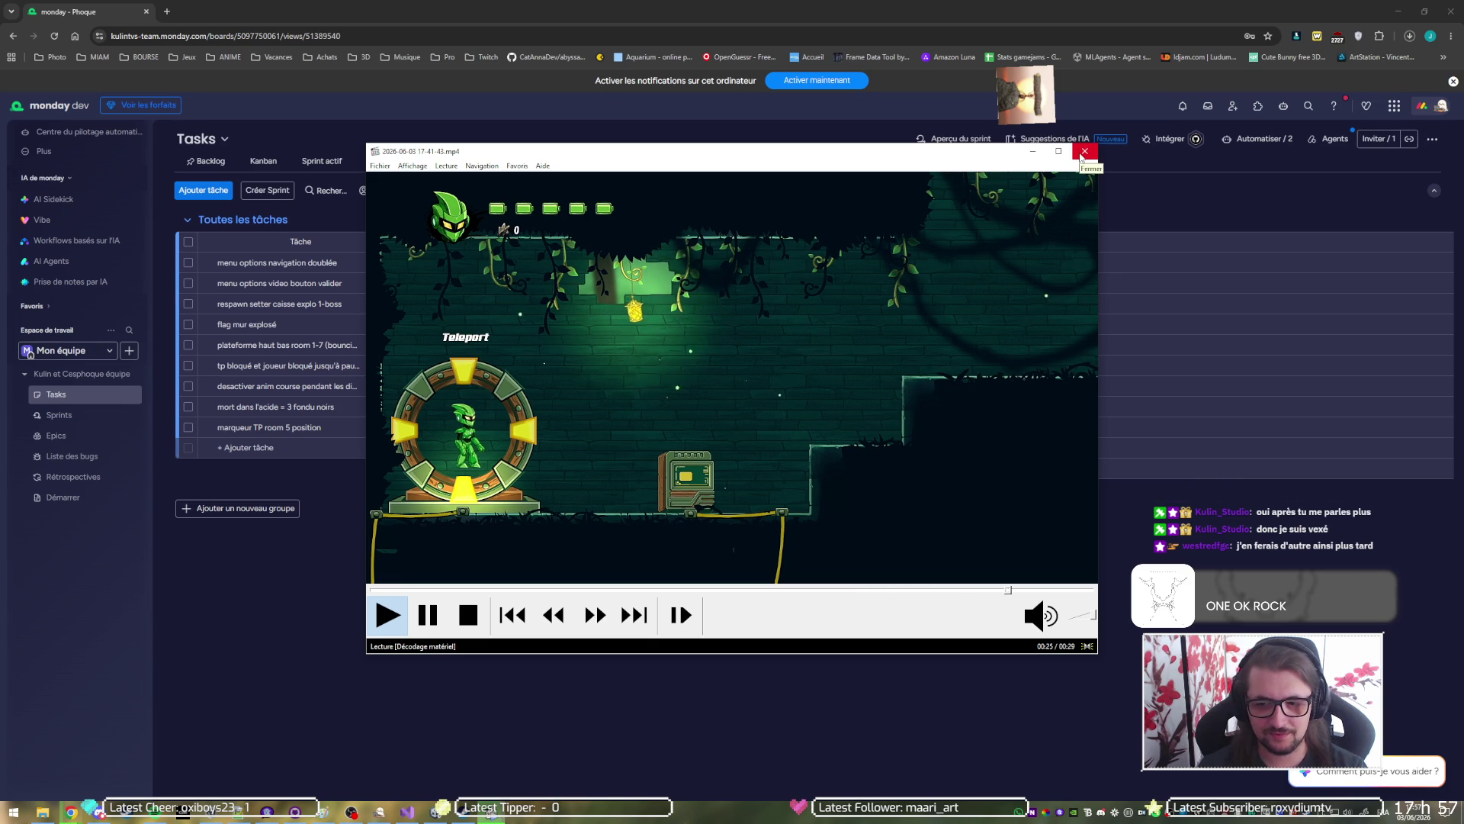
Close the playtest video in Media Player Classic.
{"action": "left_click", "coordinate": [1081, 154]}
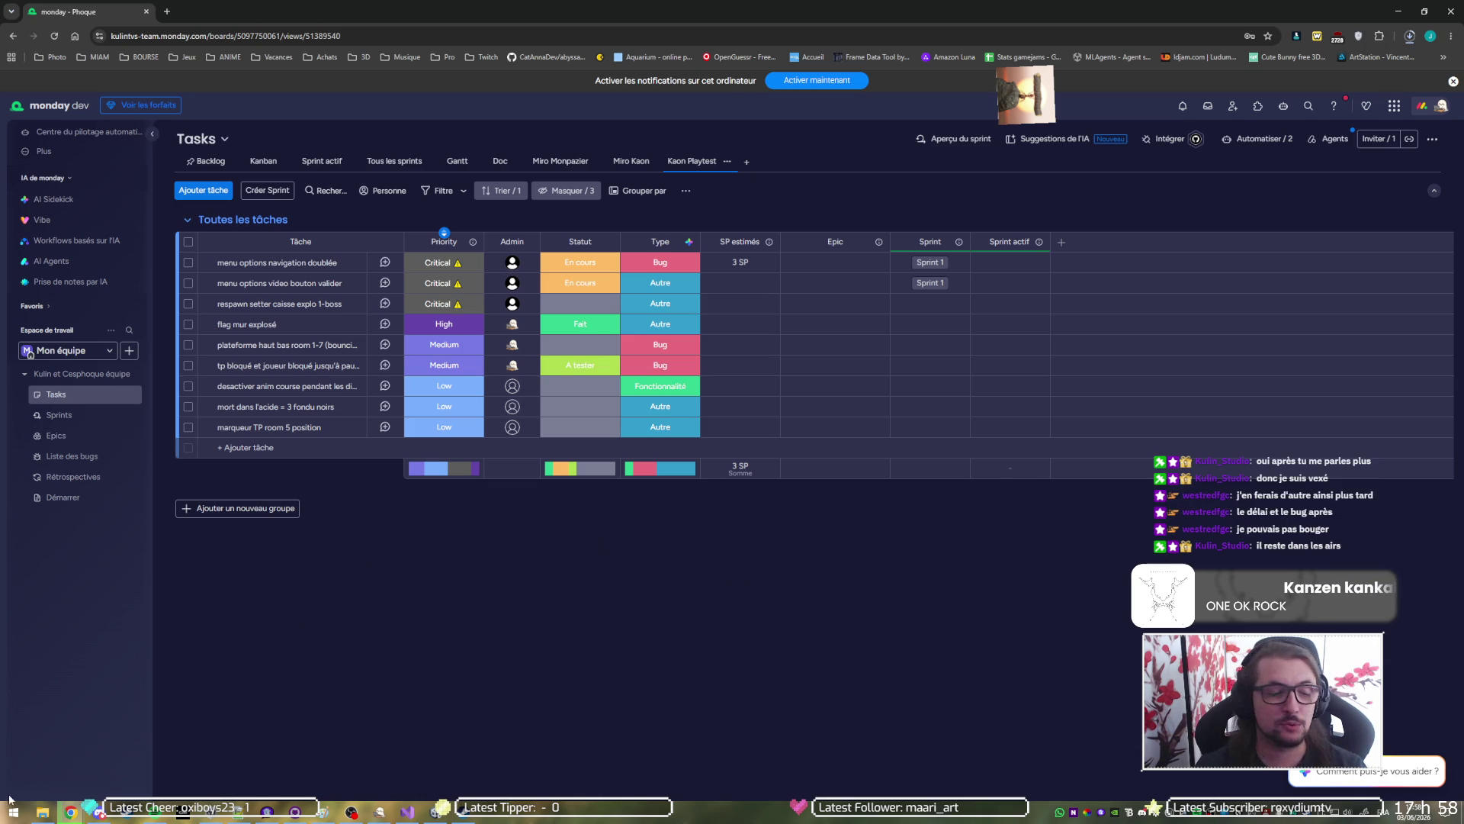
Open the KAON_Fragmented_Core folder and move its window off the board to the other screen.
{"action": "left_click", "coordinate": [41, 817]}
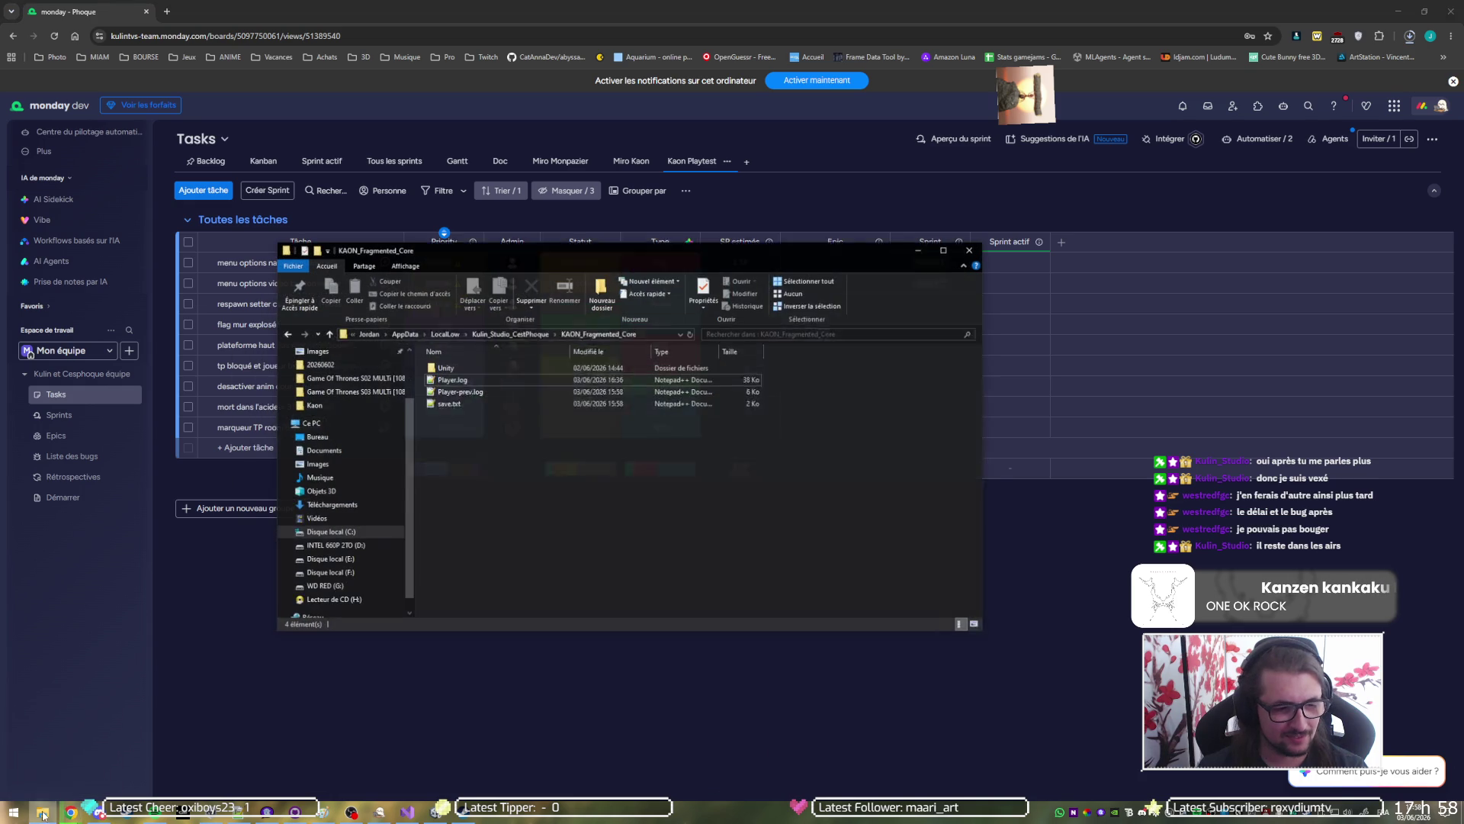
{"action": "left_click_drag", "start_coordinate": [509, 241], "coordinate": [0, 241]}
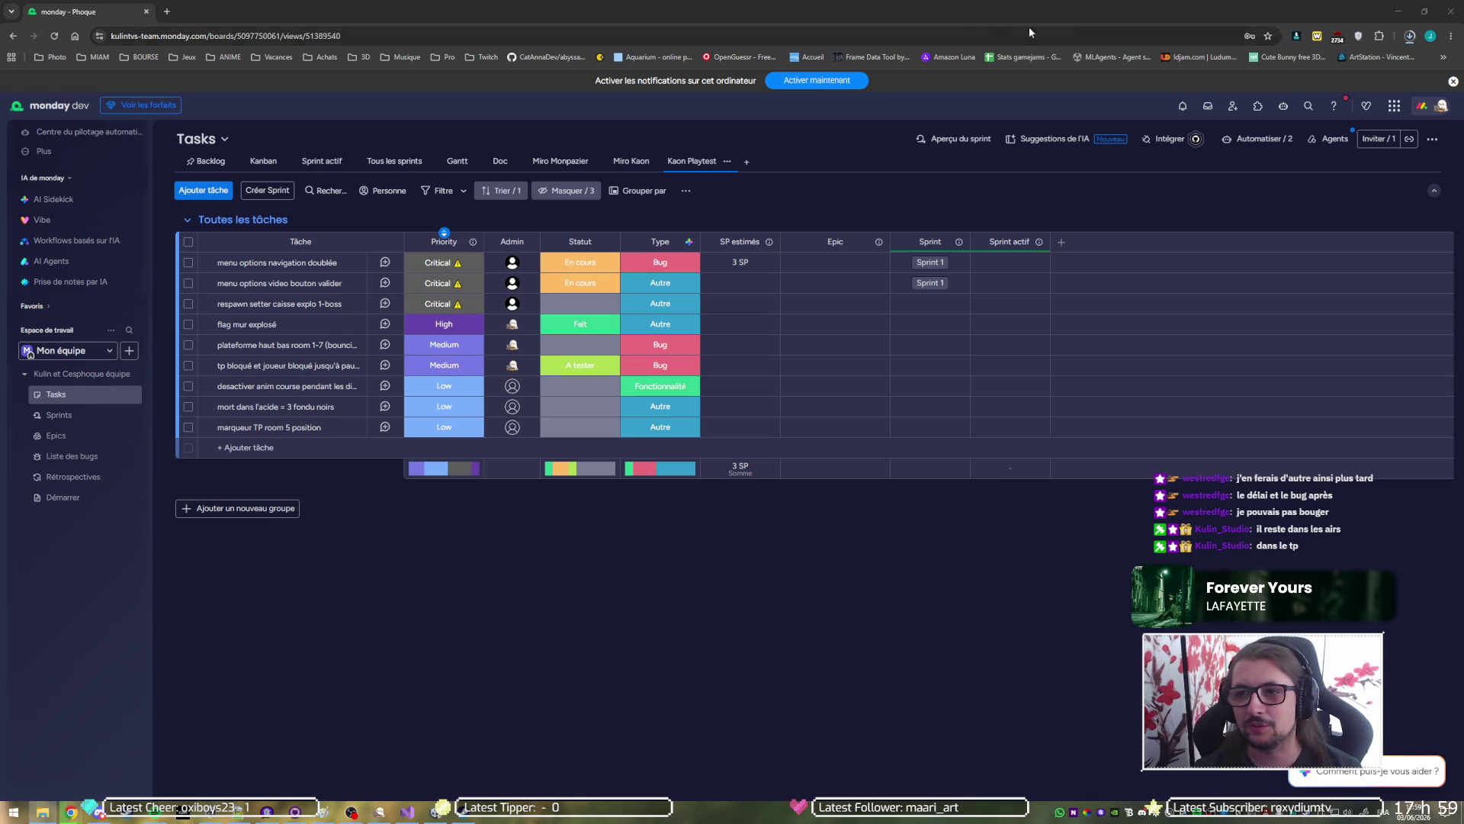
{"action": "left_click", "coordinate": [1410, 36]}
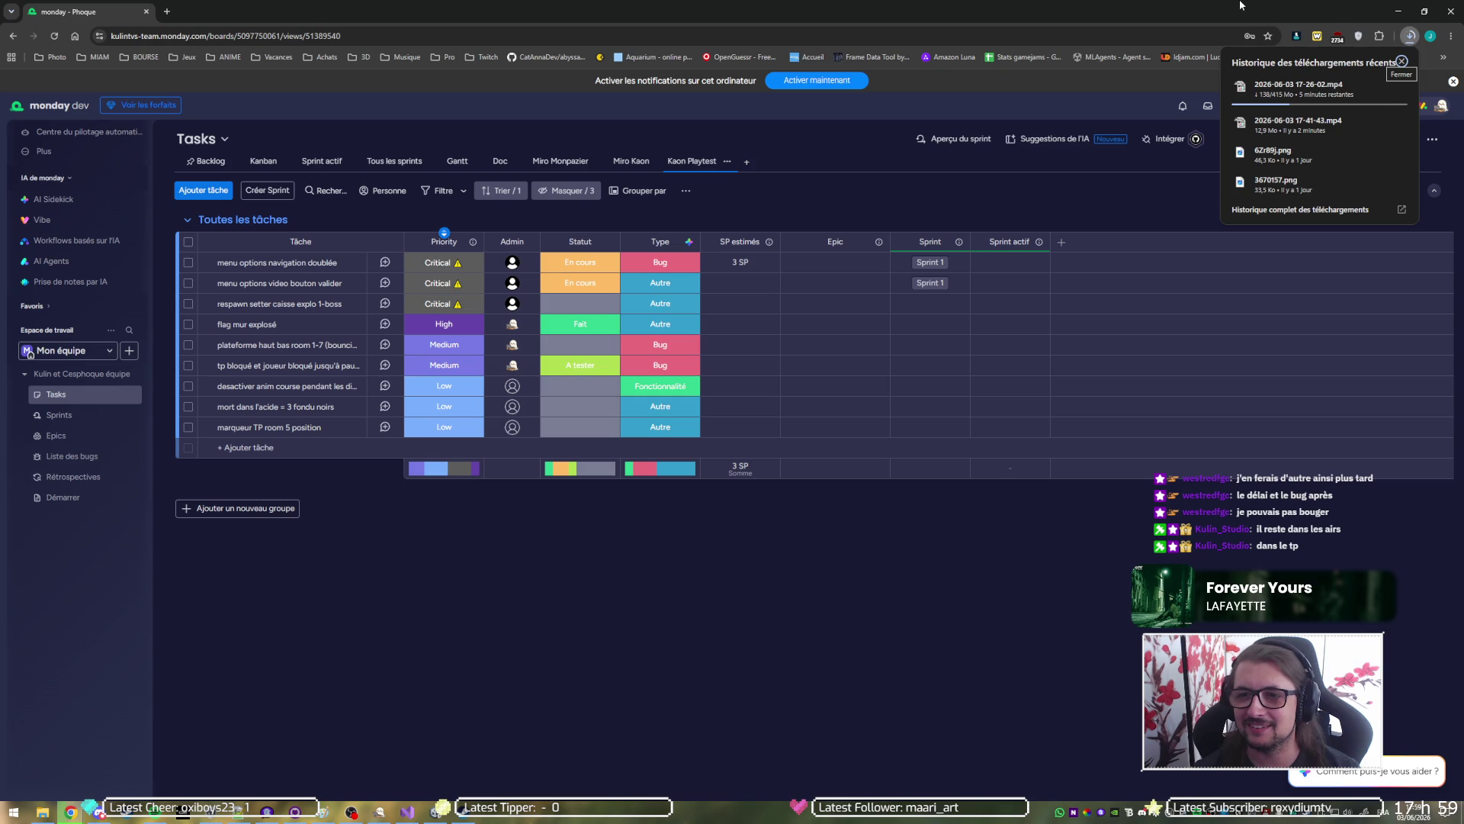
{"action": "left_click", "coordinate": [1401, 61]}
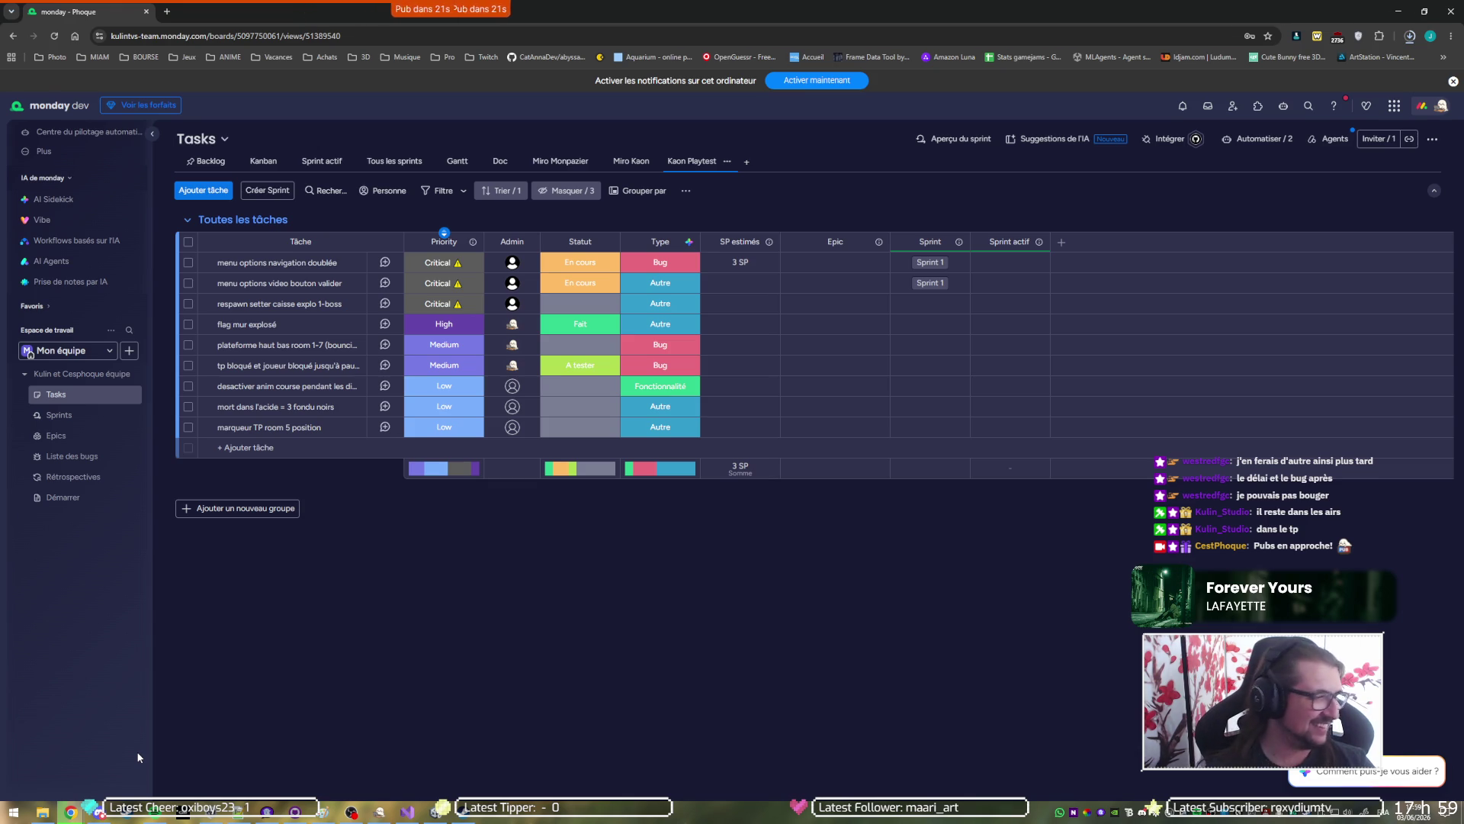
{"action": "left_click", "coordinate": [353, 813]}
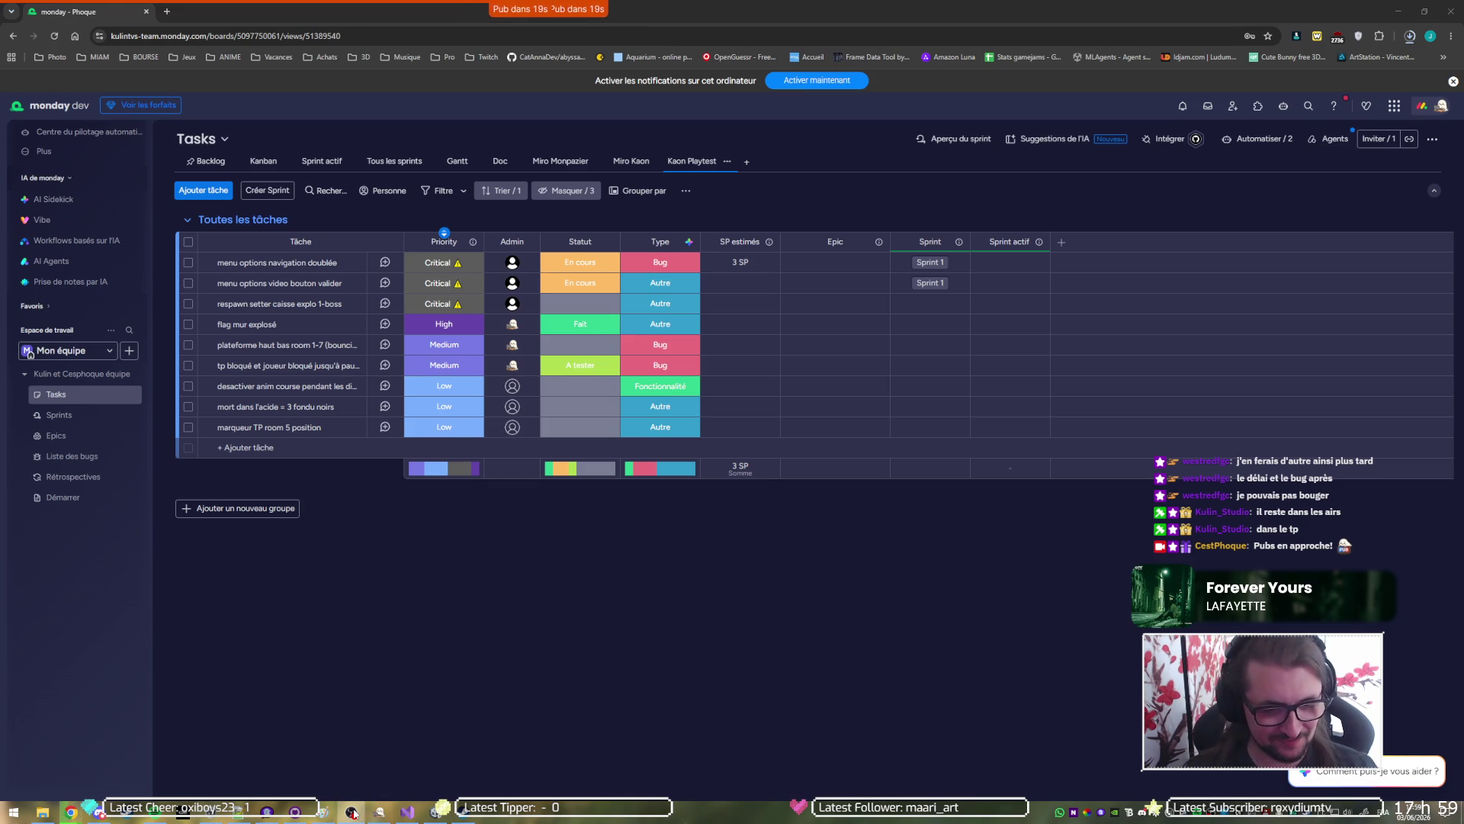